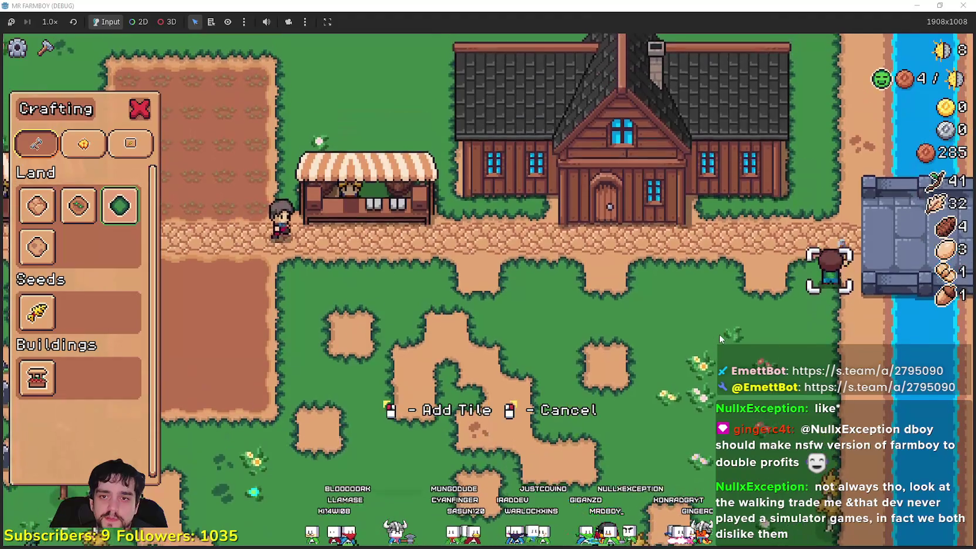
pyautogui.press('a')
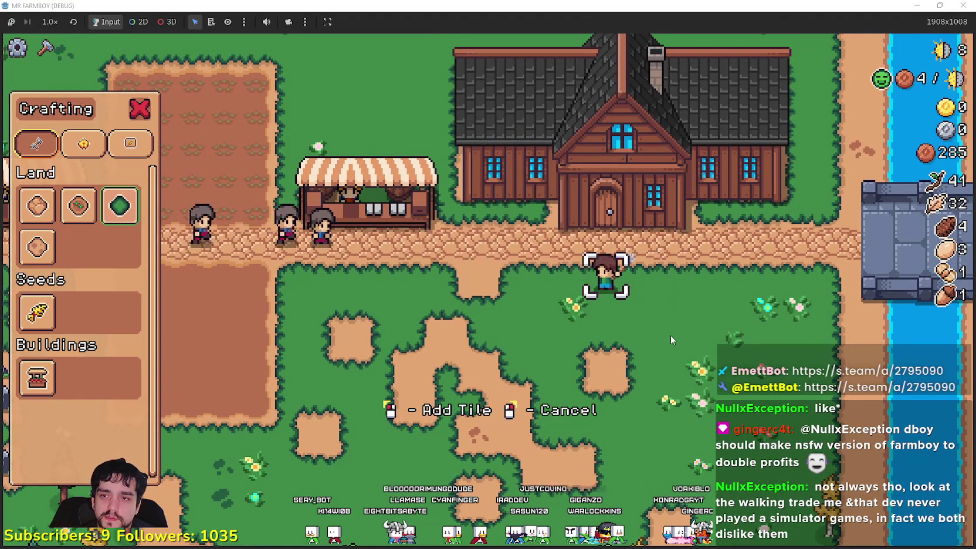
# Walk the farmer down to the southern dirt patch and turn its middle into grass.
pyautogui.press('s')
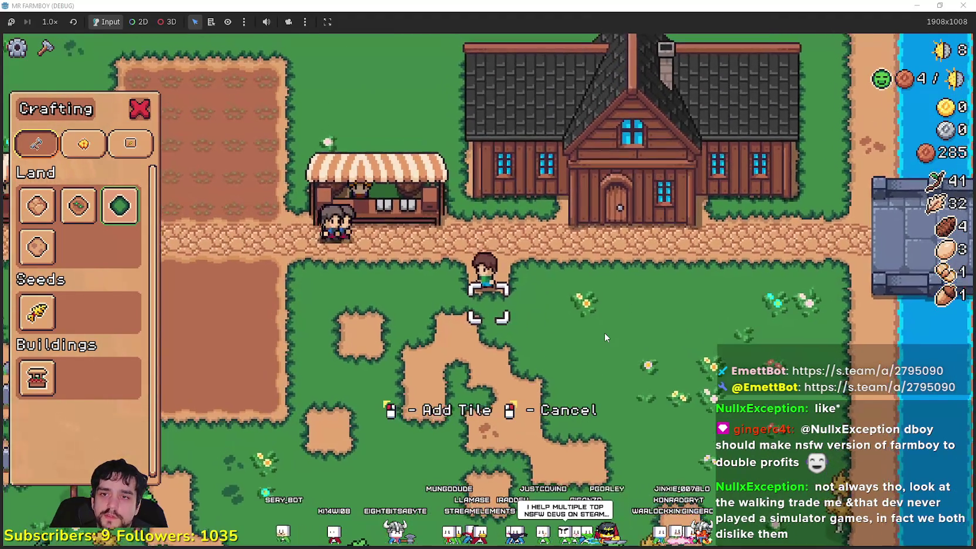
pyautogui.press('a')
pyautogui.press('d')
pyautogui.press('s')
pyautogui.press('a')
pyautogui.press('s')
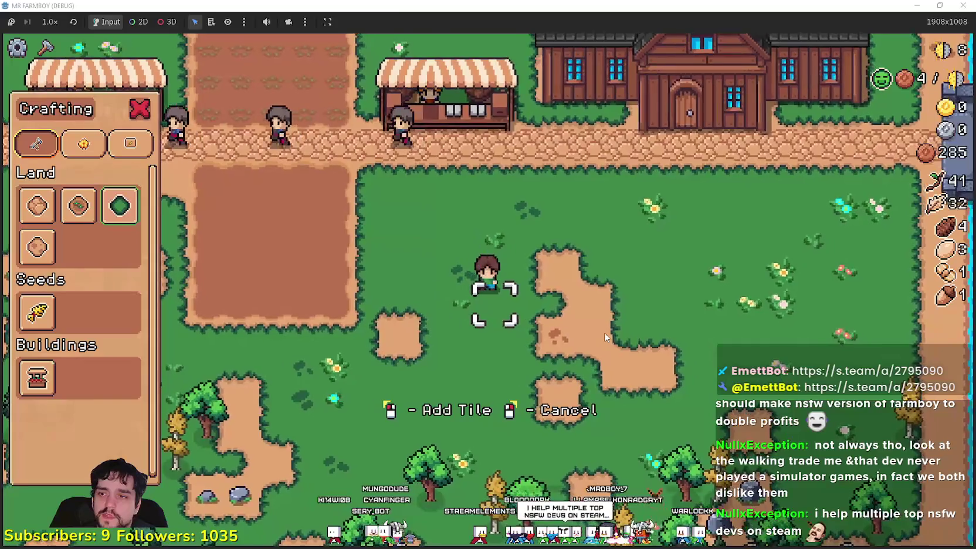
pyautogui.press('a')
pyautogui.press('d')
pyautogui.press('d')
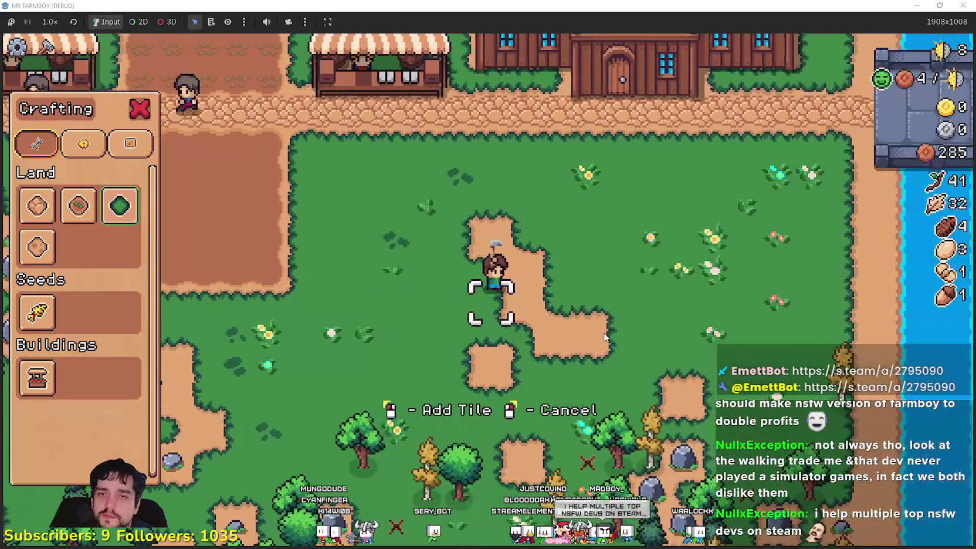
pyautogui.click(604, 337)
pyautogui.press('d')
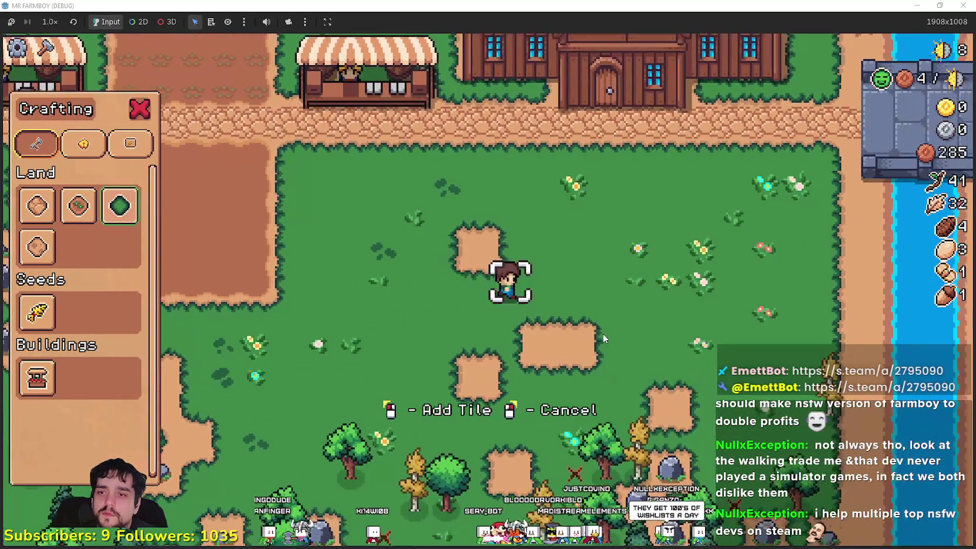
# Collect the dropped resources around the meadow and the upper dirt patch.
pyautogui.press('s')
pyautogui.press('s')
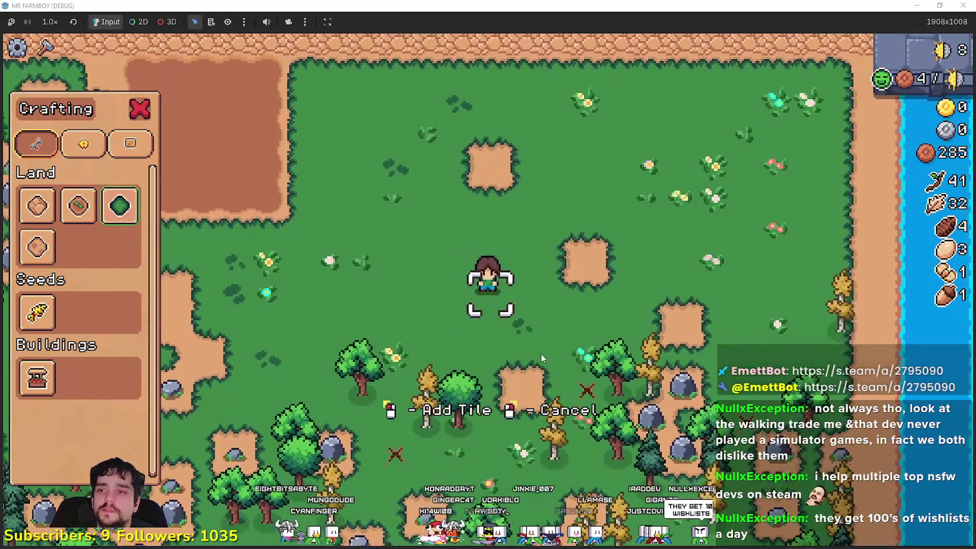
pyautogui.press('d')
pyautogui.press('d')
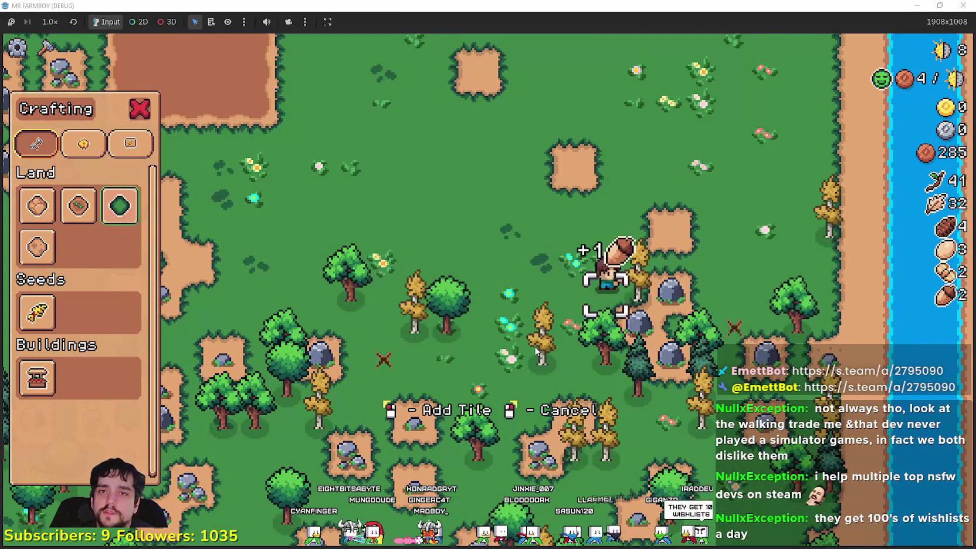
pyautogui.press('w')
pyautogui.press('a')
pyautogui.press('d')
pyautogui.press('s')
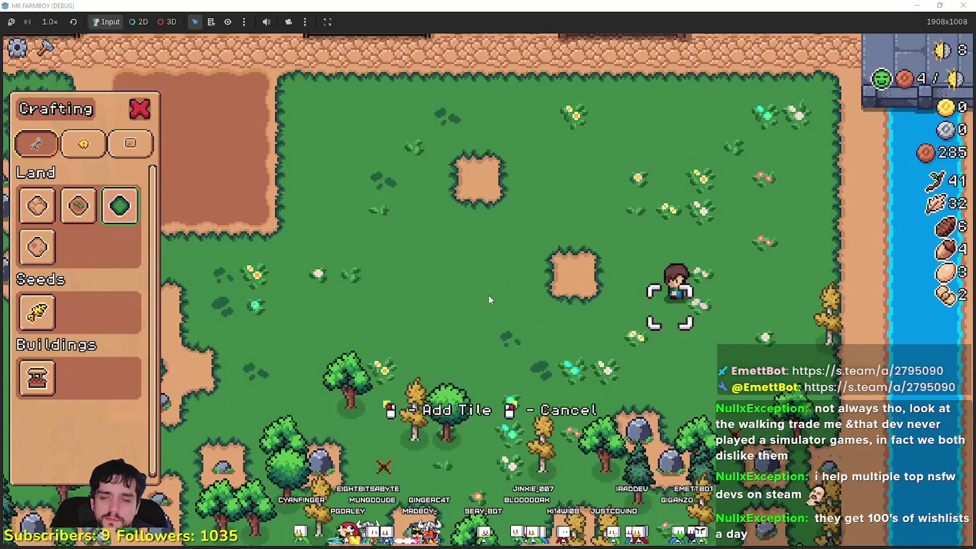
# Walk the farmer back past the buildings and up toward the road.
pyautogui.press('a')
pyautogui.press('w')
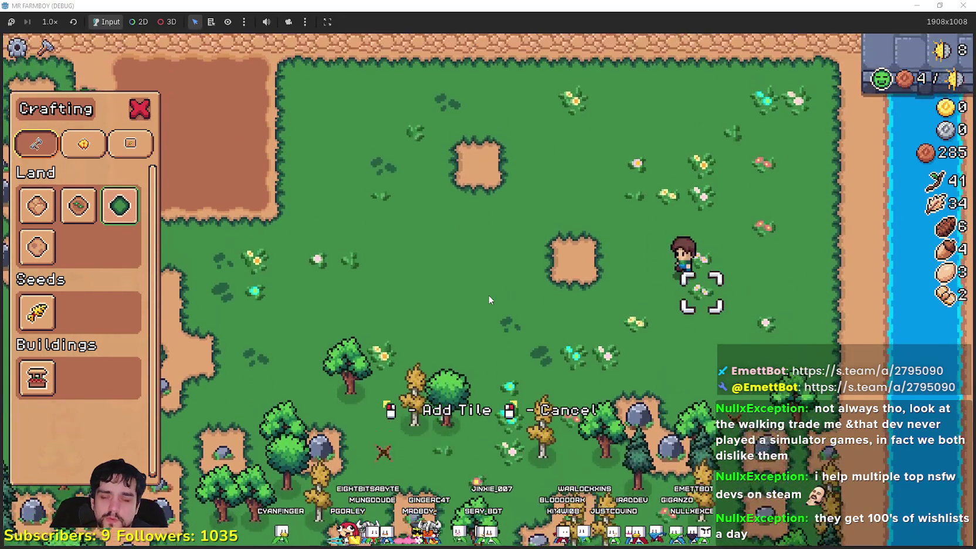
pyautogui.press('w')
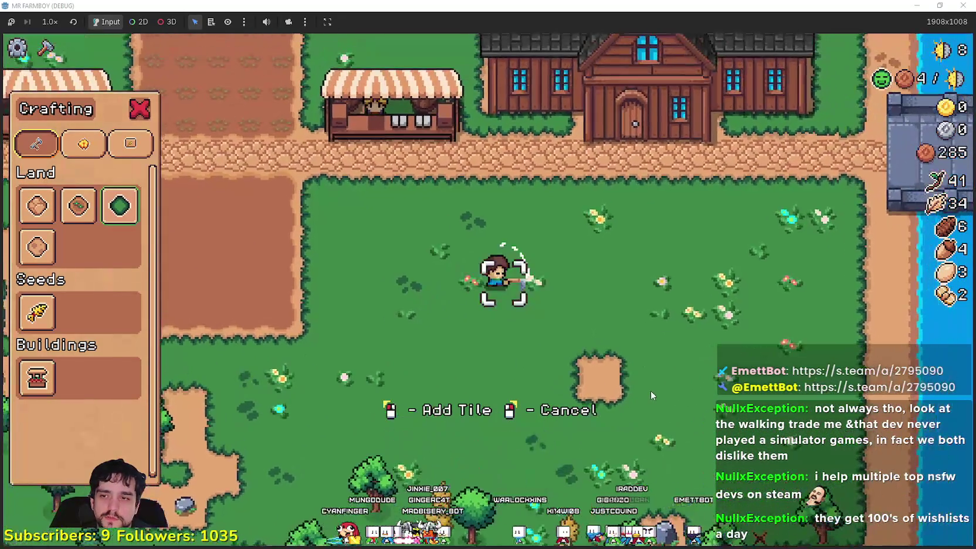
pyautogui.press('d')
pyautogui.press('s')
pyautogui.press('w')
pyautogui.press('a')
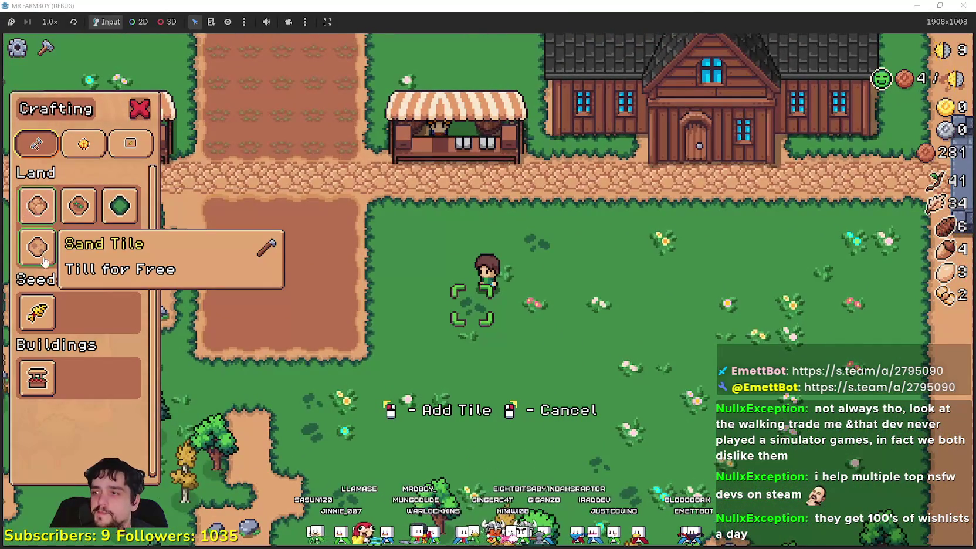
# Choose the farmland tile and lay a dirt strip running down from the road.
pyautogui.press('w')
pyautogui.click(78, 205)
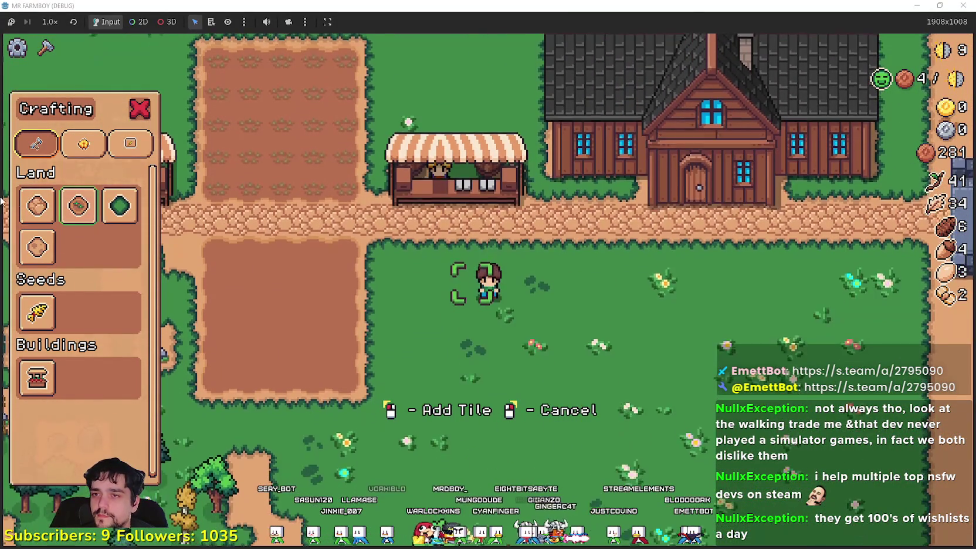
pyautogui.press('w')
pyautogui.press('a')
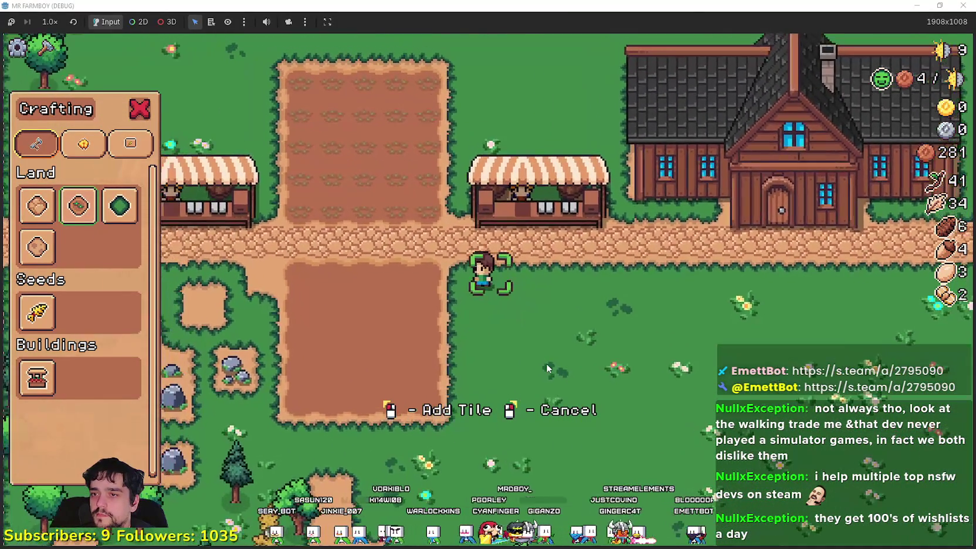
pyautogui.press('s')
pyautogui.click(546, 363)
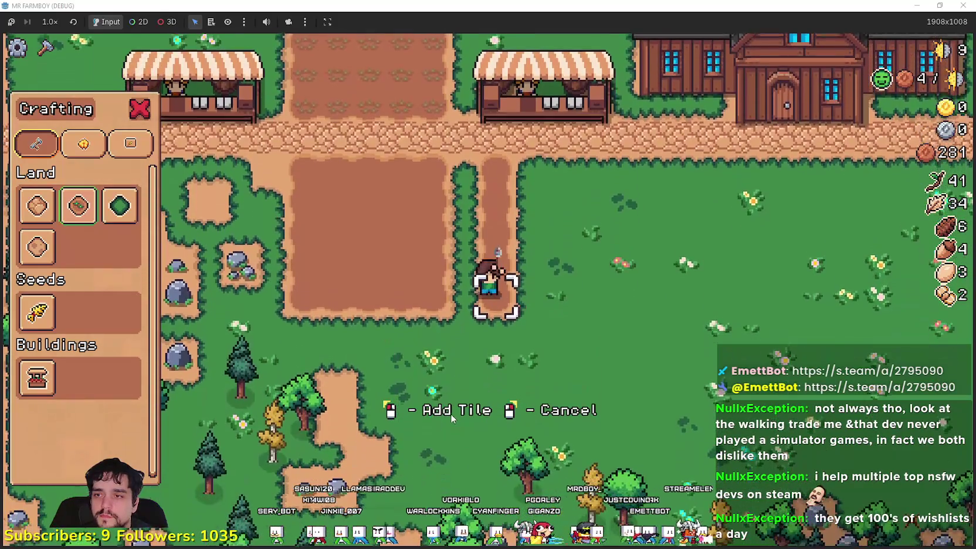
pyautogui.press('d')
pyautogui.click(429, 320)
pyautogui.press('w')
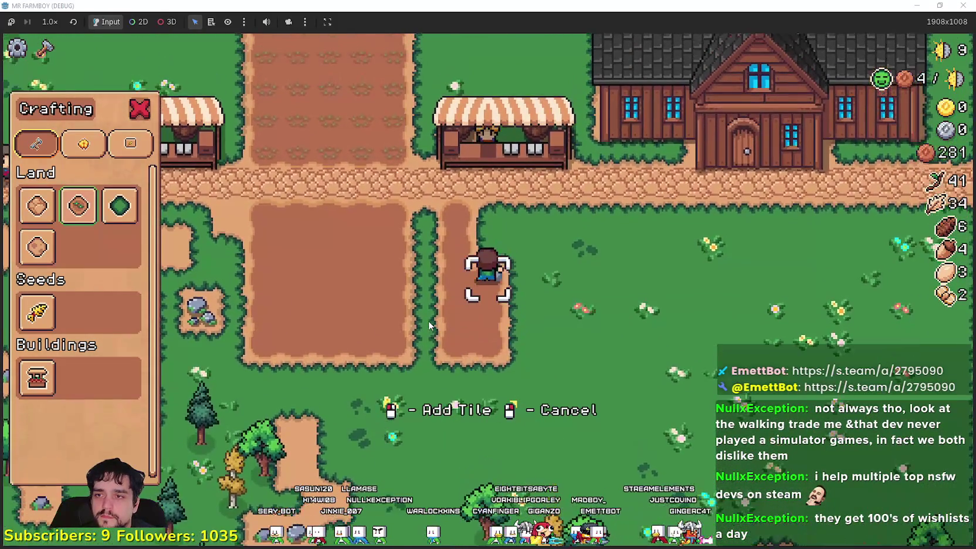
pyautogui.press('w')
# Widen the dirt strip into two farmland plots, filling the top-right corner.
pyautogui.click(429, 325)
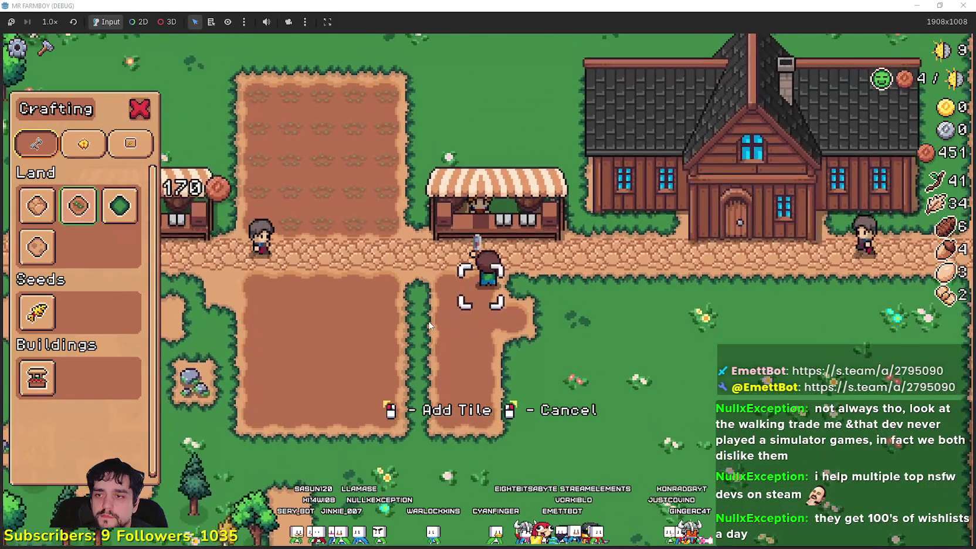
pyautogui.press('s')
pyautogui.click(429, 325)
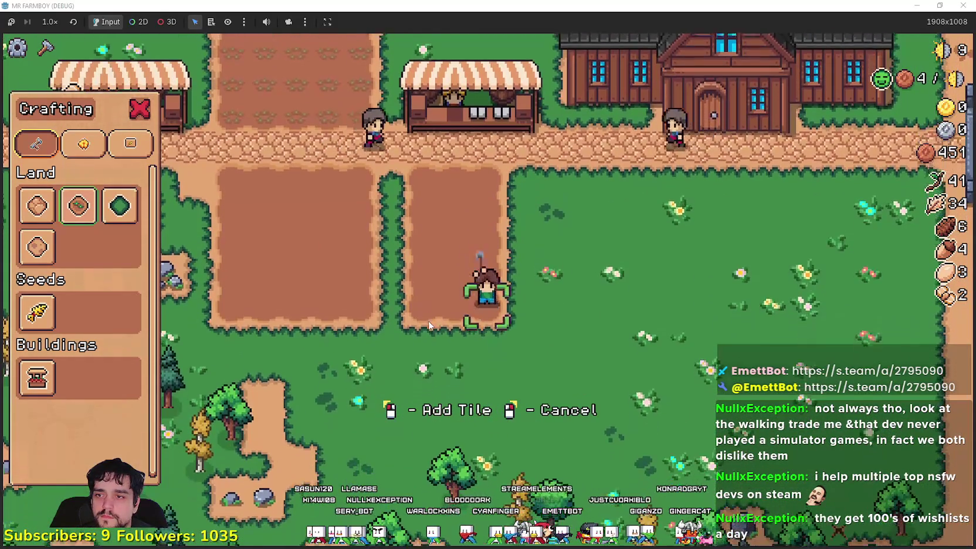
pyautogui.press('d')
pyautogui.press('w')
pyautogui.click(428, 324)
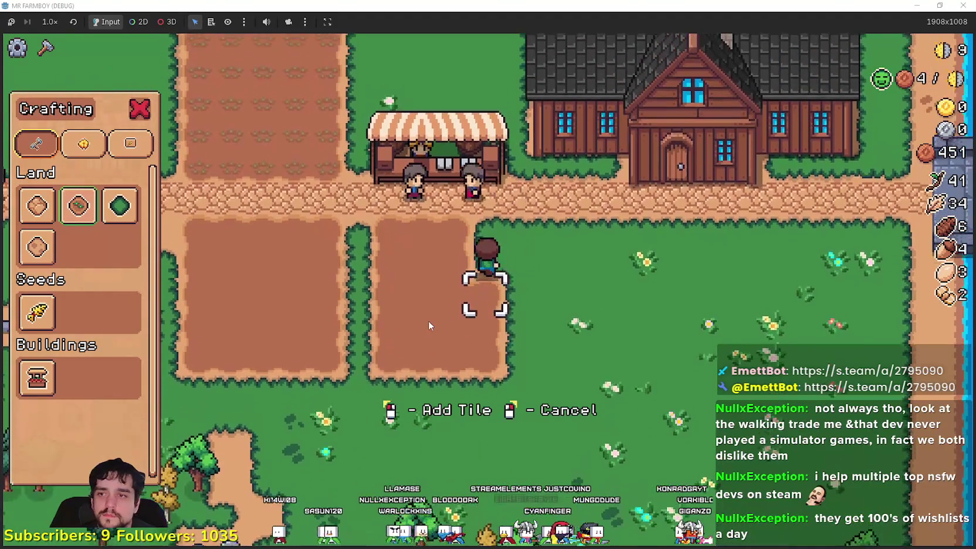
pyautogui.press('w')
pyautogui.press('d')
pyautogui.click(429, 320)
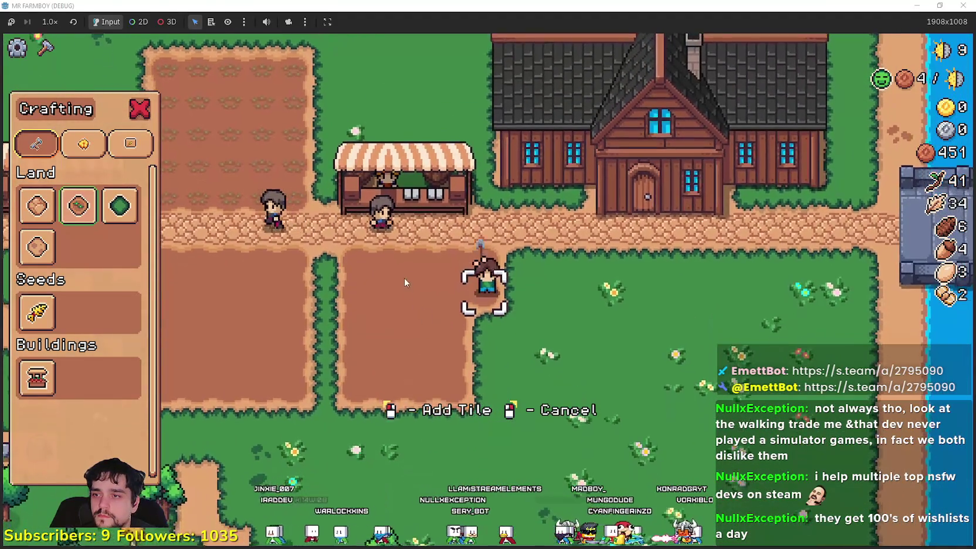
pyautogui.press('s')
pyautogui.click(412, 257)
pyautogui.press('a')
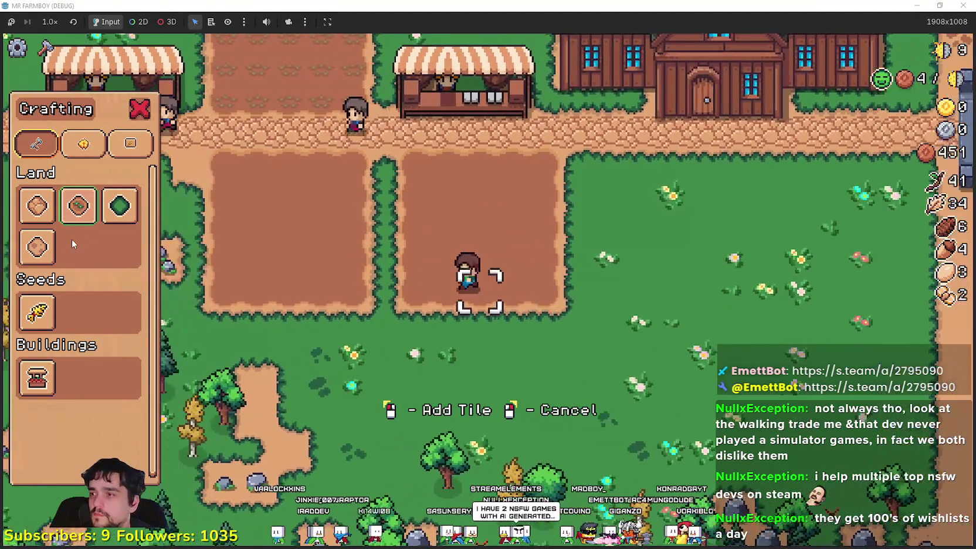
pyautogui.press('w')
pyautogui.press('a')
# Pave cobblestone between the plots and along the left plot's lower and left edges.
pyautogui.click(37, 205)
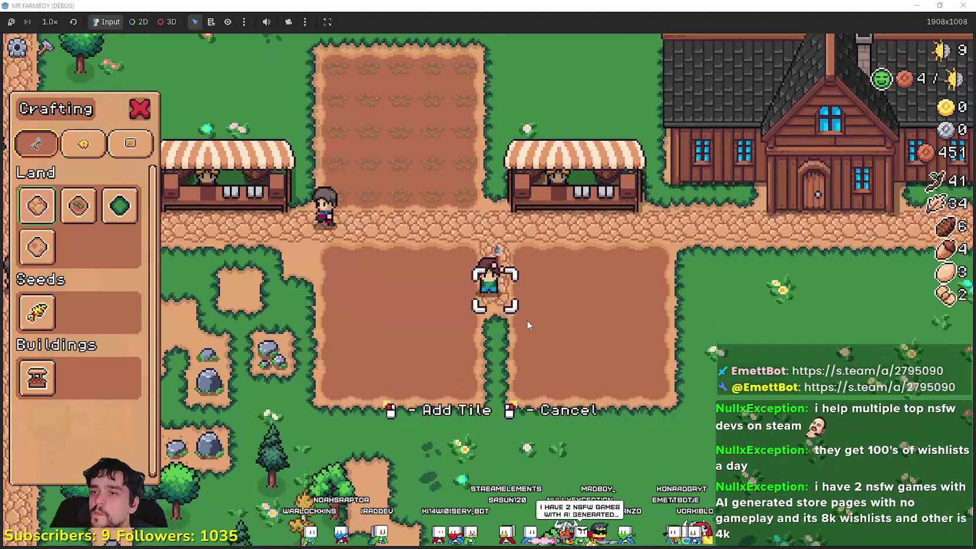
pyautogui.press('s')
pyautogui.click(527, 324)
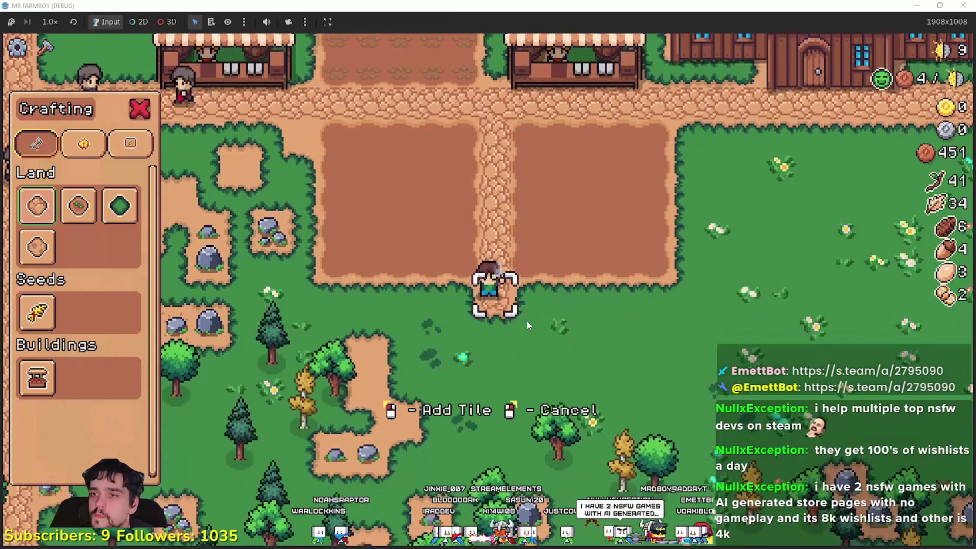
pyautogui.press('a')
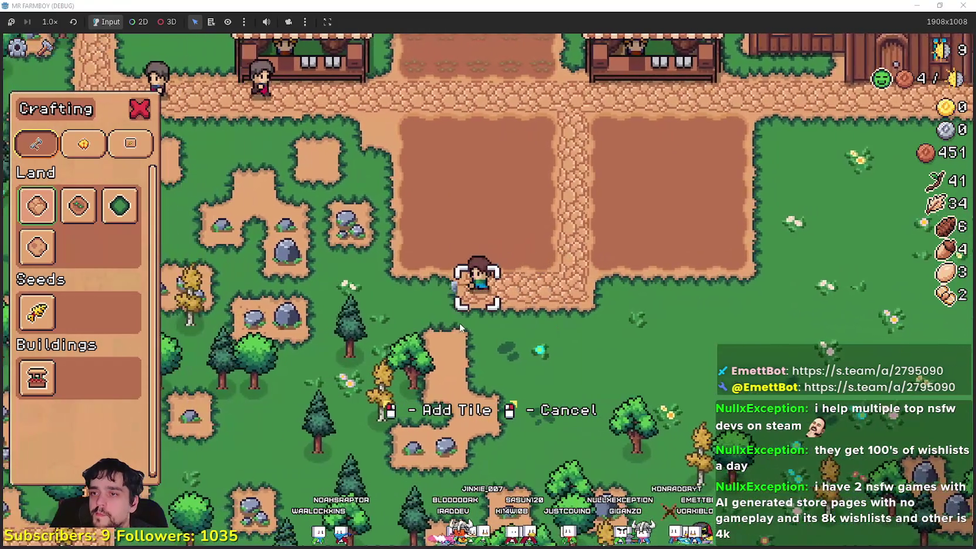
pyautogui.click(459, 318)
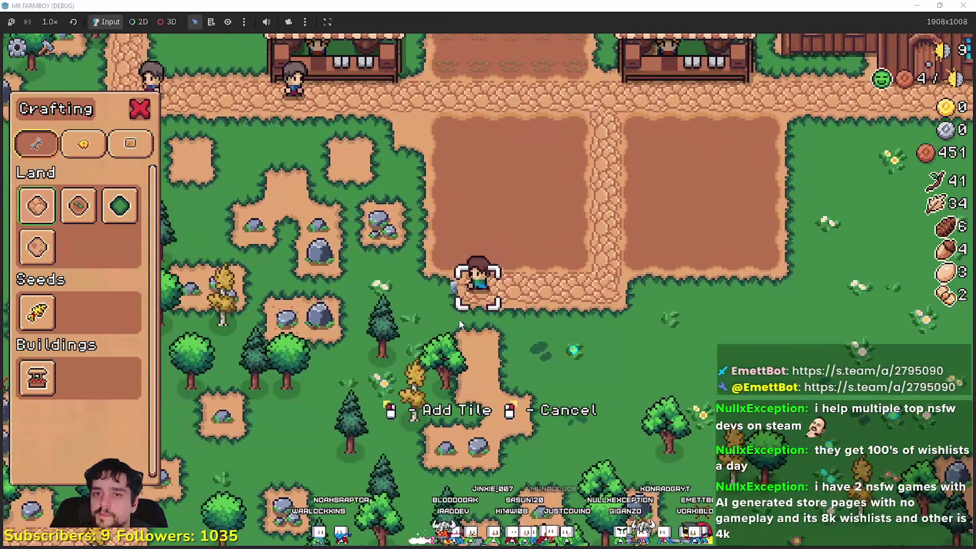
pyautogui.press('a')
pyautogui.click(459, 318)
pyautogui.press('w')
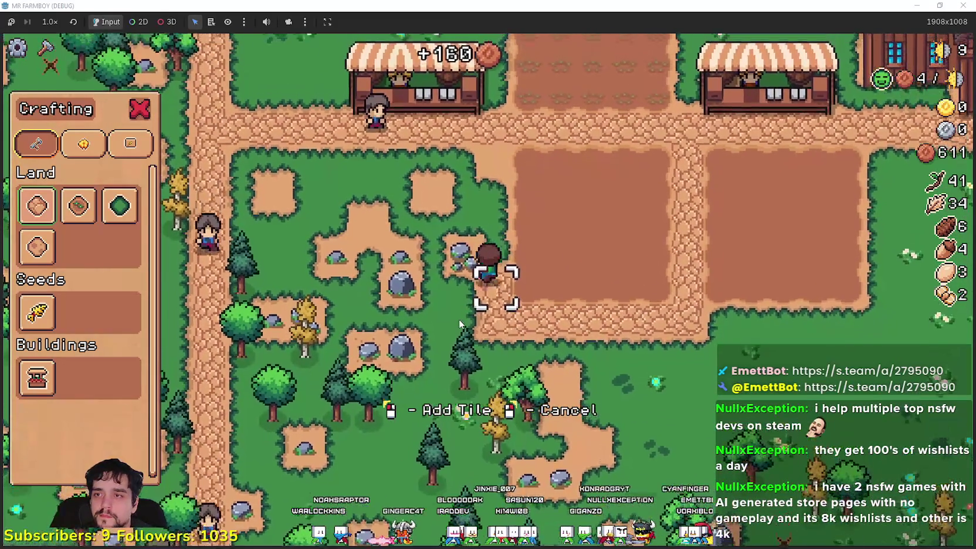
pyautogui.press('w')
pyautogui.click(459, 319)
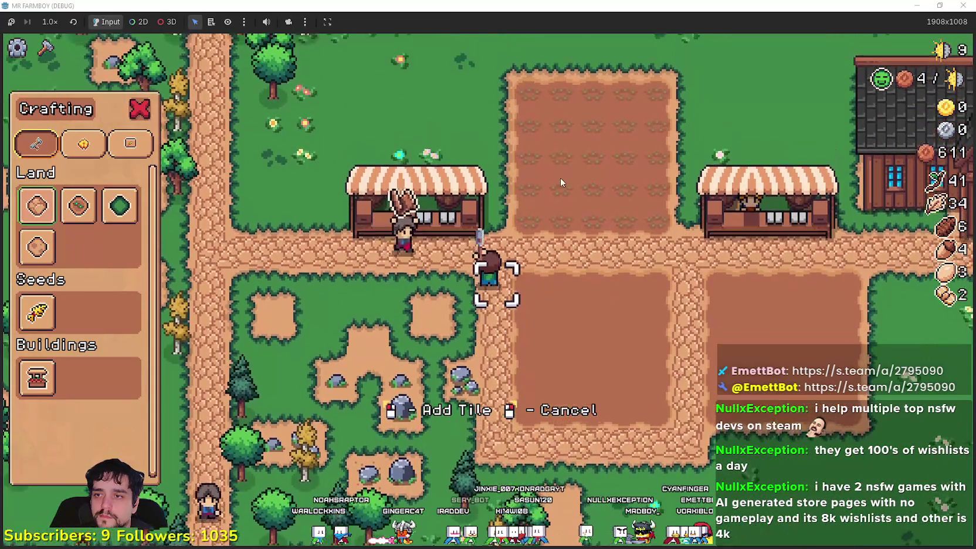
pyautogui.press('w')
pyautogui.click(551, 187)
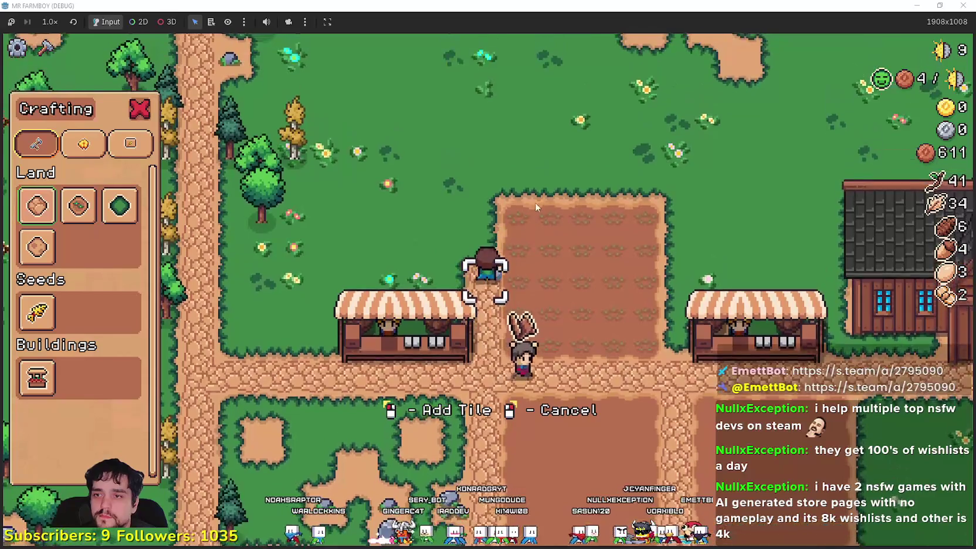
# Extend cobblestone along the top edge and right side, then reselect farmland and open the market.
pyautogui.press('w')
pyautogui.click(508, 228)
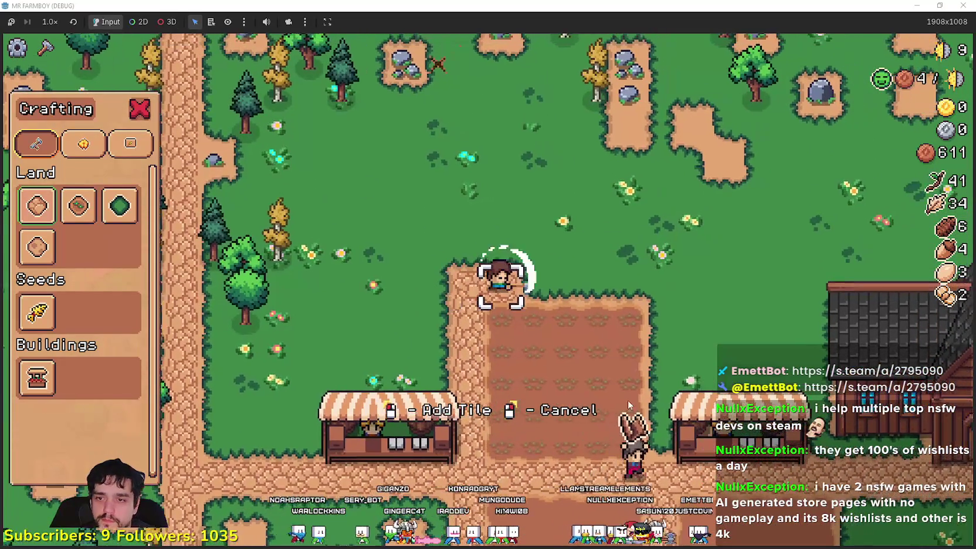
pyautogui.press('d')
pyautogui.click(519, 378)
pyautogui.scroll(2, 699, 413)
pyautogui.press('s')
pyautogui.click(578, 380)
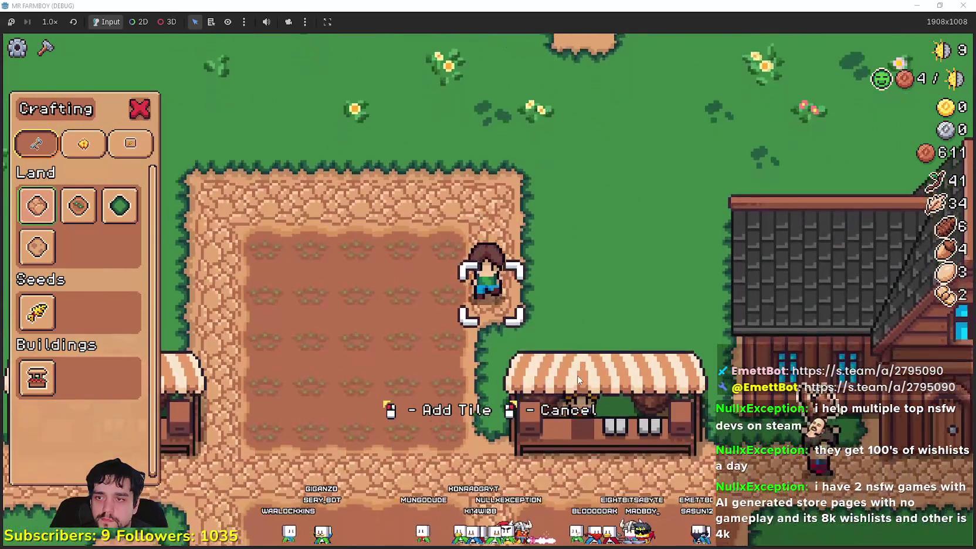
pyautogui.press('s')
pyautogui.click(577, 378)
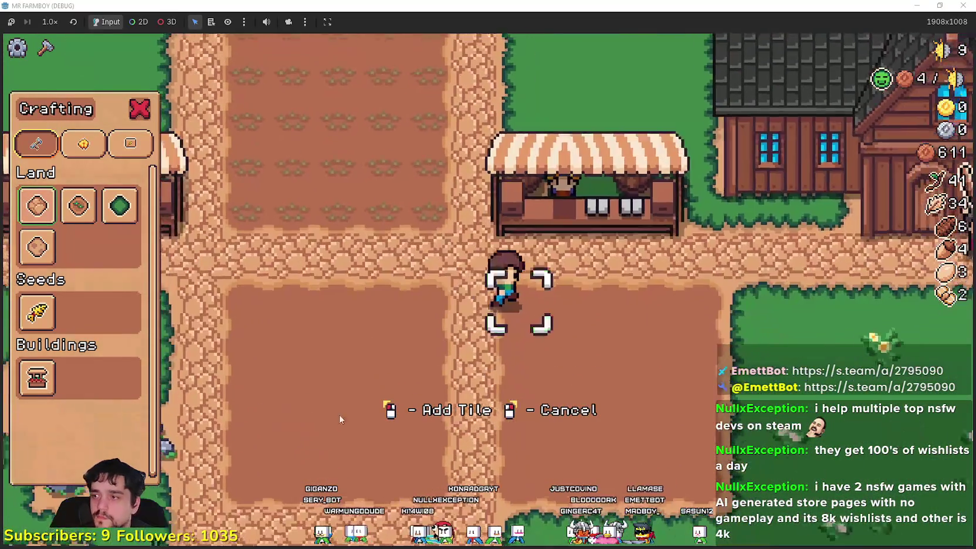
pyautogui.press('a')
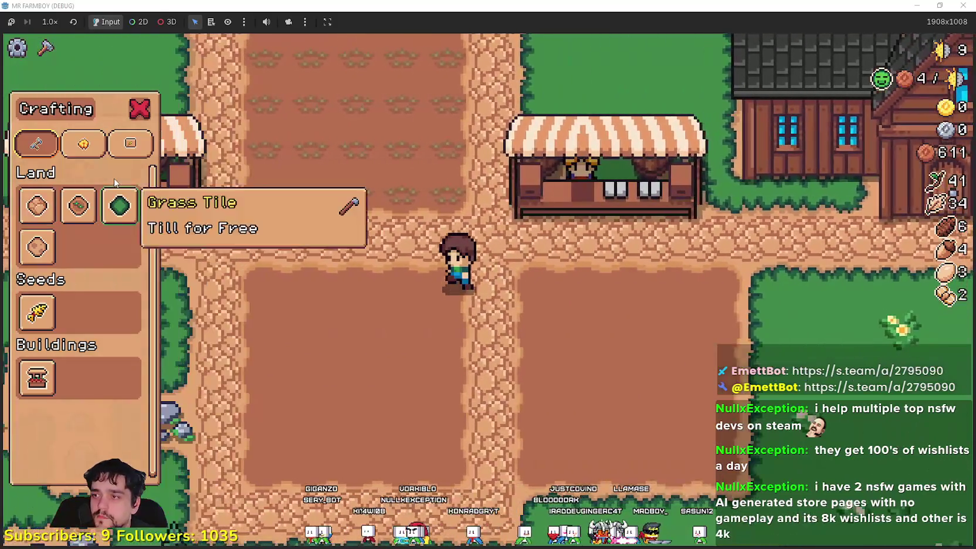
pyautogui.click(78, 204)
pyautogui.rightClick(559, 369)
# Put the Paper Scarab up for sale at the left stall, then check the right stall.
pyautogui.press('w')
pyautogui.press('a')
pyautogui.press('e')
pyautogui.click(420, 195)
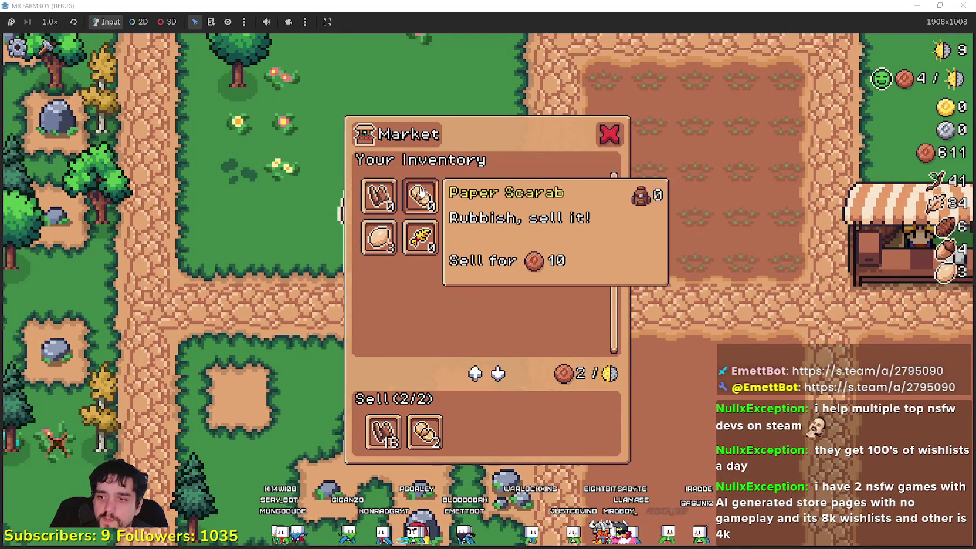
pyautogui.press('e')
pyautogui.press('d')
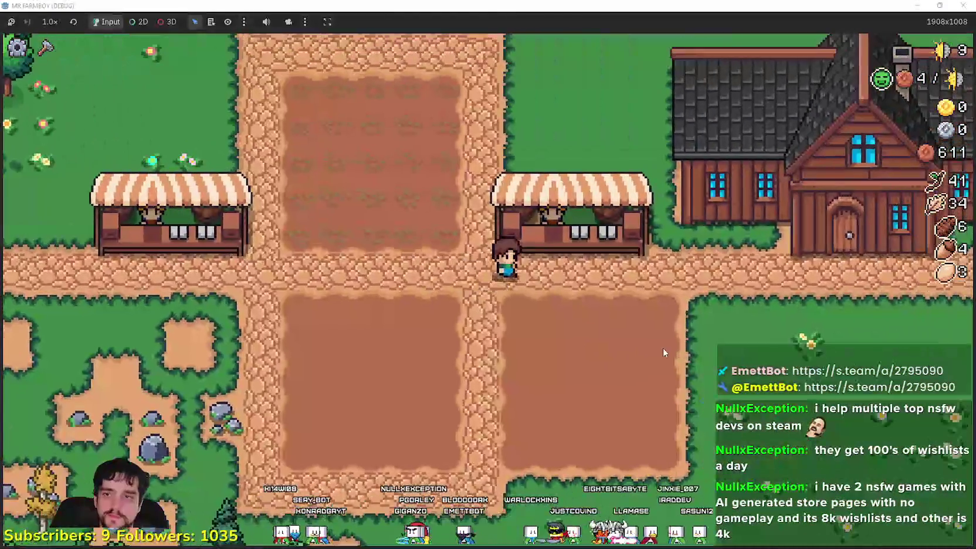
pyautogui.press('e')
# Return to the left stall's market and collect the sale coins.
pyautogui.press('e')
pyautogui.press('a')
pyautogui.press('c')
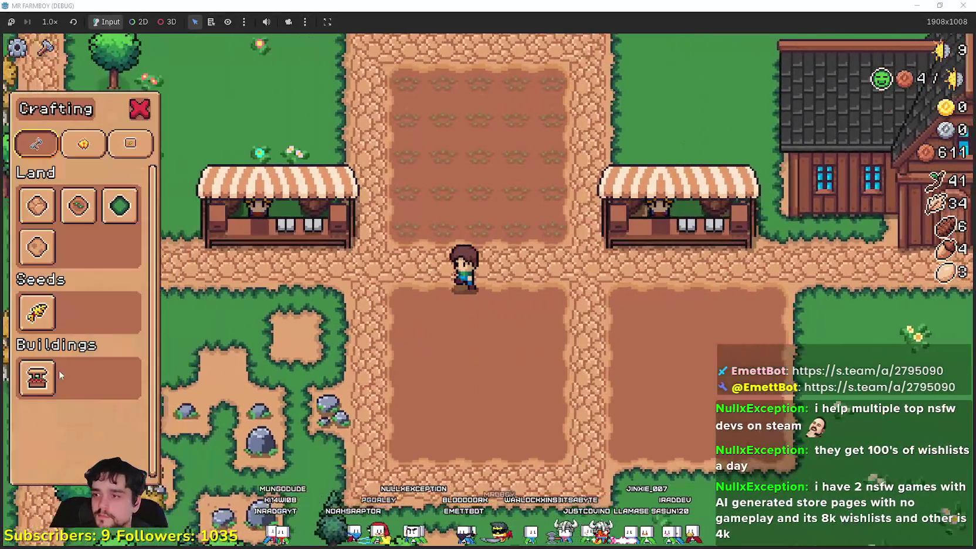
pyautogui.press('a')
pyautogui.press('c')
pyautogui.press('e')
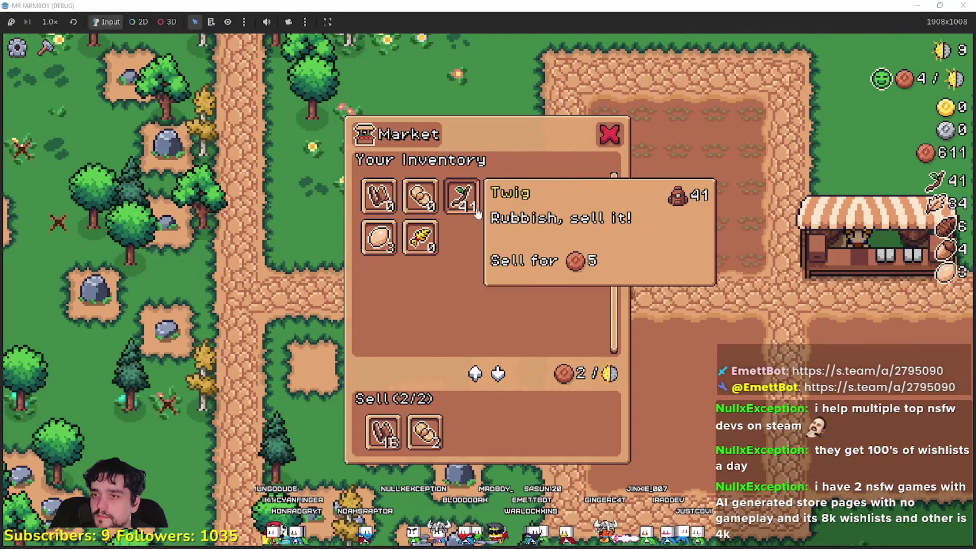
pyautogui.press('e')
pyautogui.press('d')
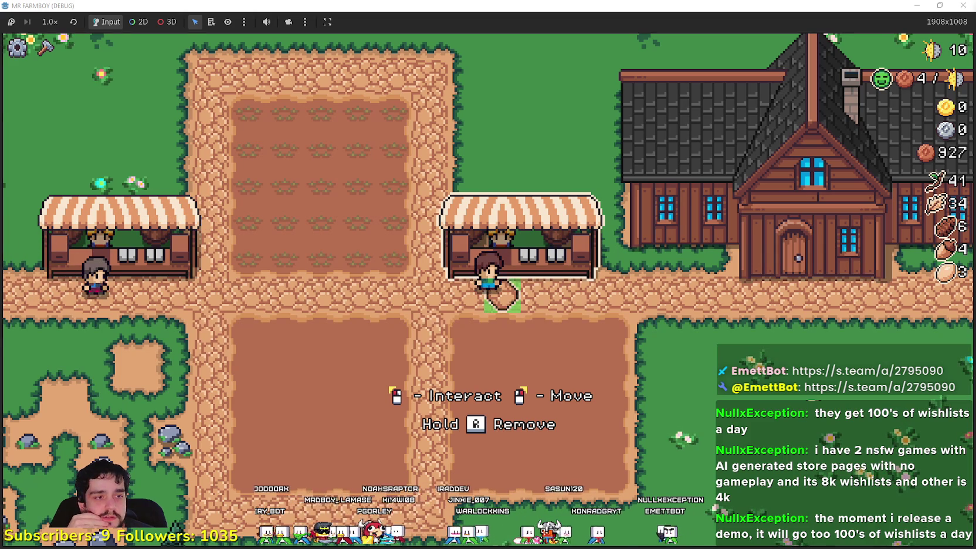
# Open and close the Market window twice to review its inventory and sell queue.
pyautogui.click(410, 386)
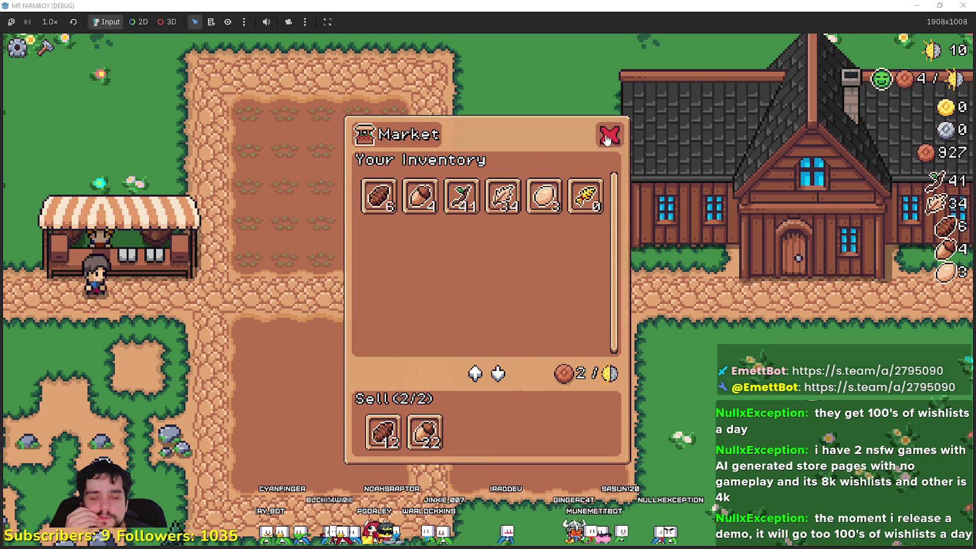
pyautogui.click(607, 137)
pyautogui.click(501, 296)
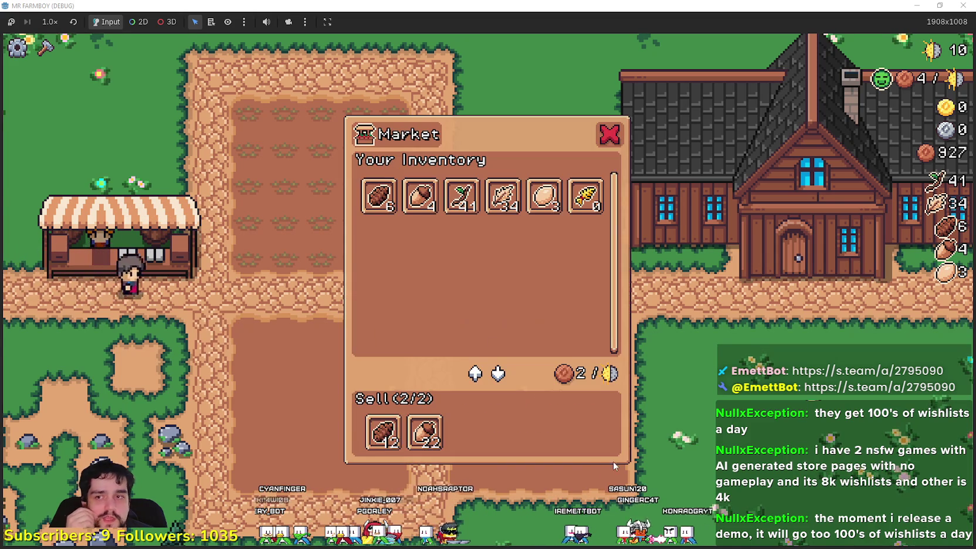
pyautogui.click(607, 123)
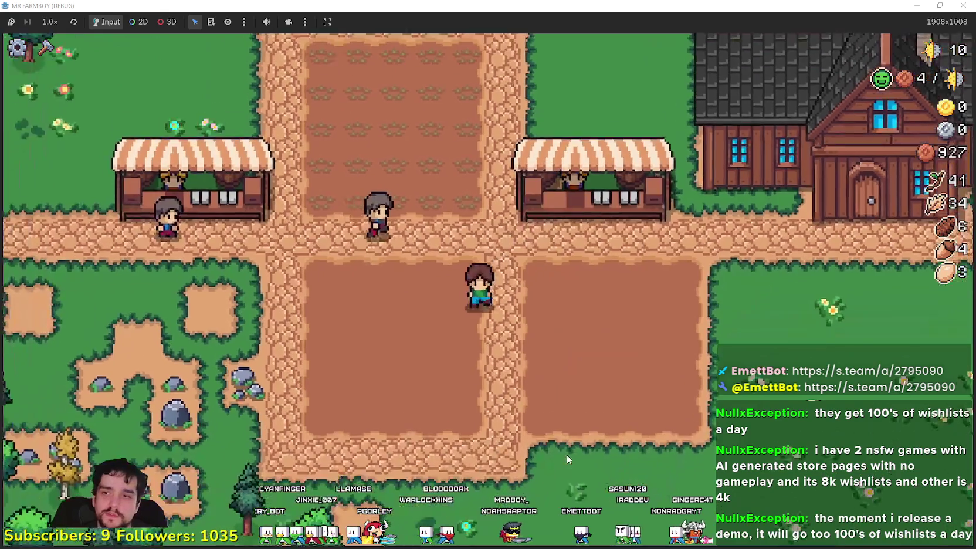
pyautogui.press('c')
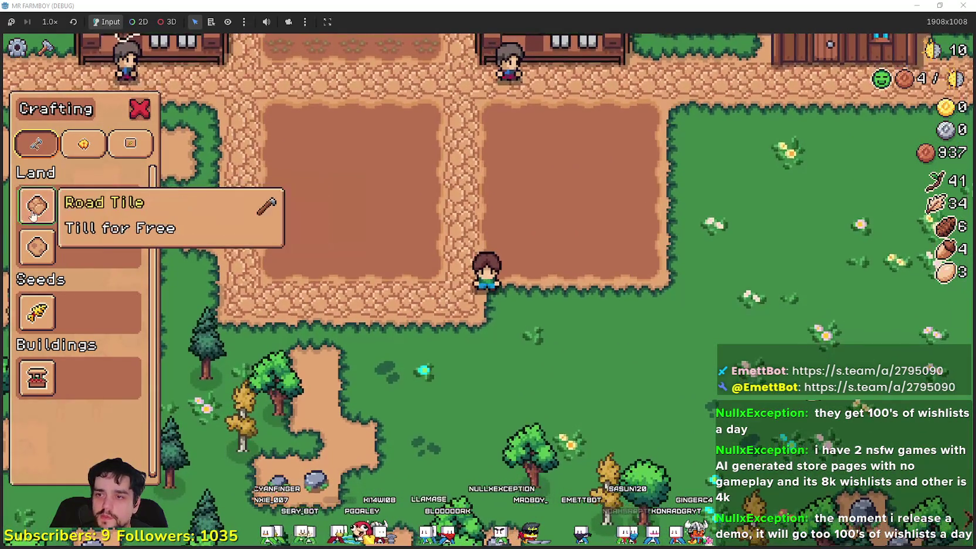
# Pick the first land tile and walk the farmer right and up to the road below the farmhouse.
pyautogui.click(37, 205)
pyautogui.press('d')
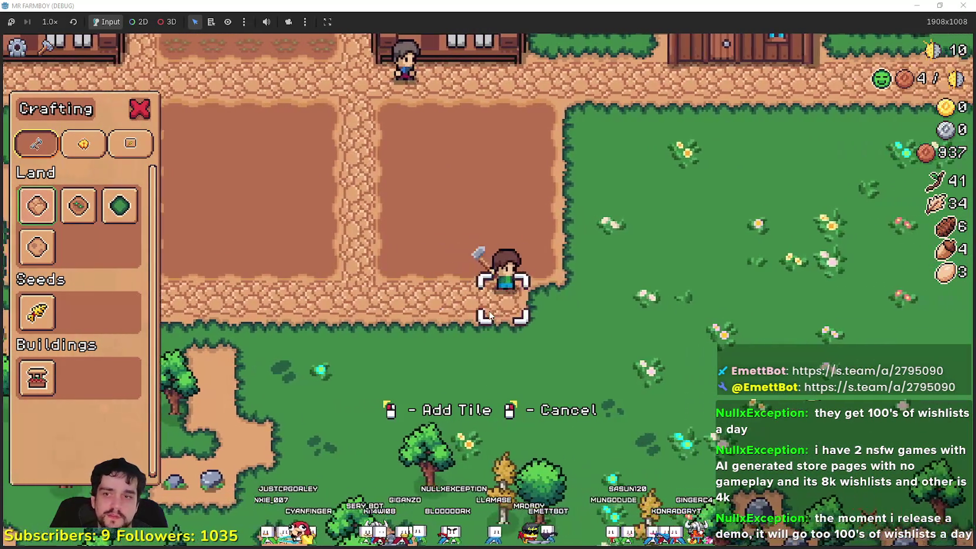
pyautogui.press('w')
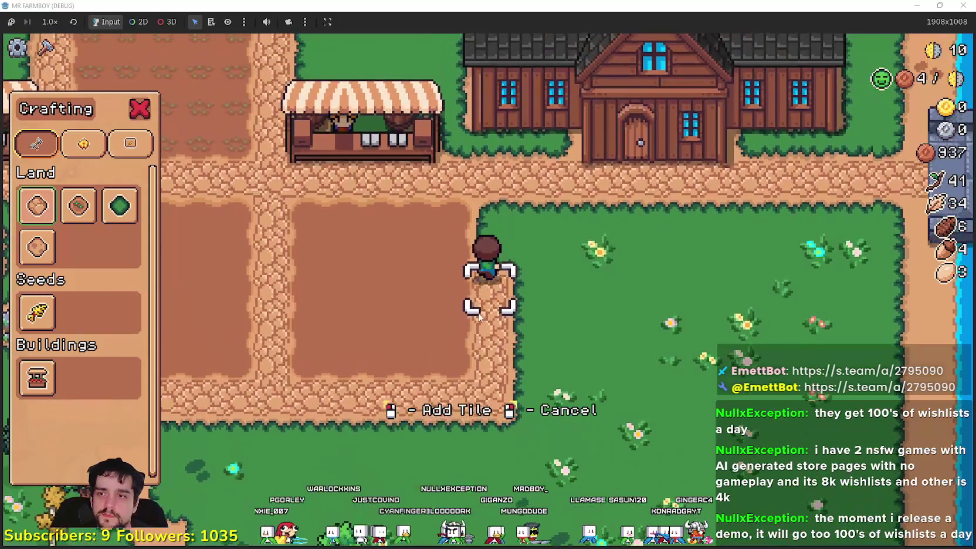
pyautogui.press('w')
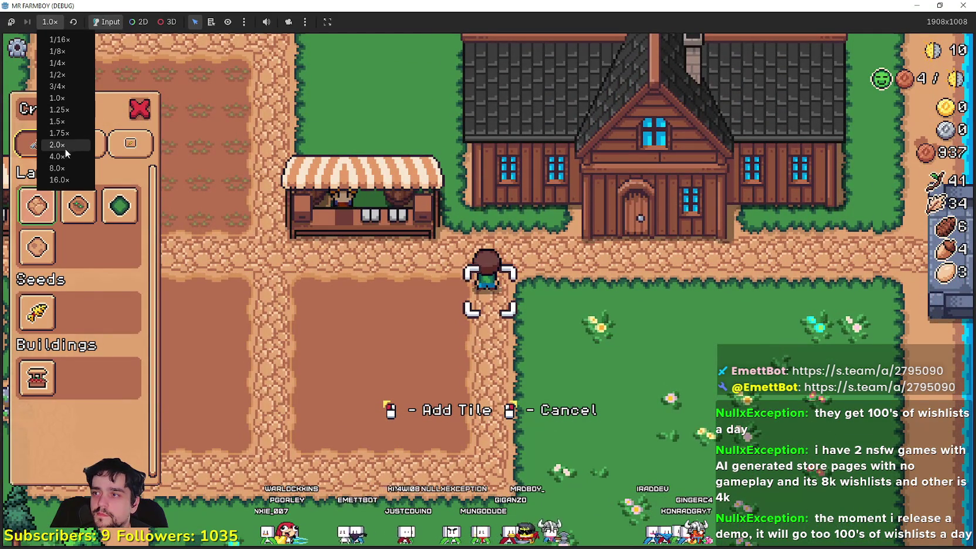
# Set game speed to 2.0x, cancel tile placing, and open the Market at the stall.
pyautogui.click(64, 149)
pyautogui.scroll(-2, 530, 308)
pyautogui.rightClick(530, 308)
pyautogui.press('a')
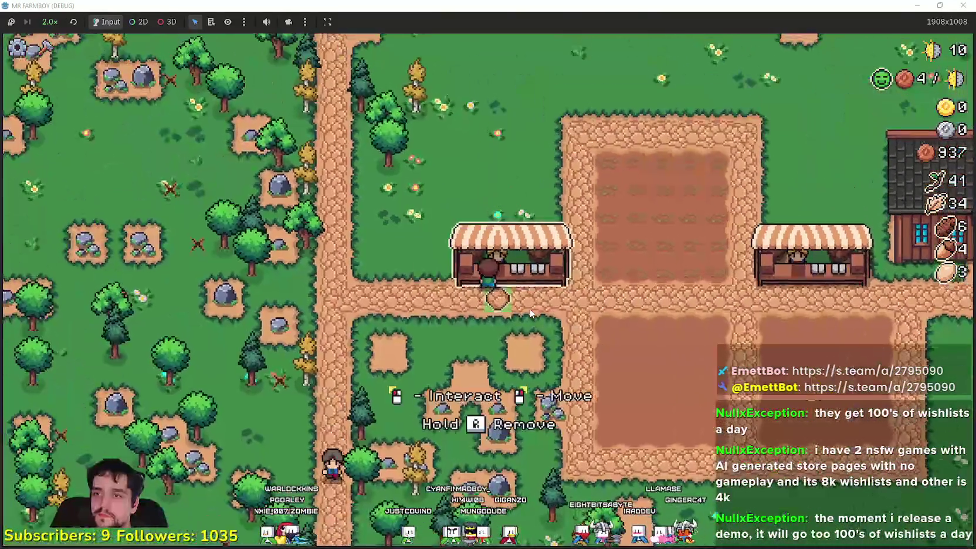
pyautogui.press('e')
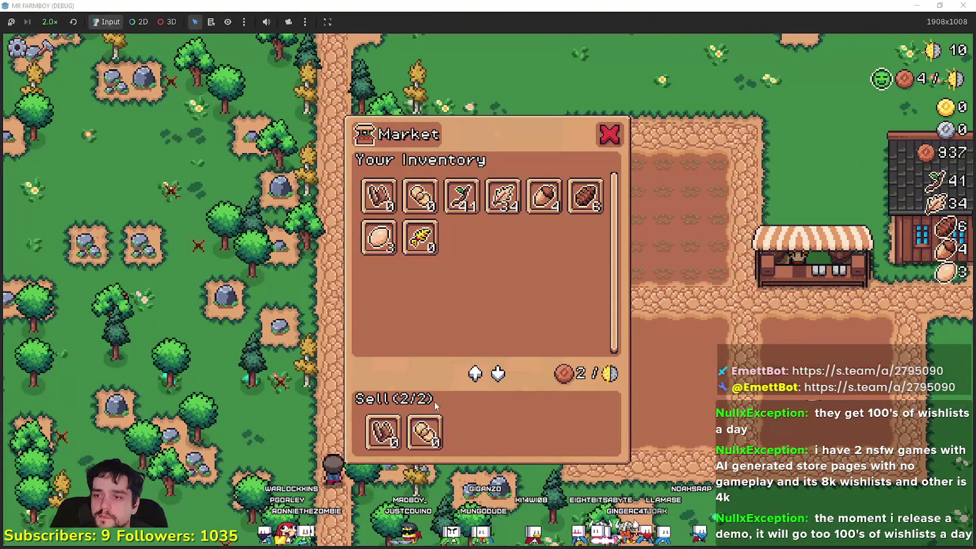
# Swap the sell queue to the 41-count and 34-count items and close the Market.
pyautogui.click(423, 432)
pyautogui.click(372, 436)
pyautogui.click(462, 207)
pyautogui.click(502, 206)
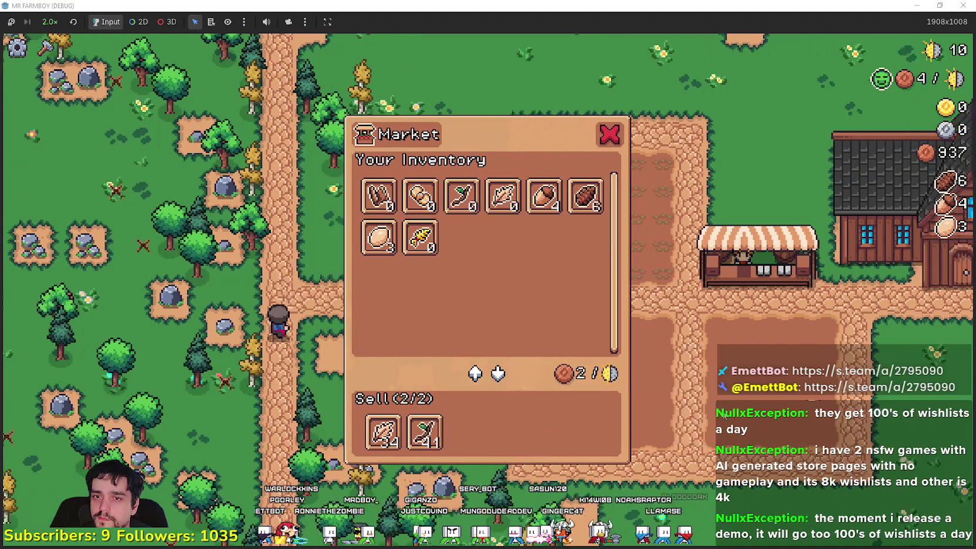
pyautogui.press('d')
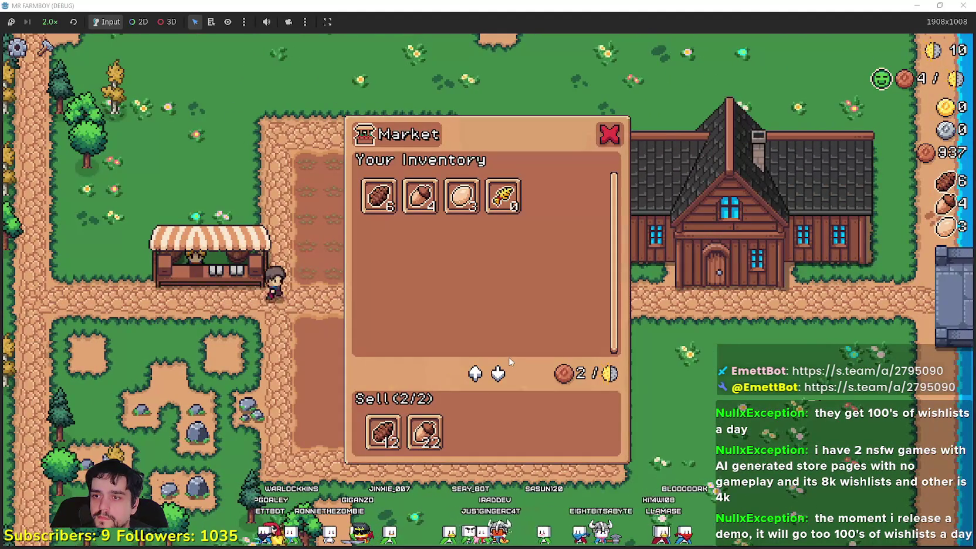
pyautogui.press('Escape')
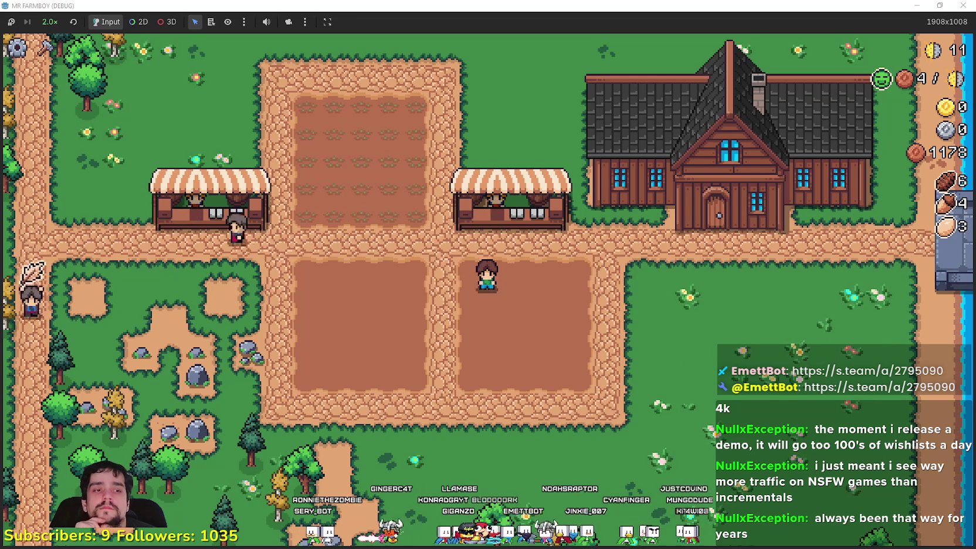
# Confirm continued YouTube Music playback and minimize it to return to the game.
pyautogui.hotkey('alt', 'Tab')
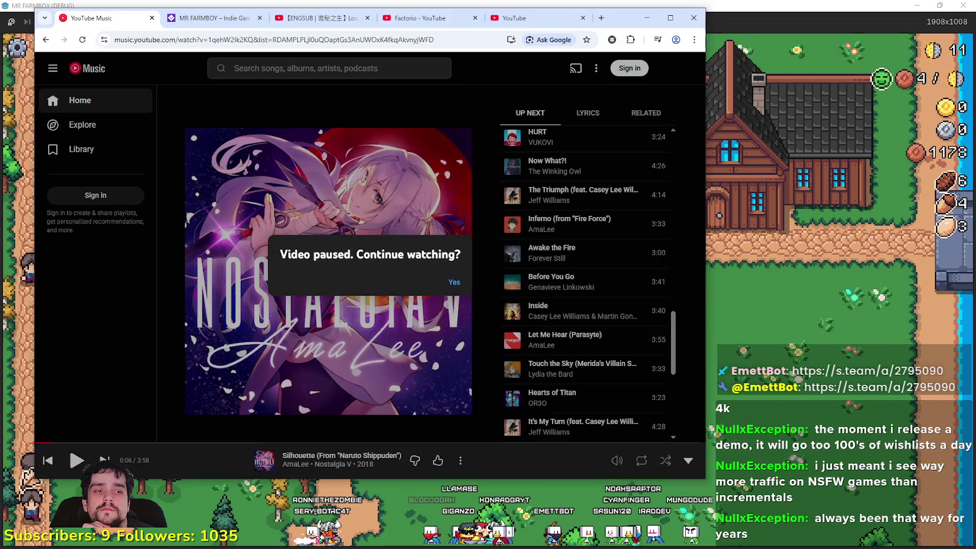
pyautogui.click(452, 282)
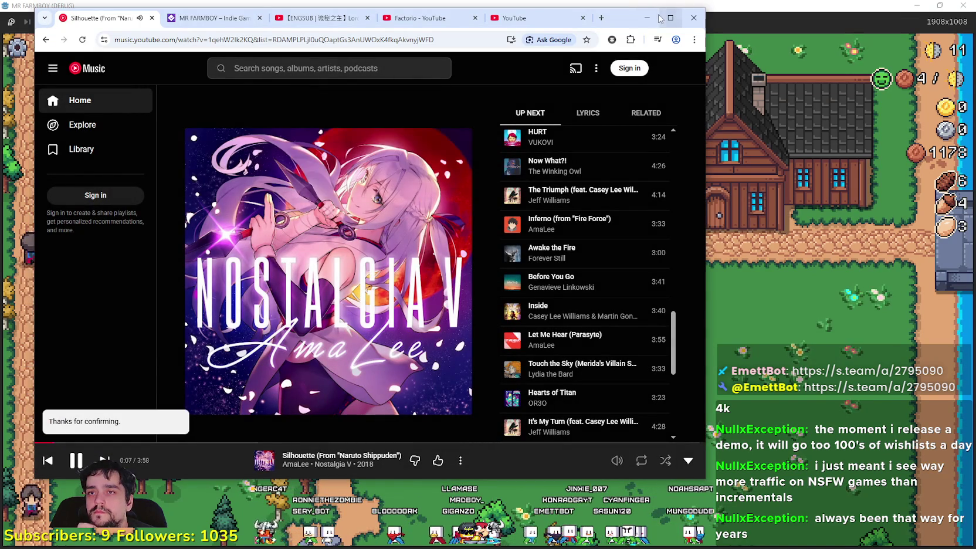
pyautogui.click(648, 18)
pyautogui.scroll(2, 502, 291)
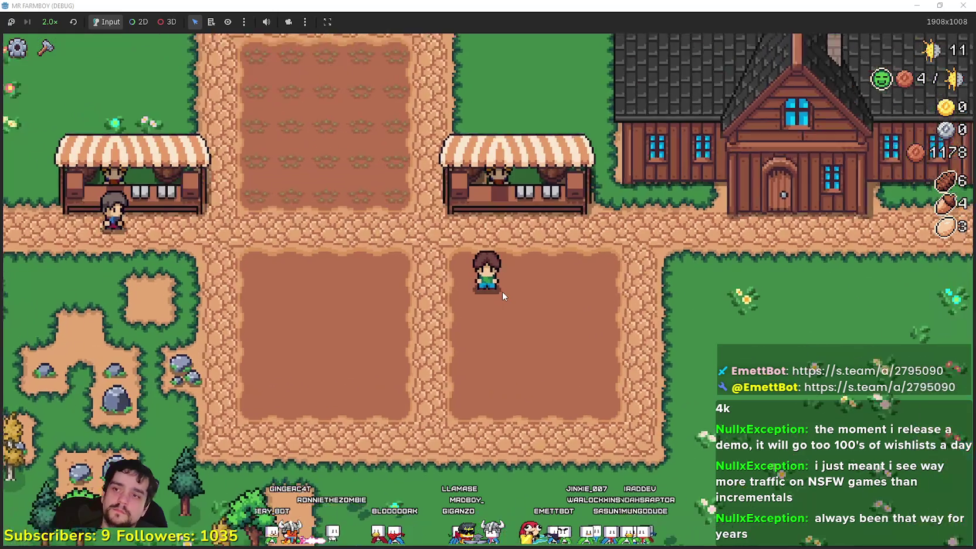
# Harvest wood and rocks from the dirt plots left of the stall.
pyautogui.press('a')
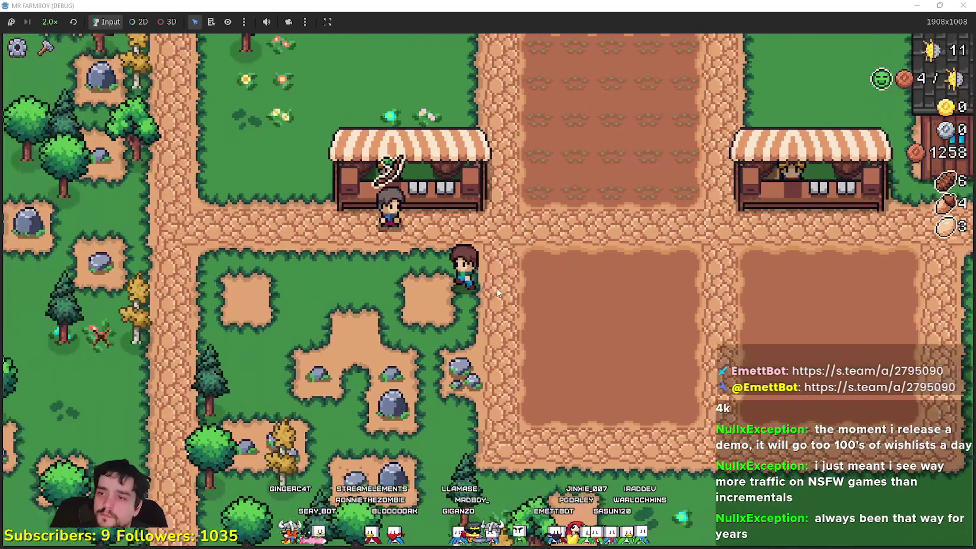
pyautogui.press('s')
pyautogui.press('a')
pyautogui.press('s')
pyautogui.press('a')
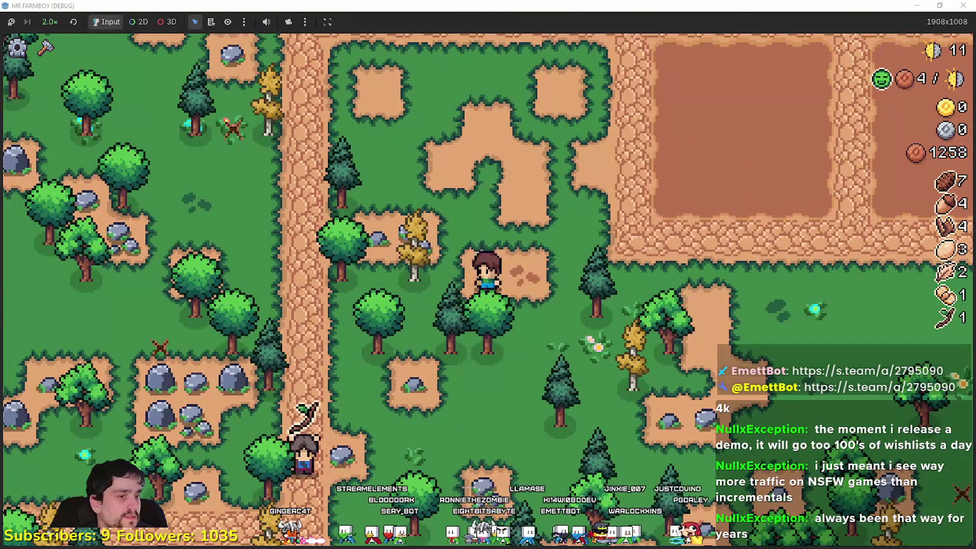
# Return from Chrome, walk to the farmhouse, and open the Player House advancement tree.
pyautogui.hotkey('alt', 'Tab')
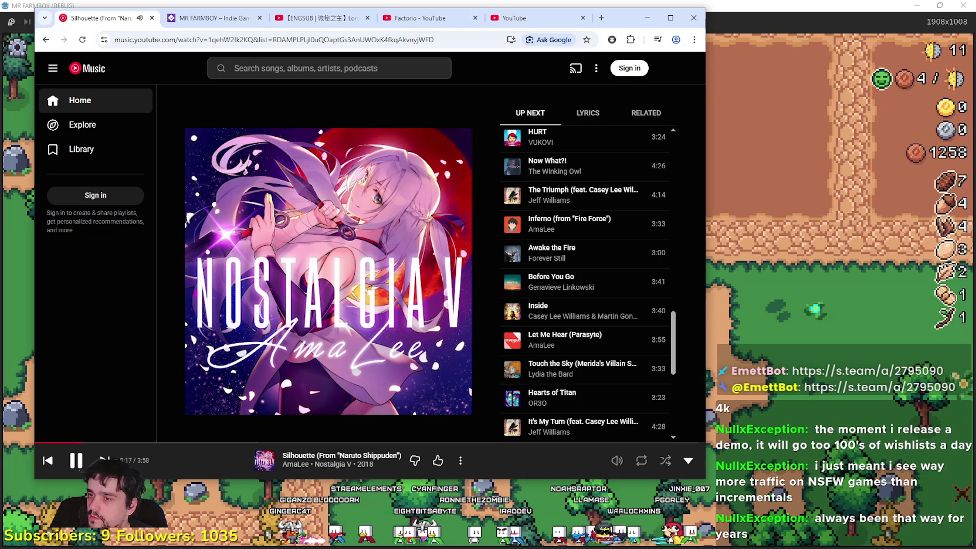
pyautogui.hotkey('alt', 'Tab')
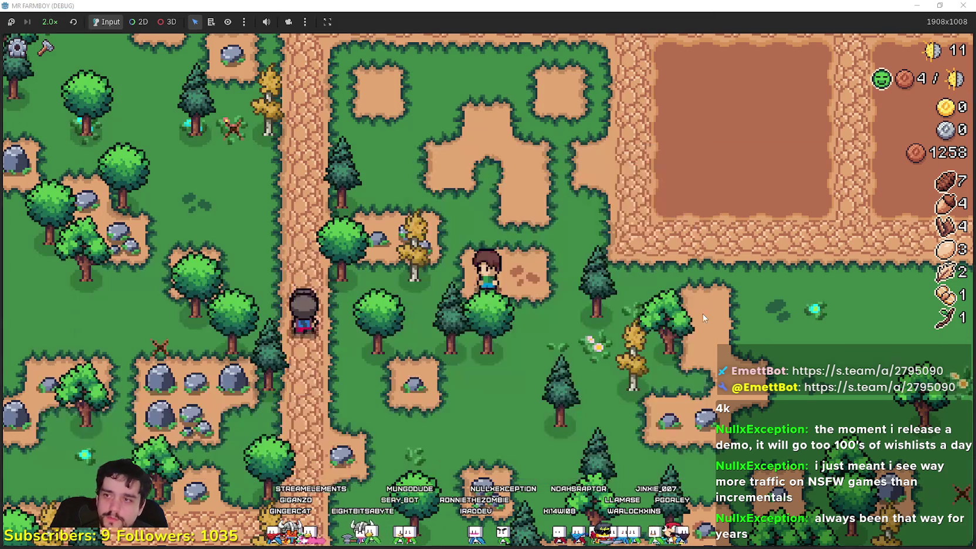
pyautogui.press('a')
pyautogui.press('w')
pyautogui.press('w')
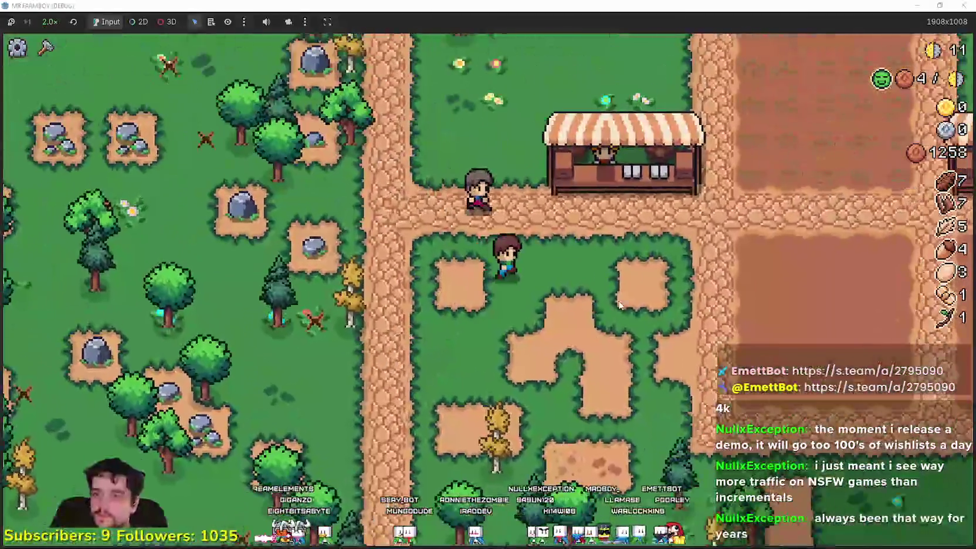
pyautogui.press('d')
pyautogui.press('e')
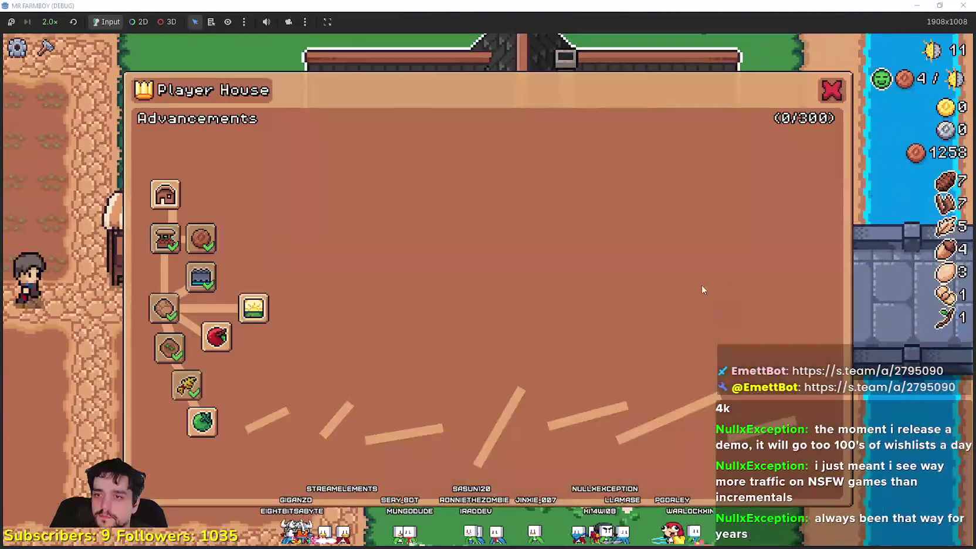
# Unlock the House advancement and walk the farmer down to open grass.
pyautogui.click(173, 200)
pyautogui.press('a')
pyautogui.press('s')
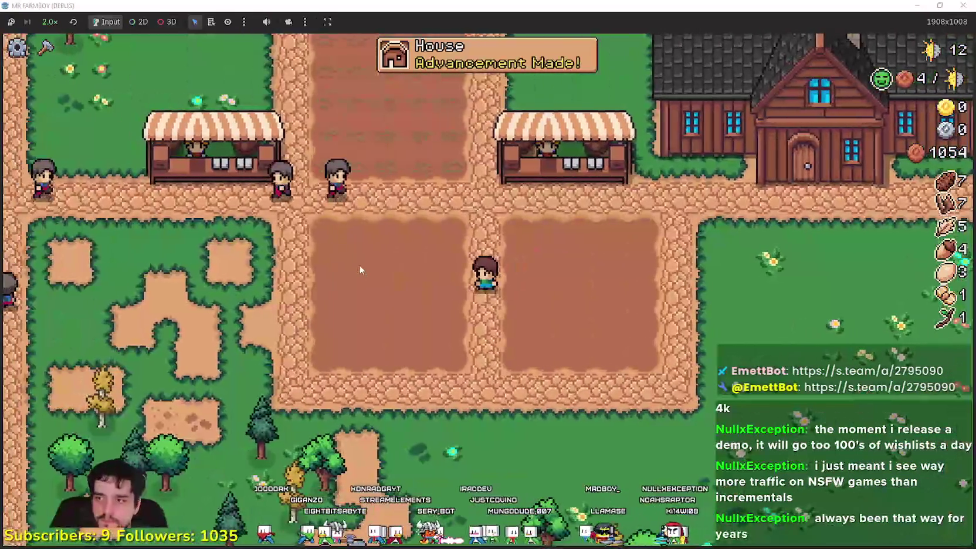
pyautogui.press('d')
pyautogui.press('s')
pyautogui.press('c')
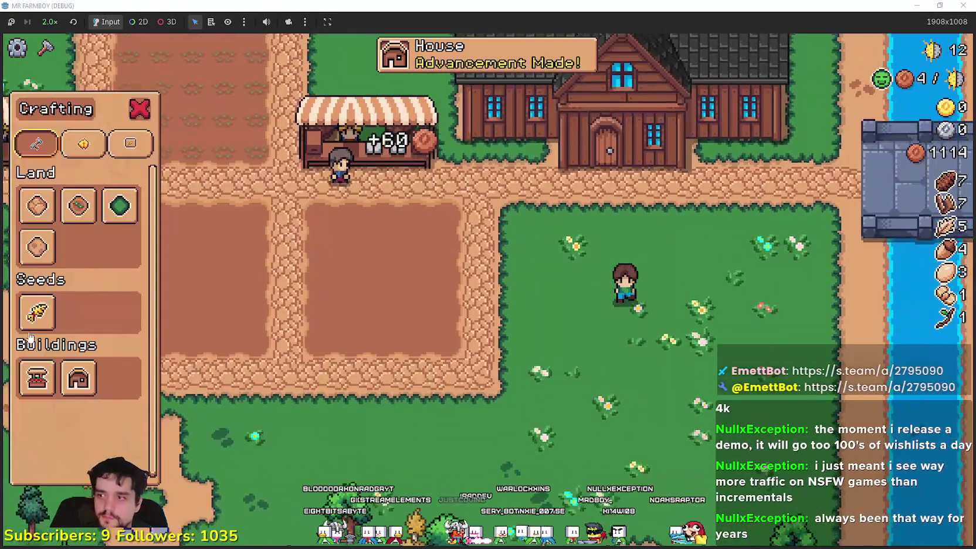
# Build two House buildings side by side right of the fields.
pyautogui.click(70, 391)
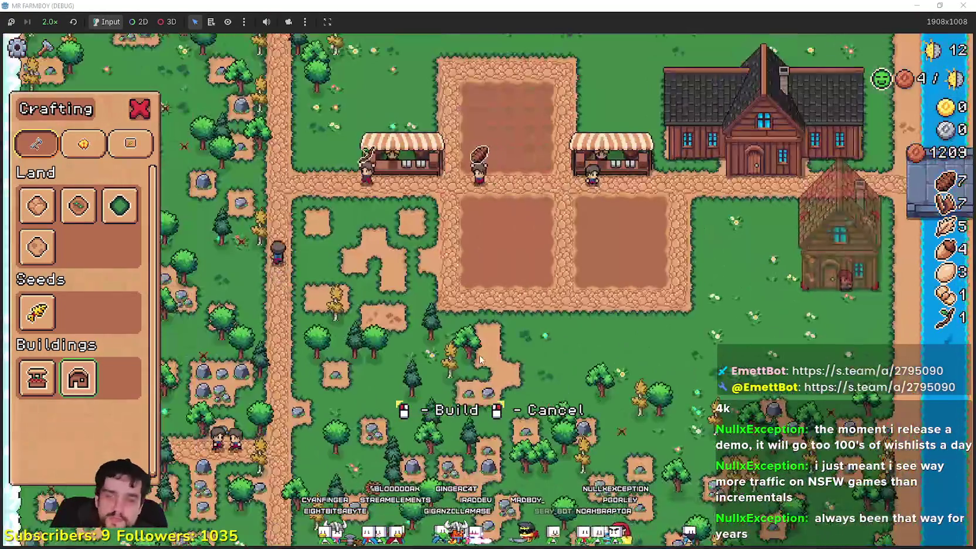
pyautogui.scroll(3, 479, 354)
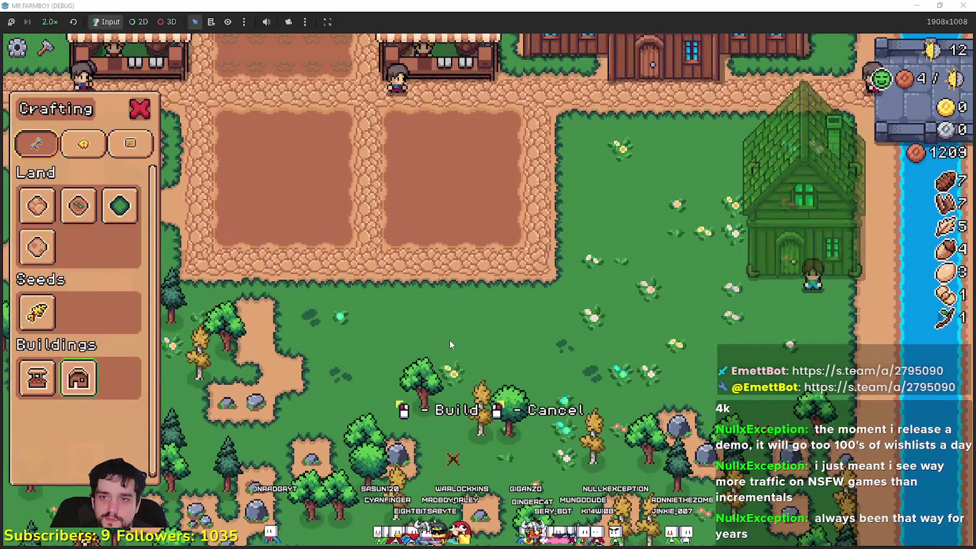
pyautogui.click(449, 339)
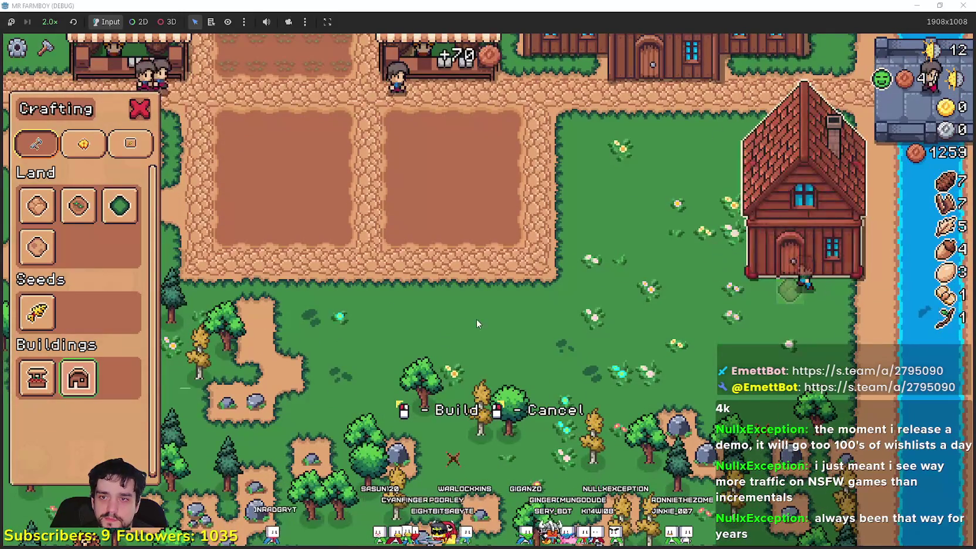
pyautogui.click(615, 325)
# Lay a strip of road tiles beneath the two new houses.
pyautogui.click(37, 205)
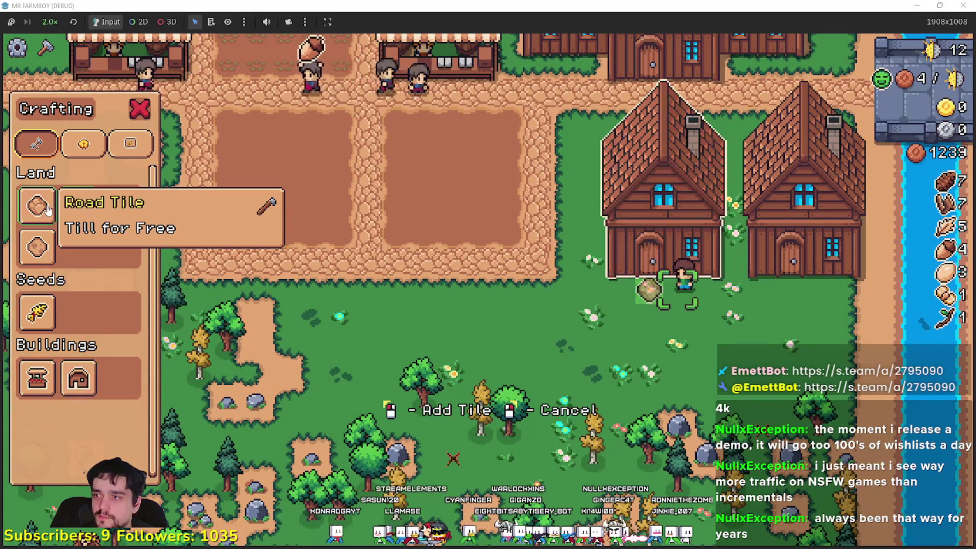
pyautogui.press('d')
pyautogui.press('a')
pyautogui.moveTo(674, 353); pyautogui.dragTo(671, 353)
pyautogui.press('a')
pyautogui.rightClick(785, 346)
# Check the right house's panel, then unlock the Farmers advancement in the Player House tree.
pyautogui.press('d')
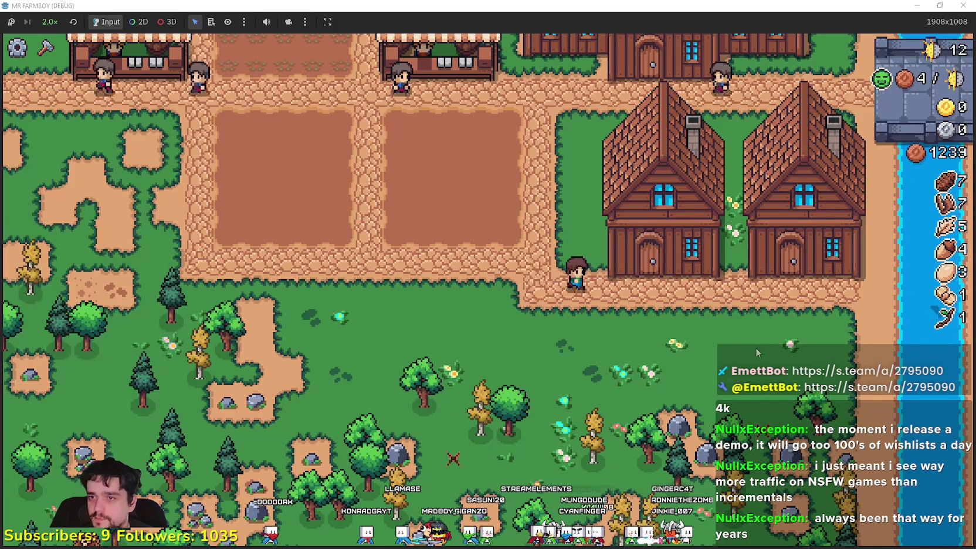
pyautogui.press('d')
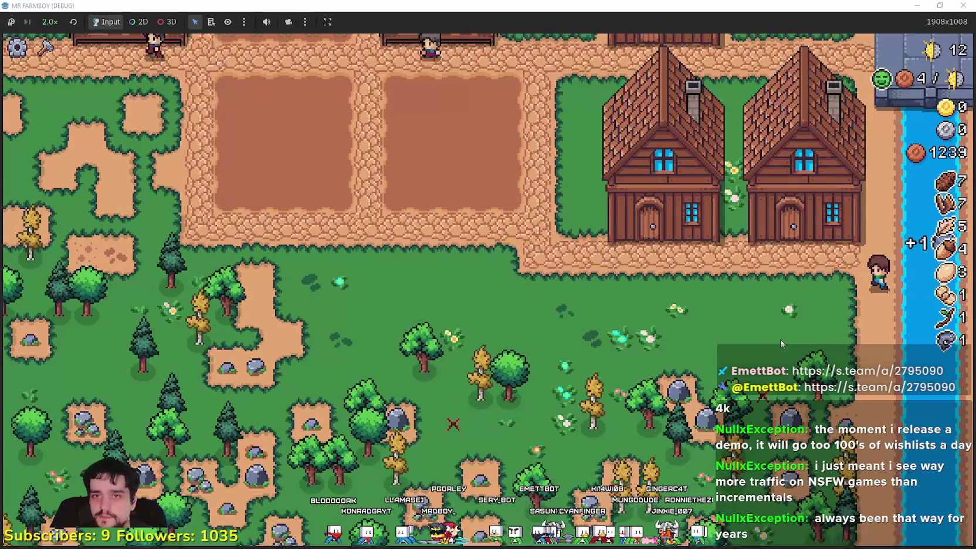
pyautogui.press('e')
pyautogui.rightClick(622, 308)
pyautogui.rightClick(531, 287)
pyautogui.press('h')
pyautogui.click(185, 166)
pyautogui.press('Escape')
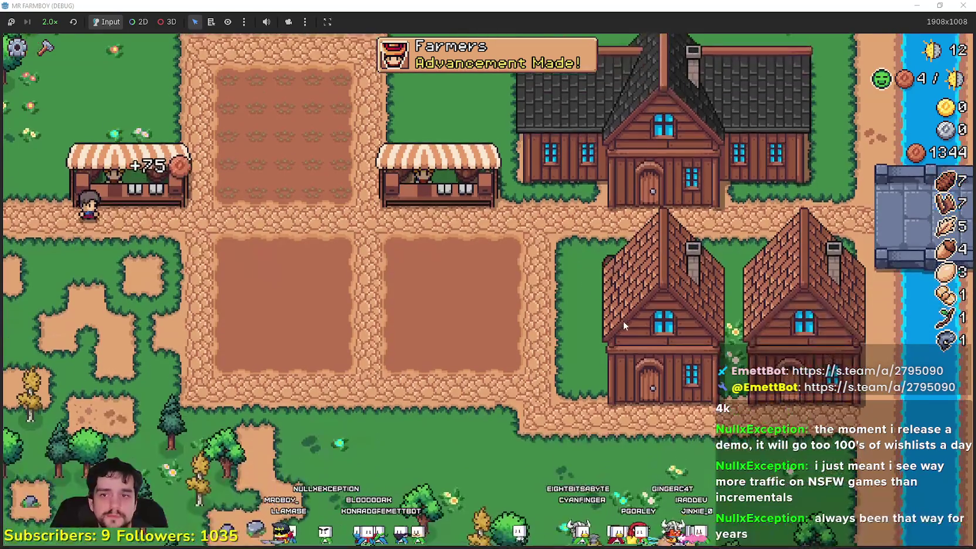
# Hire a farmer at the lower house, then unlock the Gatherers advancement.
pyautogui.rightClick(612, 320)
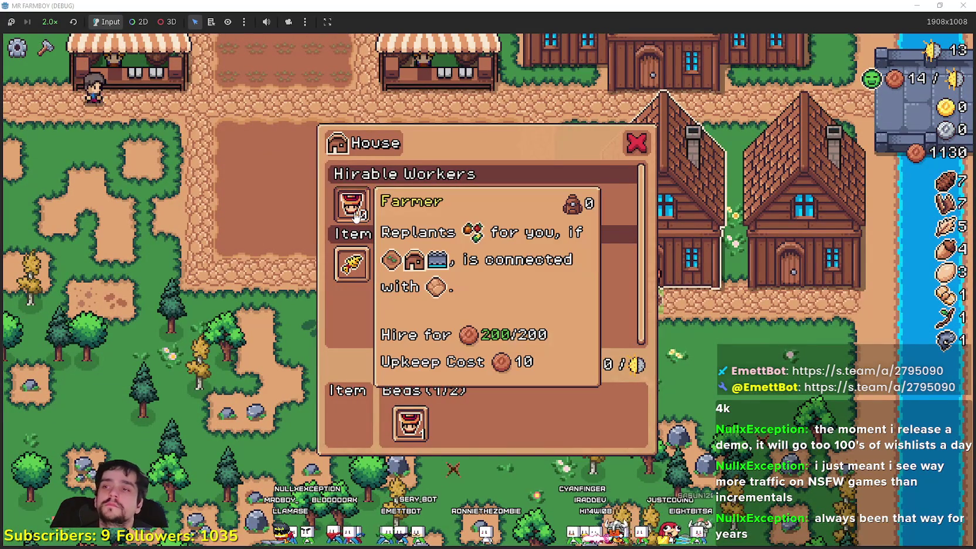
pyautogui.click(351, 204)
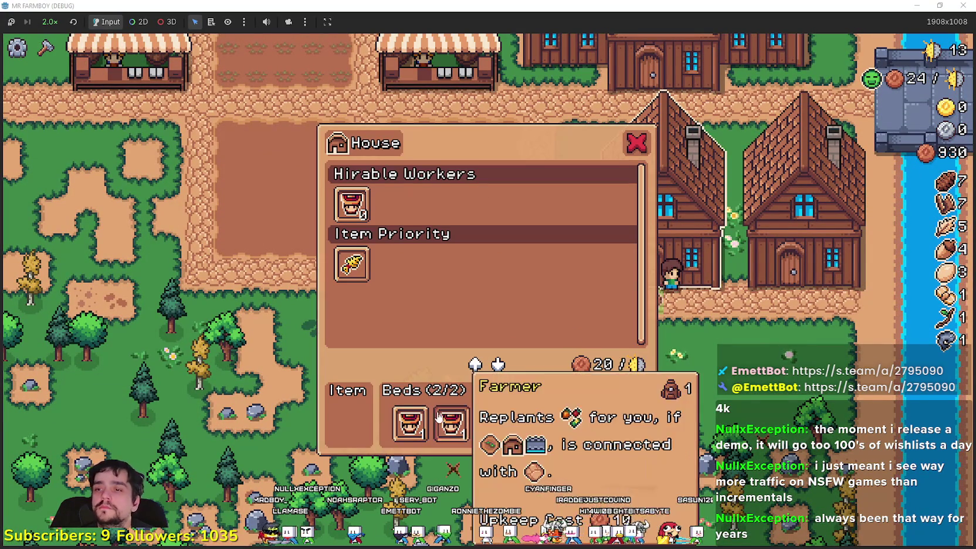
pyautogui.press('Escape')
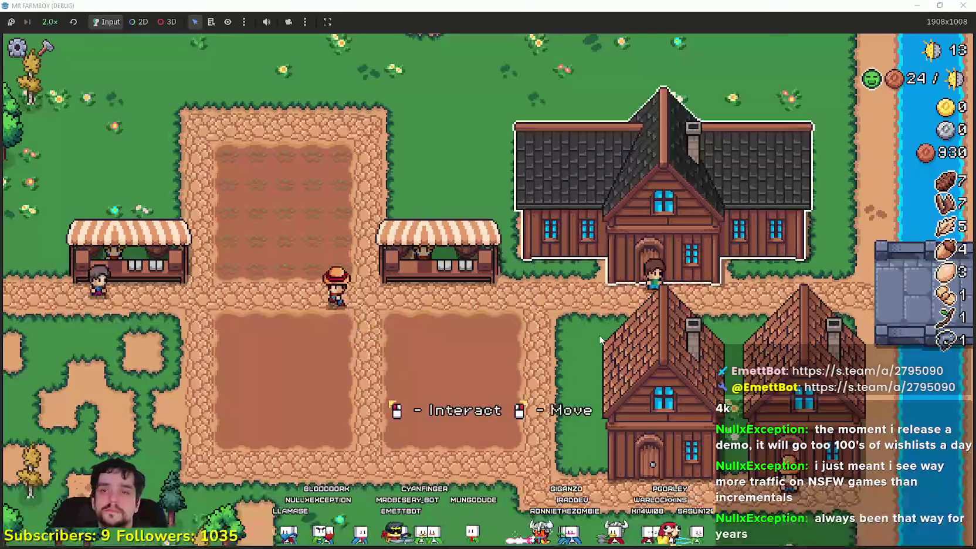
pyautogui.click(656, 235)
pyautogui.click(249, 164)
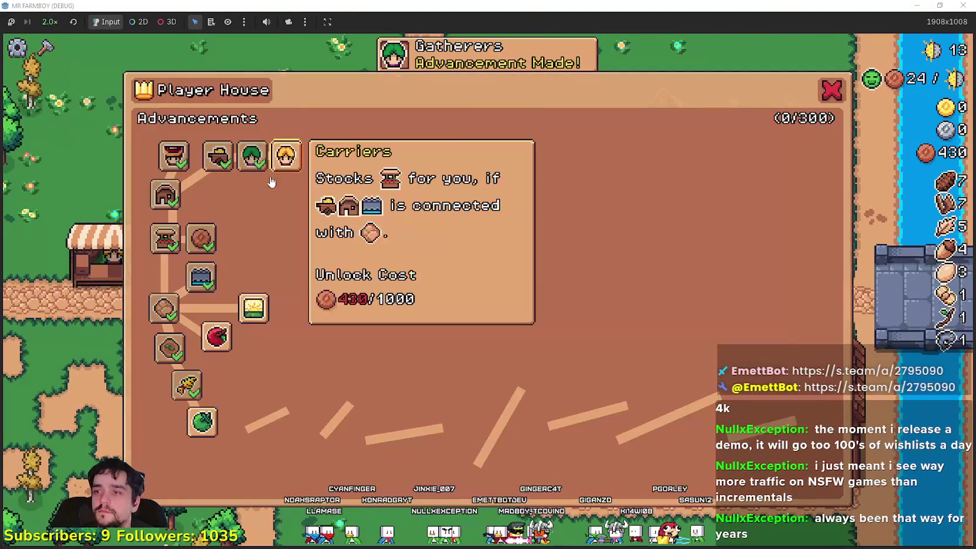
# Place a new house on the grass beside the upper fields, then cancel farm-tile placement.
pyautogui.press('Escape')
pyautogui.press('c')
pyautogui.click(120, 378)
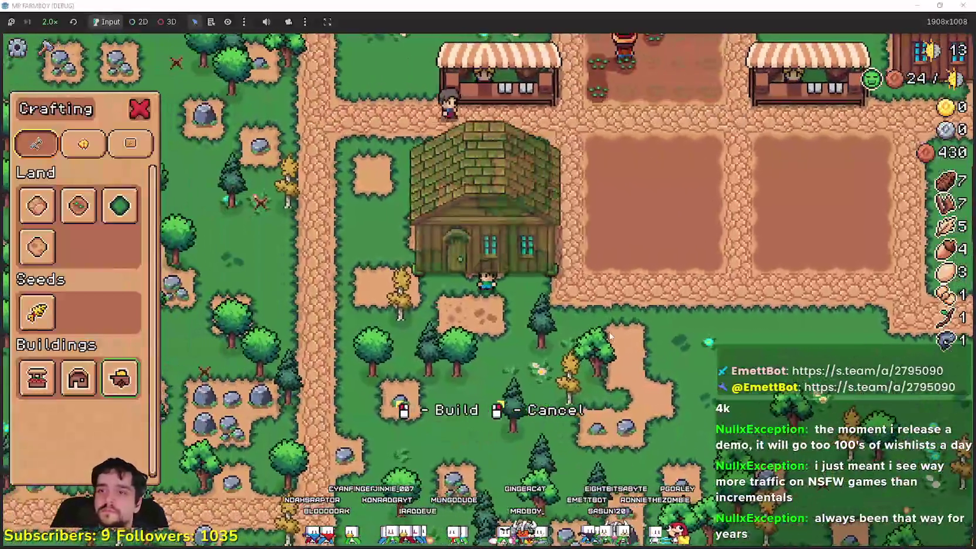
pyautogui.click(227, 357)
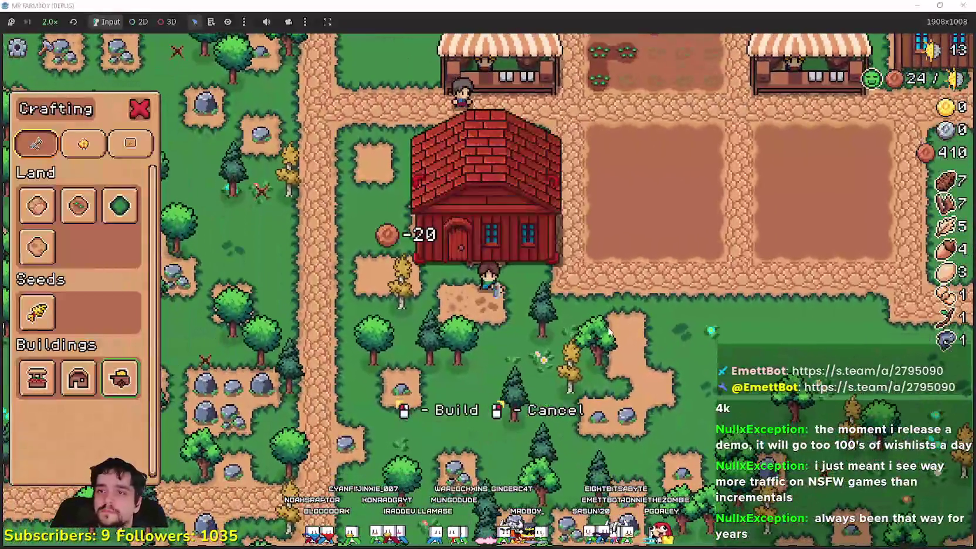
pyautogui.click(79, 206)
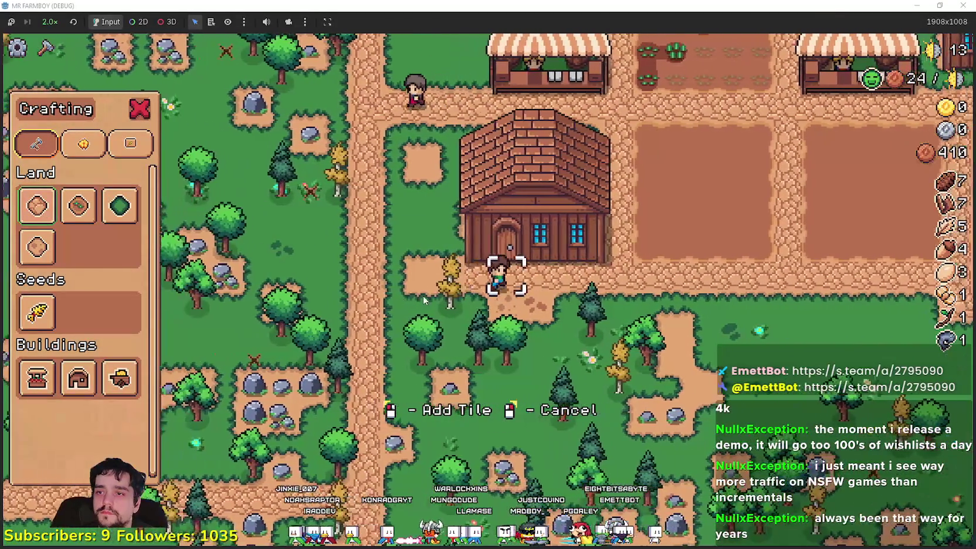
pyautogui.rightClick(406, 295)
pyautogui.press('d')
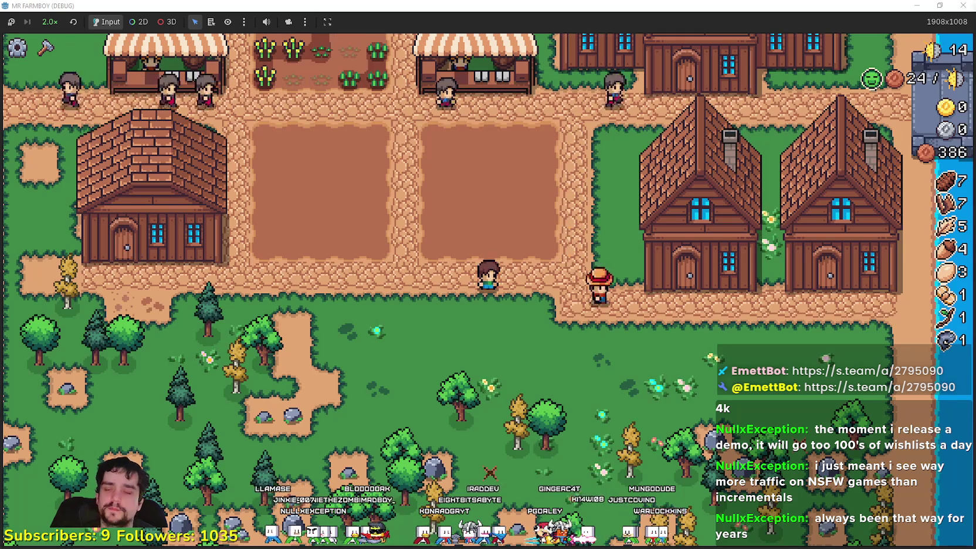
# Walk past the warehouse to the house and hire a Gatherer worker.
pyautogui.press('a')
pyautogui.press('s')
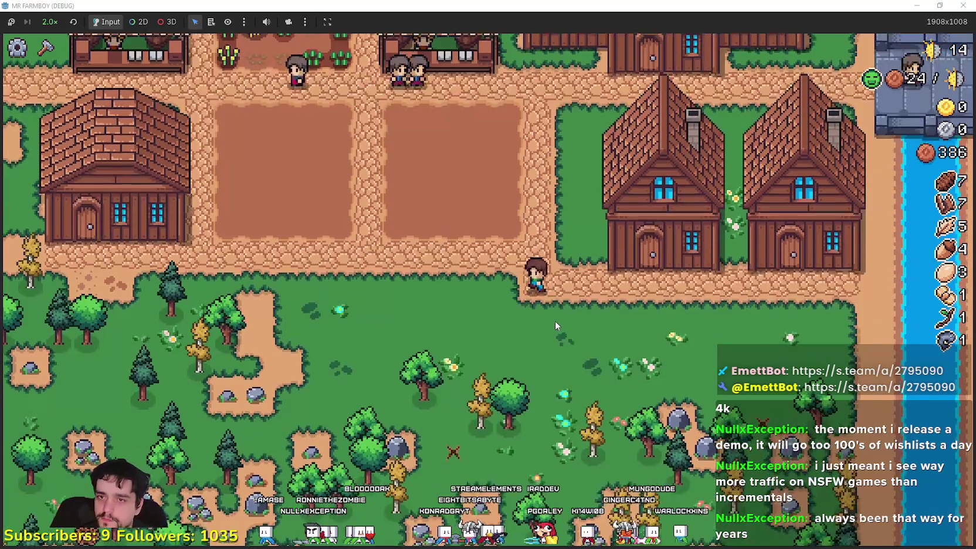
pyautogui.press('a')
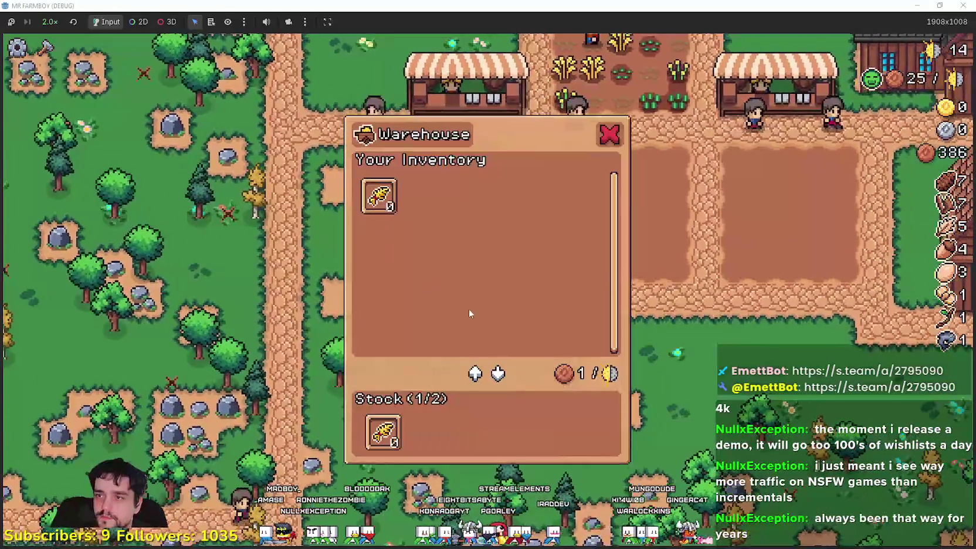
pyautogui.press('d')
pyautogui.press('w')
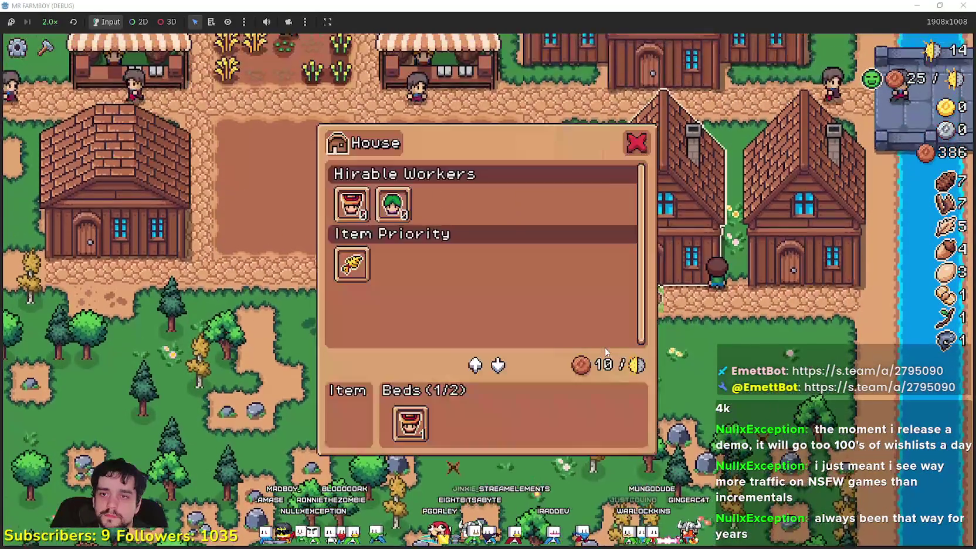
pyautogui.click(388, 215)
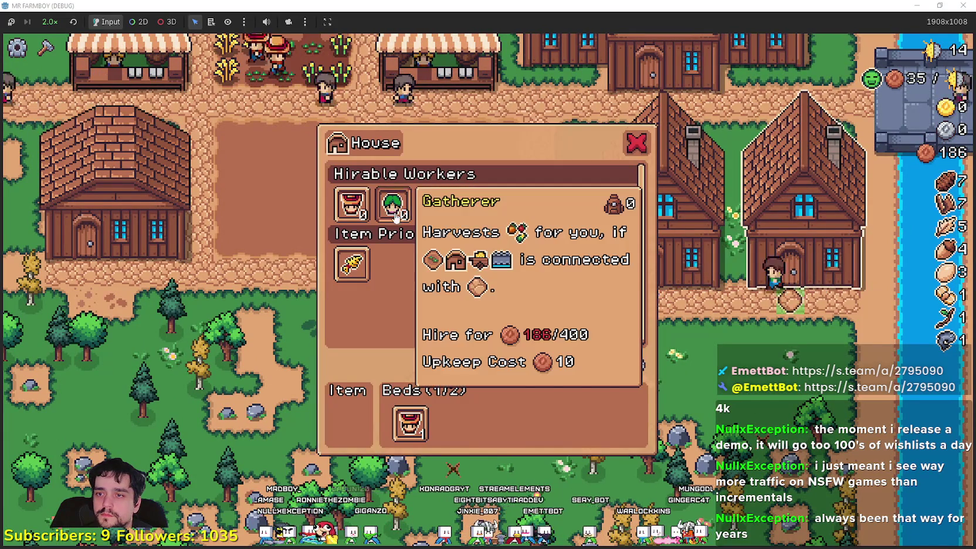
# At the market stall, clear the sell row and put Fish IV up for sale.
pyautogui.press('a')
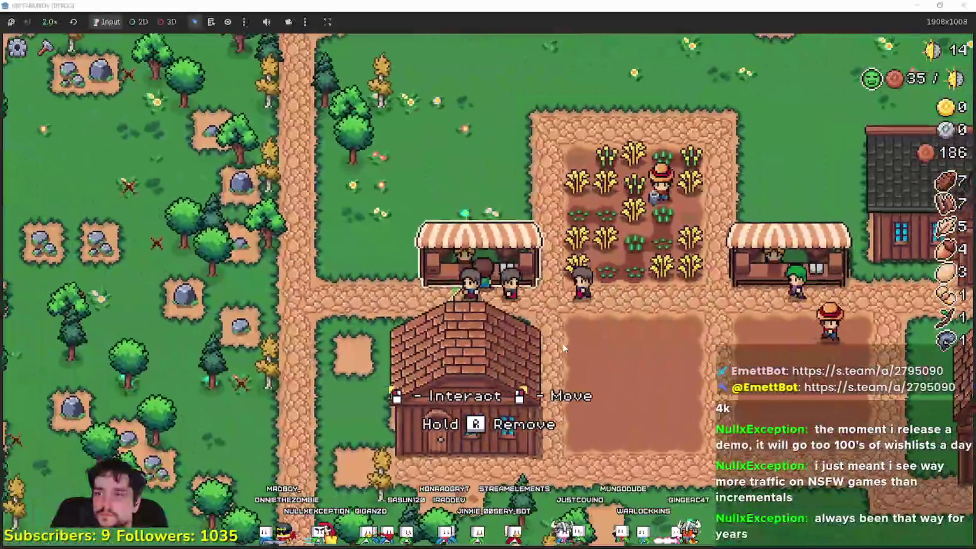
pyautogui.press('e')
pyautogui.click(429, 436)
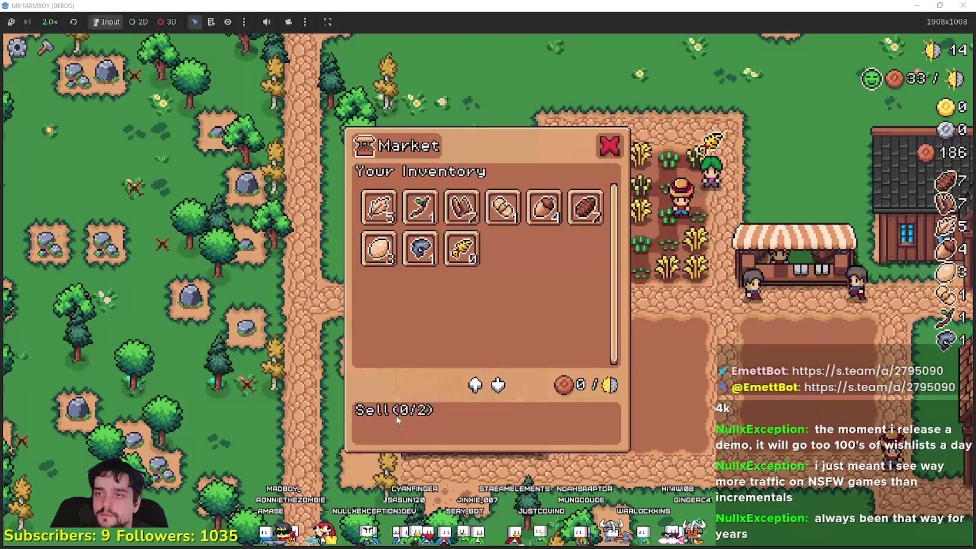
pyautogui.click(414, 251)
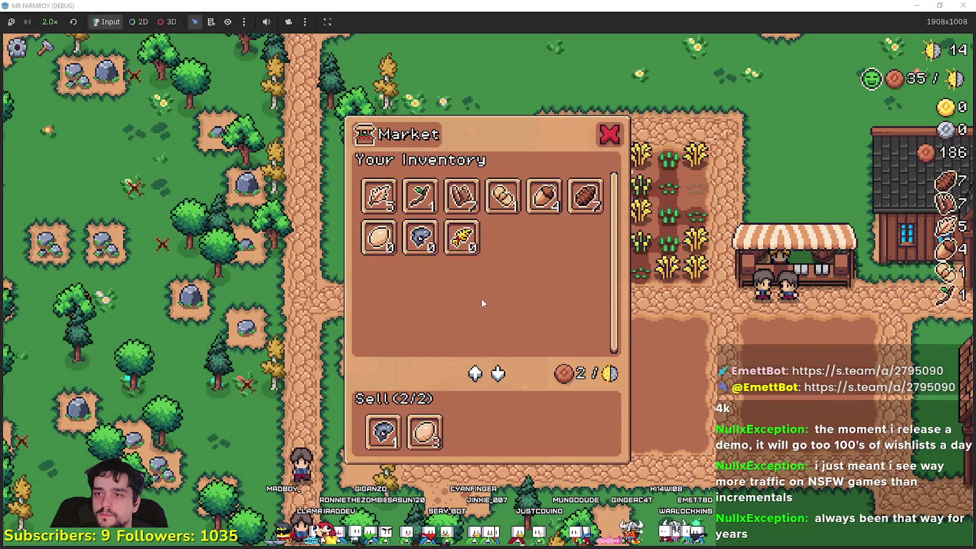
pyautogui.press('Escape')
pyautogui.press('e')
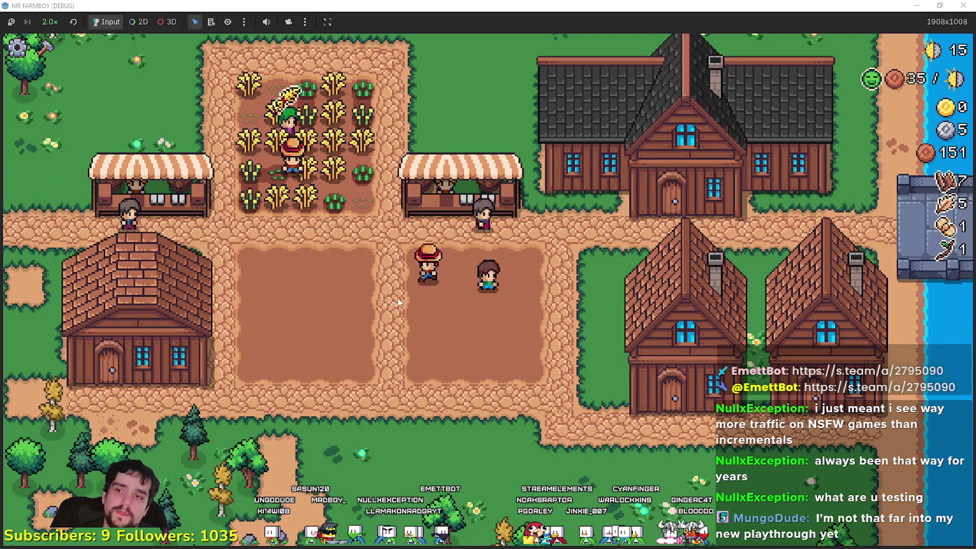
# Walk left past the houses and check the warehouse stock.
pyautogui.press('a')
pyautogui.press('s')
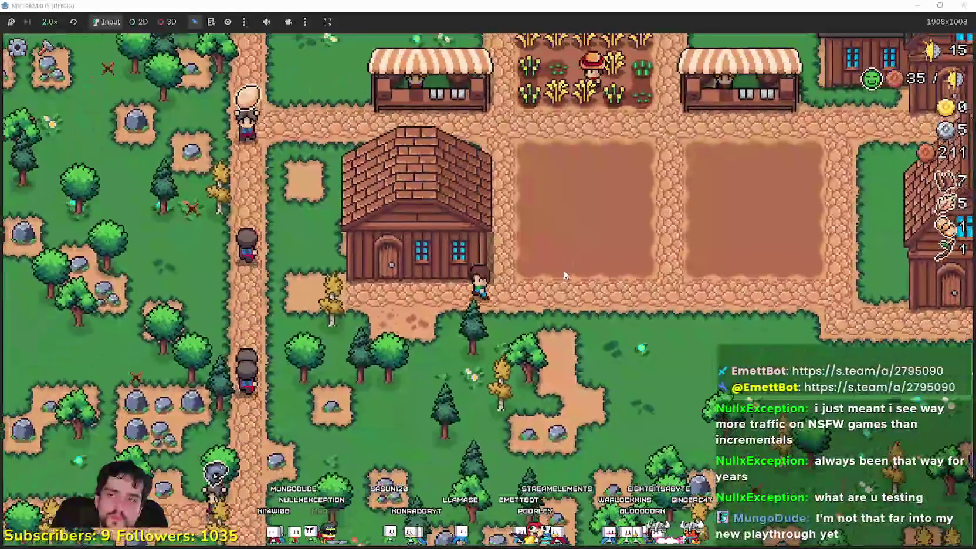
pyautogui.press('a')
pyautogui.press('e')
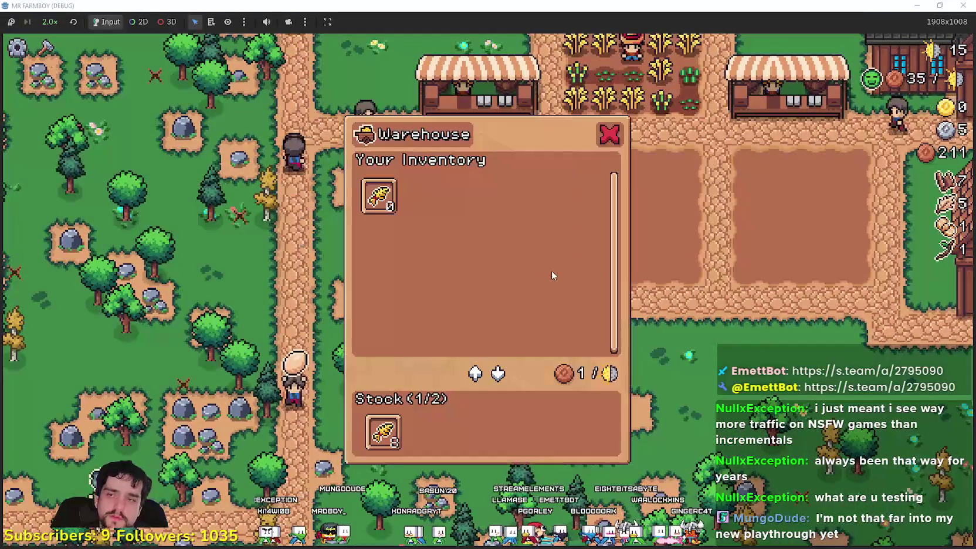
pyautogui.press('Escape')
# Walk up to the central fields and check the house's workers window.
pyautogui.press('d')
pyautogui.press('w')
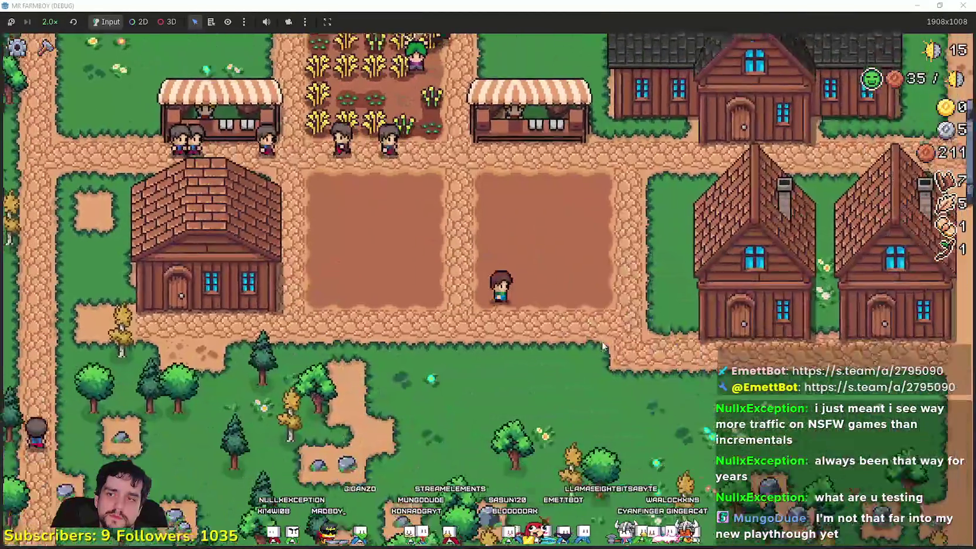
pyautogui.press('d')
pyautogui.press('e')
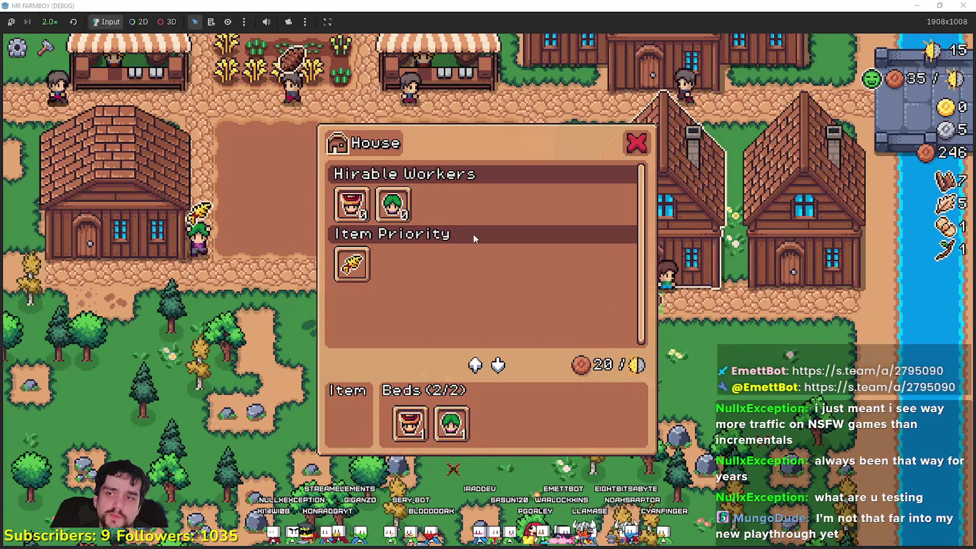
pyautogui.press('Escape')
# Walk around the wheat field, tilled plots and houses toward the river.
pyautogui.press('a')
pyautogui.press('w')
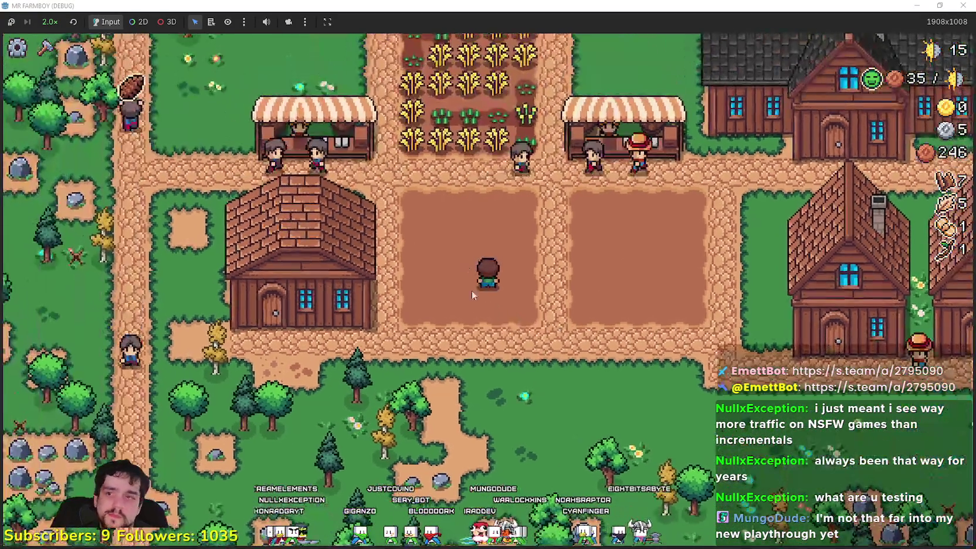
pyautogui.press('w')
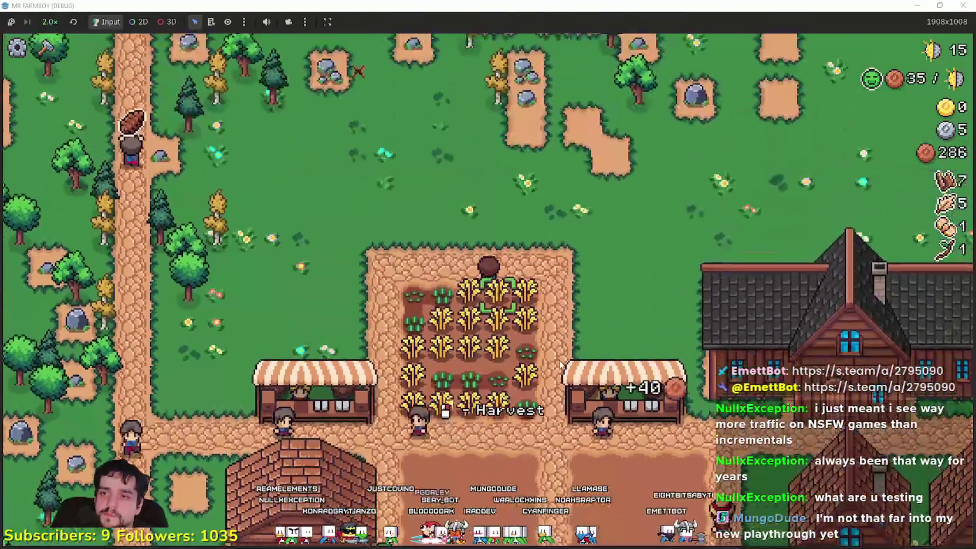
pyautogui.press('s')
pyautogui.press('d')
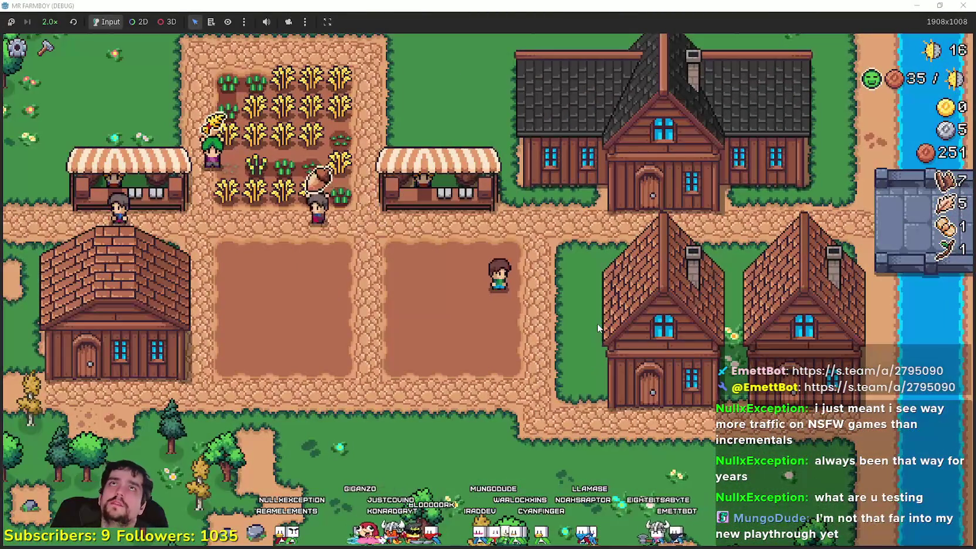
pyautogui.press('d')
pyautogui.press('s')
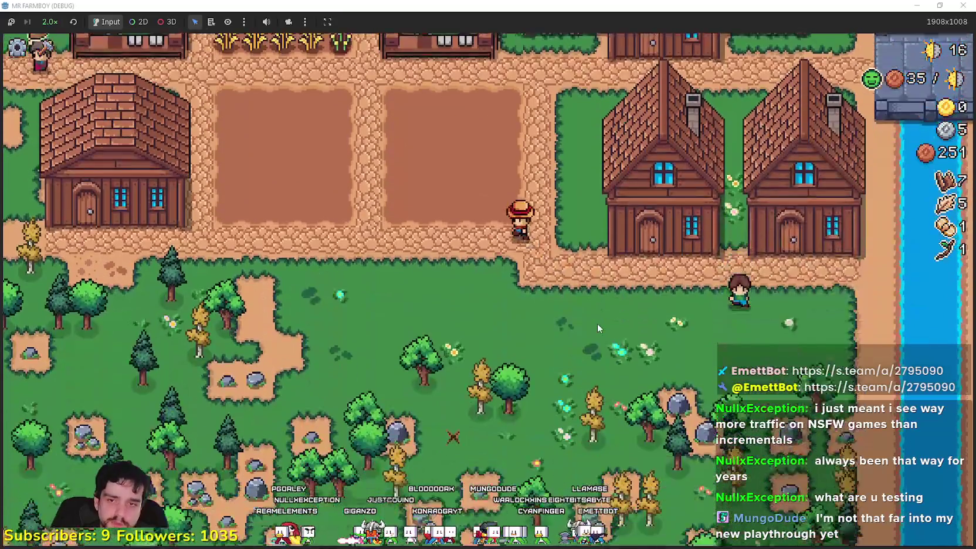
pyautogui.press('a')
pyautogui.press('w')
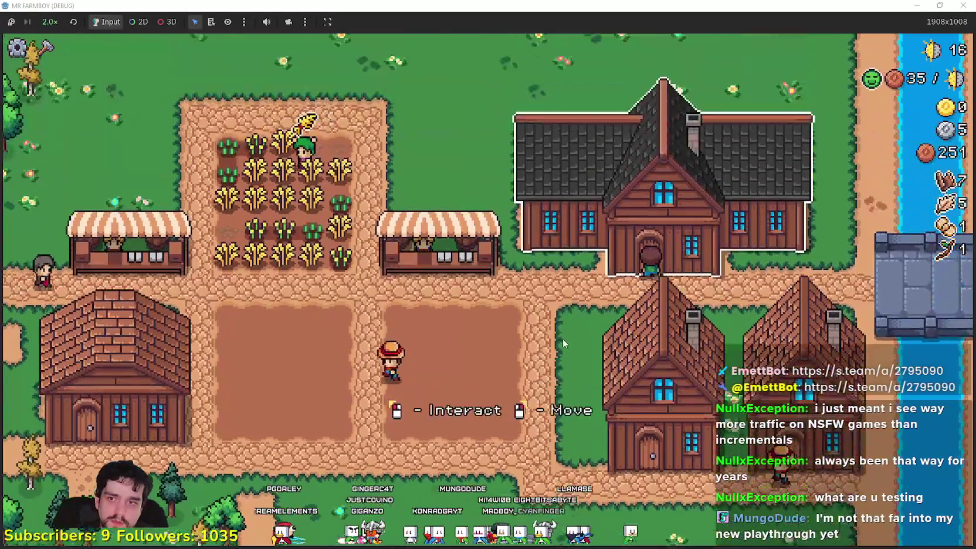
# Chop wood in the woods, gather fiber across the meadow, and return to the village.
pyautogui.press('a')
pyautogui.press('s')
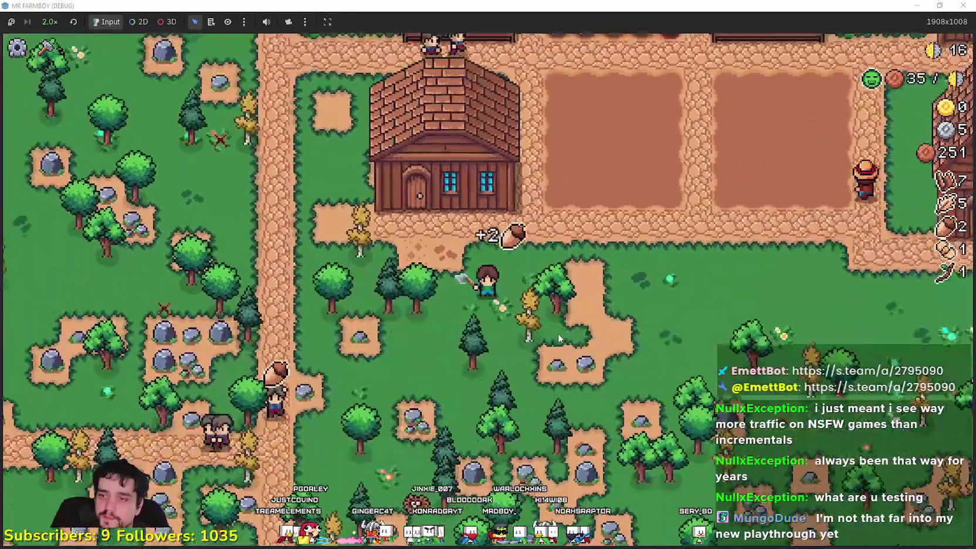
pyautogui.press('w')
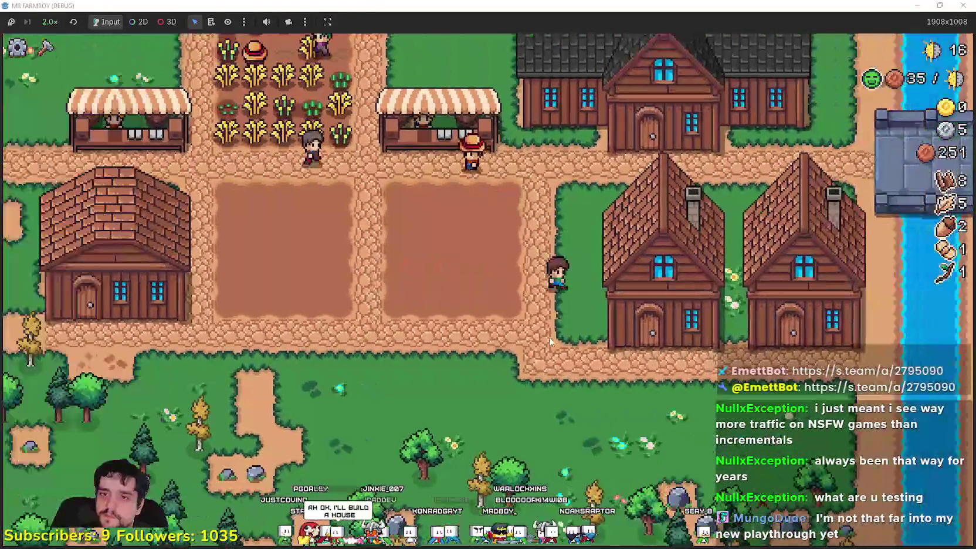
pyautogui.press('w')
pyautogui.press('a')
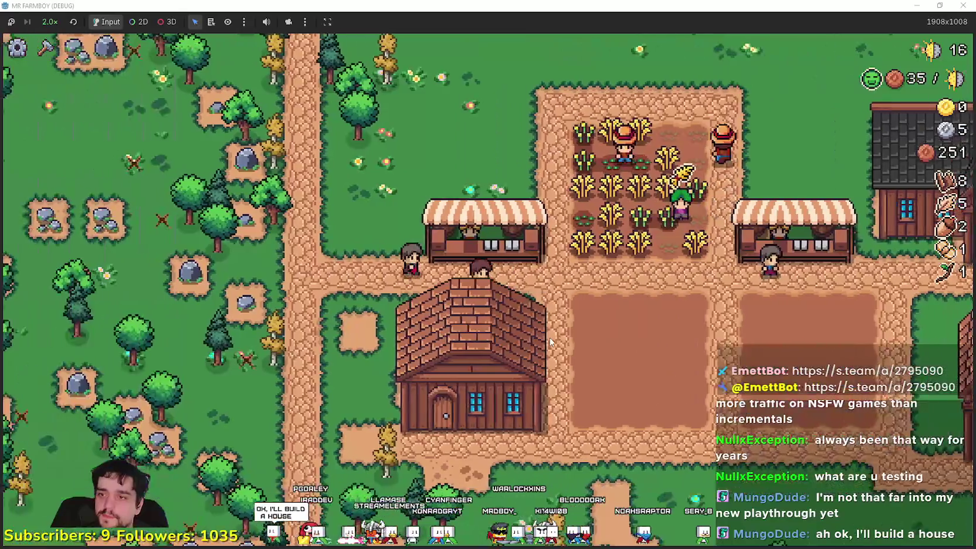
pyautogui.press('d')
pyautogui.press('w')
pyautogui.press('a')
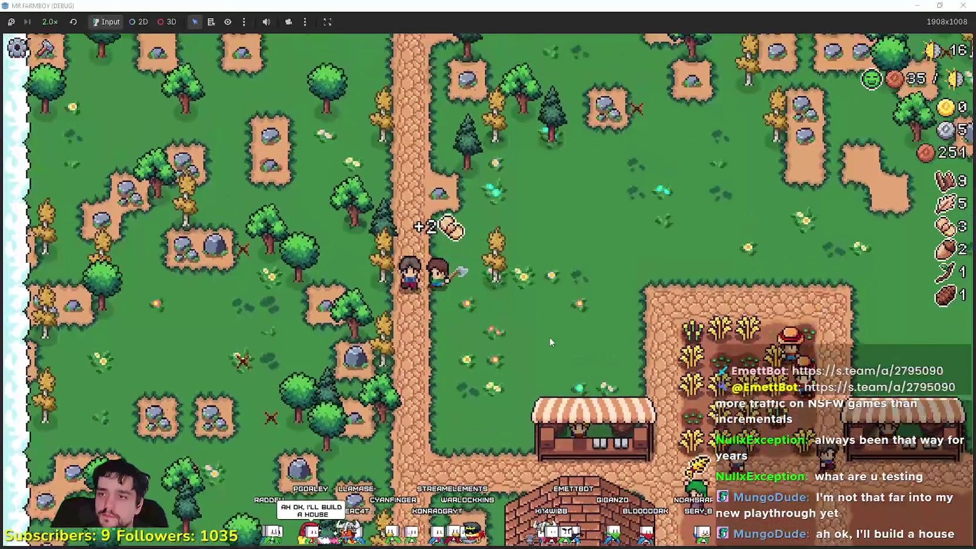
pyautogui.press('w')
pyautogui.press('d')
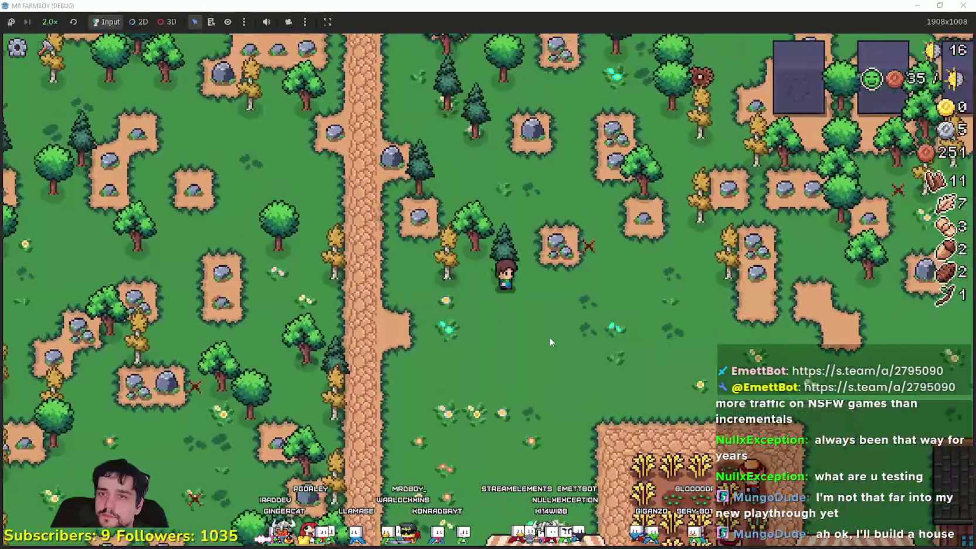
pyautogui.press('s')
pyautogui.press('d')
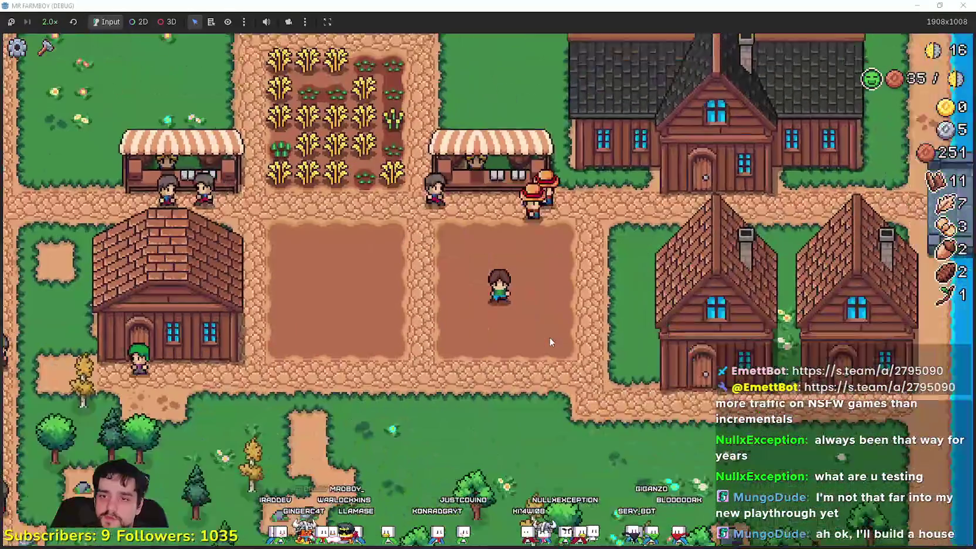
# Check the right house's workers, the market stall's trade window, and the Player House panel.
pyautogui.press('d')
pyautogui.press('s')
pyautogui.press('w')
pyautogui.press('e')
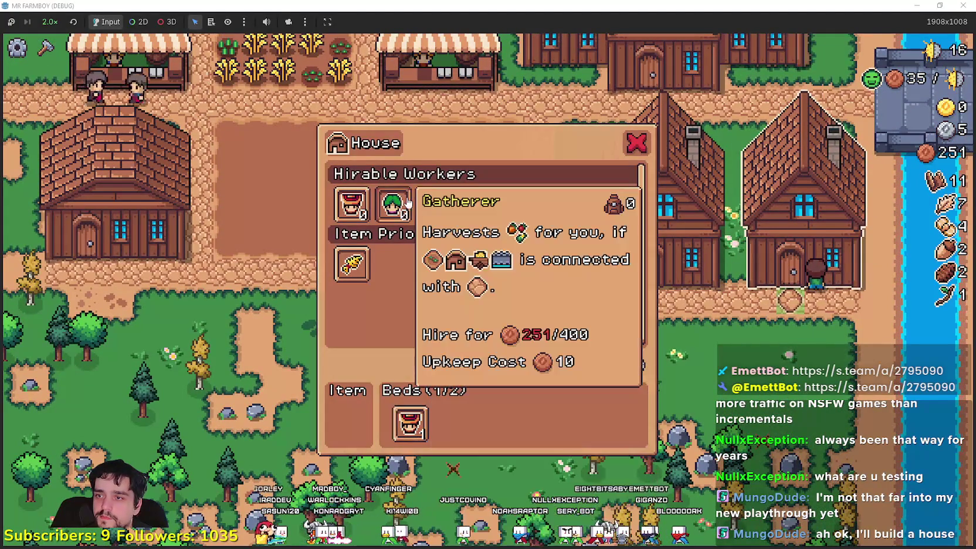
pyautogui.press('a')
pyautogui.press('a')
pyautogui.press('w')
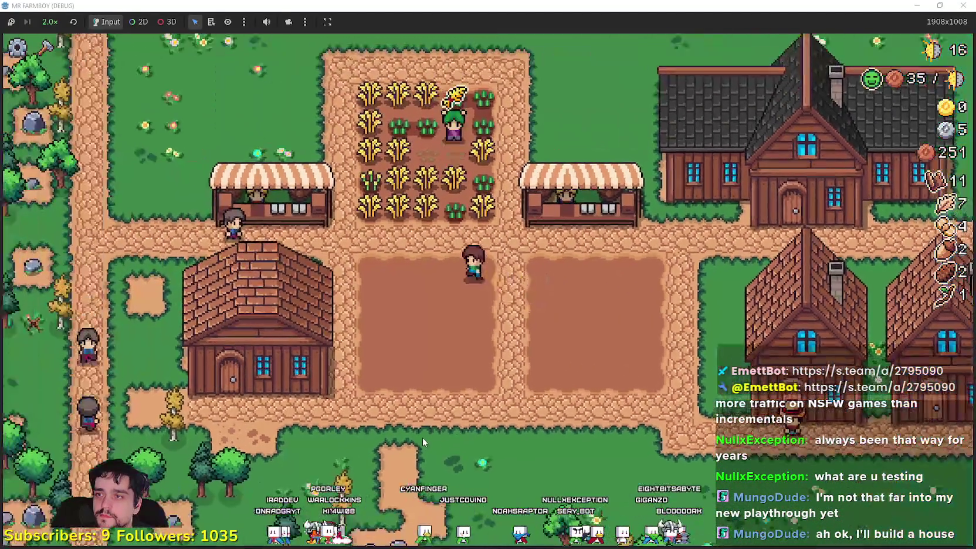
pyautogui.press('e')
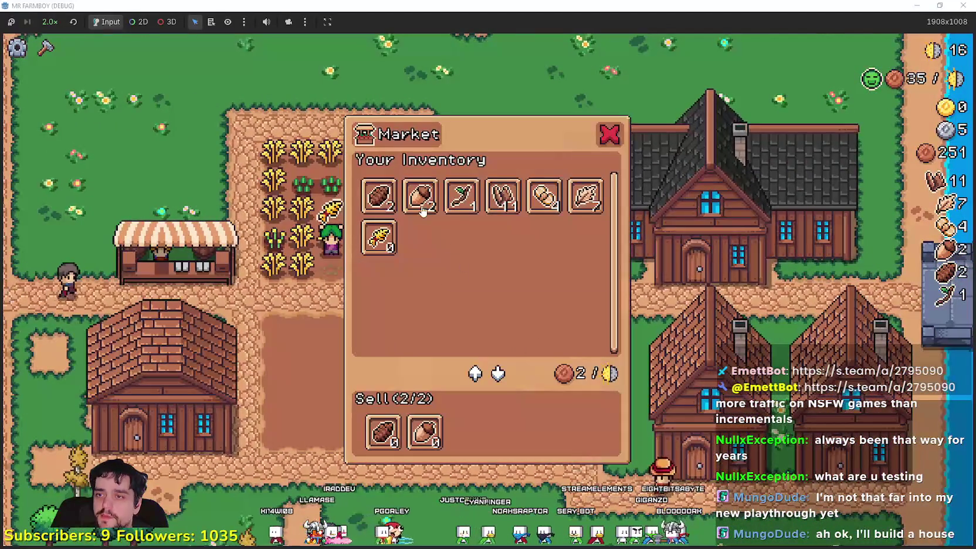
pyautogui.press('Escape')
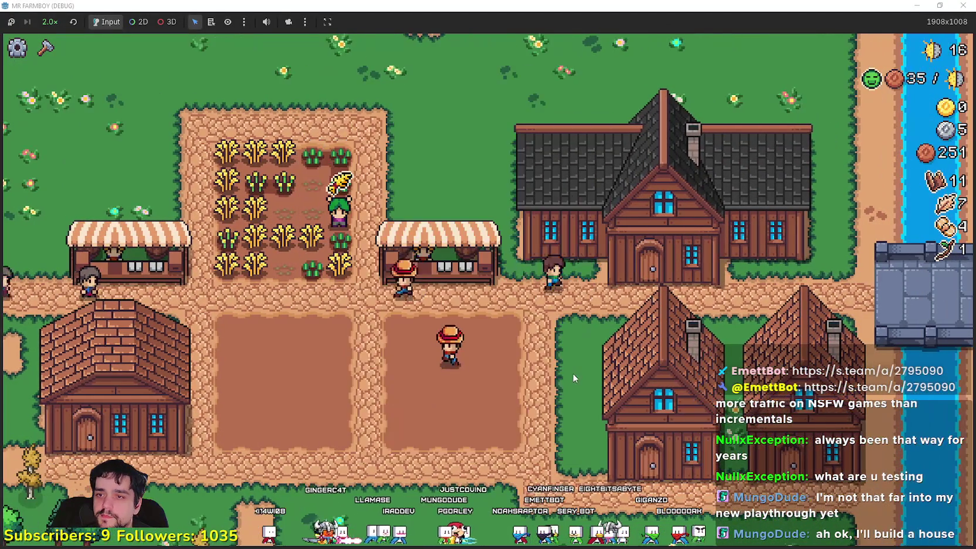
pyautogui.press('h')
pyautogui.press('Escape')
# Walk north to the market, move an item into the sell list, and open the Player House advancements.
pyautogui.press('a')
pyautogui.press('w')
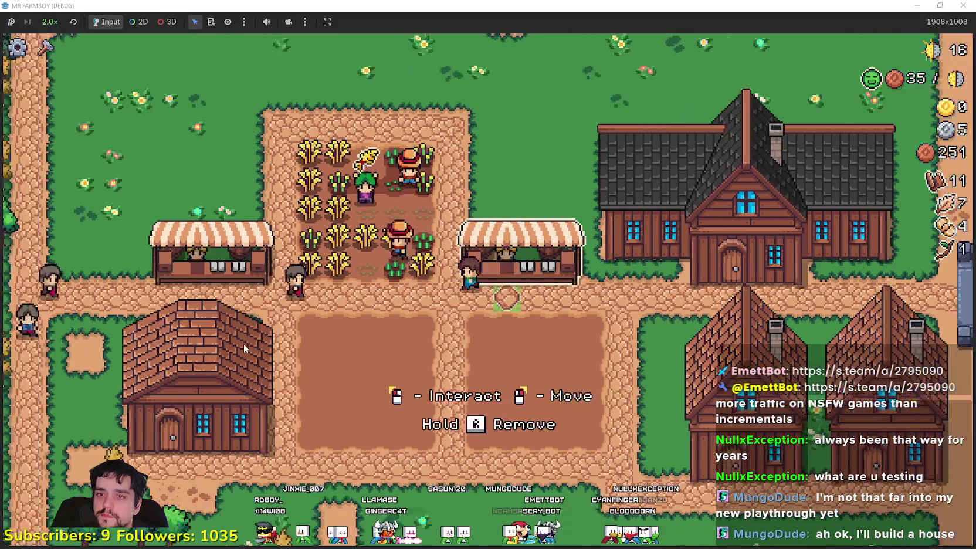
pyautogui.scroll(-3, 249, 347)
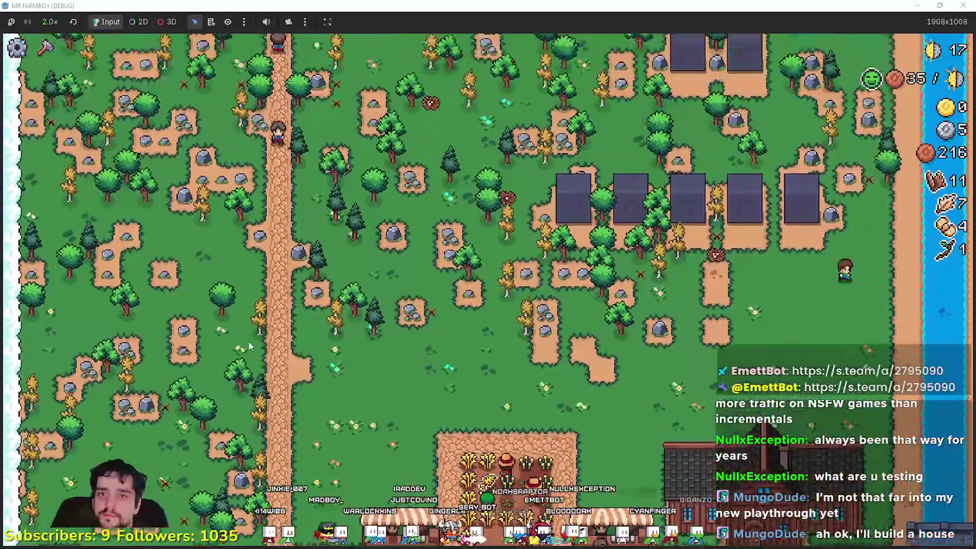
pyautogui.press('w')
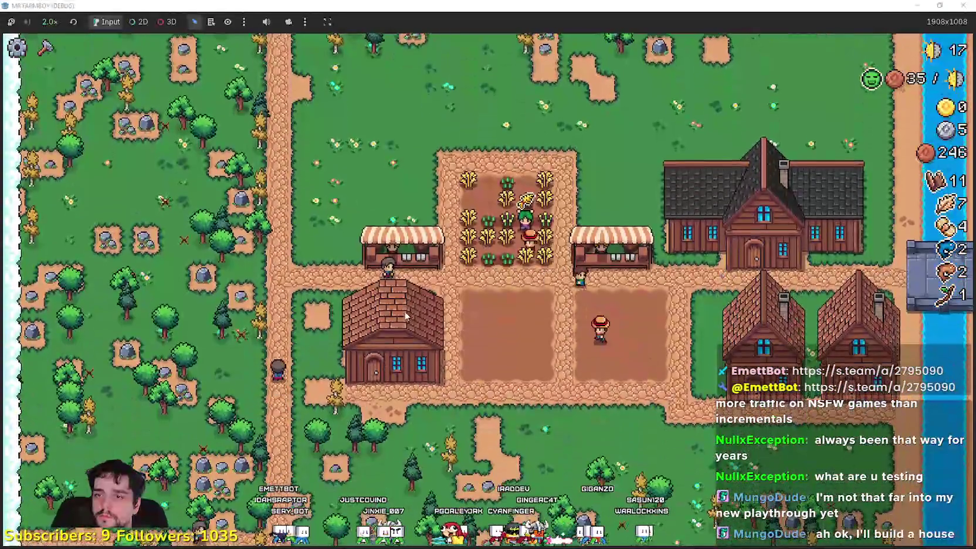
pyautogui.click(403, 315)
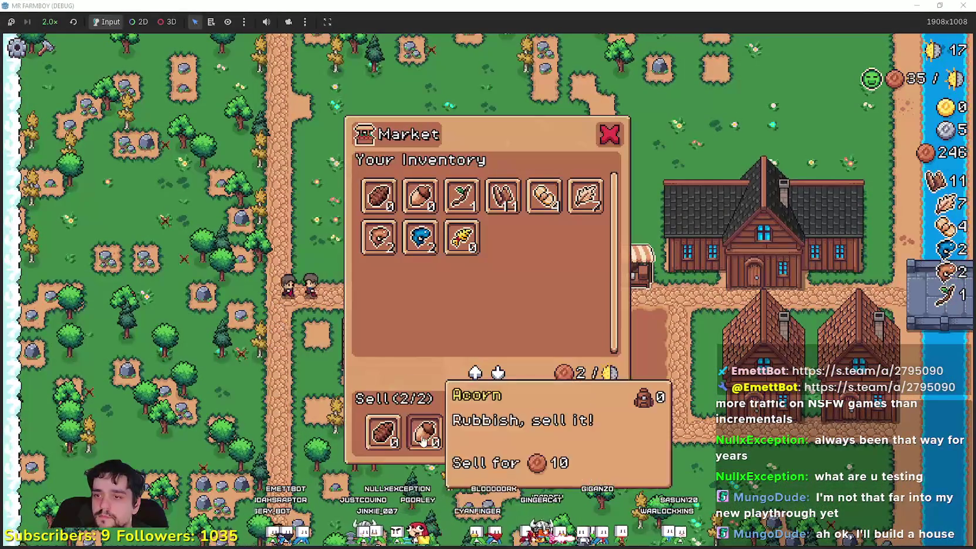
pyautogui.click(378, 248)
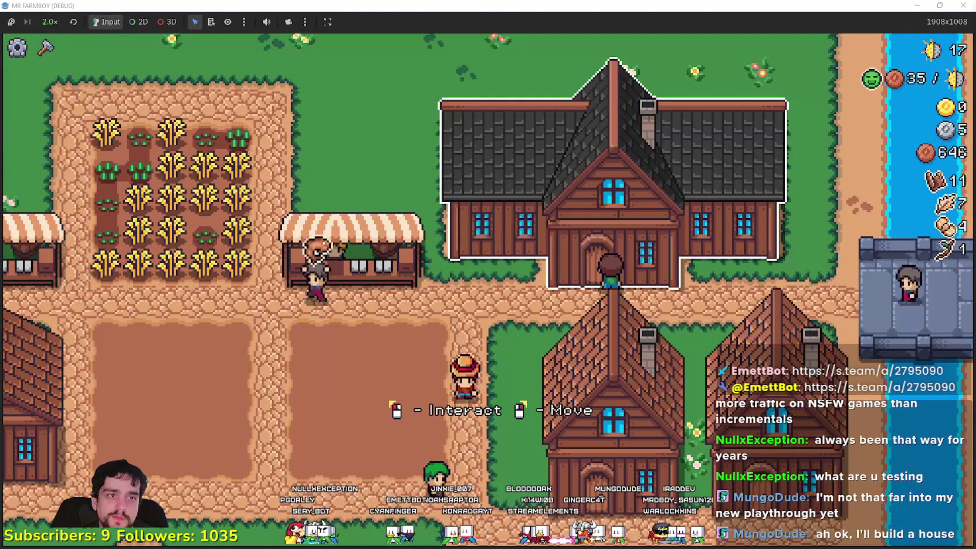
pyautogui.click(584, 324)
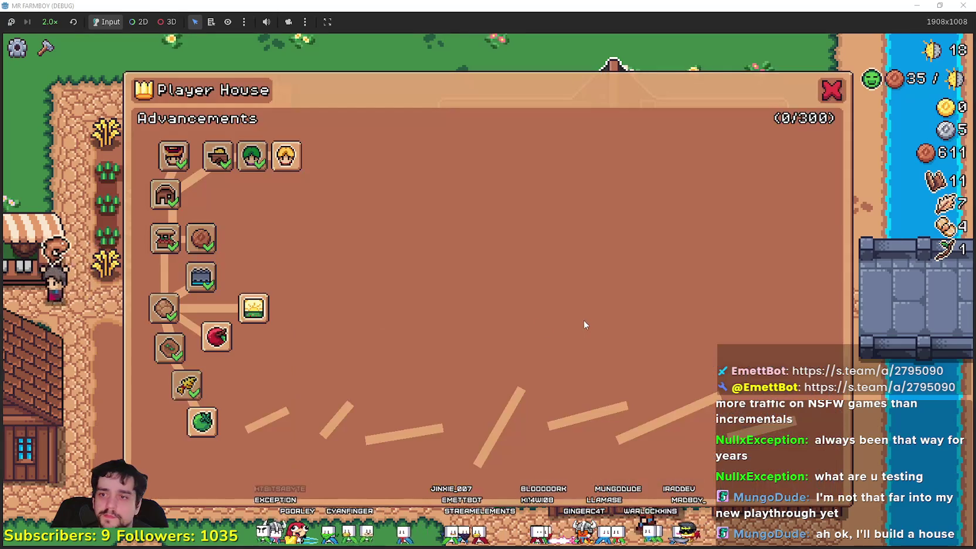
# Check the house's workers panel, then unlock the Green Tomato advancement.
pyautogui.moveTo(201, 437)
pyautogui.press('Escape')
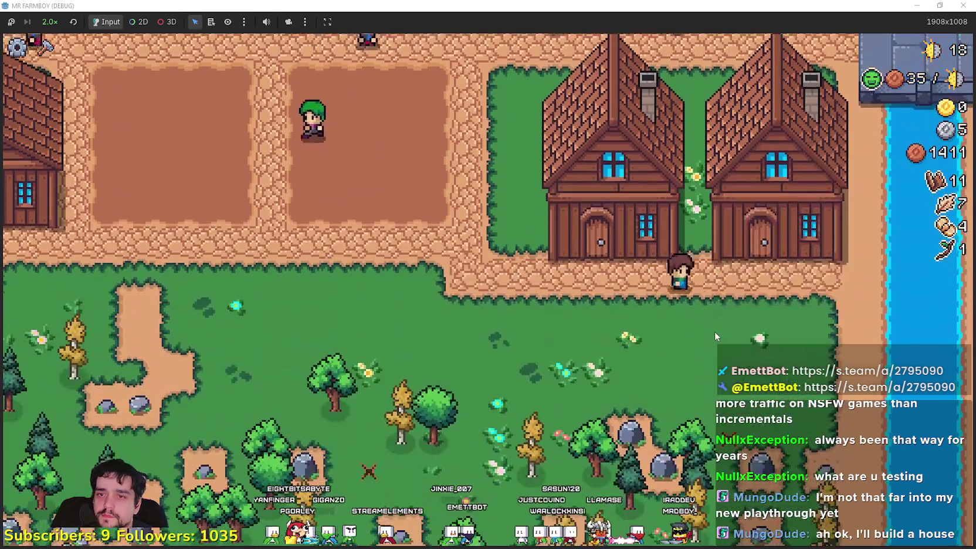
pyautogui.click(714, 332)
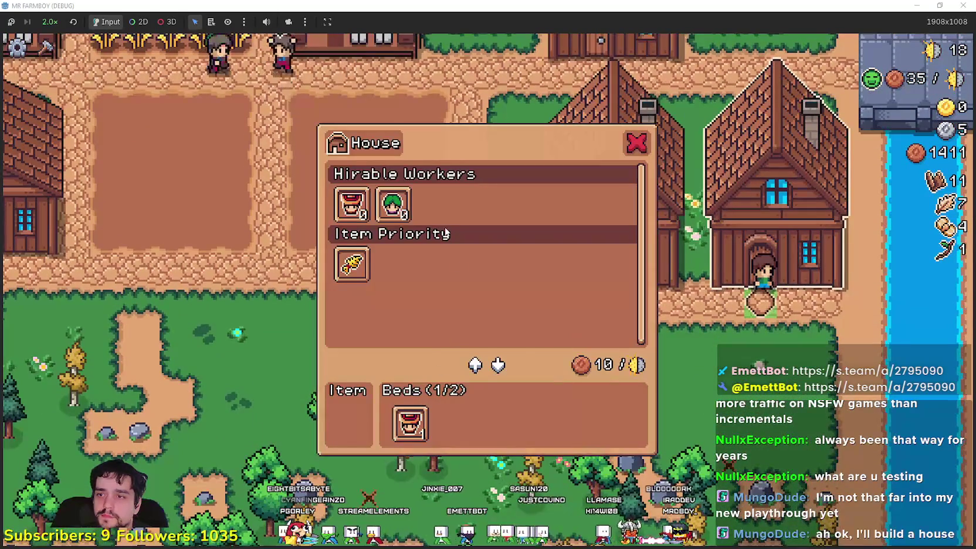
pyautogui.press('Escape')
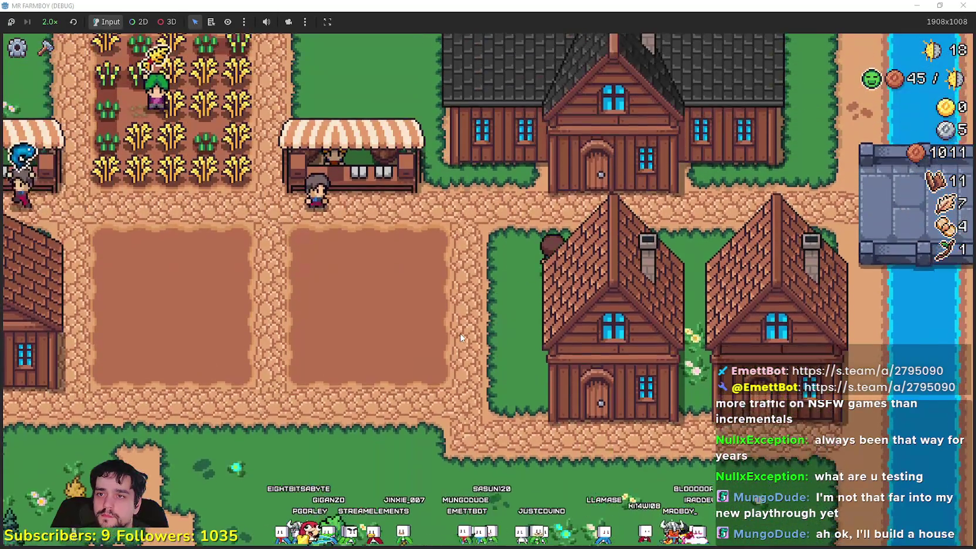
pyautogui.press('h')
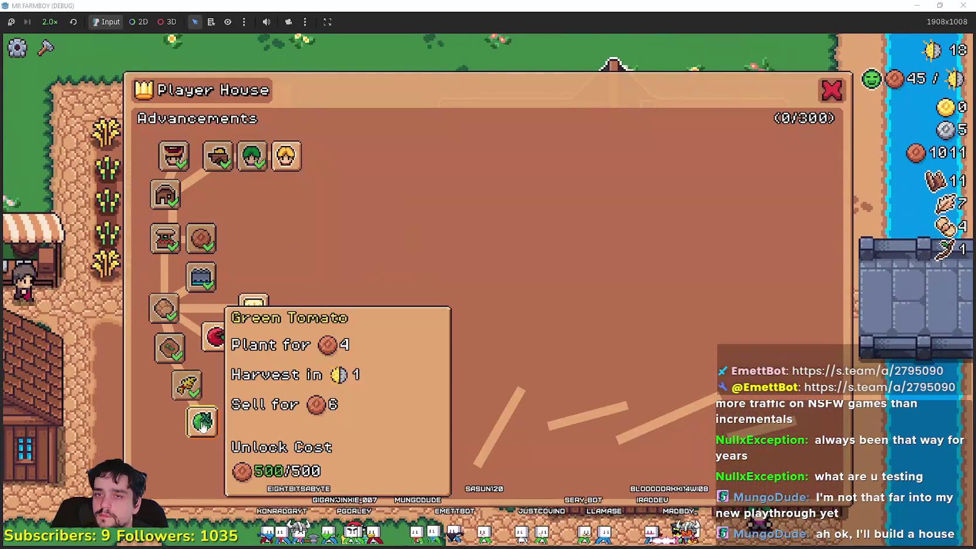
pyautogui.click(203, 424)
pyautogui.press('Escape')
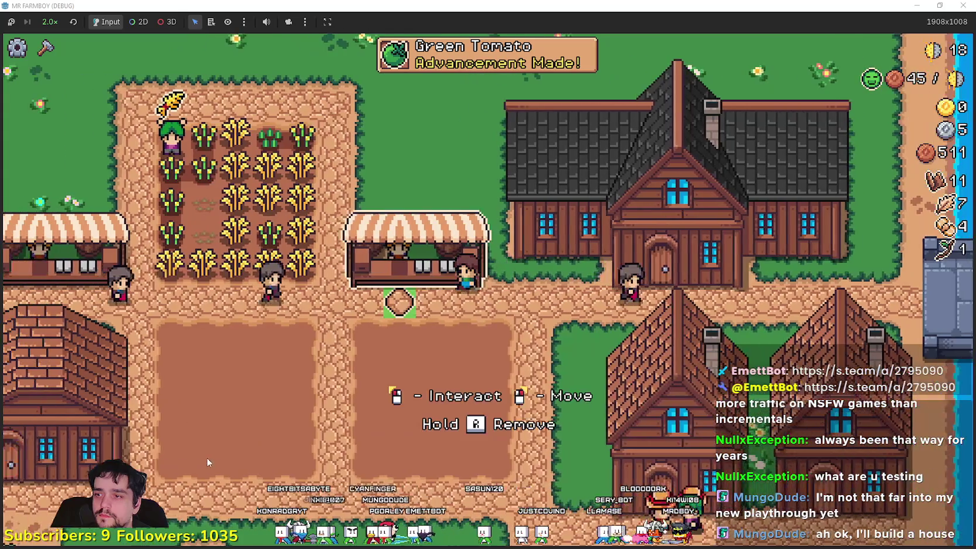
# Choose Green Tomato seeds and plant the first rows of the empty field.
pyautogui.press('c')
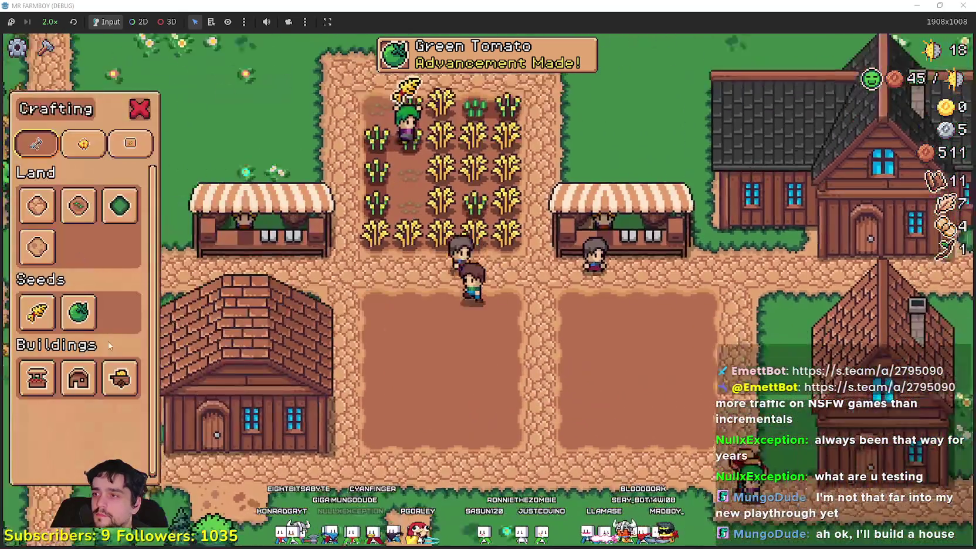
pyautogui.click(78, 311)
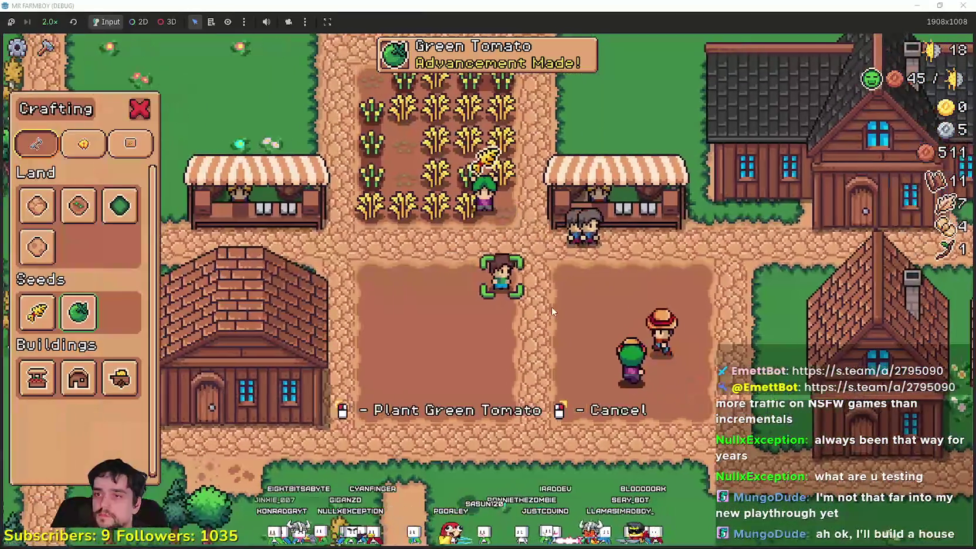
pyautogui.click(528, 294)
pyautogui.press('a')
pyautogui.click(528, 295)
pyautogui.click(529, 295)
pyautogui.press('s')
pyautogui.click(509, 287)
pyautogui.press('d')
pyautogui.click(509, 287)
pyautogui.click(509, 287)
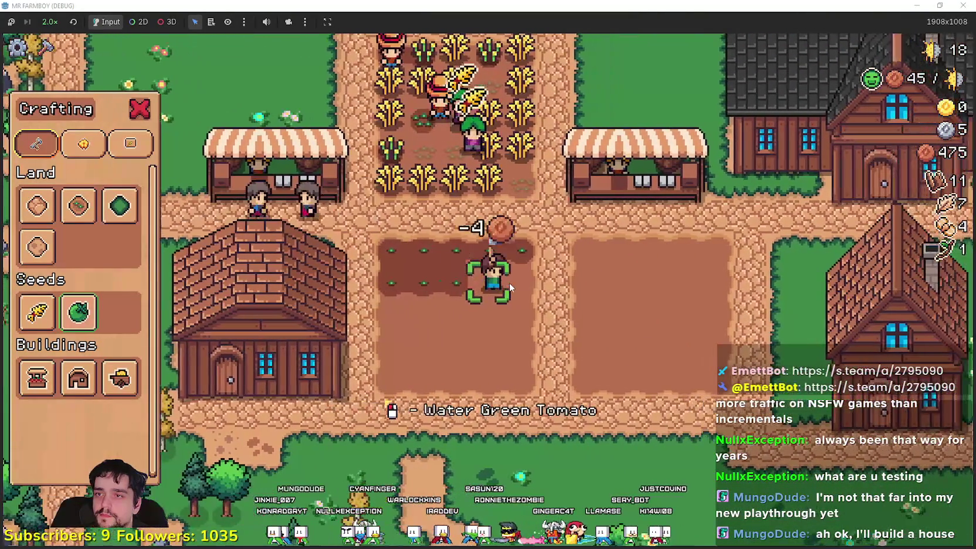
pyautogui.click(509, 287)
pyautogui.press('s')
pyautogui.click(509, 287)
pyautogui.press('a')
# Plant green tomatoes along the remaining rows down to the last one.
pyautogui.click(567, 276)
pyautogui.click(568, 276)
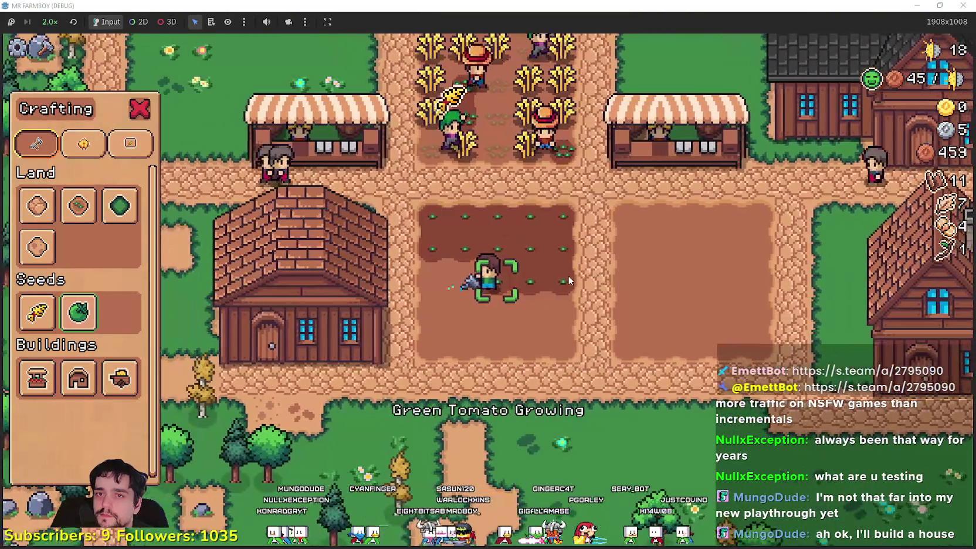
pyautogui.click(567, 275)
pyautogui.click(567, 275)
pyautogui.press('s')
pyautogui.click(567, 275)
pyautogui.press('d')
pyautogui.click(568, 276)
pyautogui.click(568, 276)
pyautogui.click(567, 276)
pyautogui.click(567, 276)
pyautogui.press('s')
pyautogui.click(568, 276)
pyautogui.press('a')
pyautogui.click(568, 276)
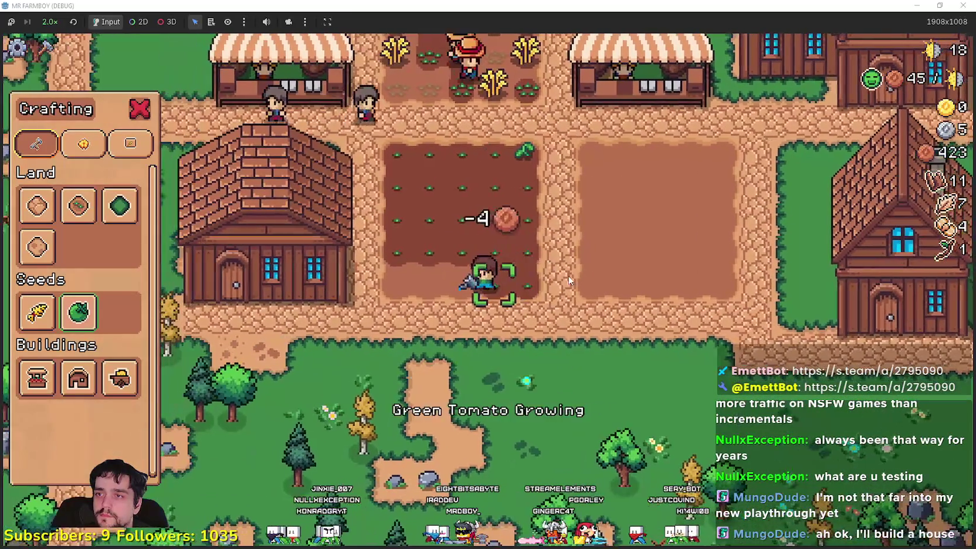
pyautogui.click(568, 276)
pyautogui.click(563, 277)
pyautogui.click(563, 277)
# Check the warehouse, then remove both items from the Market sell list.
pyautogui.press('a')
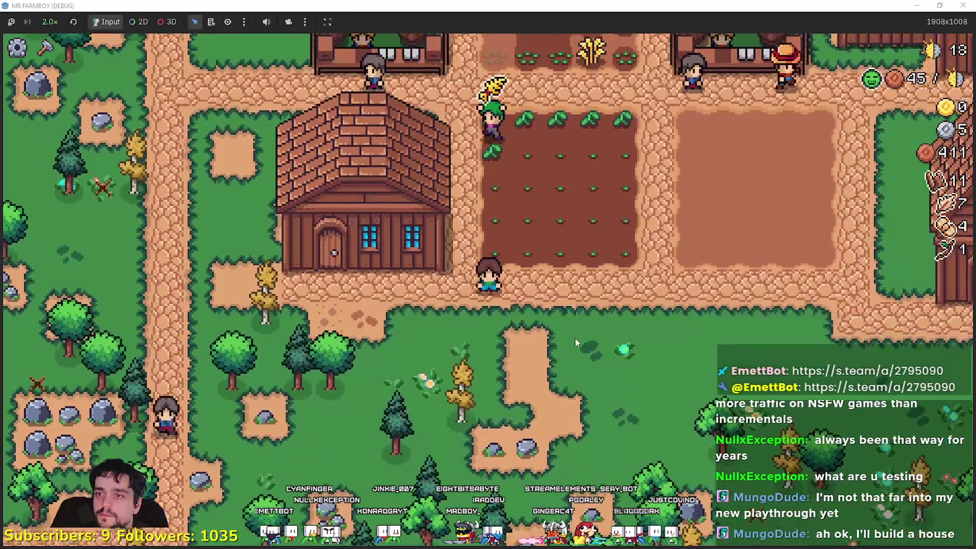
pyautogui.press('e')
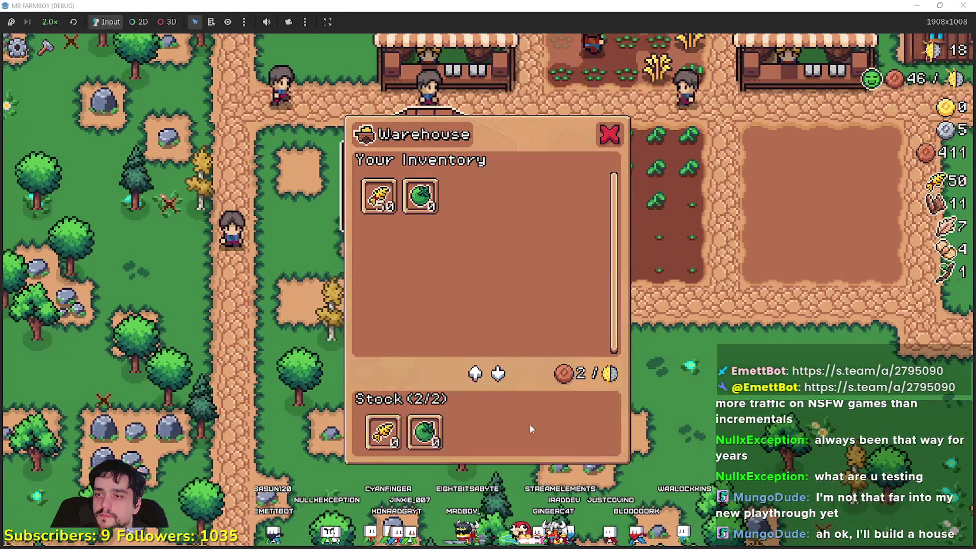
pyautogui.press('e')
pyautogui.press('w')
pyautogui.press('d')
pyautogui.press('e')
pyautogui.click(424, 432)
pyautogui.click(383, 432)
pyautogui.press('e')
# Assign Green Tomato as one of the Player House item priorities.
pyautogui.press('s')
pyautogui.press('d')
pyautogui.press('d')
pyautogui.press('e')
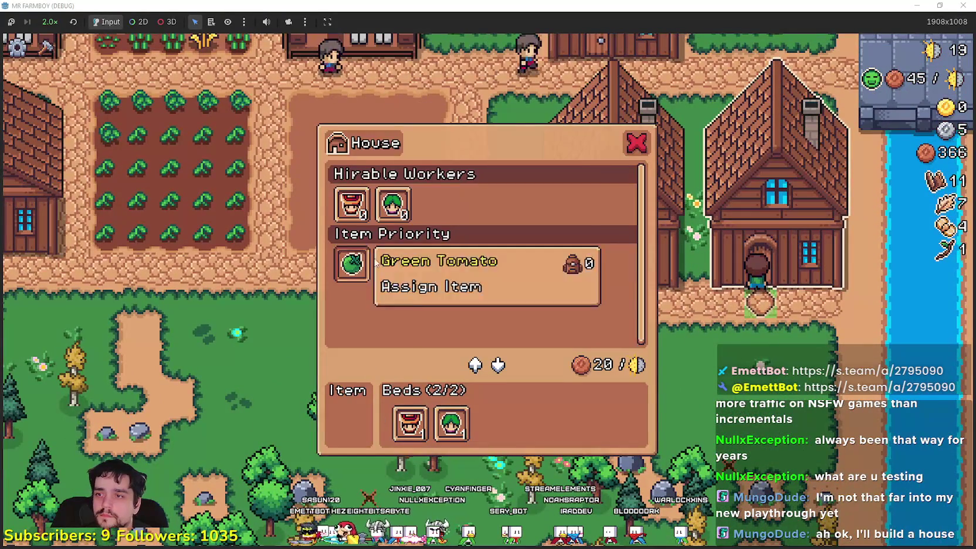
pyautogui.press('e')
pyautogui.press('e')
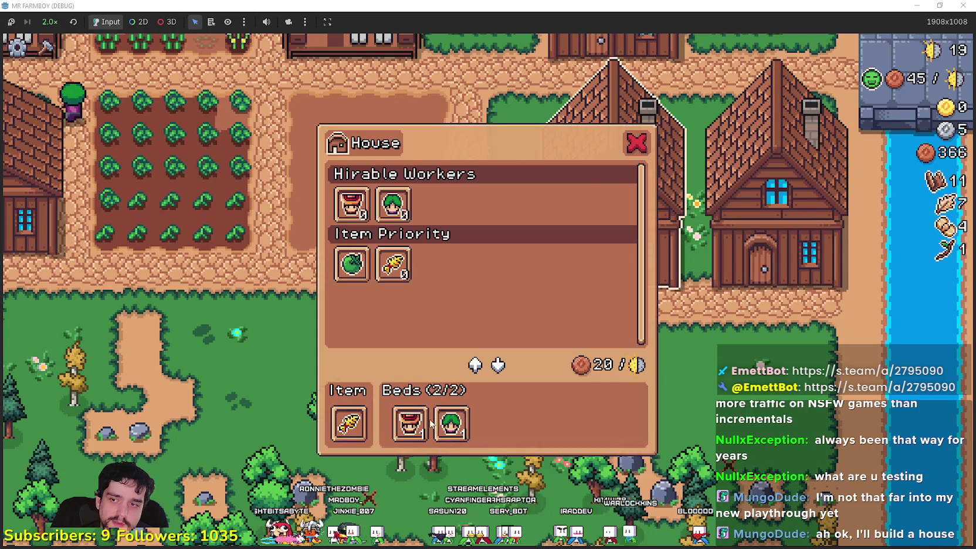
pyautogui.press('e')
# Gather fiber and wood around the fields, then return to the Player House advancements tree.
pyautogui.press('a')
pyautogui.press('w')
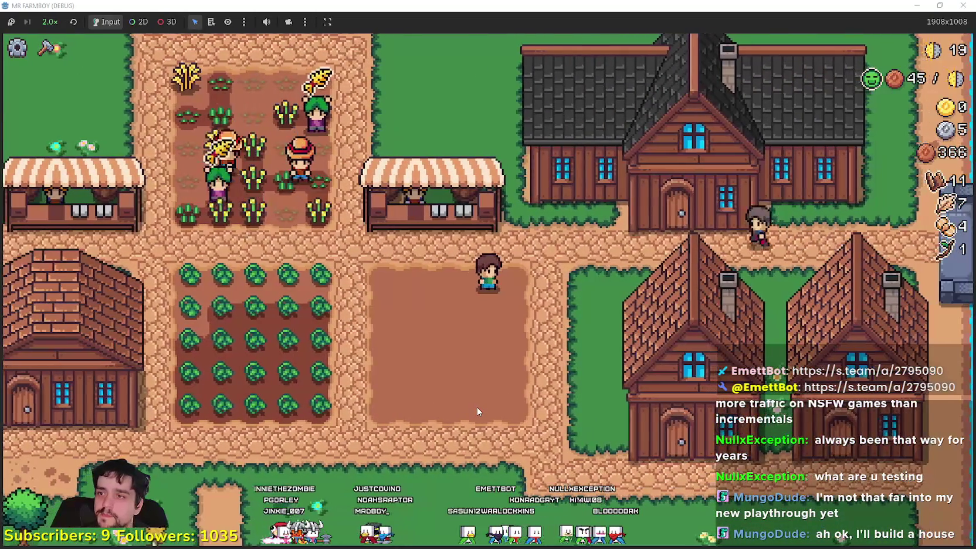
pyautogui.press('a')
pyautogui.scroll(-2, 476, 407)
pyautogui.press('w')
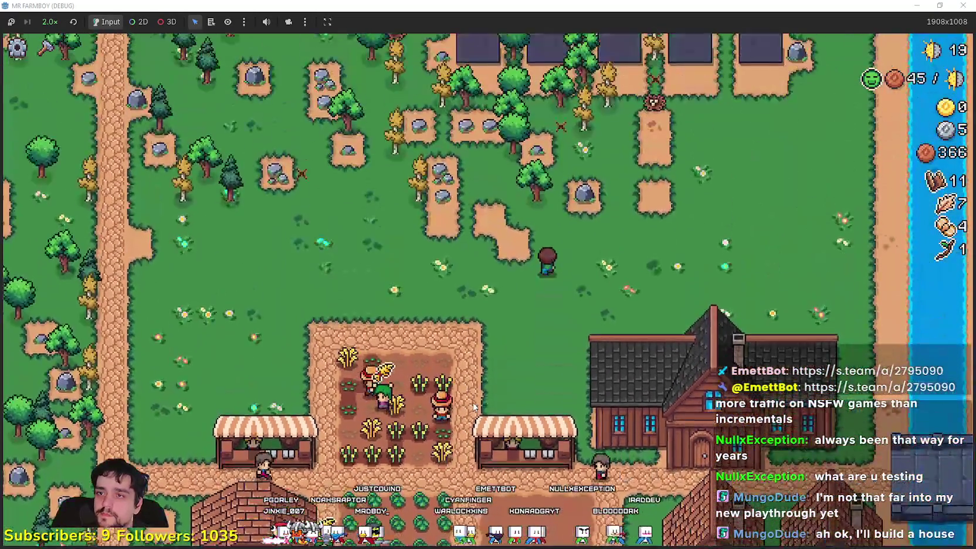
pyautogui.press('w')
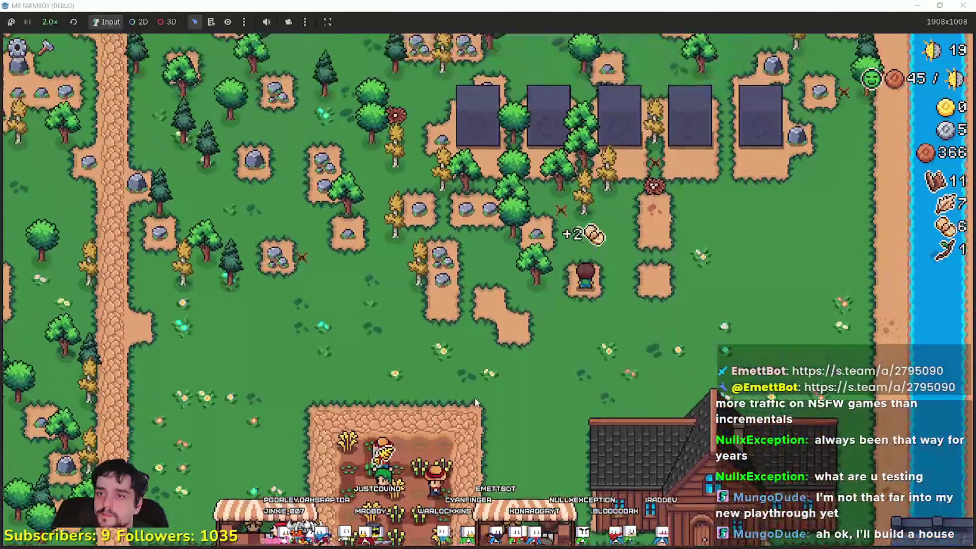
pyautogui.press('a')
pyautogui.press('s')
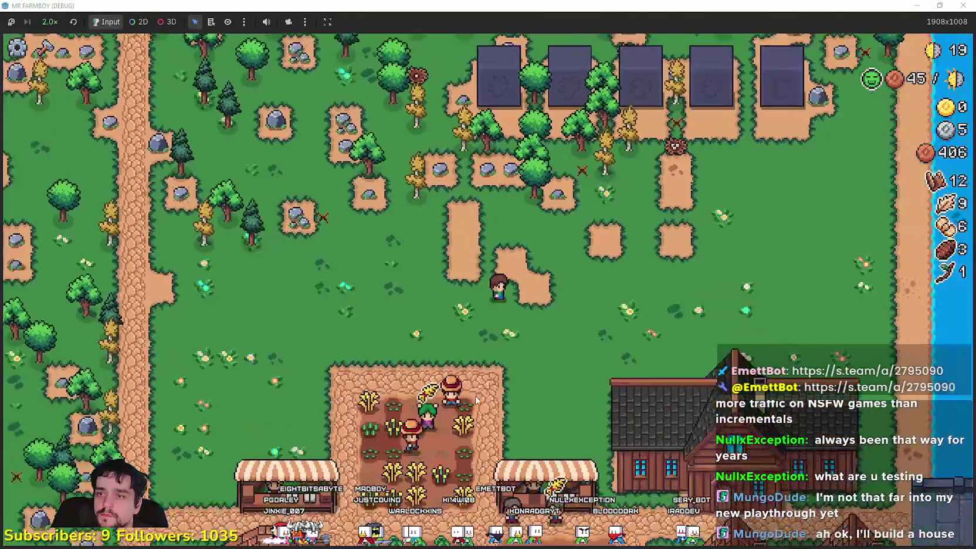
pyautogui.press('a')
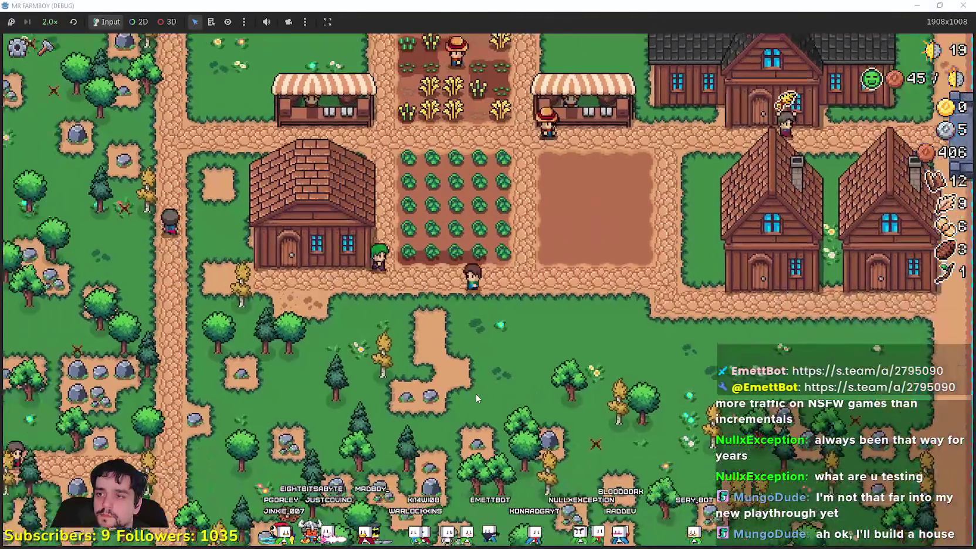
pyautogui.press('s')
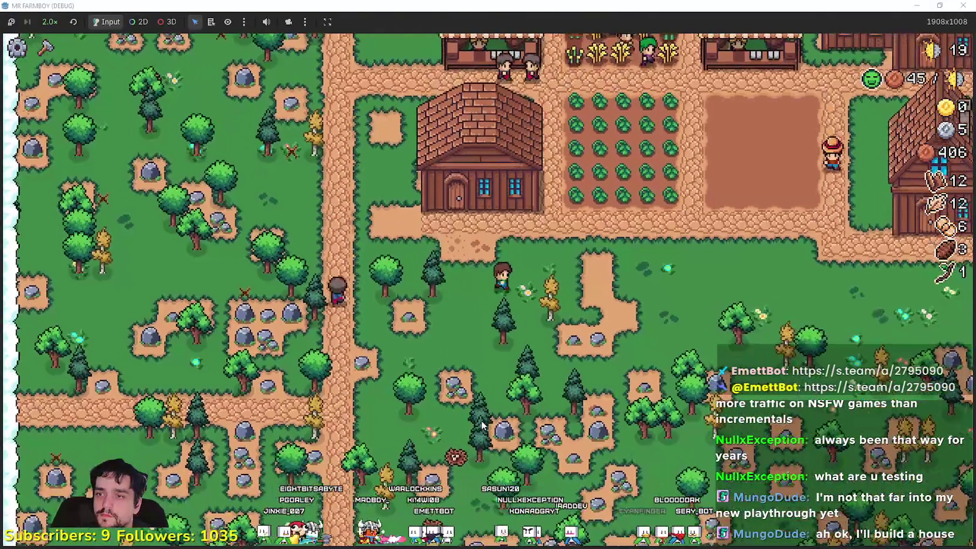
pyautogui.press('d')
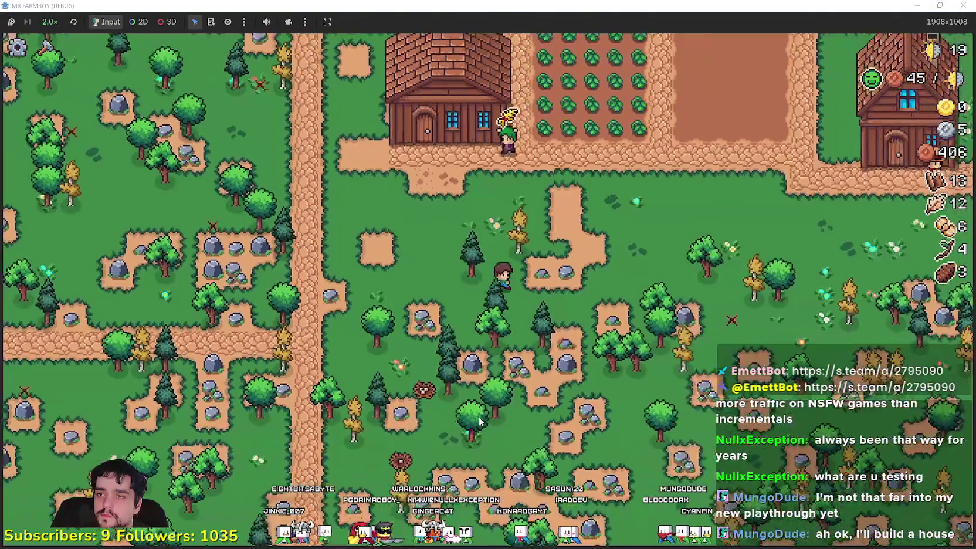
pyautogui.press('d')
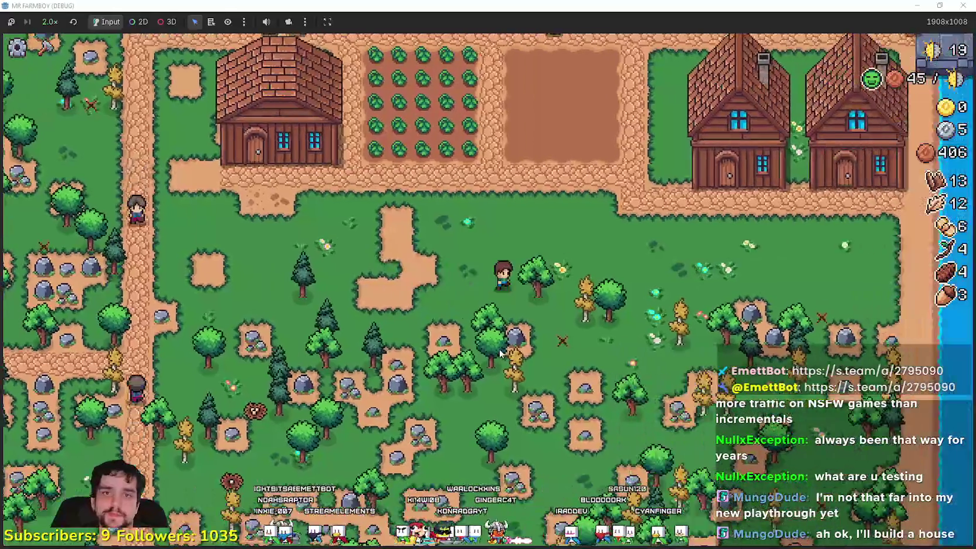
pyautogui.press('w')
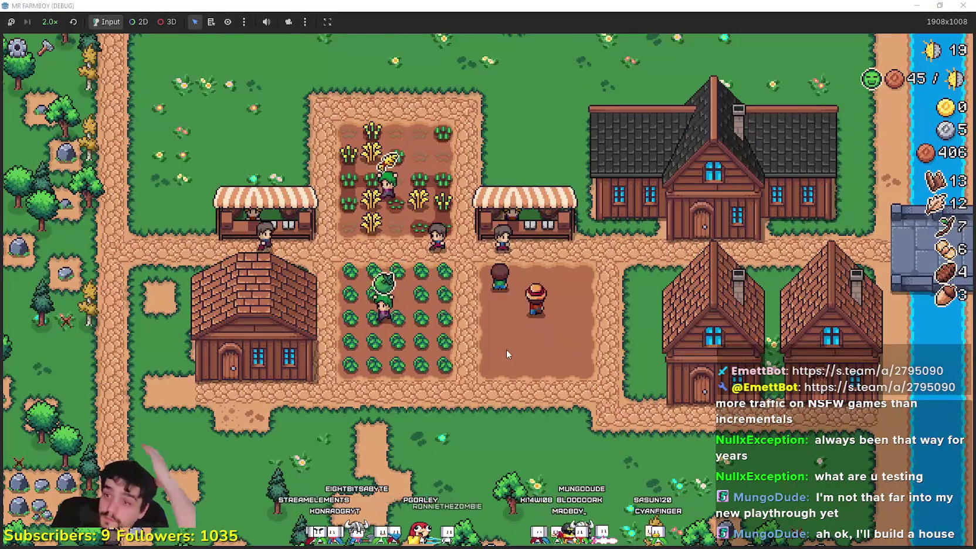
pyautogui.click(506, 349)
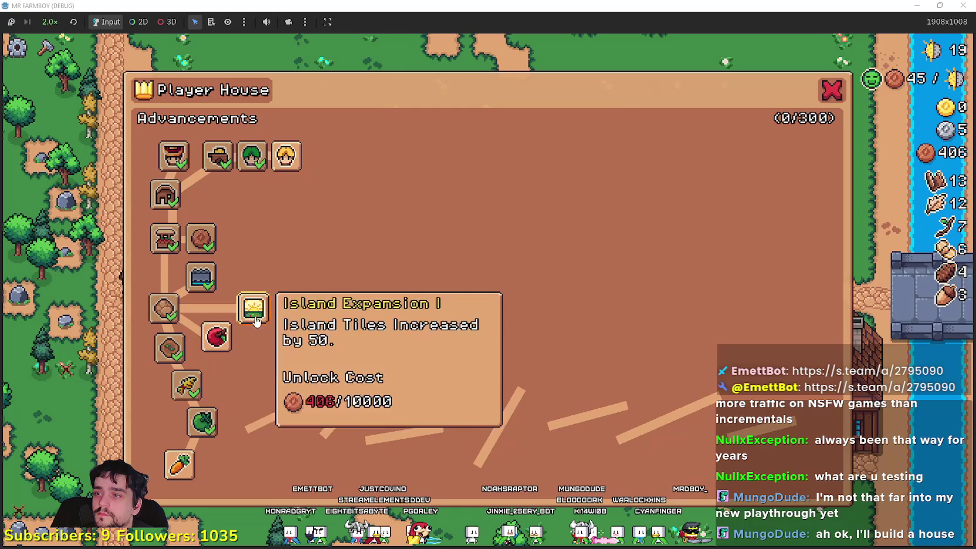
# Review the Carrot advancement details in the Player House tree, then close it.
pyautogui.moveTo(171, 469)
pyautogui.press('Escape')
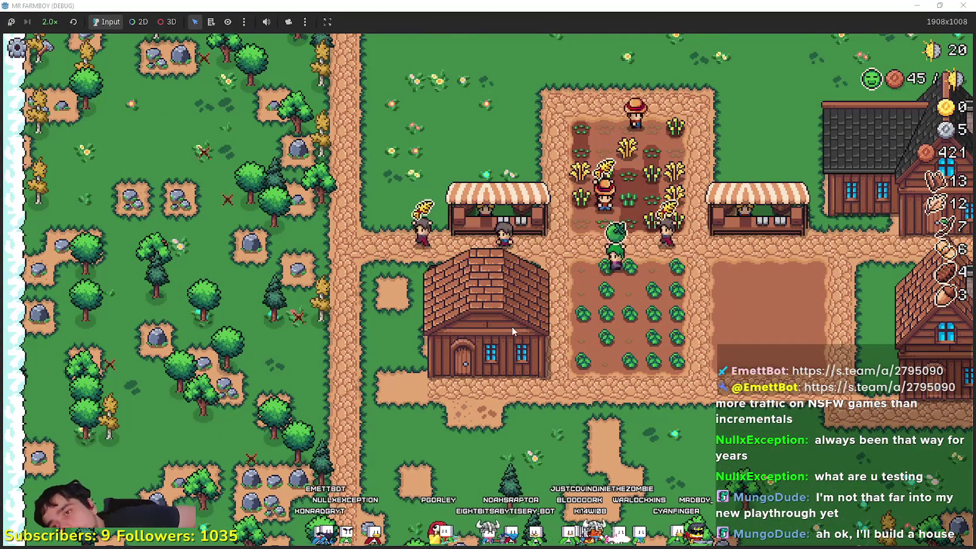
pyautogui.press('Right')
pyautogui.press('Right')
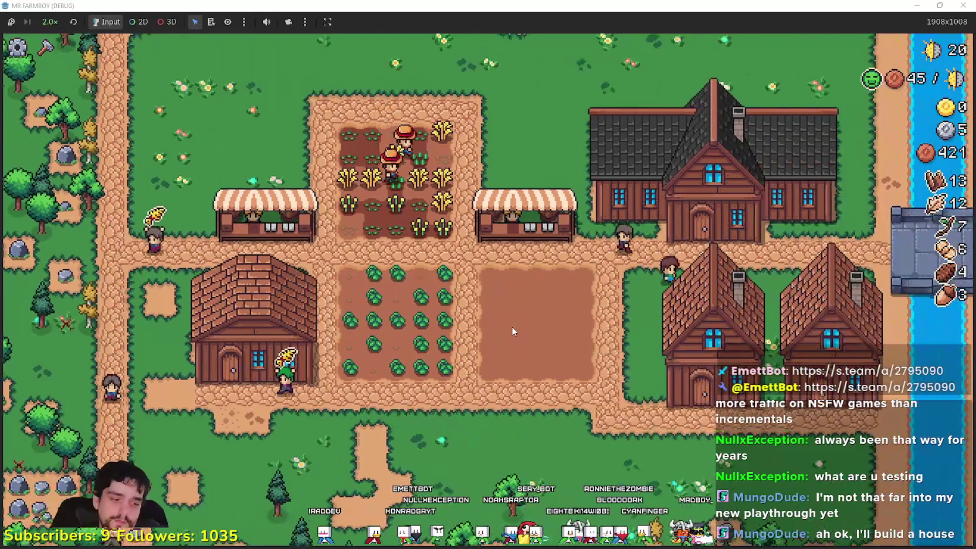
pyautogui.press('Up')
pyautogui.click(588, 260)
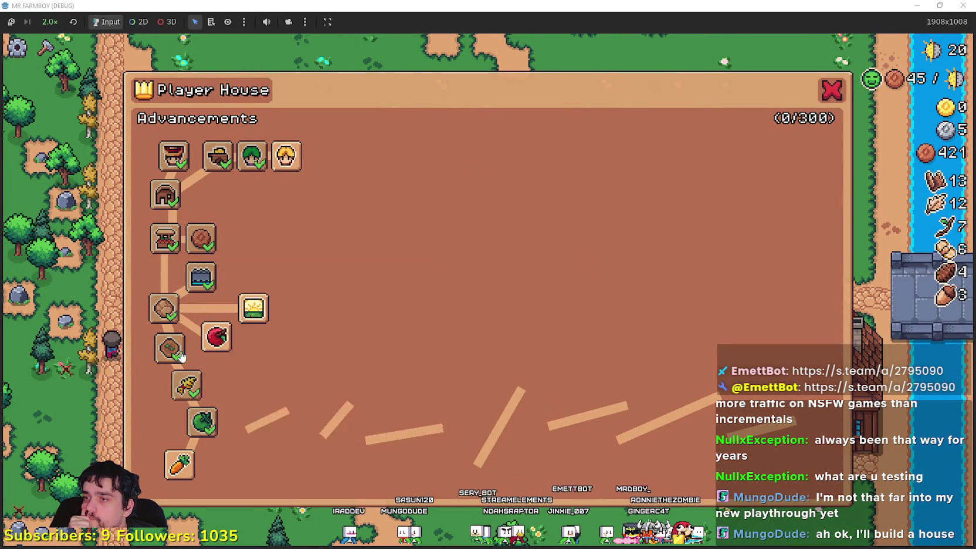
pyautogui.moveTo(248, 316)
pyautogui.moveTo(291, 160)
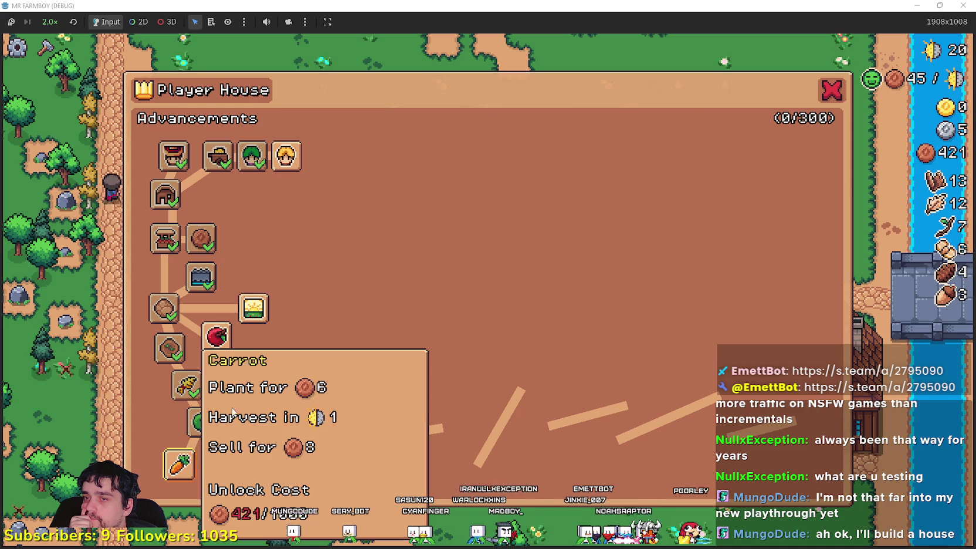
pyautogui.click(831, 91)
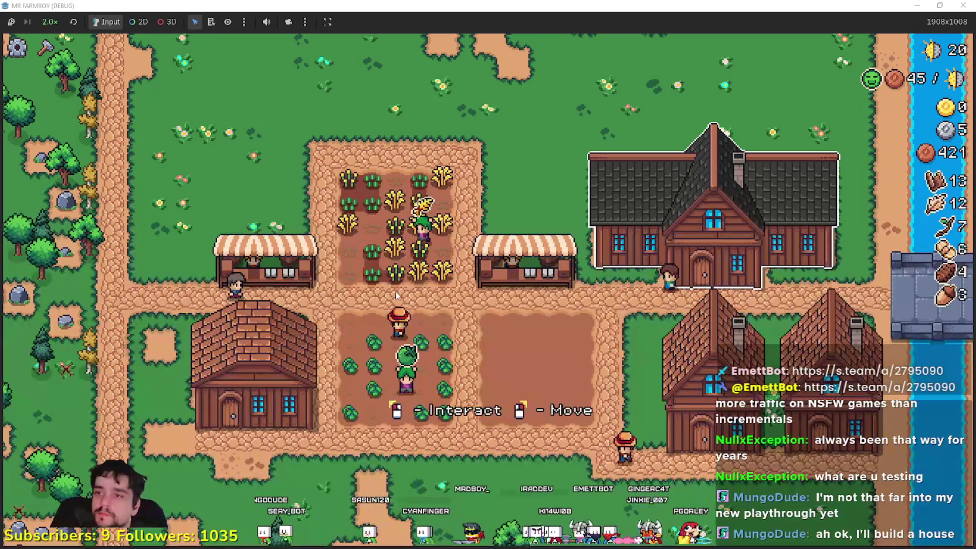
# Walk through the woods, cancel the crafting placement, and head north toward the poneglyphs.
pyautogui.press('s')
pyautogui.press('a')
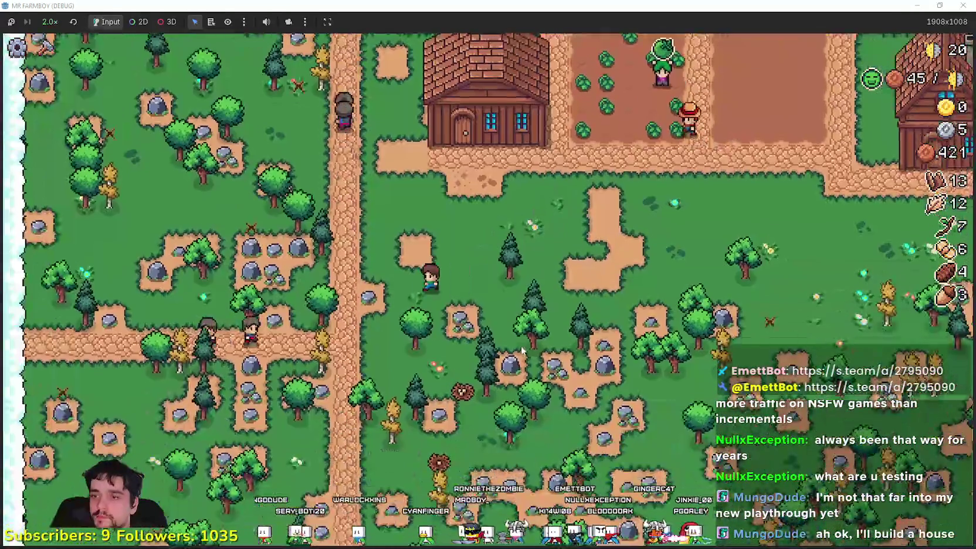
pyautogui.press('w')
pyautogui.press('d')
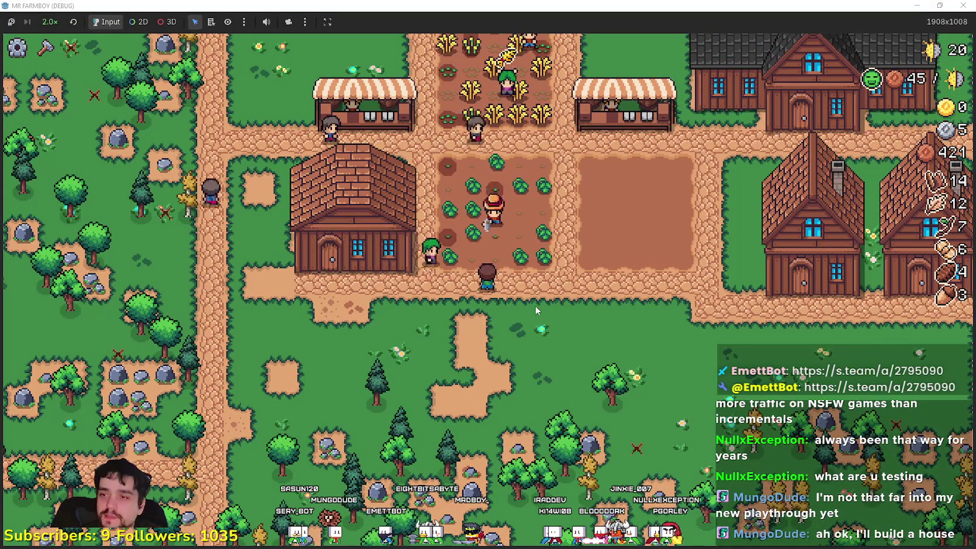
pyautogui.press('c')
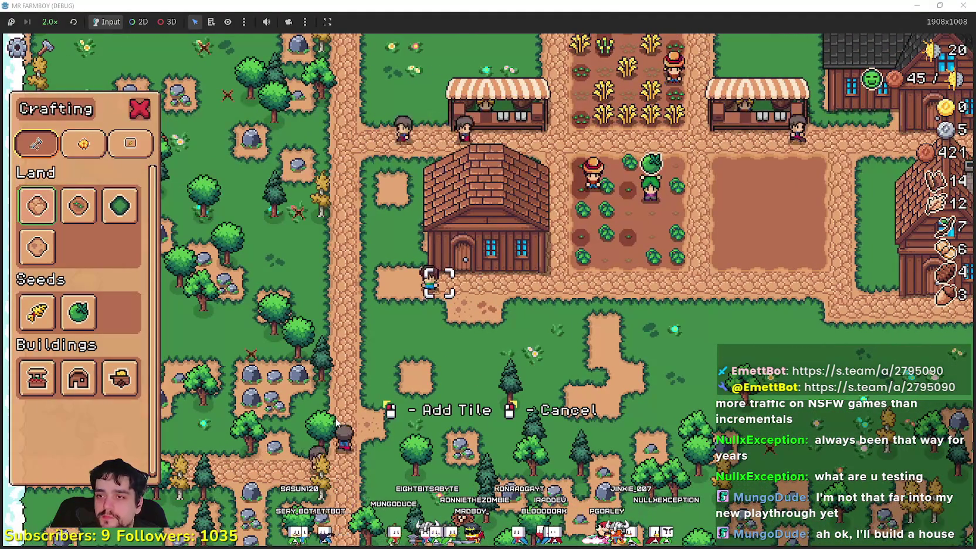
pyautogui.rightClick(471, 412)
pyautogui.scroll(4, 506, 387)
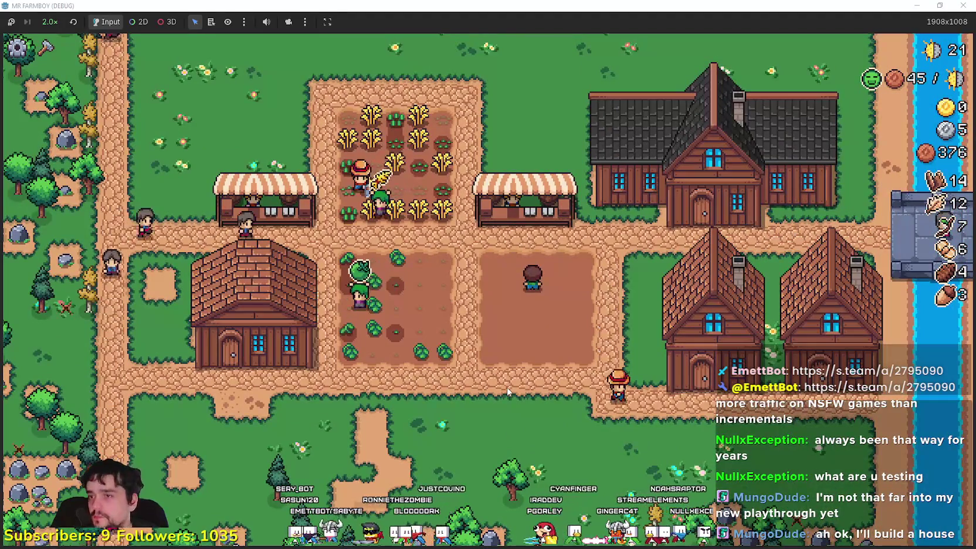
pyautogui.press('w')
pyautogui.press('w')
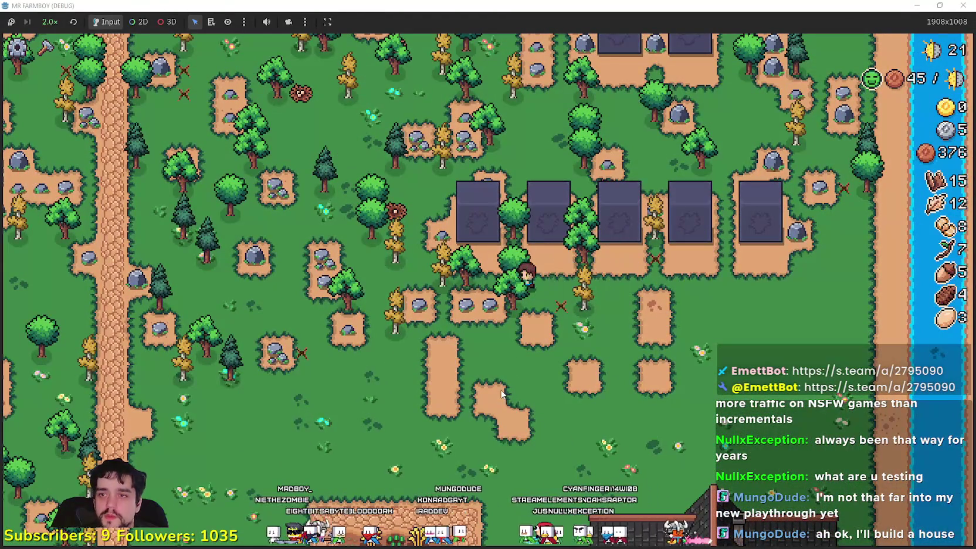
# Check the Animal Yeild and Gold Chance poneglyph upgrade screens.
pyautogui.scroll(3, 502, 394)
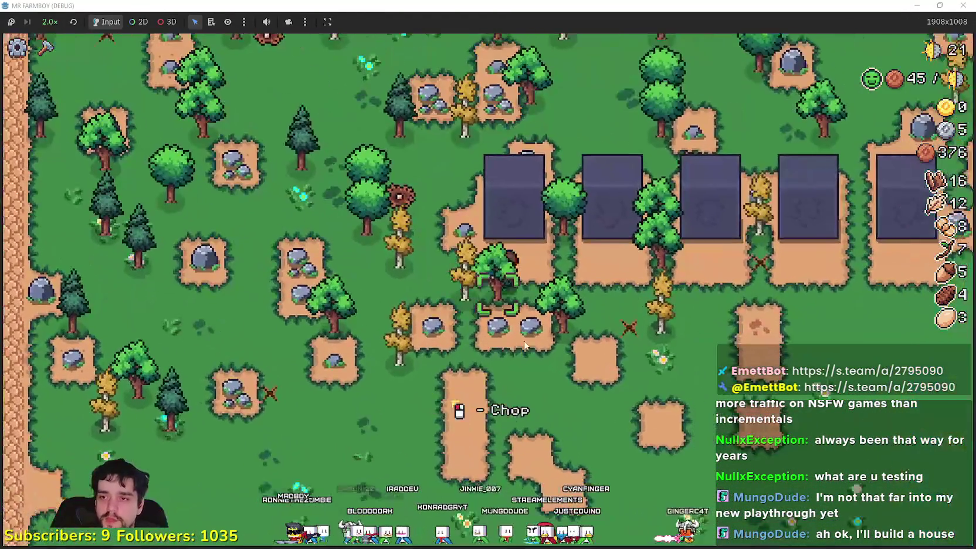
pyautogui.press('e')
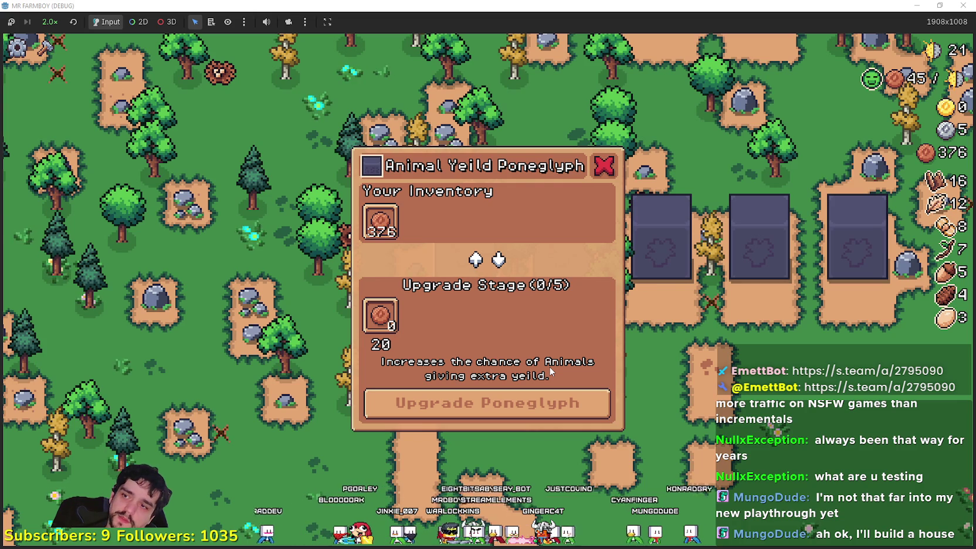
pyautogui.press('Escape')
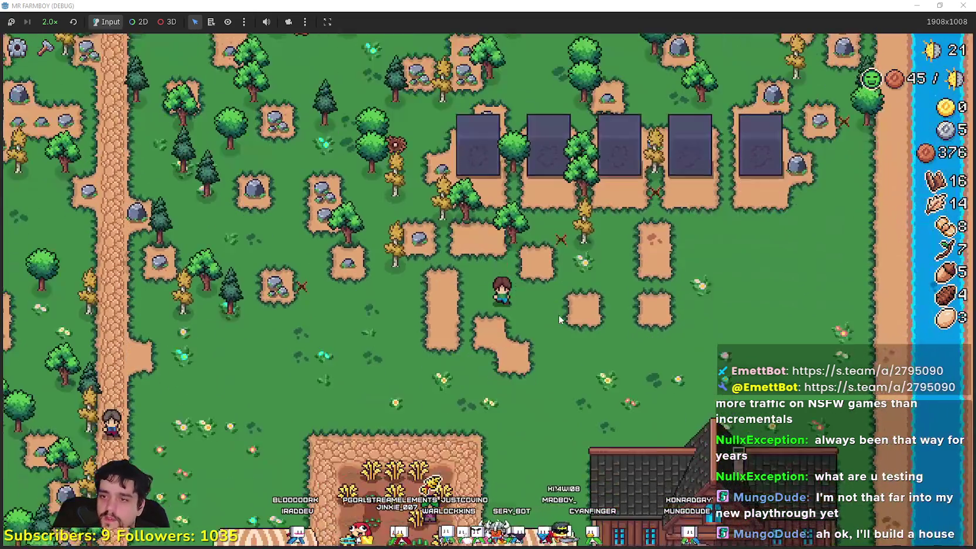
pyautogui.press('w')
pyautogui.press('e')
pyautogui.press('Escape')
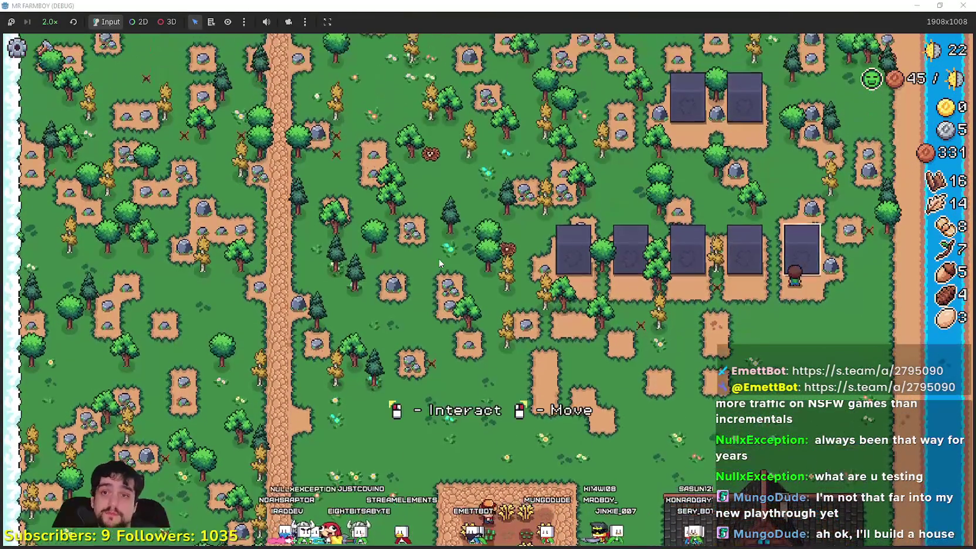
pyautogui.press('e')
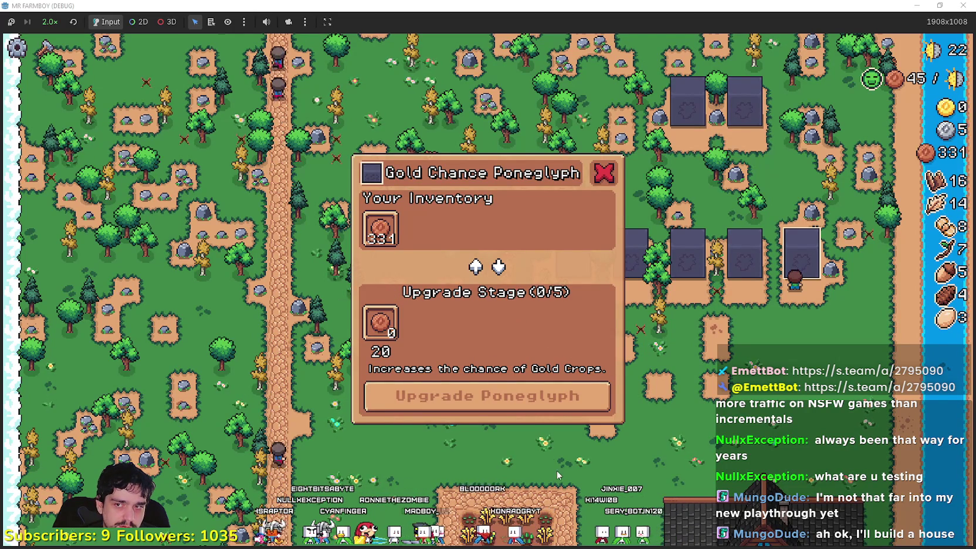
pyautogui.press('s')
pyautogui.press('a')
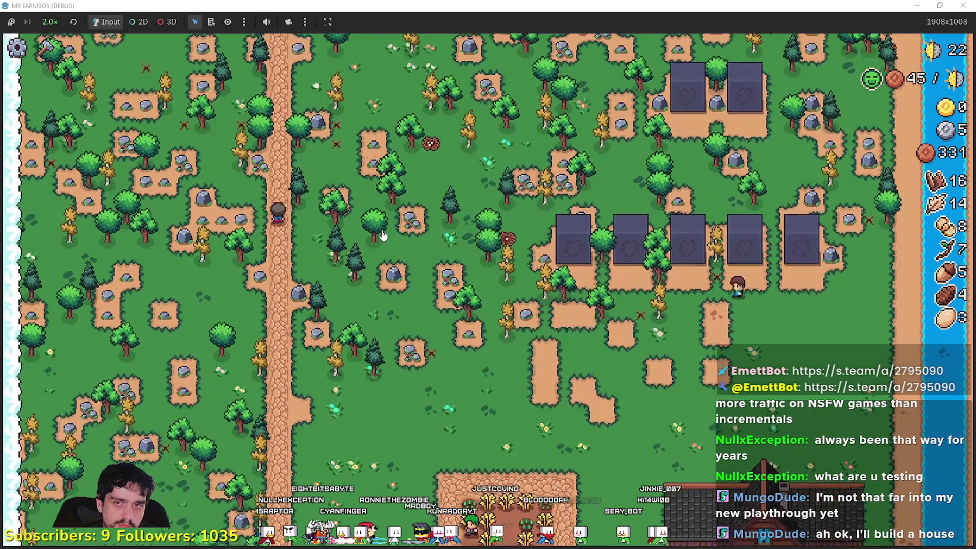
pyautogui.press('s')
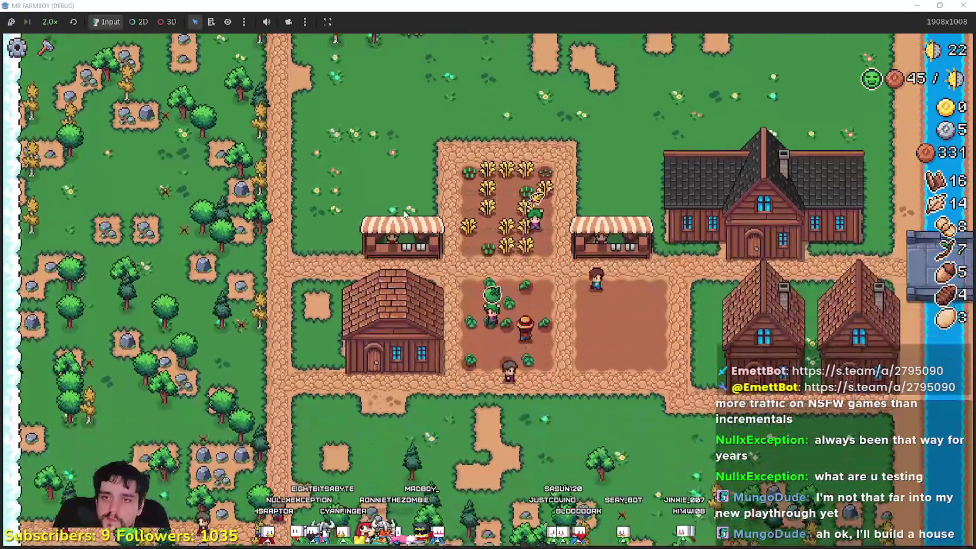
# Check the Villager Buy and Crops Yeild upgrades, chop a nearby tree, and open Blue Chance.
pyautogui.press('w')
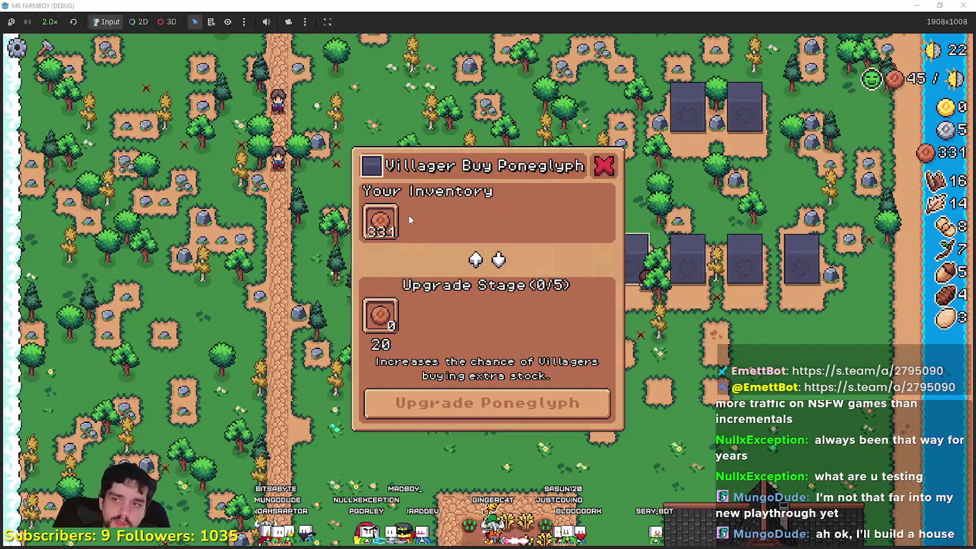
pyautogui.press('s')
pyautogui.press('w')
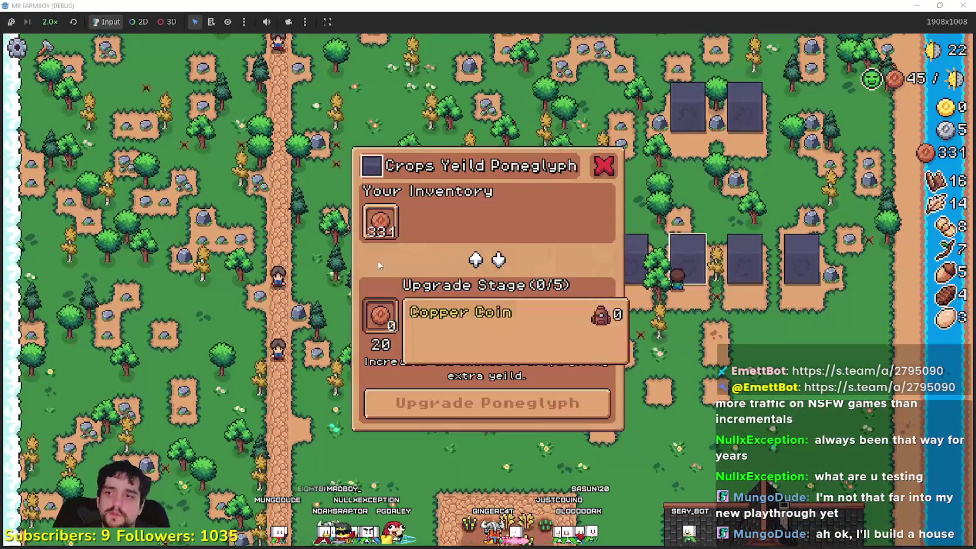
pyautogui.press('d')
pyautogui.click(809, 340)
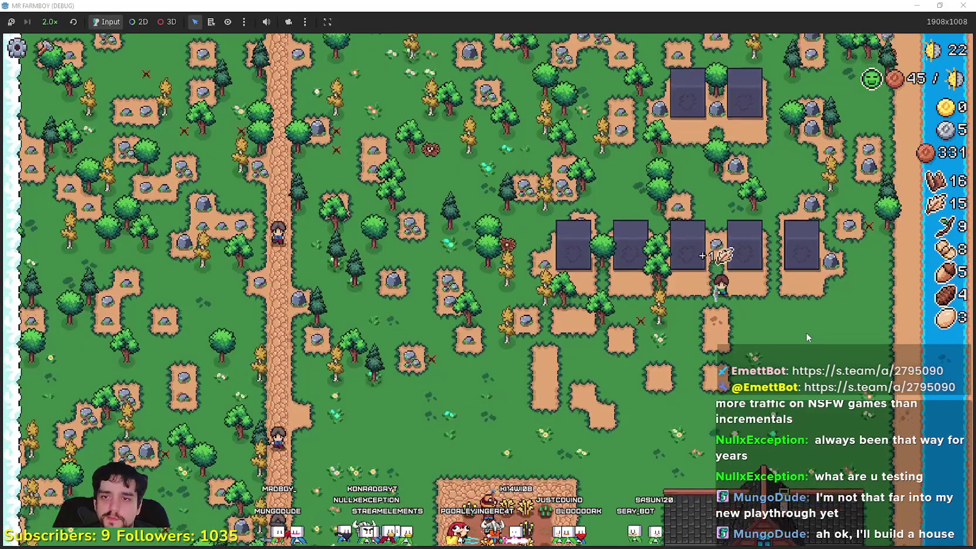
pyautogui.press('d')
pyautogui.press('a')
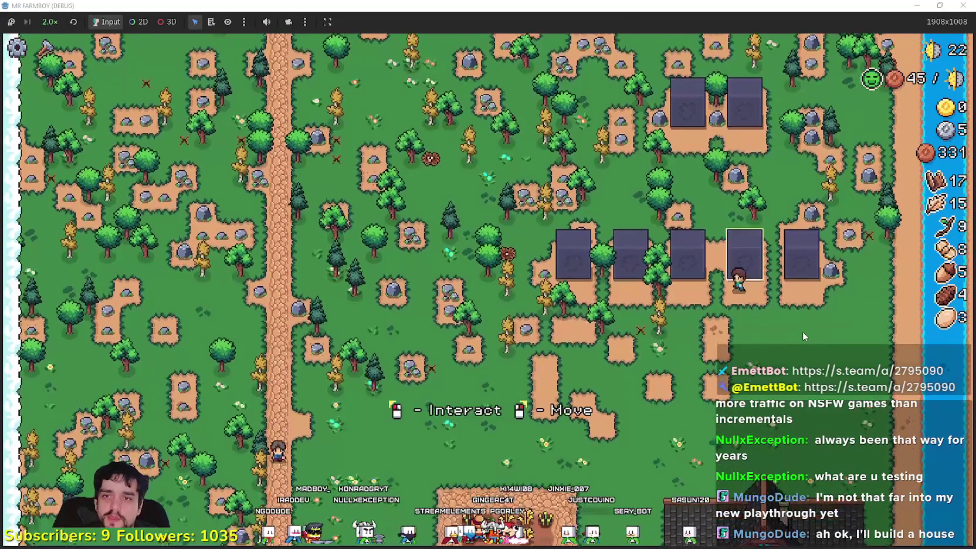
pyautogui.press('e')
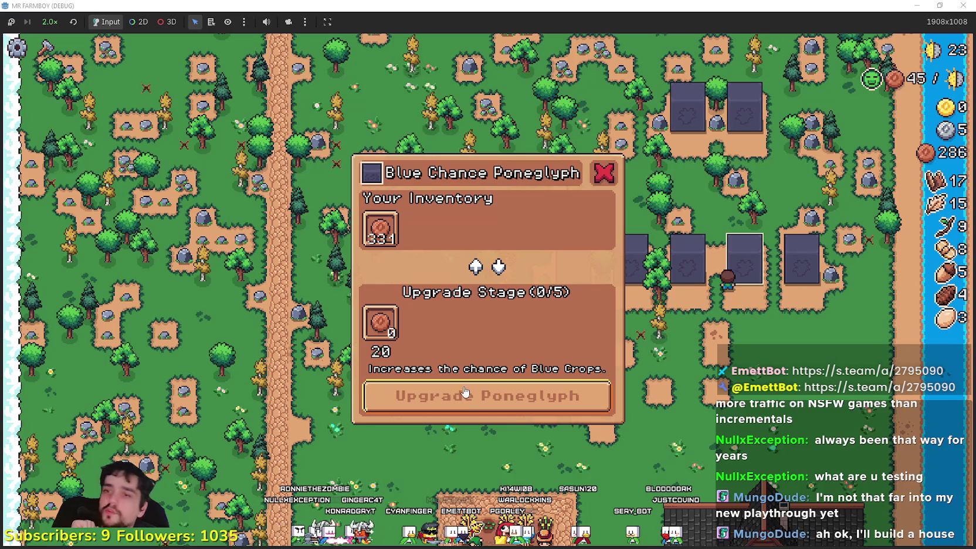
# Walk back across the farm and look through the warehouse.
pyautogui.press('s')
pyautogui.press('a')
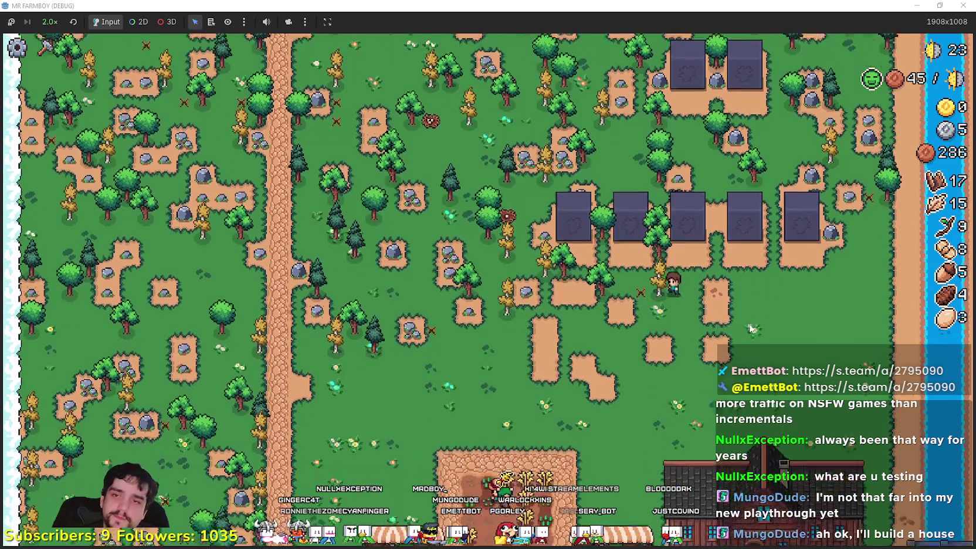
pyautogui.press('s')
pyautogui.press('a')
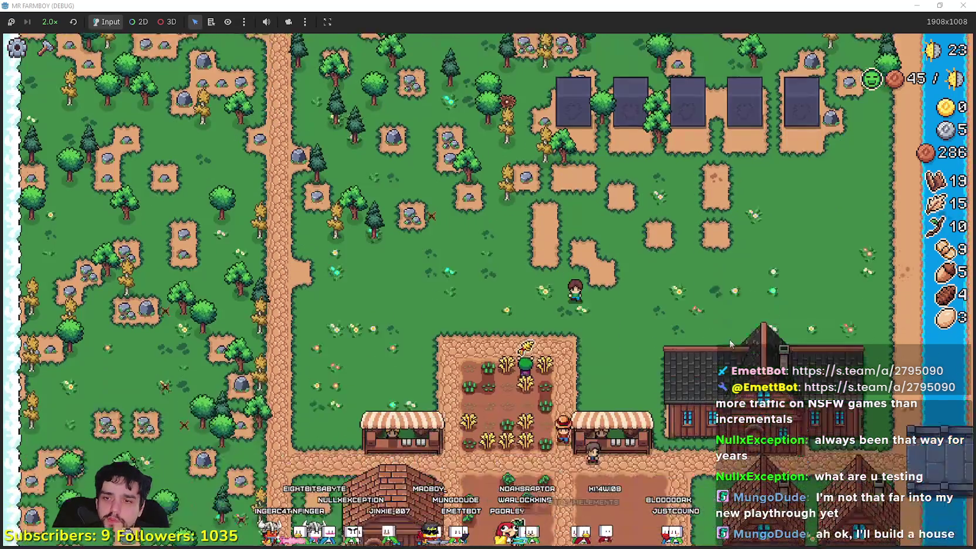
pyautogui.press('c')
pyautogui.press('s')
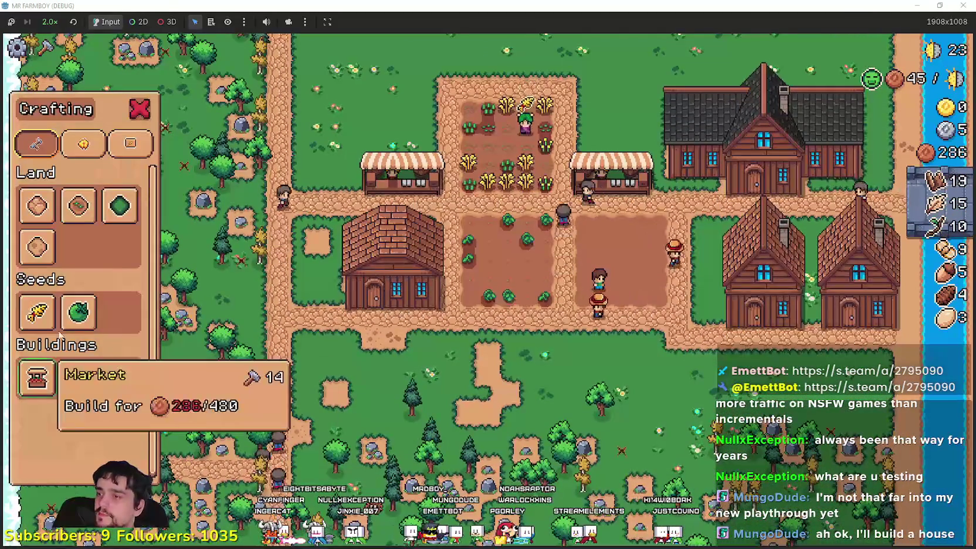
pyautogui.press('w')
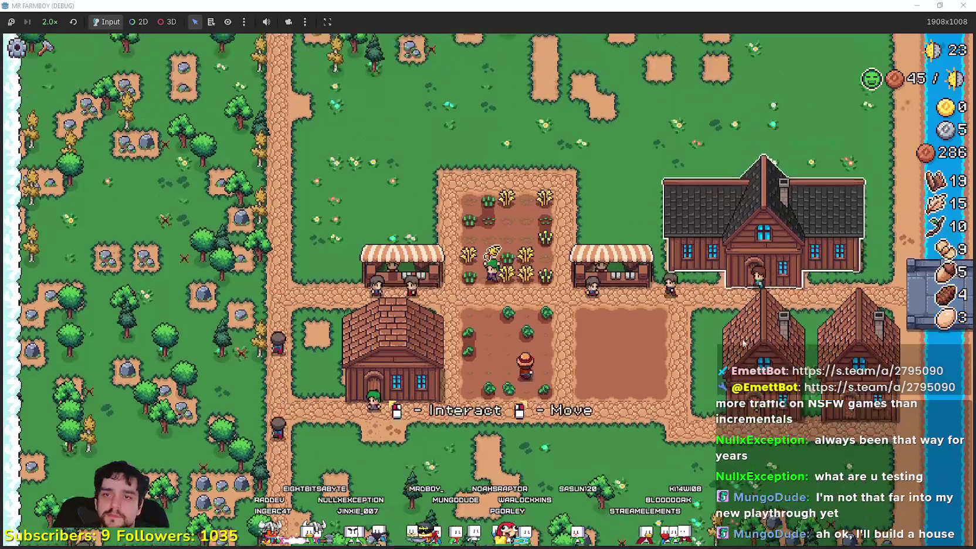
pyautogui.press('d')
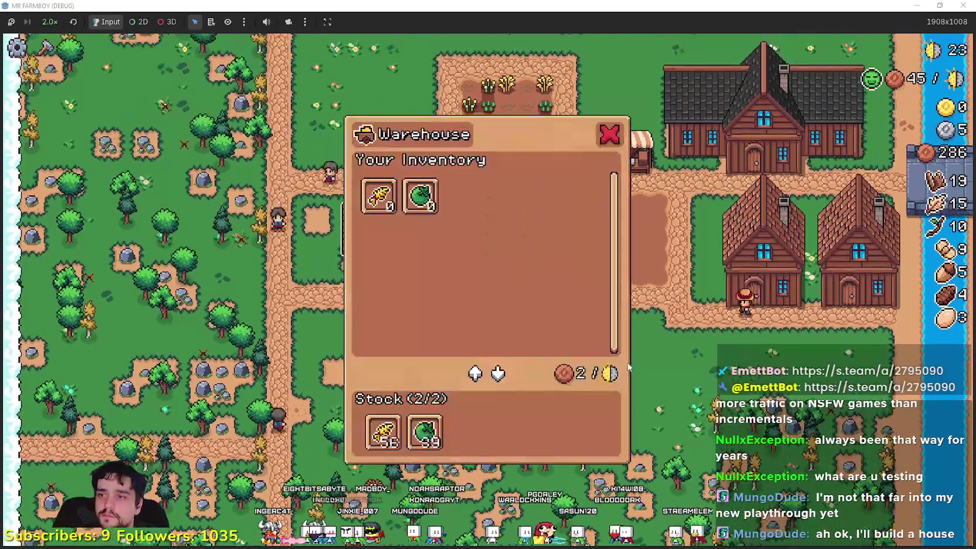
pyautogui.moveTo(426, 434)
pyautogui.press('a')
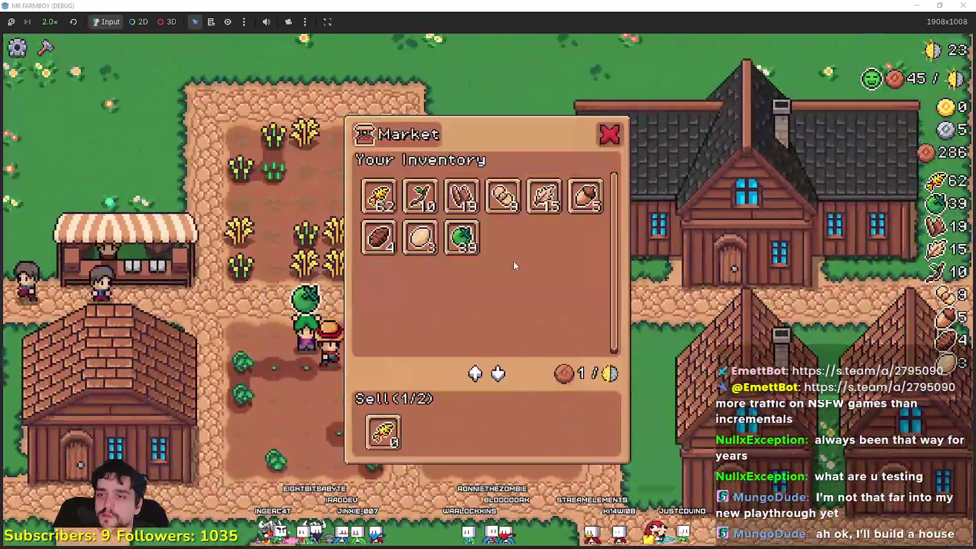
# Put all Green Tomatoes up for sale at the market stall.
pyautogui.moveTo(462, 241)
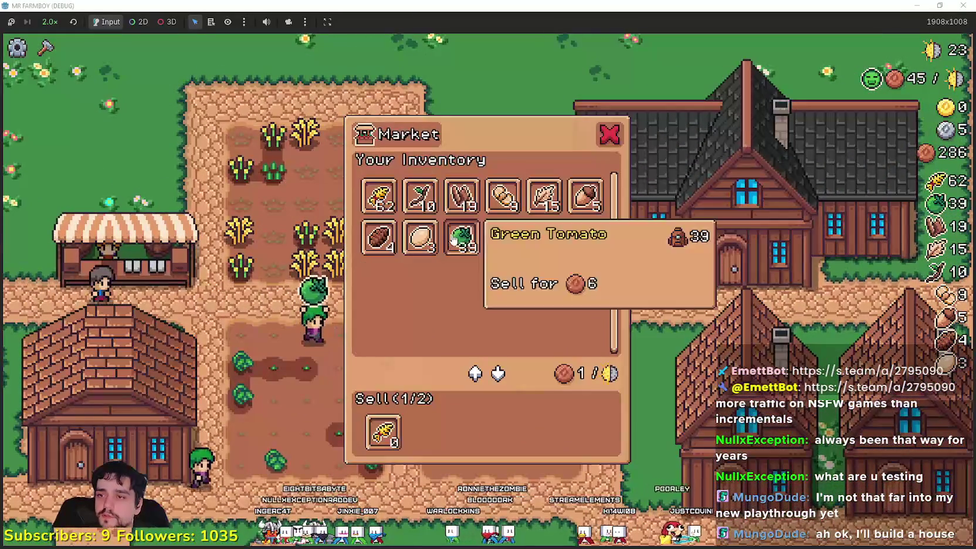
pyautogui.press('a')
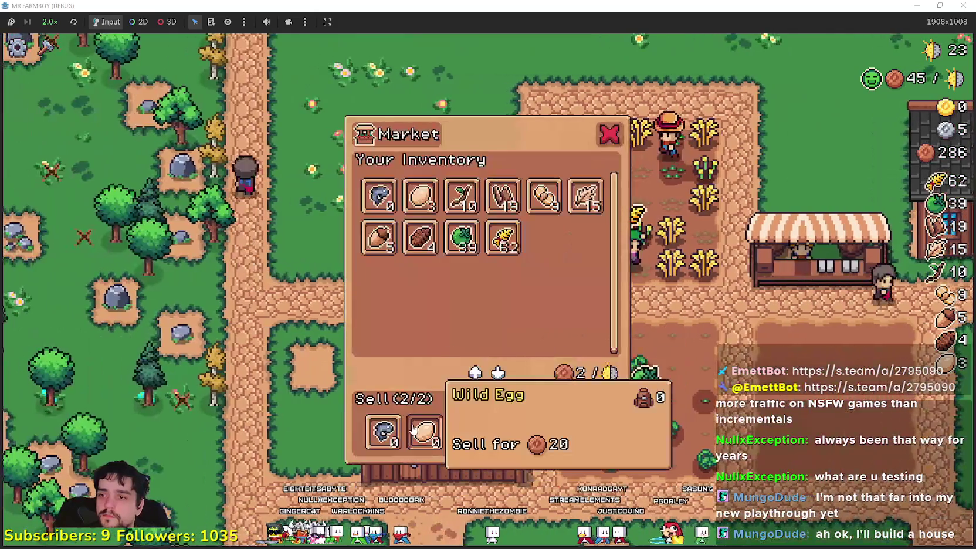
pyautogui.click(413, 431)
pyautogui.click(382, 431)
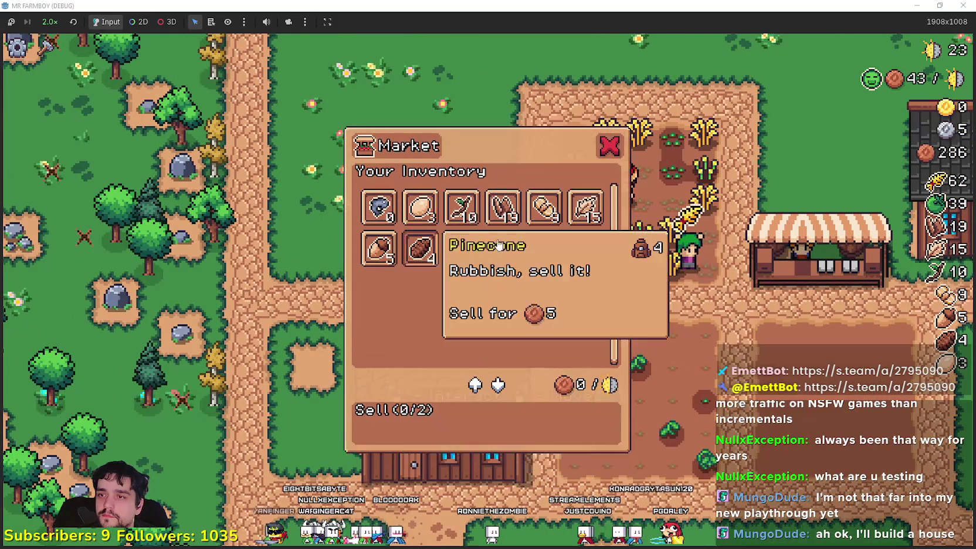
pyautogui.click(462, 237)
# Visit the Player House advancements, then close them and the house panel.
pyautogui.press('d')
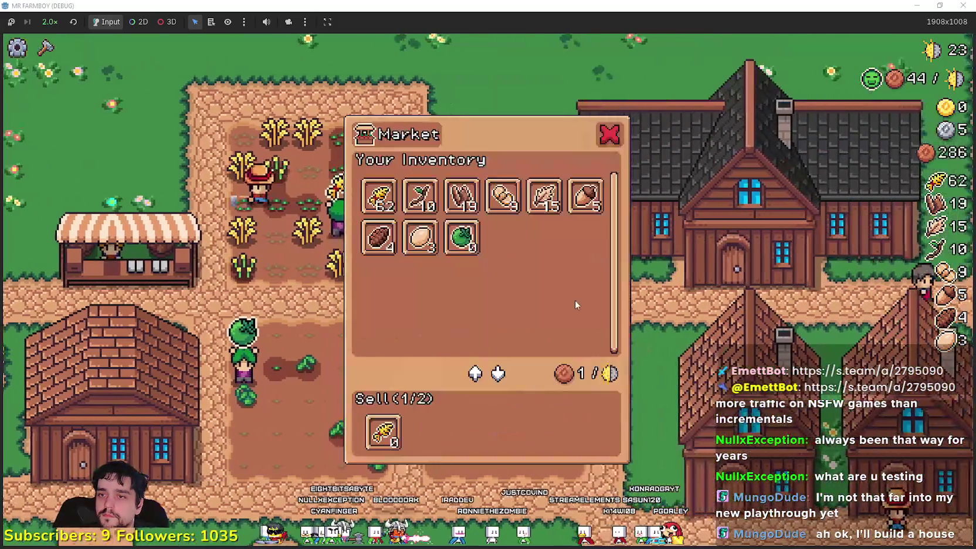
pyautogui.moveTo(376, 208)
pyautogui.press('d')
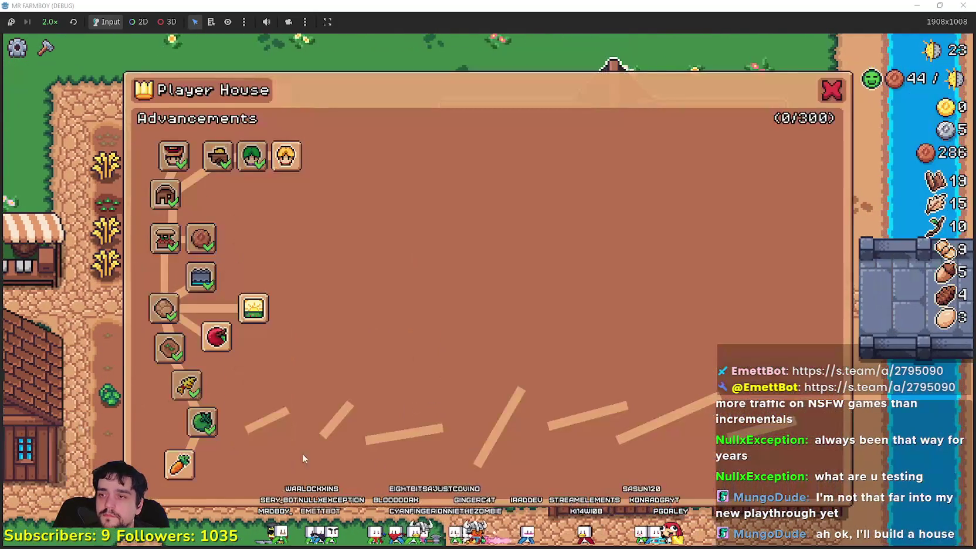
pyautogui.moveTo(227, 343)
pyautogui.press('s')
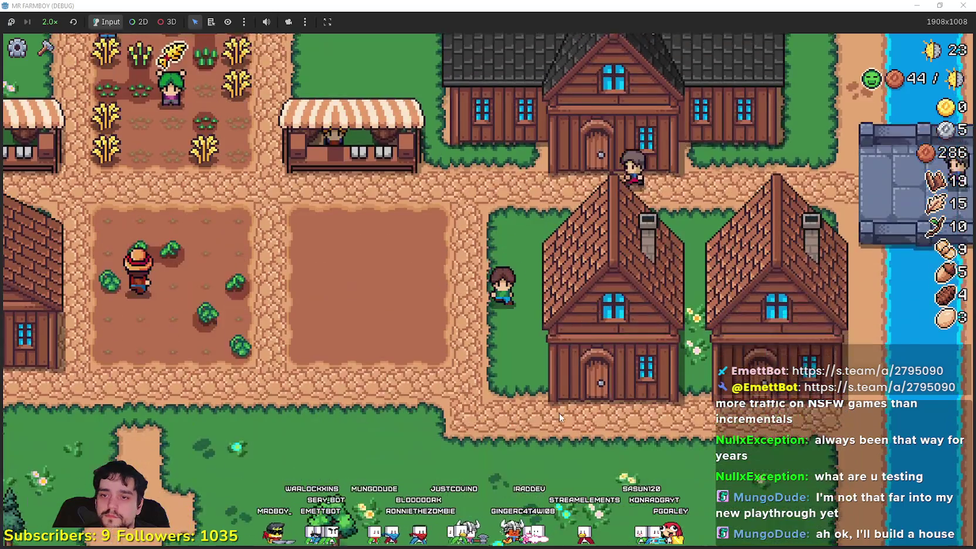
pyautogui.press('s')
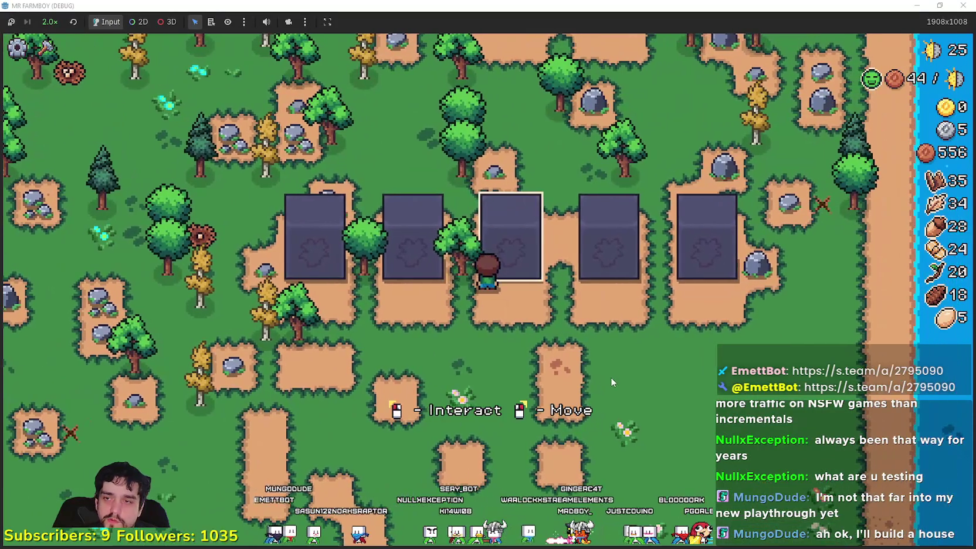
# Check the crop yield and animal yield poneglyph upgrades.
pyautogui.click(610, 378)
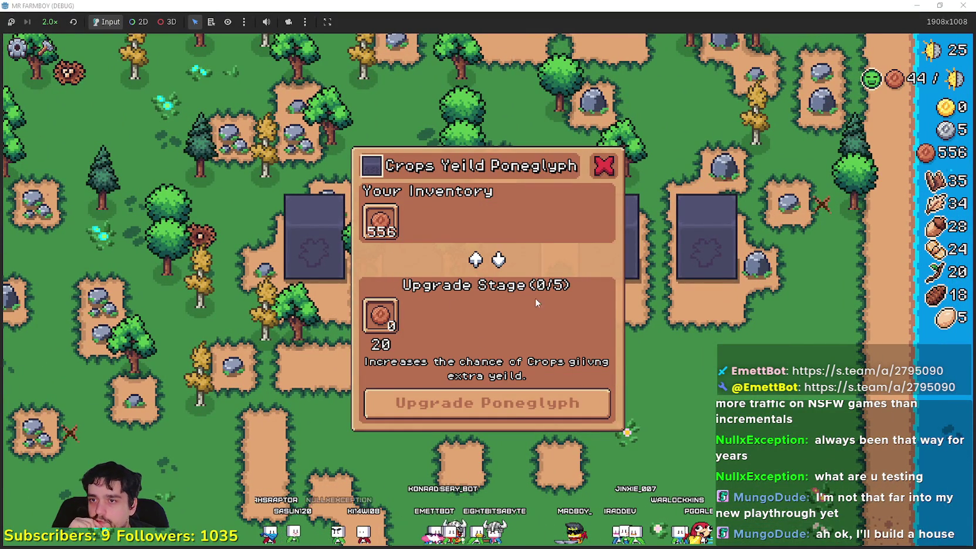
pyautogui.moveTo(381, 228)
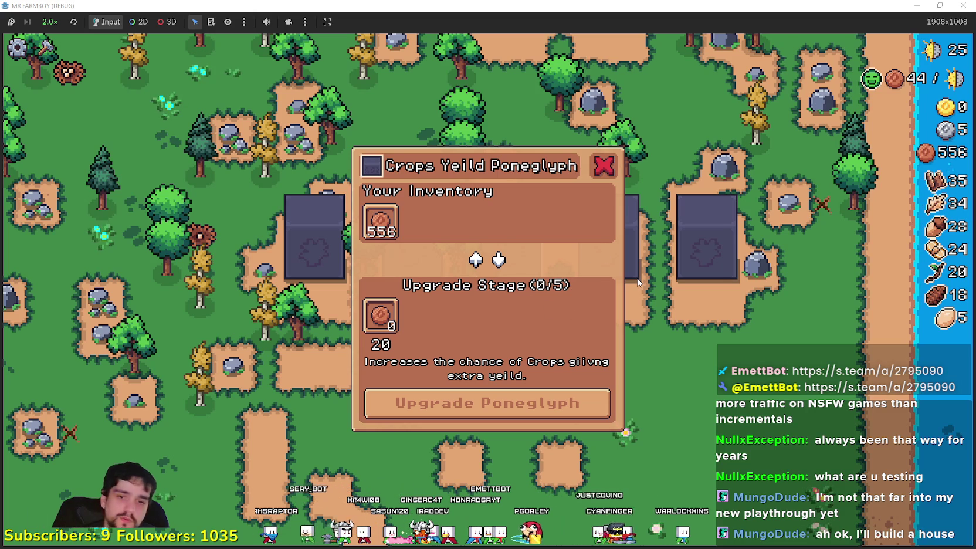
pyautogui.press('w')
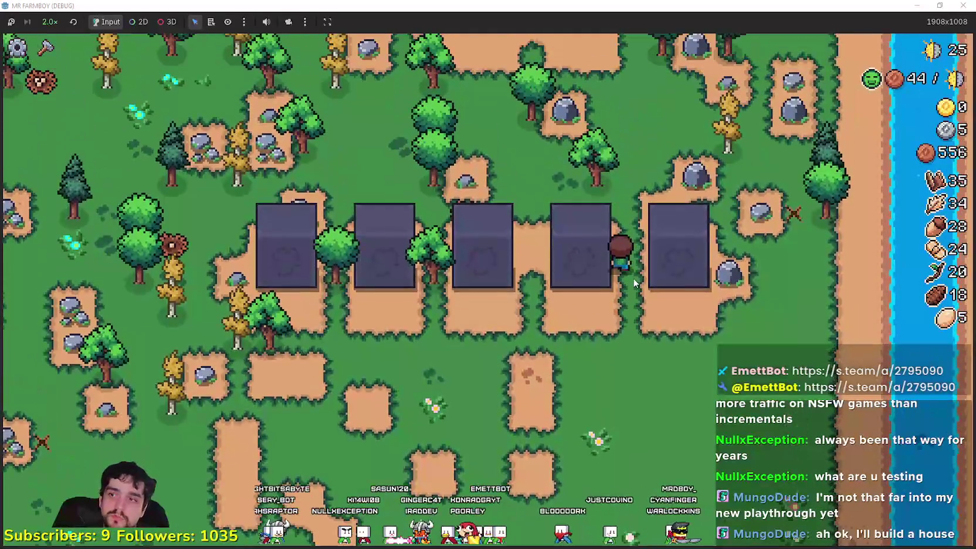
pyautogui.press('s')
pyautogui.press('a')
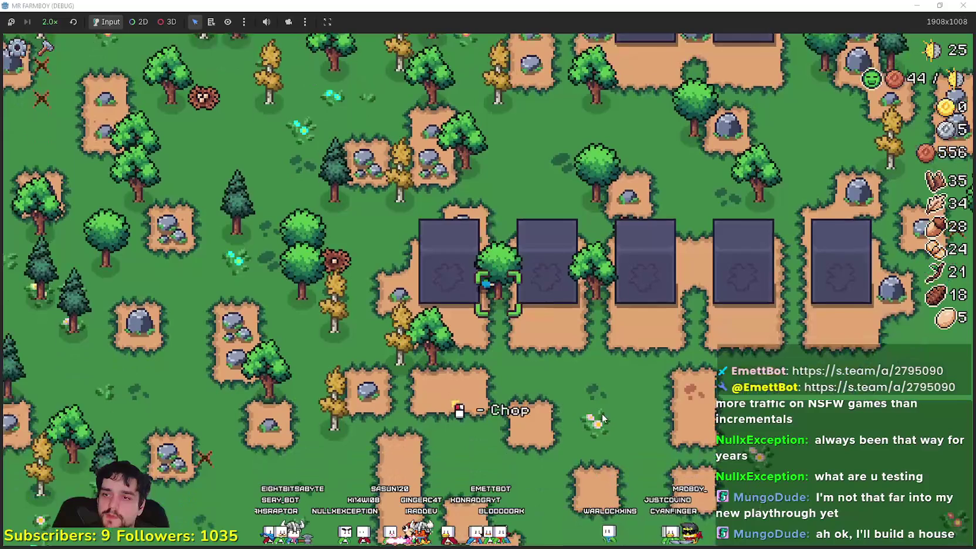
pyautogui.press('e')
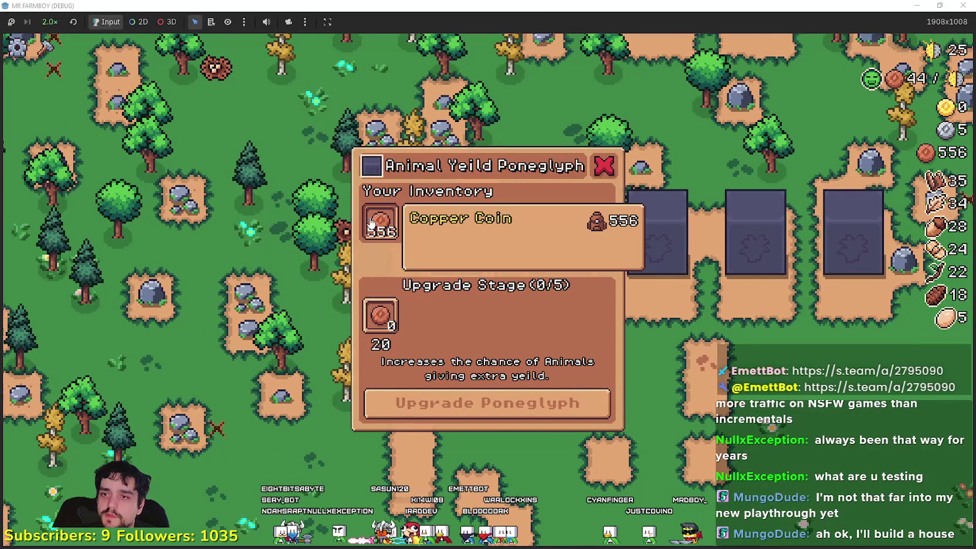
pyautogui.press('Escape')
# Walk back and reopen the animal yield poneglyph upgrade.
pyautogui.press('d')
pyautogui.press('s')
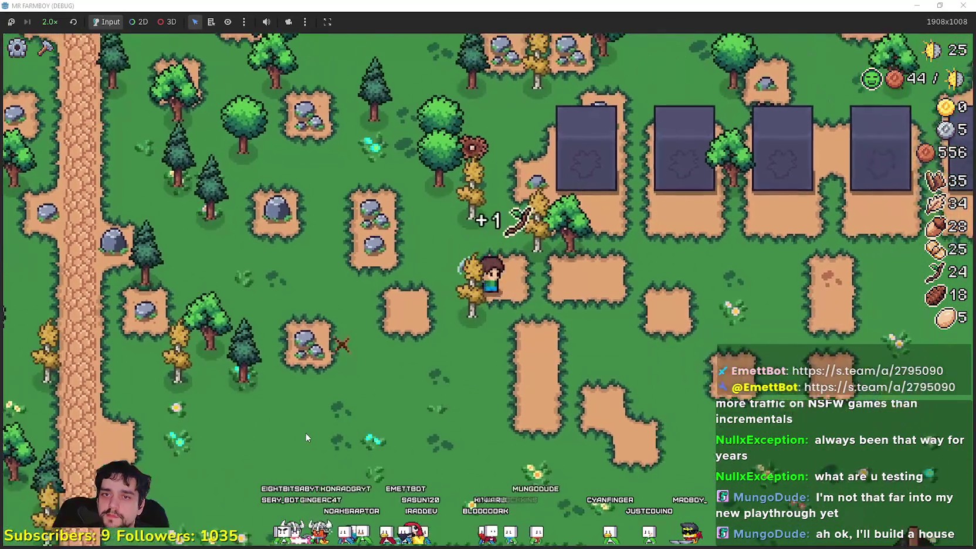
pyautogui.press('s')
pyautogui.press('w')
pyautogui.press('a')
pyautogui.press('e')
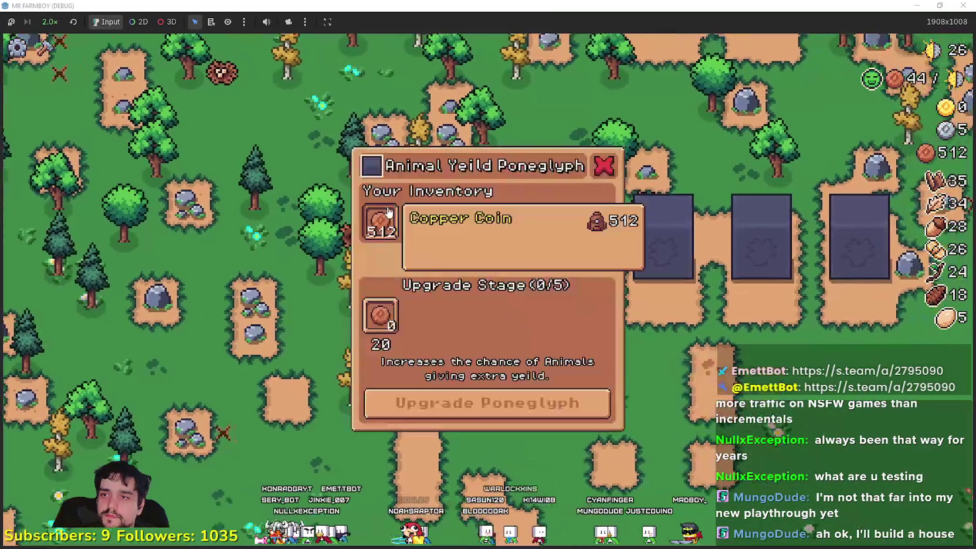
pyautogui.press('Escape')
# Walk to the farmhouse, then check the market's inventory prices.
pyautogui.press('s')
pyautogui.press('s')
pyautogui.press('a')
pyautogui.press('e')
pyautogui.press('Escape')
pyautogui.press('d')
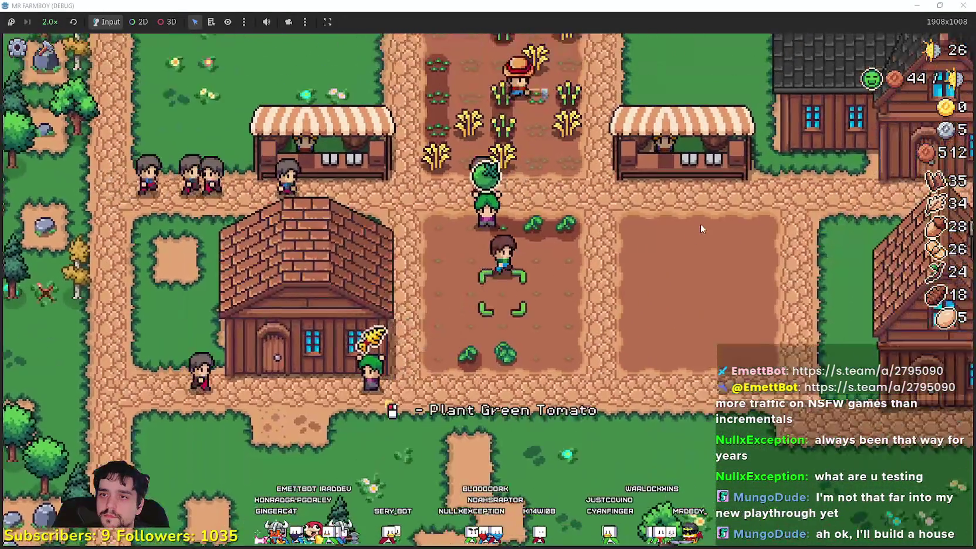
pyautogui.press('e')
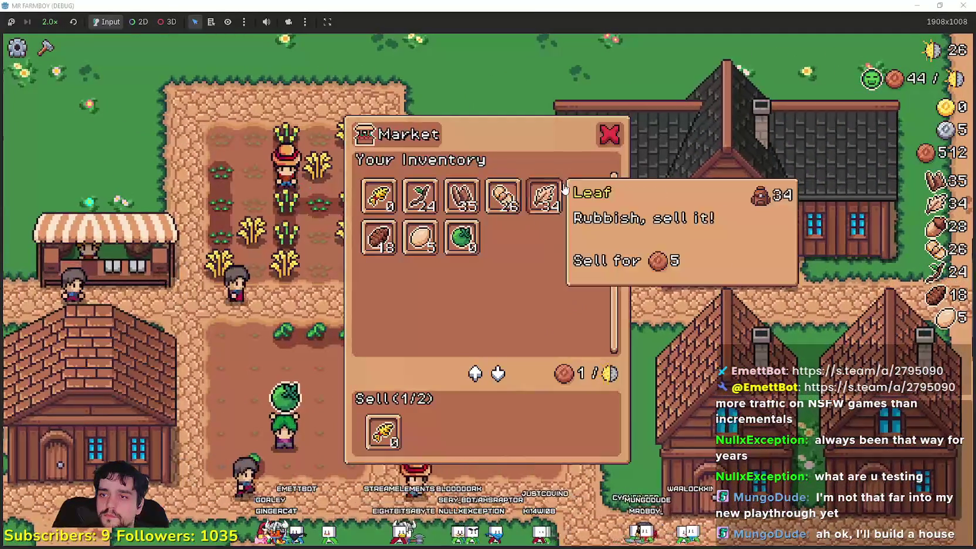
pyautogui.press('Escape')
# Walk the farmer toward the houses and switch to the Godot editor.
pyautogui.press('d')
pyautogui.press('s')
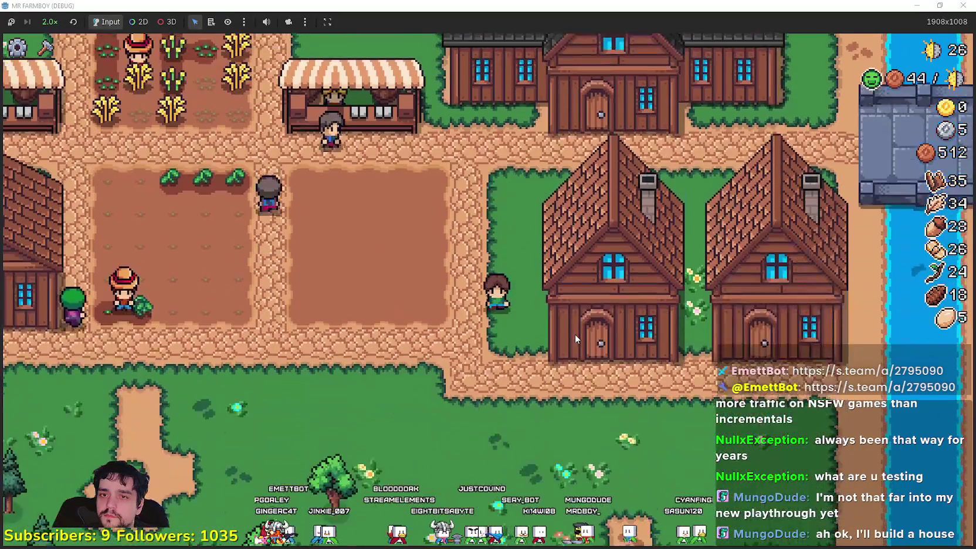
pyautogui.press('w')
pyautogui.press('super+Down')
pyautogui.click(218, 78)
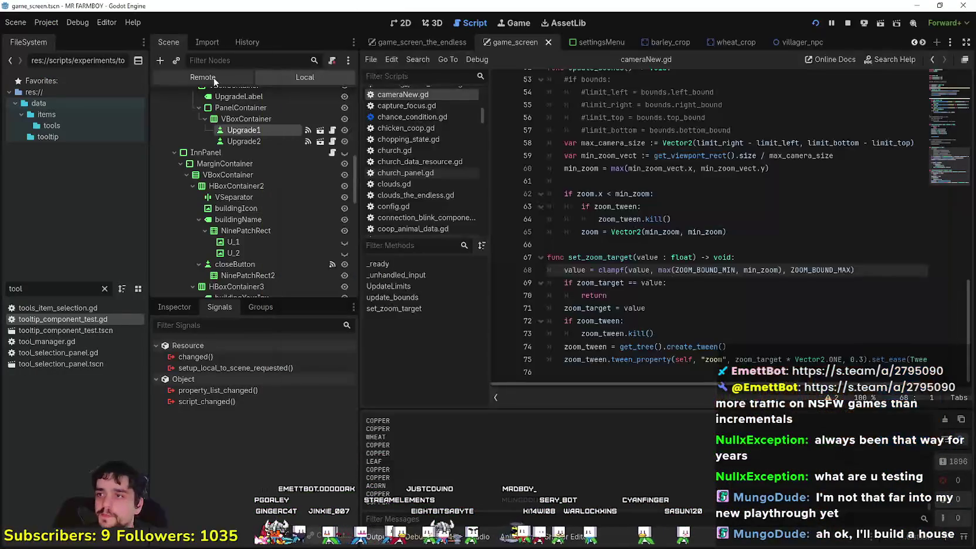
# In the Remote tree, set InventoryManager's item 57 to 51255454 and raise item 346.
pyautogui.click(225, 143)
pyautogui.click(212, 166)
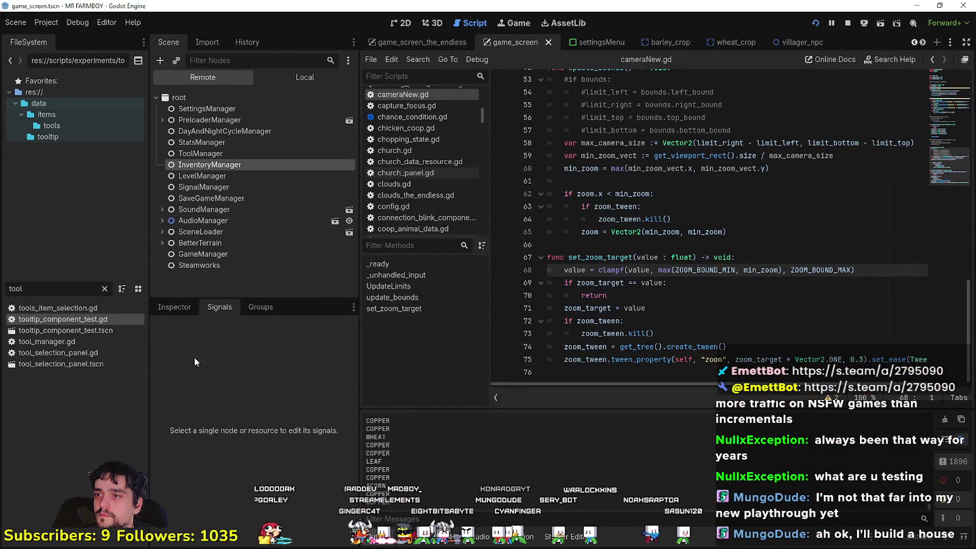
pyautogui.click(174, 312)
pyautogui.click(294, 396)
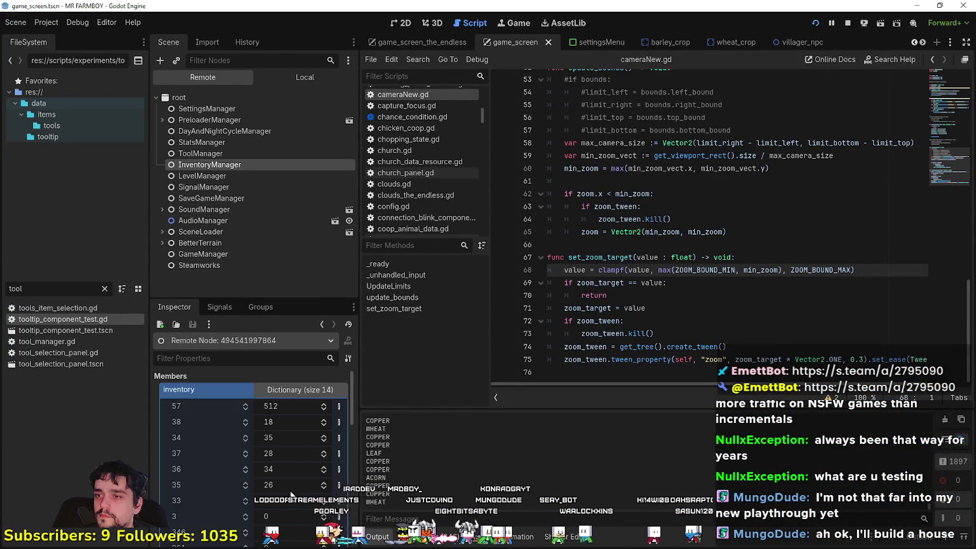
pyautogui.click(286, 410)
pyautogui.write('55454')
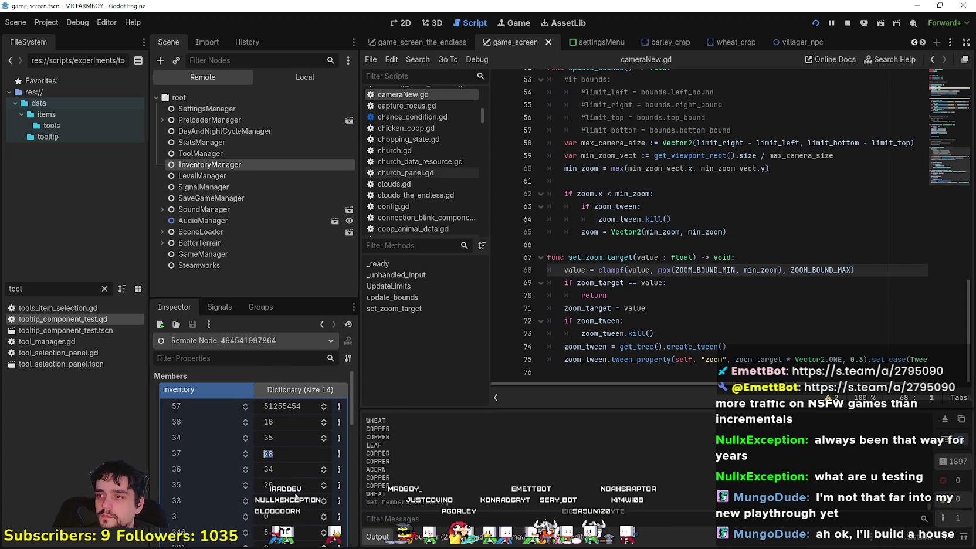
pyautogui.scroll(-5, 287, 464)
pyautogui.scroll(2, 296, 472)
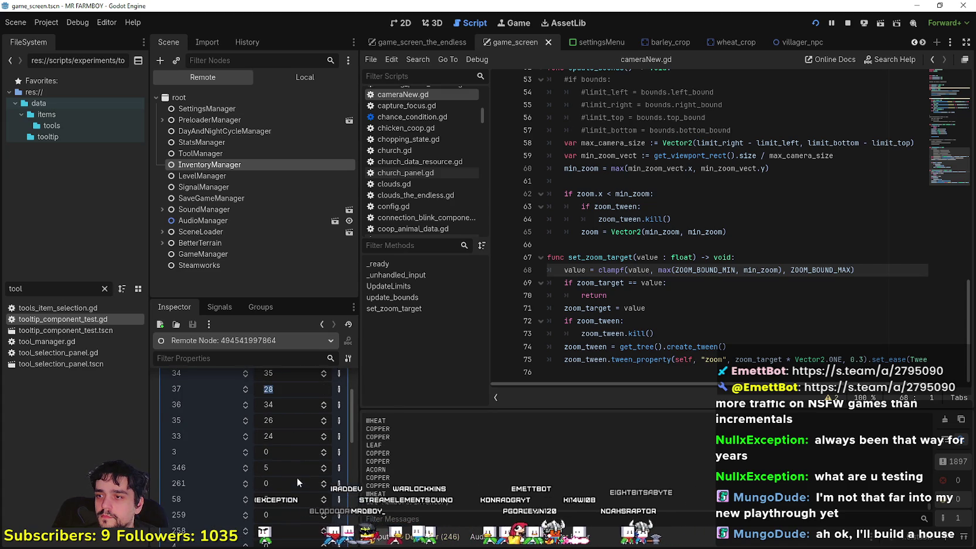
pyautogui.click(290, 467)
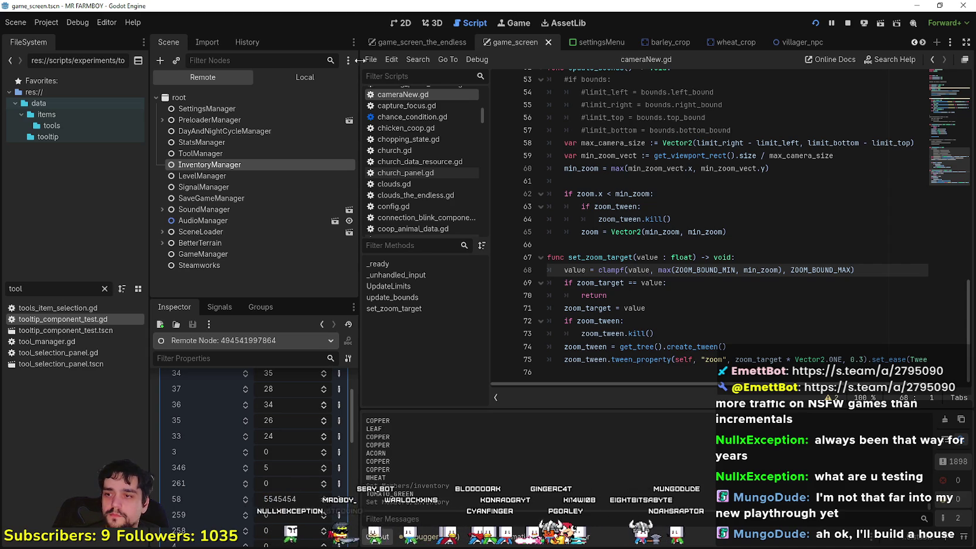
# Return to the Local scene tree, select VSeparator, and maximize the game window.
pyautogui.click(313, 75)
pyautogui.click(233, 197)
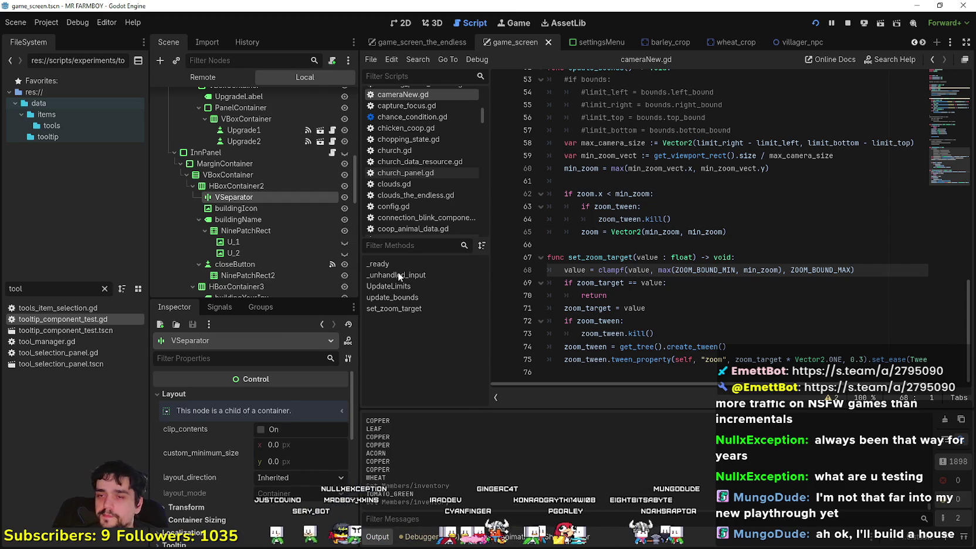
pyautogui.click(907, 60)
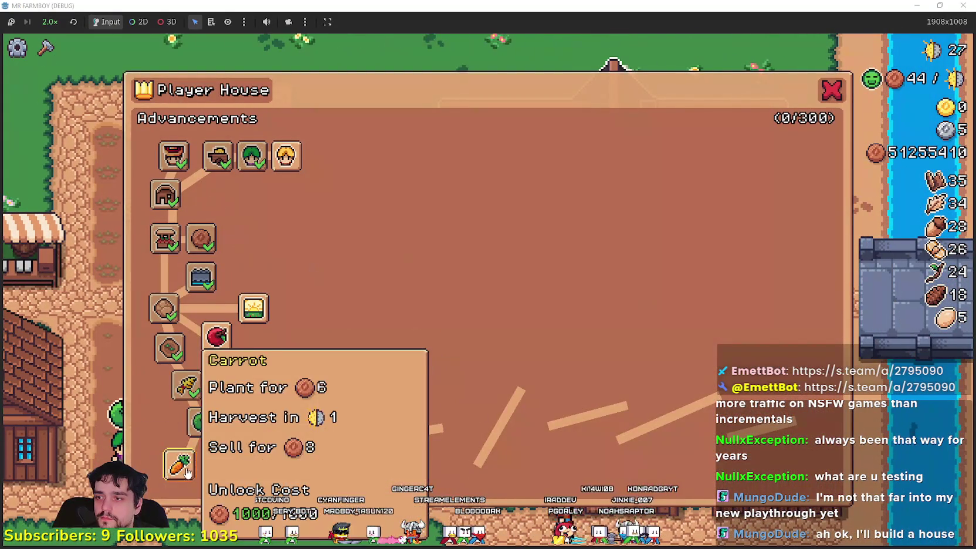
# Unlock Carrot, Apple, Island Expansion I, Animal Tile, Coop, Warriors, Chickens, Chicken Egg and Ranchers.
pyautogui.click(179, 465)
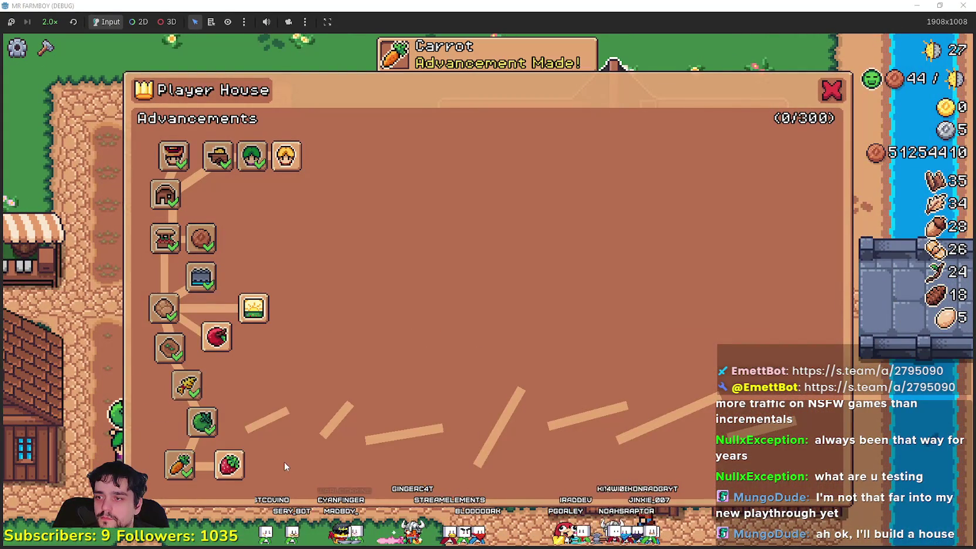
pyautogui.click(213, 340)
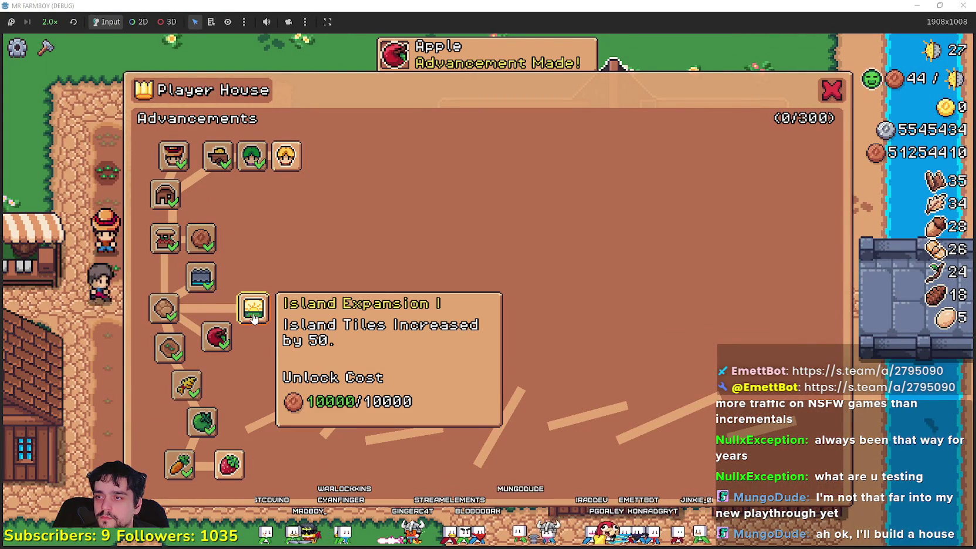
pyautogui.click(253, 307)
pyautogui.click(269, 270)
pyautogui.click(217, 194)
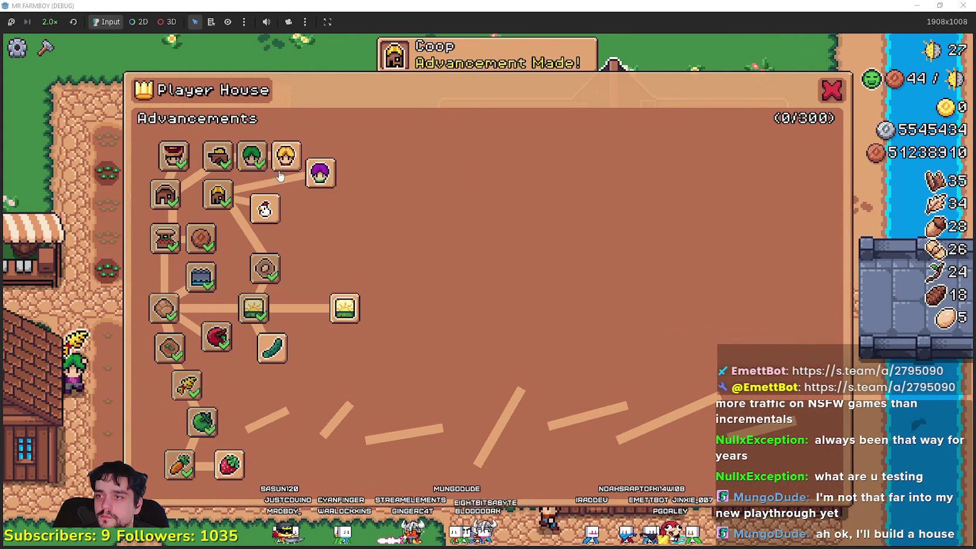
pyautogui.click(286, 156)
pyautogui.click(265, 209)
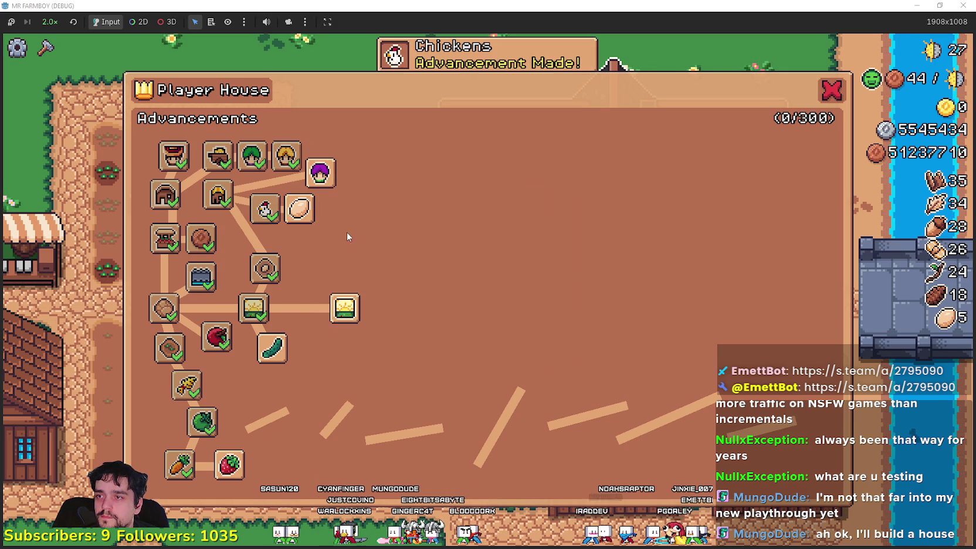
pyautogui.click(299, 209)
pyautogui.click(333, 175)
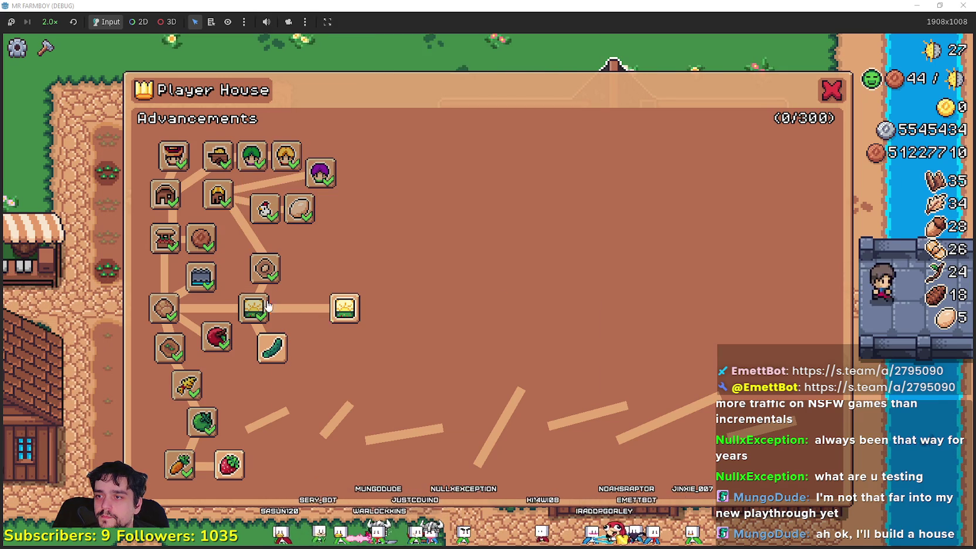
# Unlock Cucumber, Grapes, White Corn, Garlic, Turnip, Orange Pepper, Leek, Pumpkin, Island Expansion II and Rye.
pyautogui.click(272, 346)
pyautogui.click(255, 397)
pyautogui.click(294, 402)
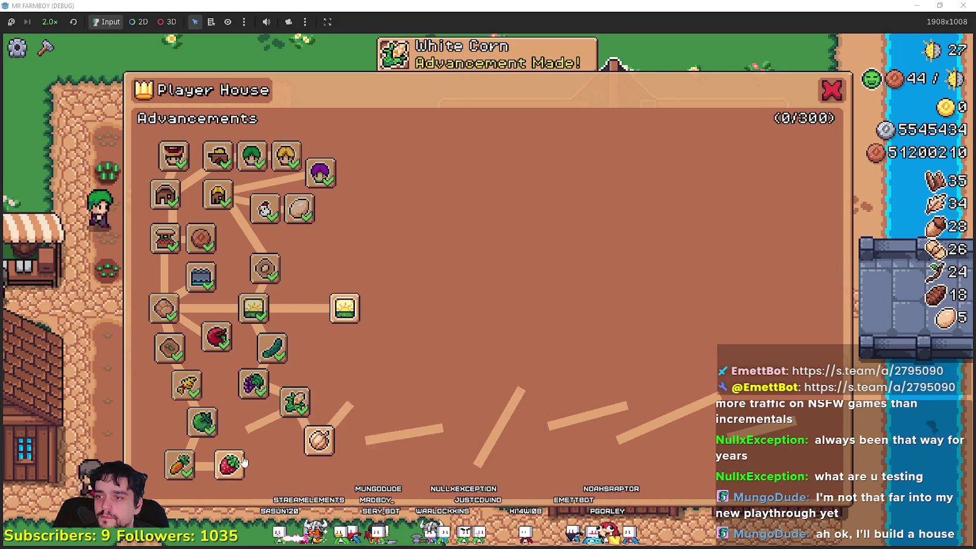
pyautogui.click(320, 440)
pyautogui.click(279, 464)
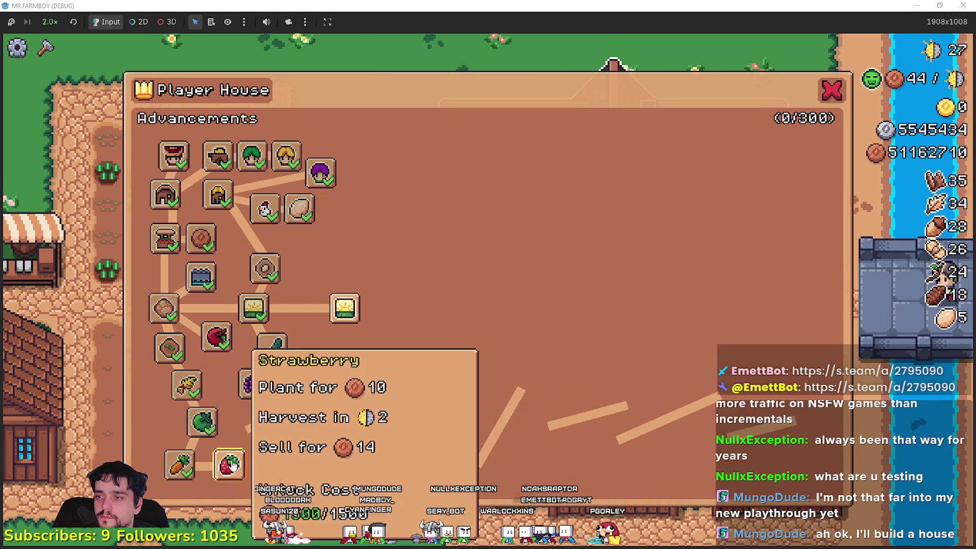
pyautogui.click(354, 398)
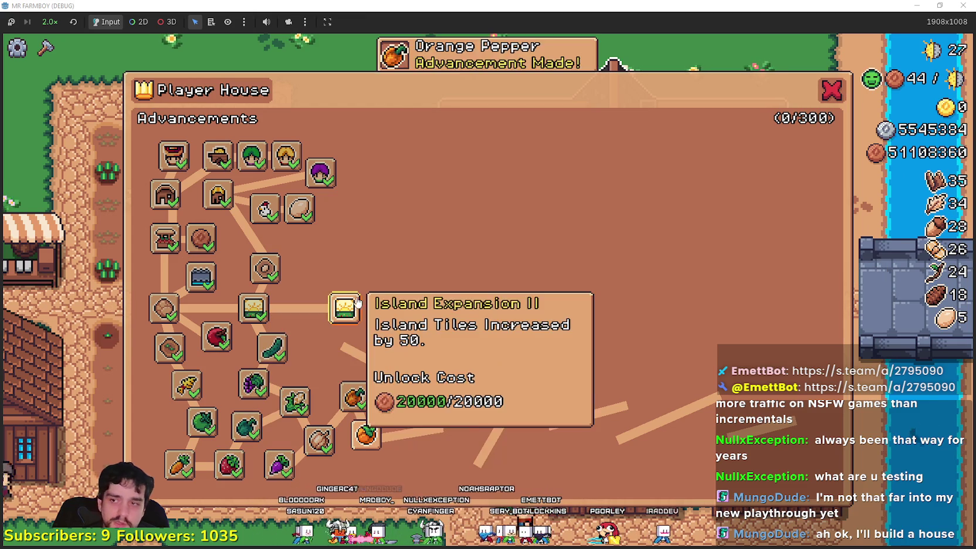
pyautogui.click(390, 375)
pyautogui.click(366, 434)
pyautogui.click(344, 307)
pyautogui.click(338, 348)
# Unlock Onion, Island Expansion III, Horse Stable, Barn, Sheep, and Sheep and Market Upgrade 1.
pyautogui.click(443, 427)
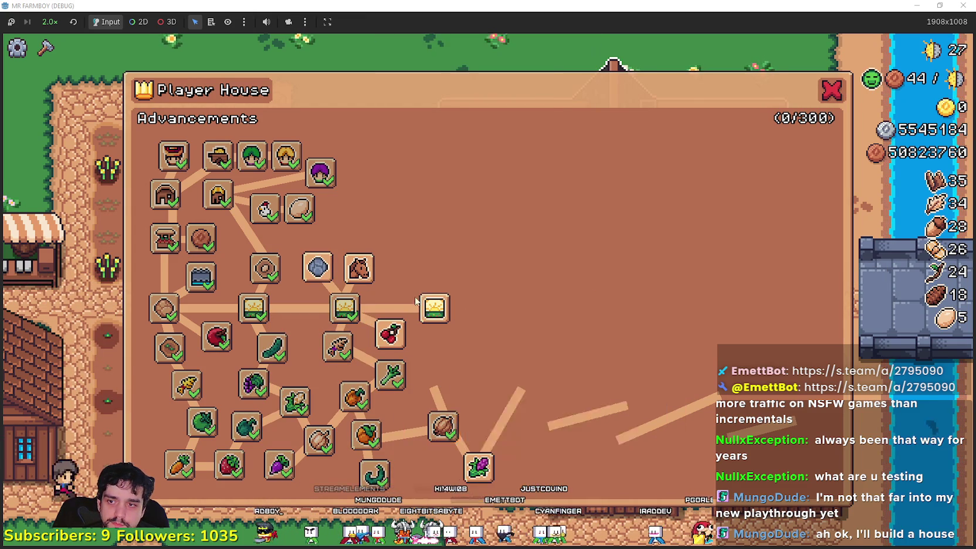
pyautogui.click(434, 308)
pyautogui.click(361, 271)
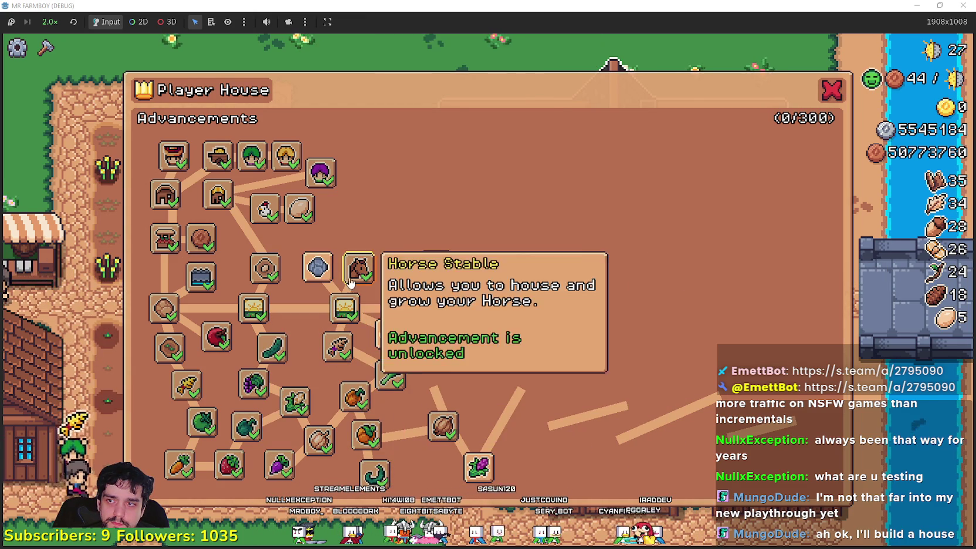
pyautogui.click(400, 271)
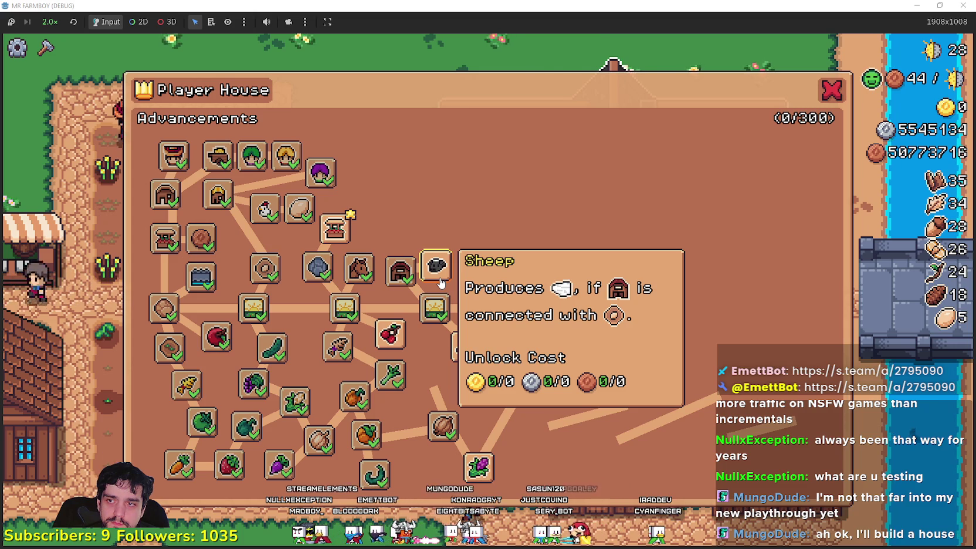
pyautogui.click(437, 271)
pyautogui.click(335, 230)
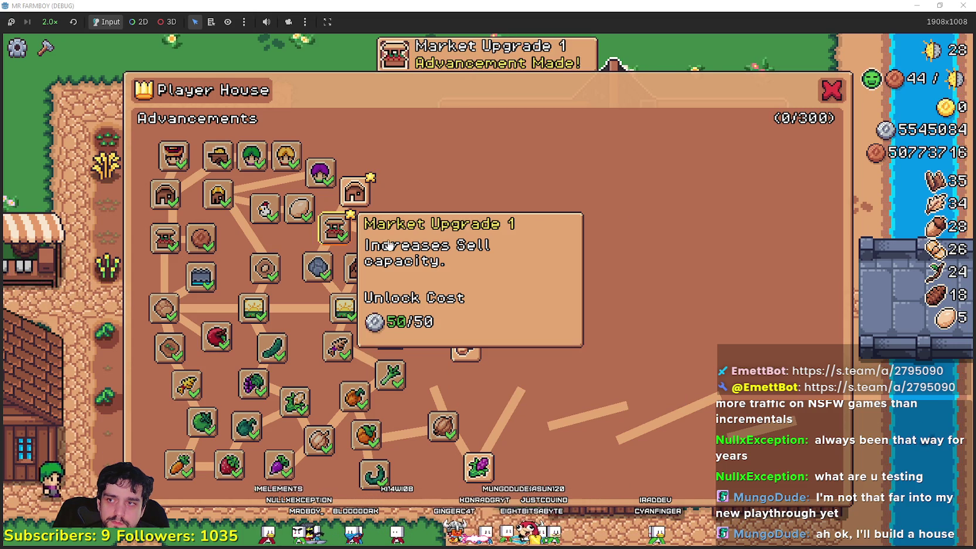
# Unlock House, Warehouse, Farmer/Gatherer/Rancher/Harvester upgrades, Baby Chickens, and the Duck line through Baby Duck.
pyautogui.click(355, 192)
pyautogui.click(374, 154)
pyautogui.click(396, 189)
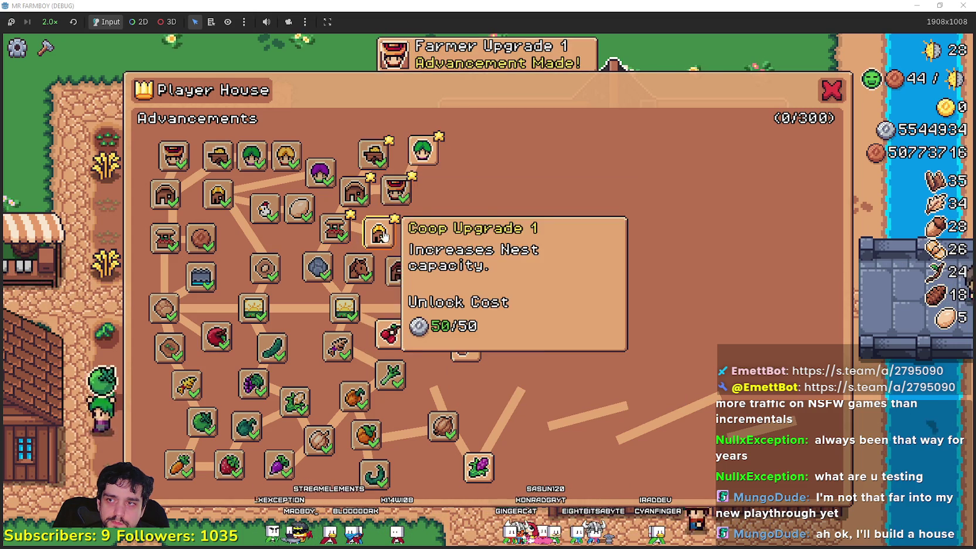
pyautogui.click(422, 151)
pyautogui.click(441, 190)
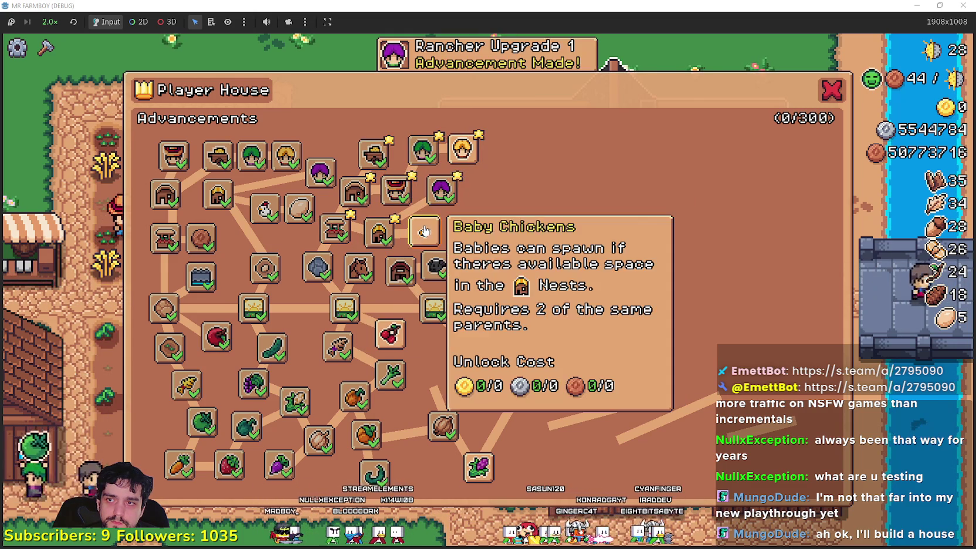
pyautogui.click(424, 234)
pyautogui.click(463, 149)
pyautogui.click(461, 229)
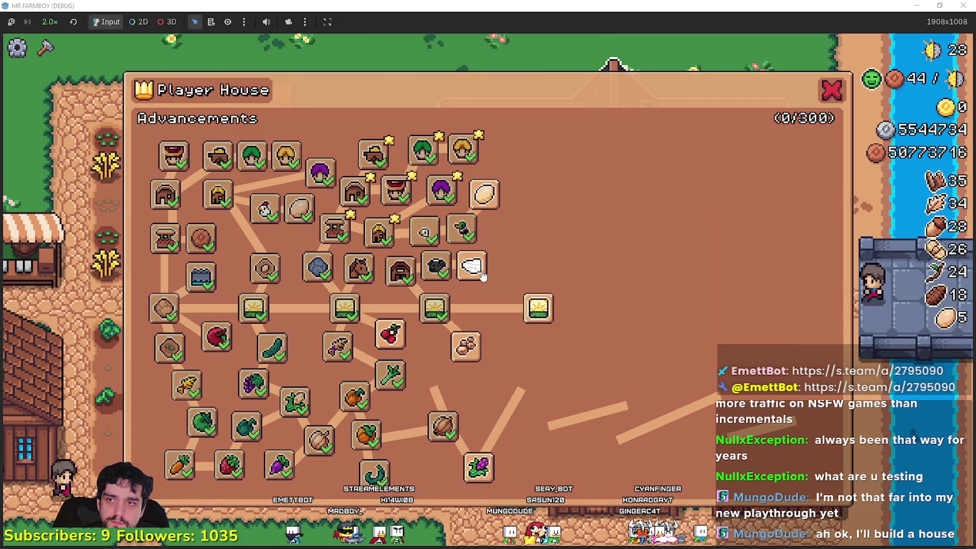
pyautogui.click(485, 274)
pyautogui.click(483, 196)
pyautogui.click(503, 161)
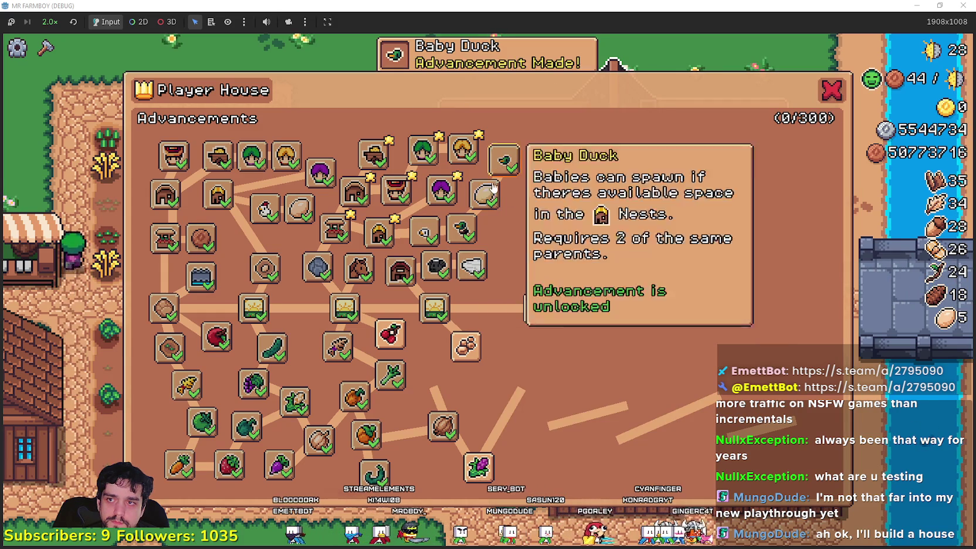
# Unlock Cherry, Red Bean, neighbouring crops, Barley, Sweet Potato, Red Onion, White Pumpkin and Island Expansion V.
pyautogui.click(384, 349)
pyautogui.click(466, 346)
pyautogui.click(437, 384)
pyautogui.click(442, 426)
pyautogui.click(433, 471)
pyautogui.click(478, 467)
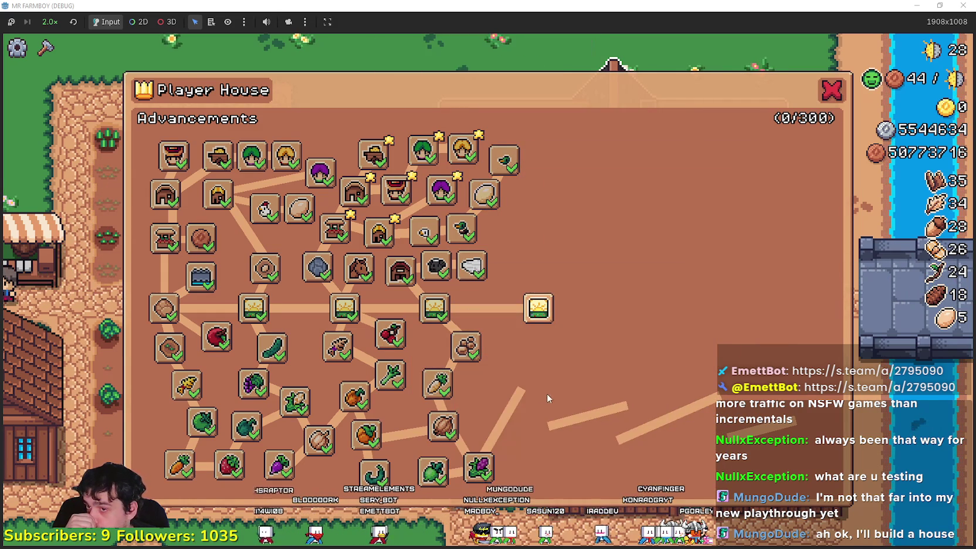
pyautogui.click(538, 308)
pyautogui.click(534, 347)
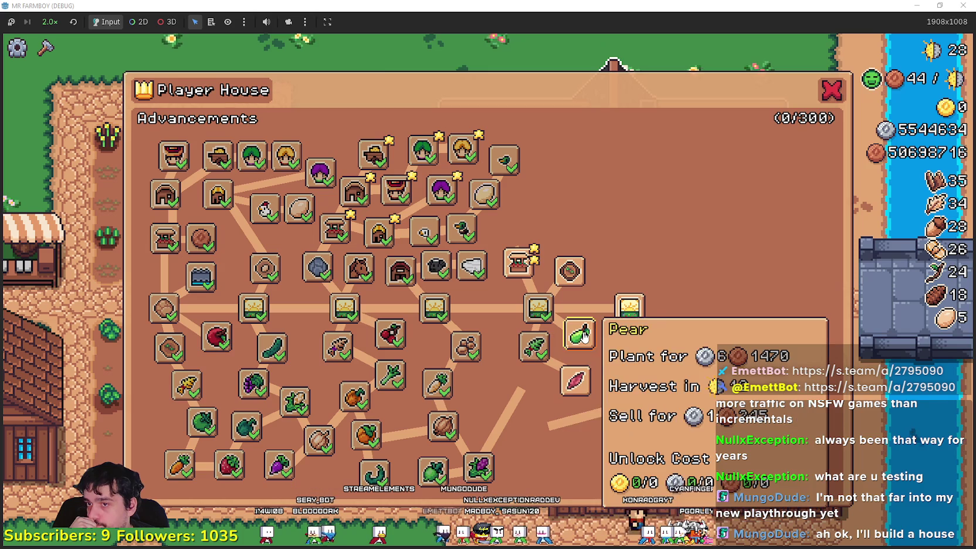
pyautogui.click(574, 380)
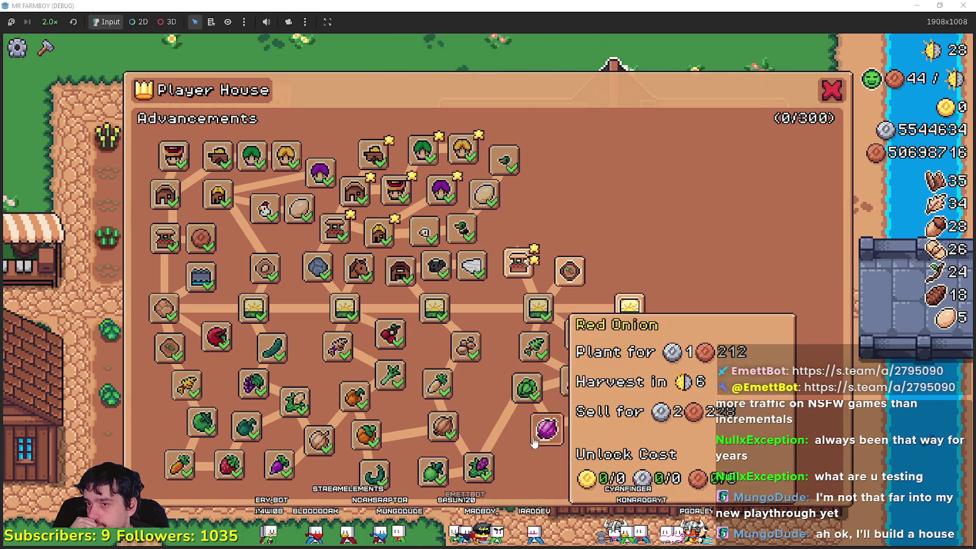
pyautogui.click(535, 441)
pyautogui.click(629, 404)
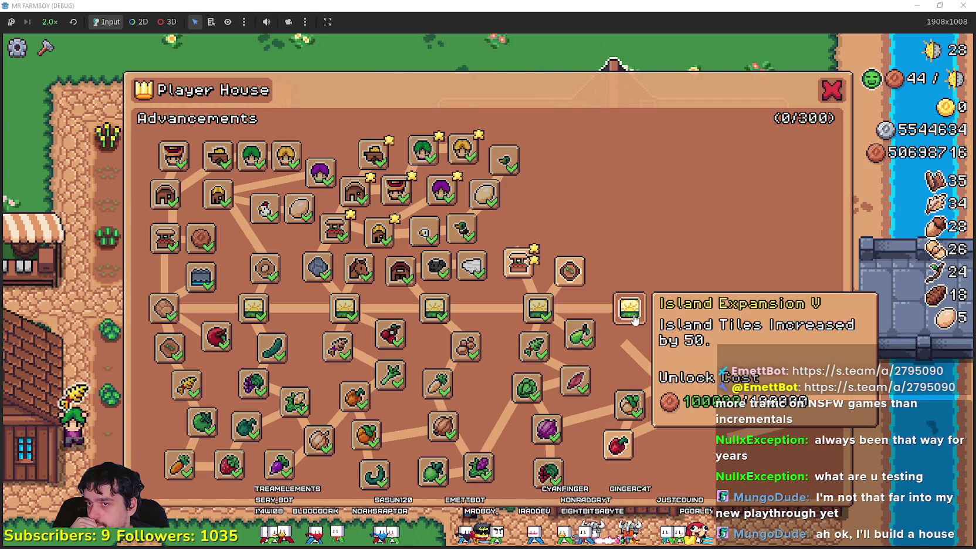
pyautogui.click(633, 320)
# Unlock the enchanted farm tile, Market Upgrade 2, the Pig line, barn upgrades, Warehouse Upgrade 1, Farmer Upgrade 2, Black Beans.
pyautogui.click(569, 271)
pyautogui.click(519, 264)
pyautogui.click(571, 233)
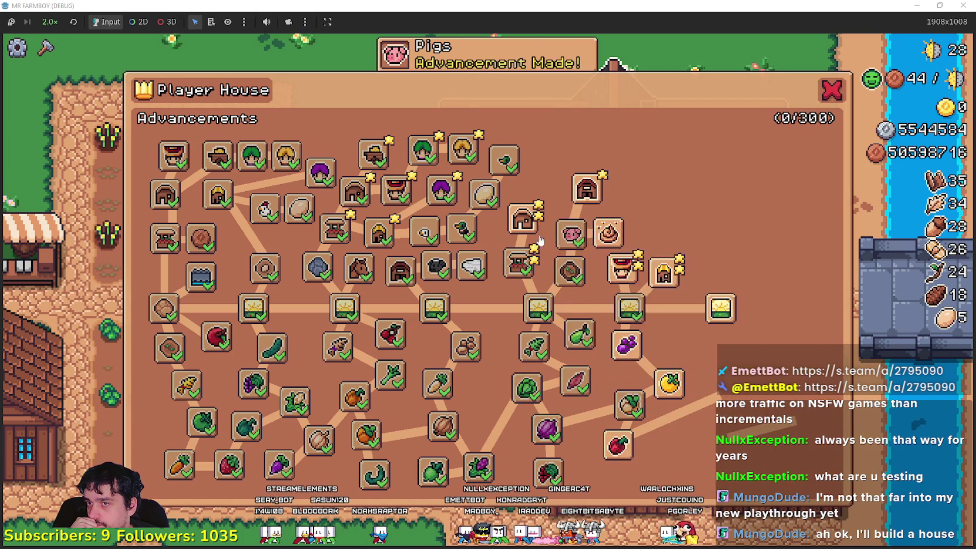
pyautogui.click(522, 220)
pyautogui.click(586, 189)
pyautogui.click(545, 175)
pyautogui.click(618, 158)
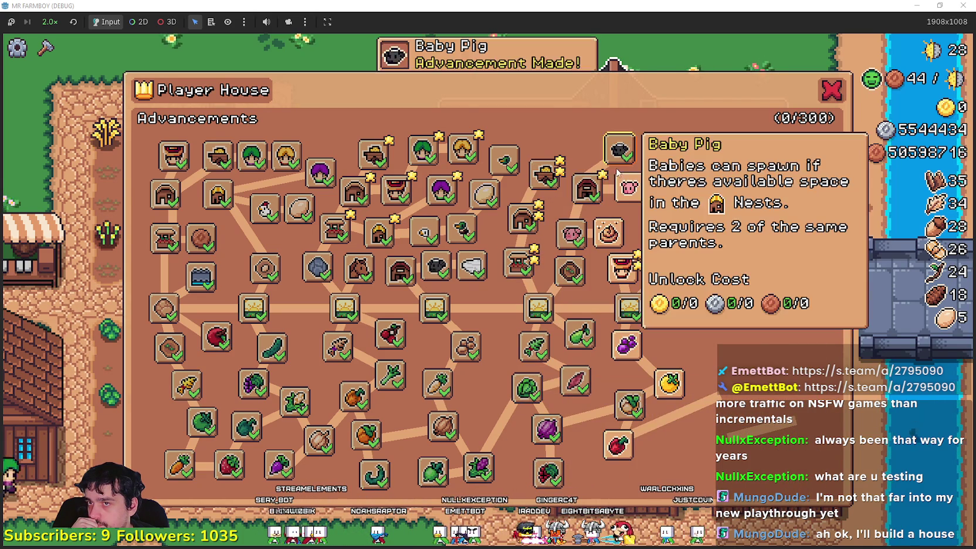
pyautogui.click(627, 187)
pyautogui.click(607, 233)
pyautogui.click(621, 270)
pyautogui.click(622, 352)
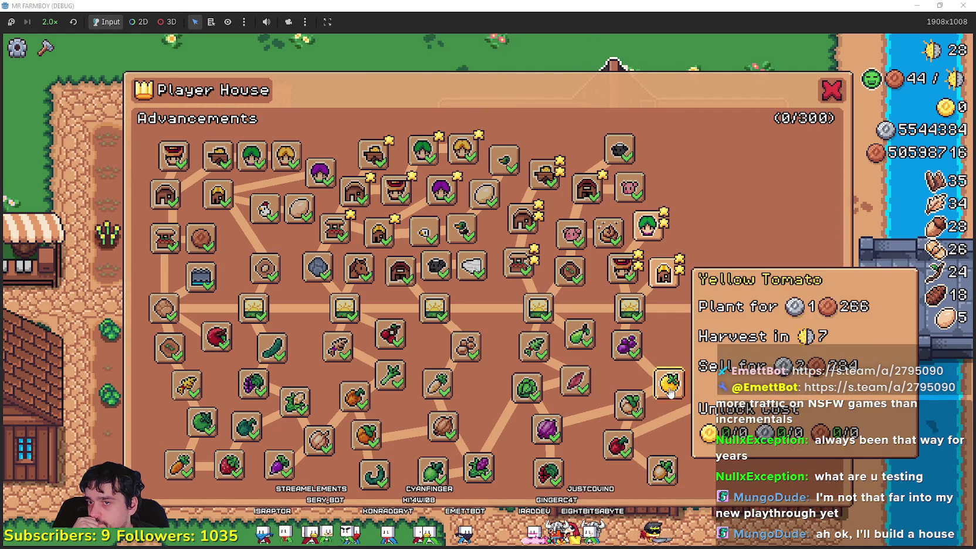
# Unlock Tomato, Kidney Beans, Sunflower, Potatoes, Peach, two more expansions, a pig advancement and the Road Tile.
pyautogui.click(715, 394)
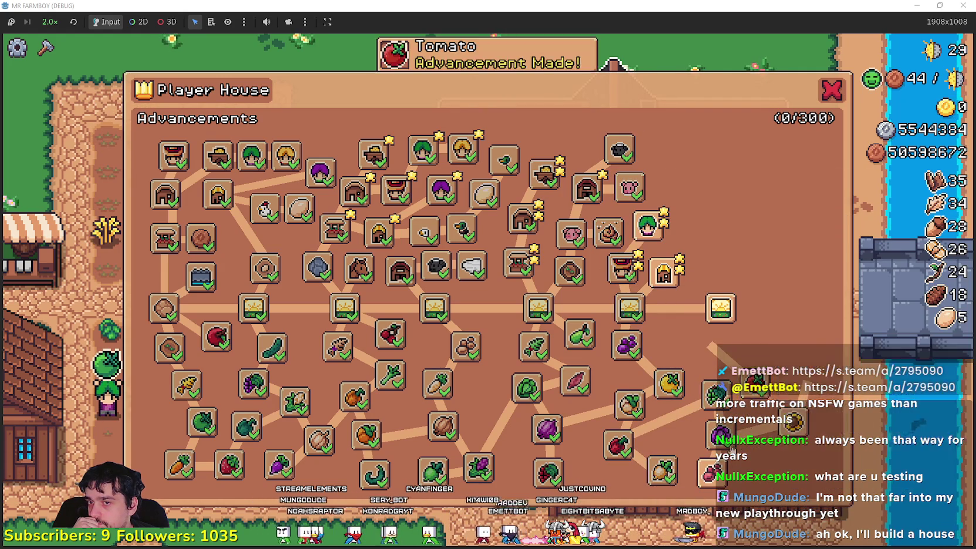
pyautogui.click(745, 425)
pyautogui.click(762, 387)
pyautogui.click(705, 345)
pyautogui.click(721, 307)
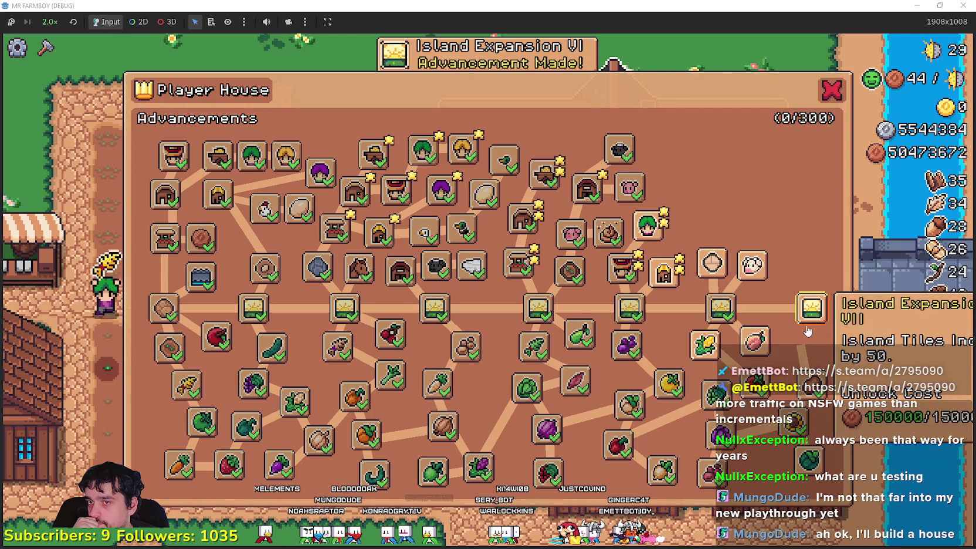
pyautogui.click(762, 342)
pyautogui.click(811, 307)
pyautogui.click(751, 265)
pyautogui.click(712, 263)
# Unlock the rightmost nodes: Barn Upgrade 2, Milk, Baby Cow, Keep Upgrade, Baby Goose, Radish and Chili Pepper.
pyautogui.click(799, 276)
pyautogui.click(760, 223)
pyautogui.click(815, 229)
pyautogui.click(796, 182)
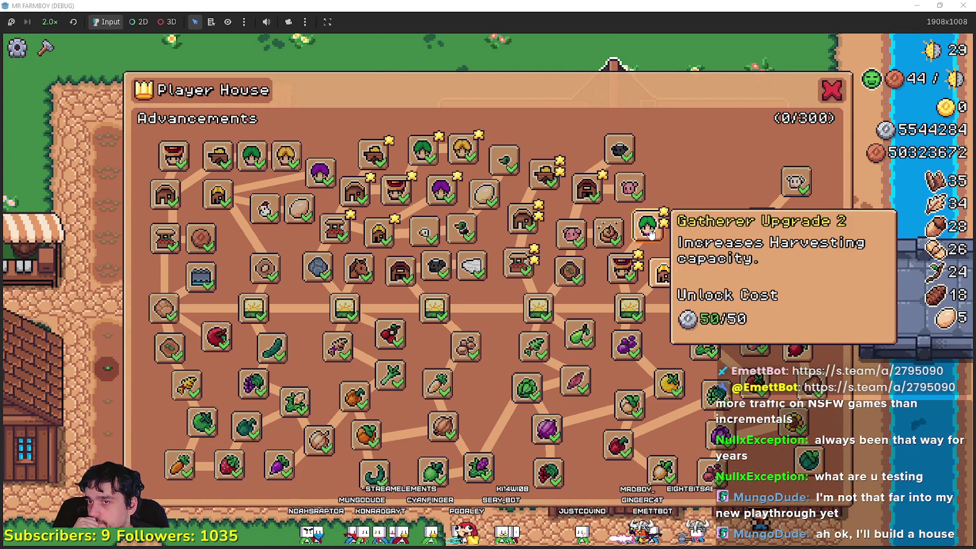
pyautogui.click(648, 227)
pyautogui.click(668, 185)
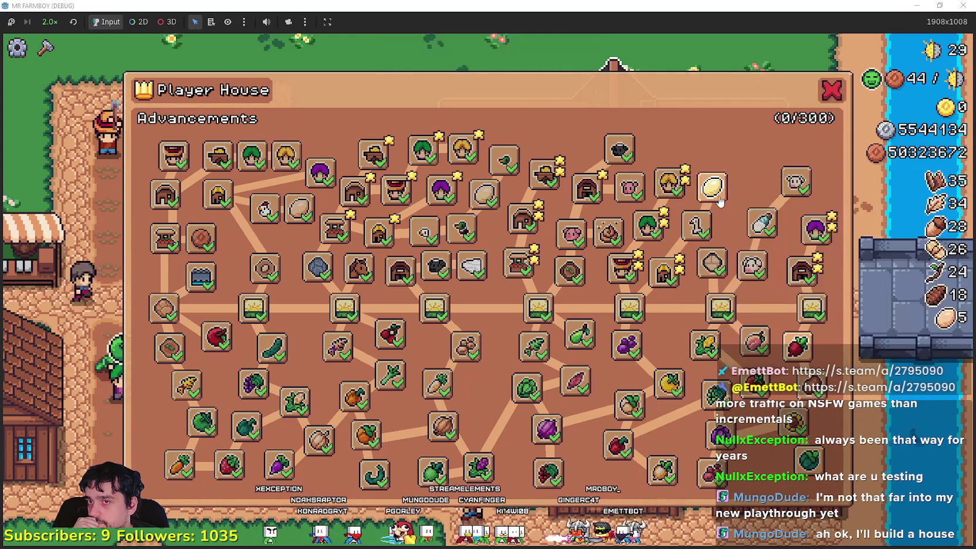
pyautogui.click(721, 200)
pyautogui.click(745, 154)
pyautogui.click(800, 338)
pyautogui.click(758, 481)
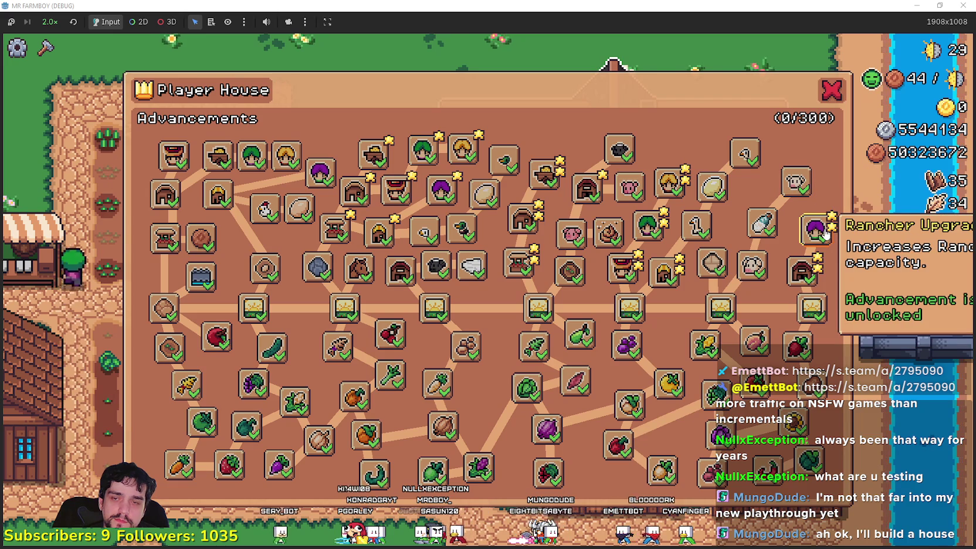
pyautogui.hotkey('alt', 'Tab')
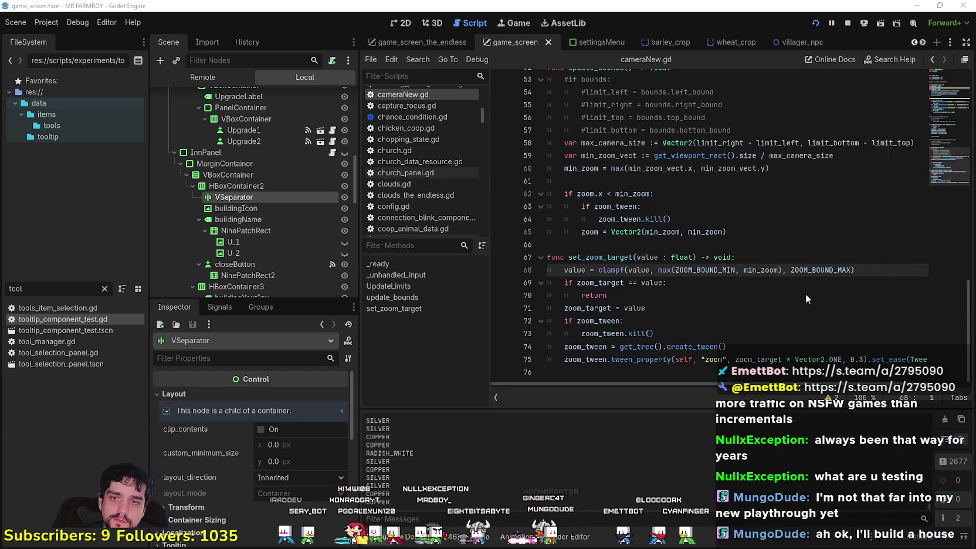
# Open tooltip_component_test.gd from the file list and scroll into the script.
pyautogui.click(798, 284)
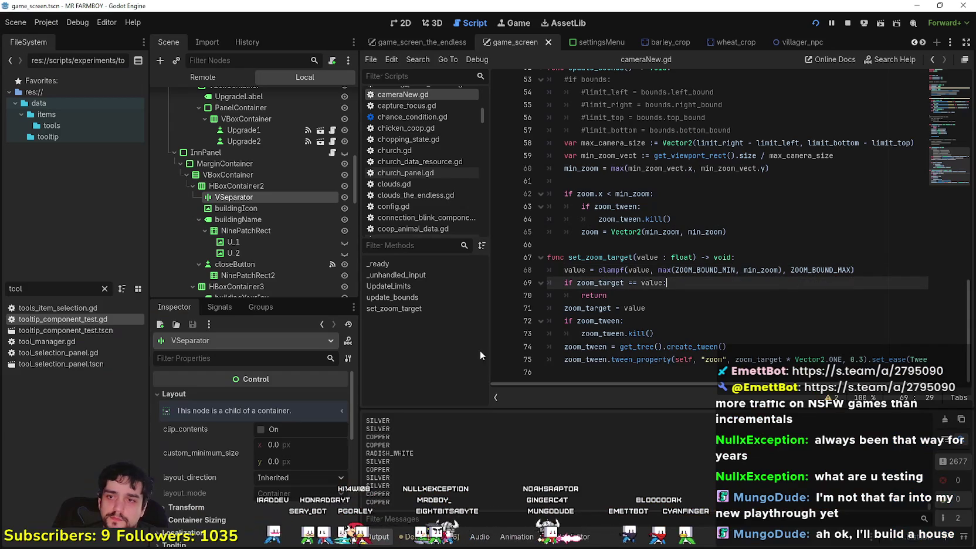
pyautogui.click(105, 289)
pyautogui.doubleClick(63, 319)
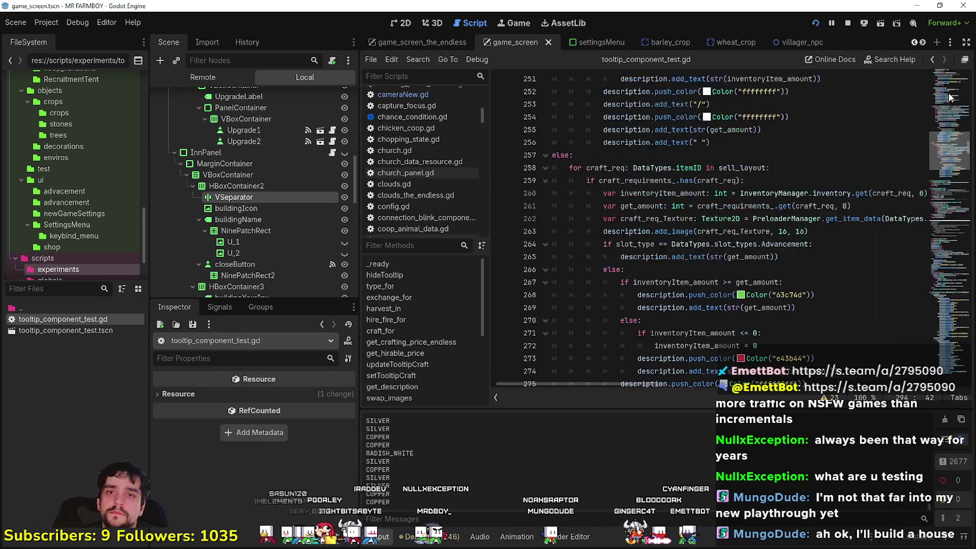
pyautogui.moveTo(952, 188); pyautogui.dragTo(956, 83)
pyautogui.scroll(-9, 763, 235)
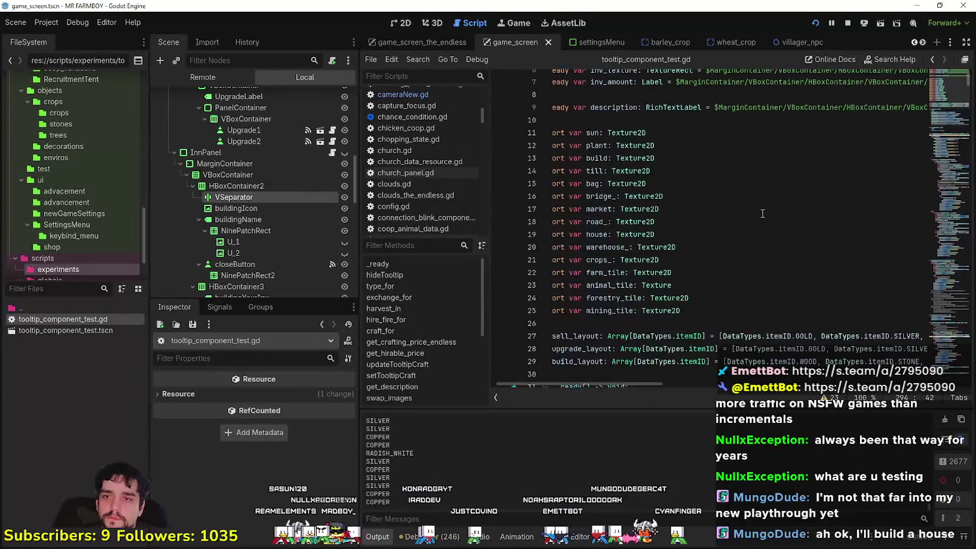
# Move through the script down to the setTooltipPlayerUpgrade function.
pyautogui.click(782, 193)
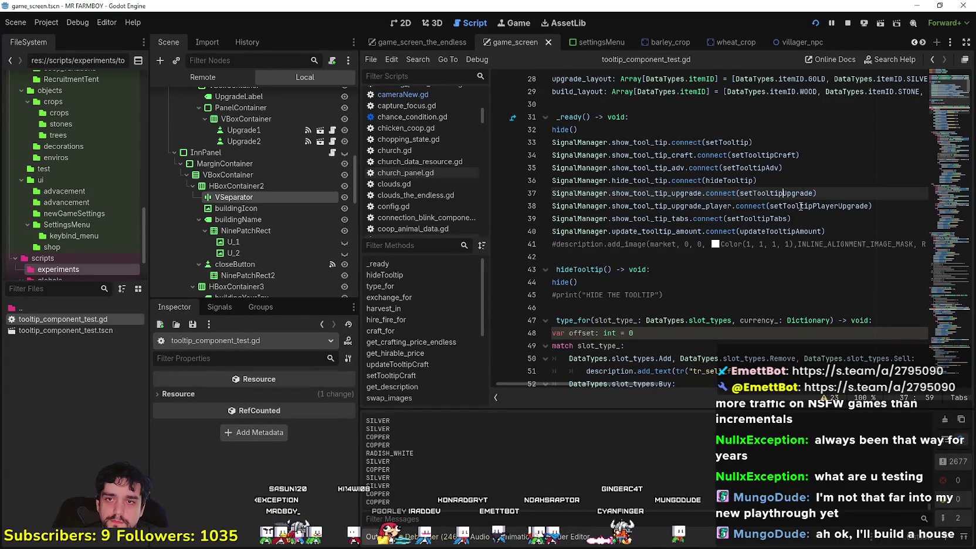
pyautogui.click(797, 205)
pyautogui.rightClick(799, 207)
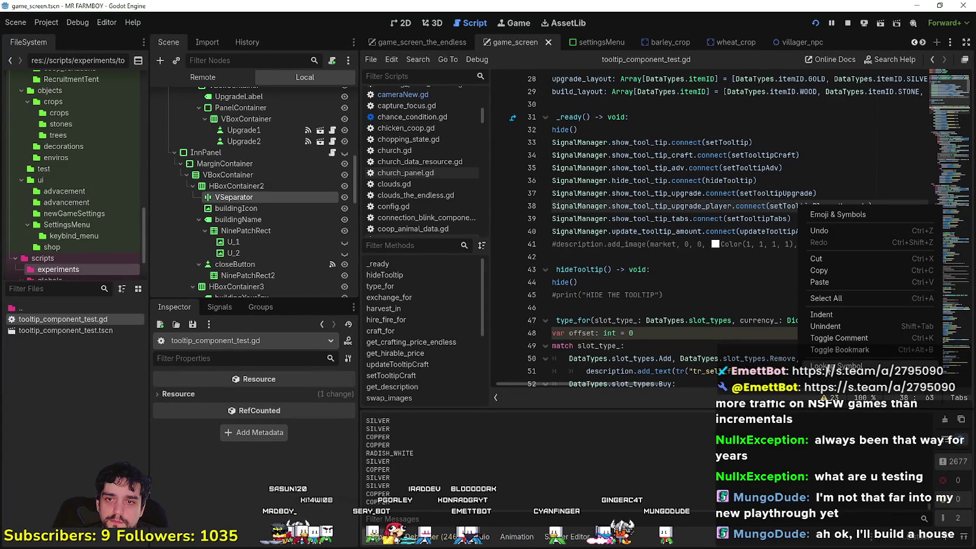
pyautogui.click(829, 371)
pyautogui.press('Down')
pyautogui.press('Down')
pyautogui.press('Down')
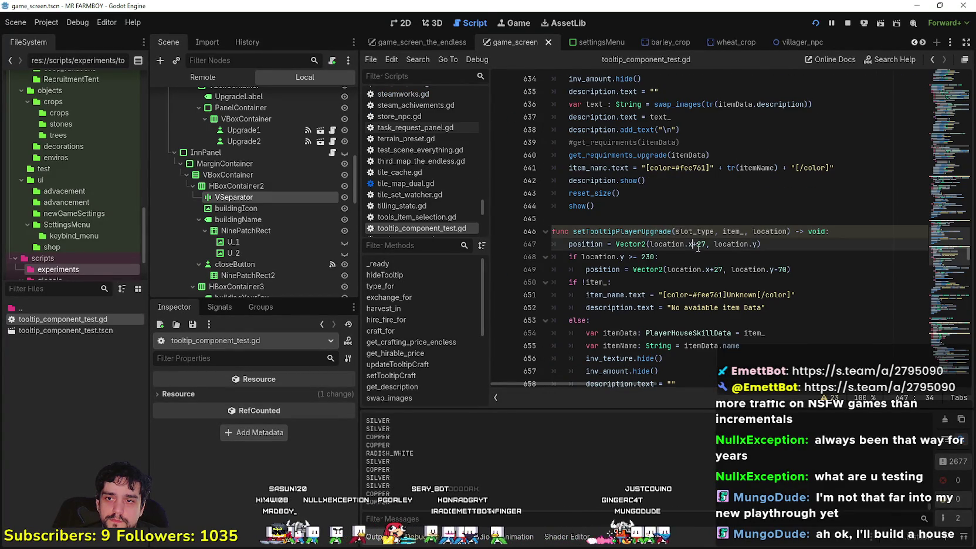
# Duplicate the location.y check and its position line below line 649.
pyautogui.tripleClick(642, 270)
pyautogui.click(642, 271)
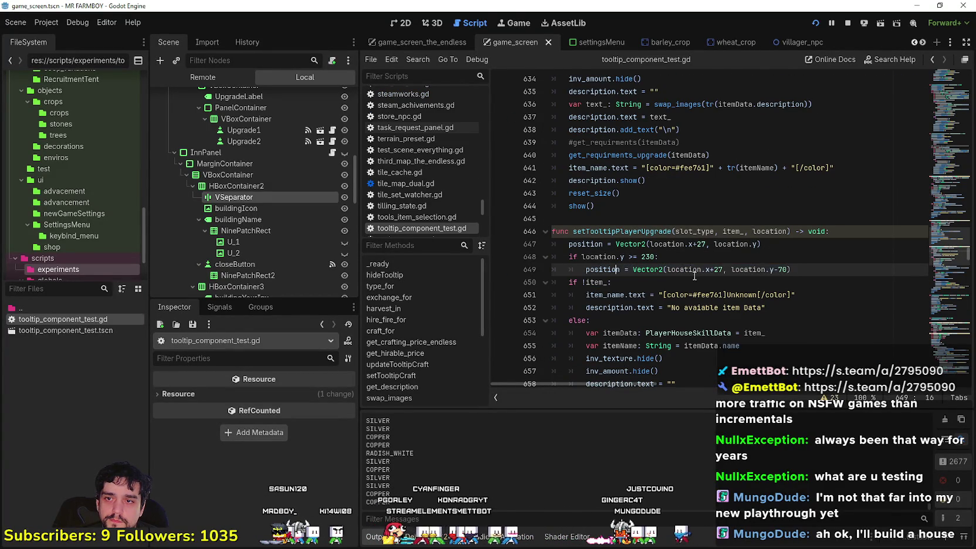
pyautogui.moveTo(794, 271); pyautogui.dragTo(558, 260)
pyautogui.hotkey('ctrl', 'c')
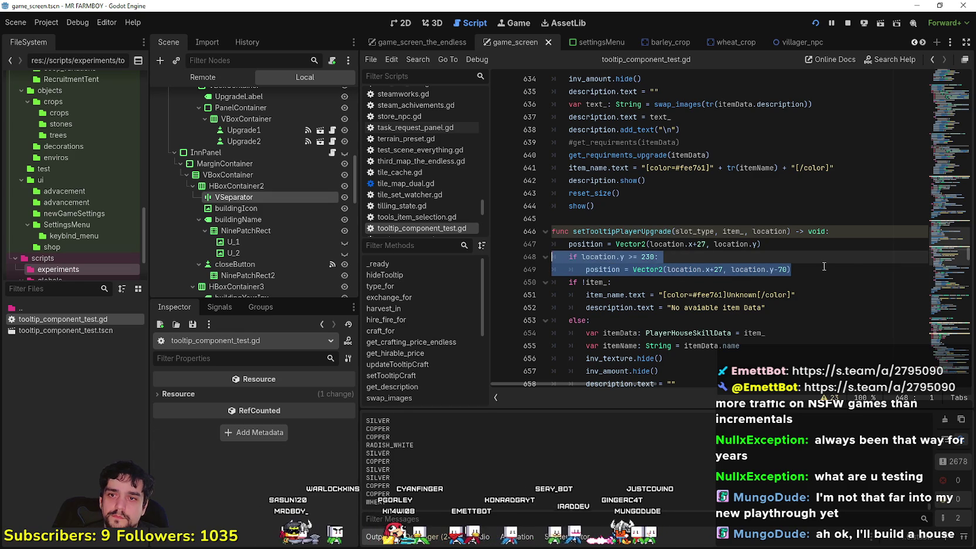
pyautogui.click(824, 267)
pyautogui.press('Return')
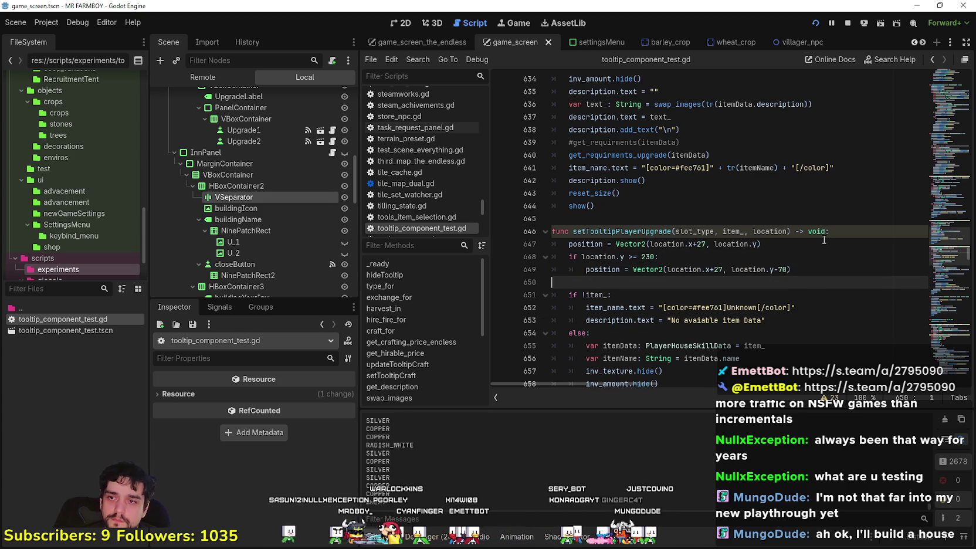
pyautogui.hotkey('ctrl', 'v')
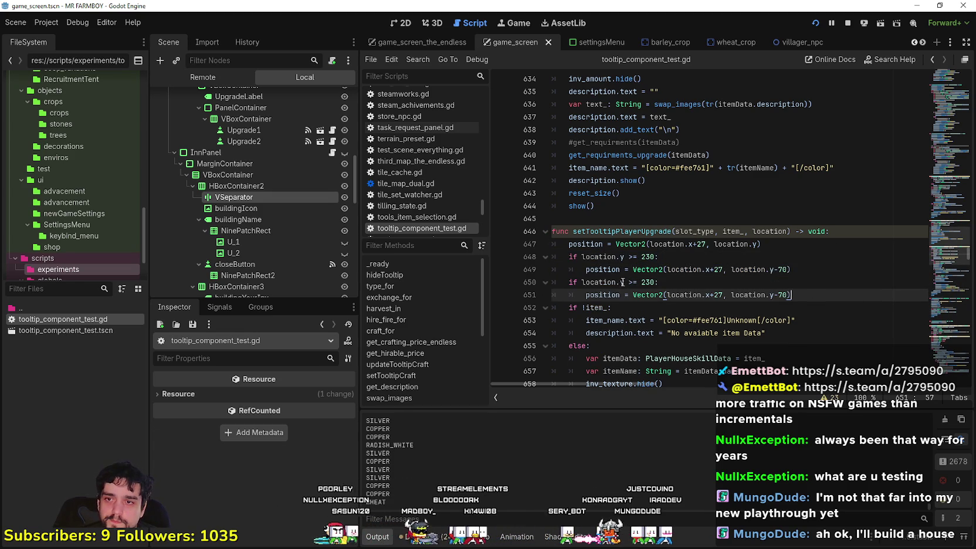
# Change line 651's tooltip offset from location.x+27 to location.x-200, then save and run.
pyautogui.click(624, 282)
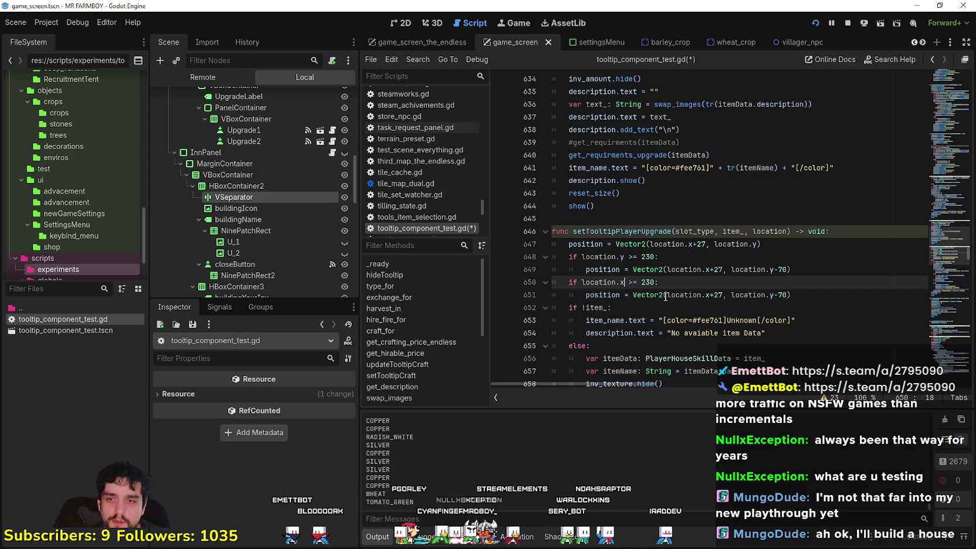
pyautogui.moveTo(666, 298)
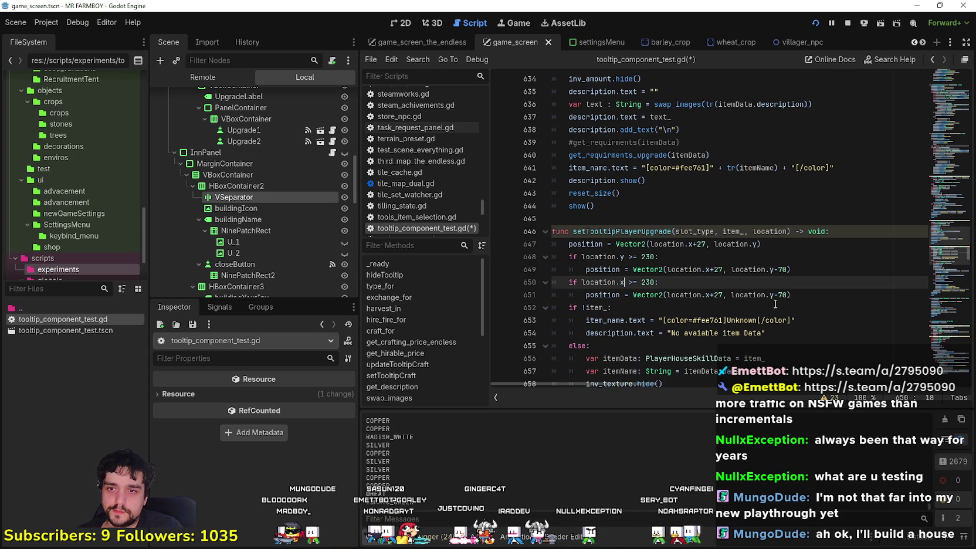
pyautogui.moveTo(720, 299); pyautogui.dragTo(710, 298)
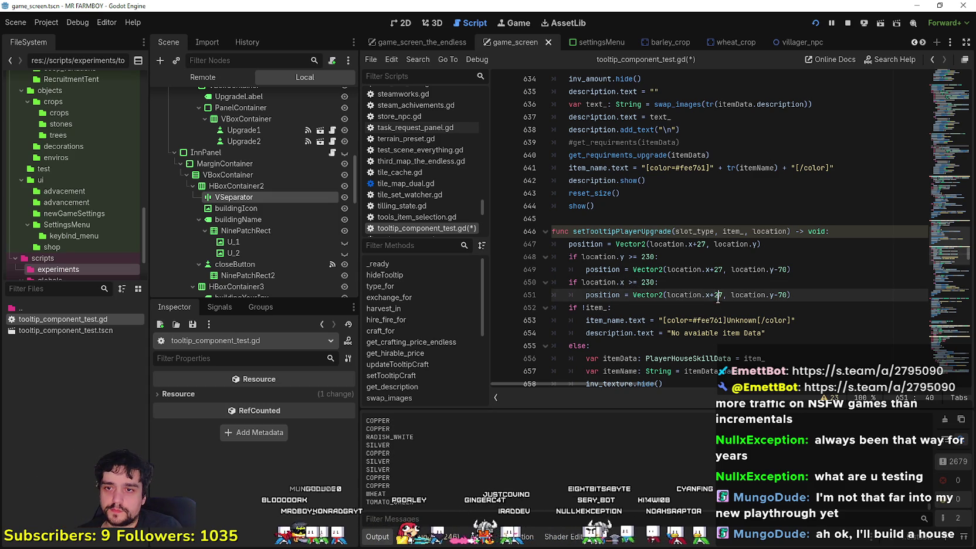
pyautogui.write('-')
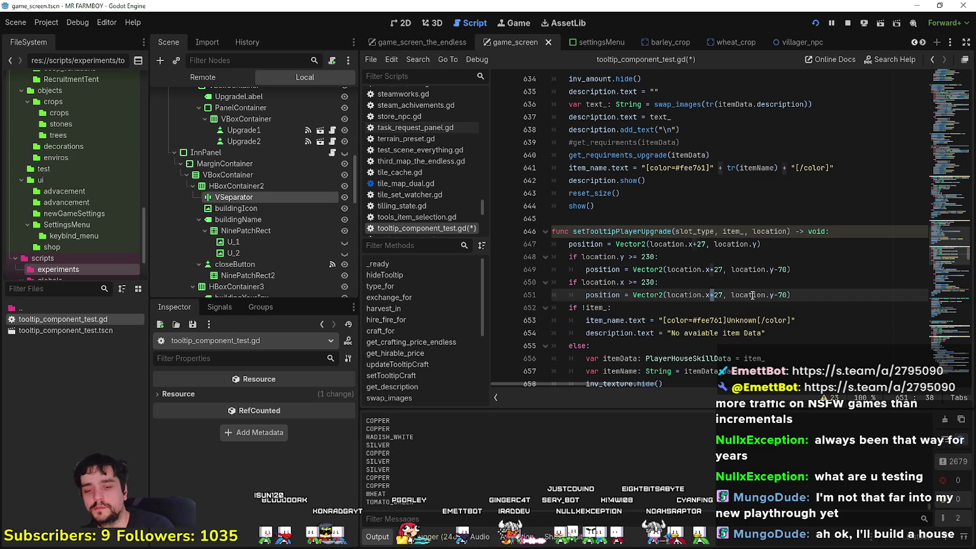
pyautogui.write('x')
pyautogui.doubleClick(718, 295)
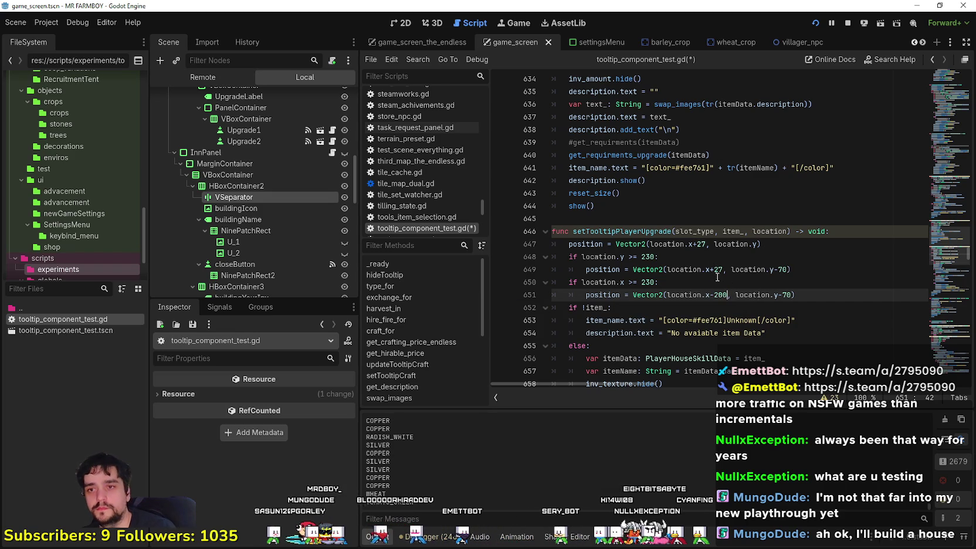
pyautogui.hotkey('ctrl', 's')
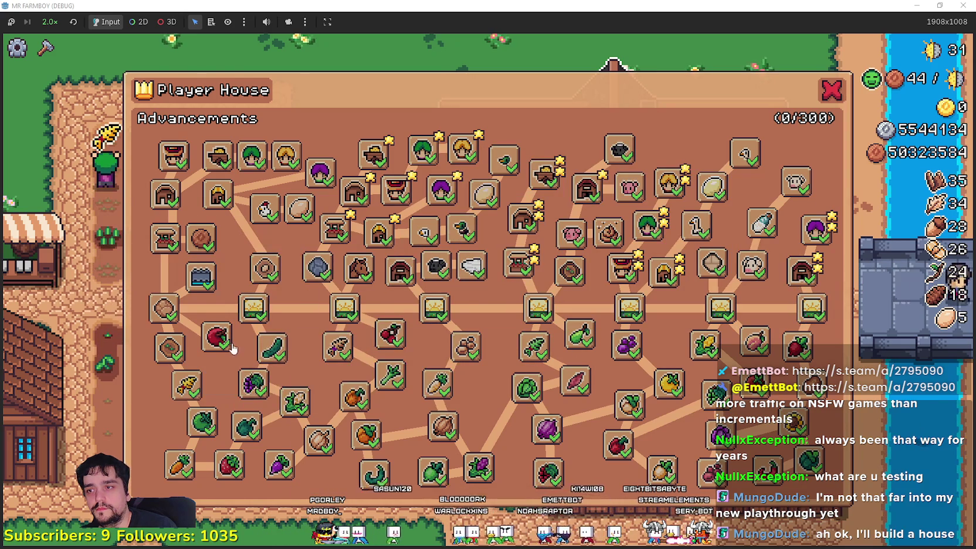
# Rerun the game several times to check right-edge tooltips against the 230 threshold.
pyautogui.press('F8')
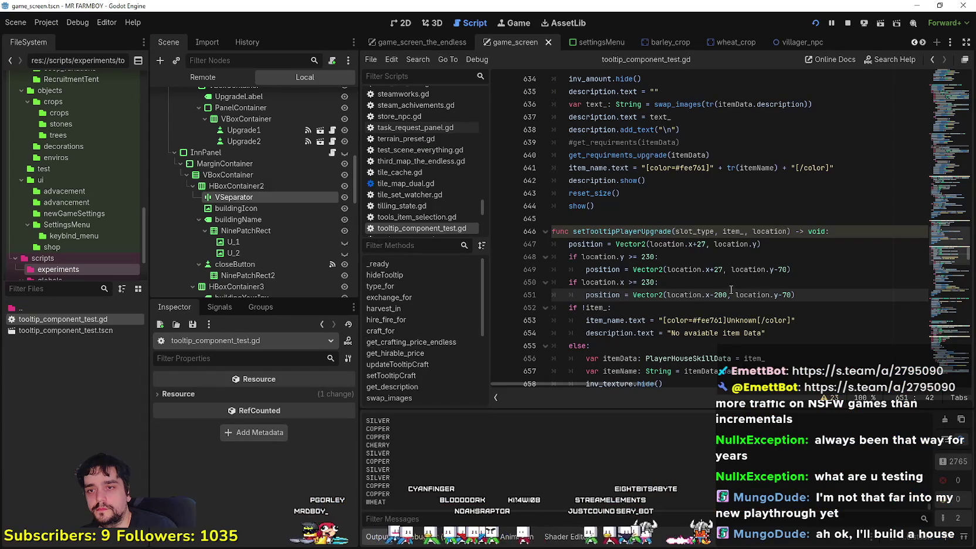
pyautogui.click(642, 283)
pyautogui.write('1')
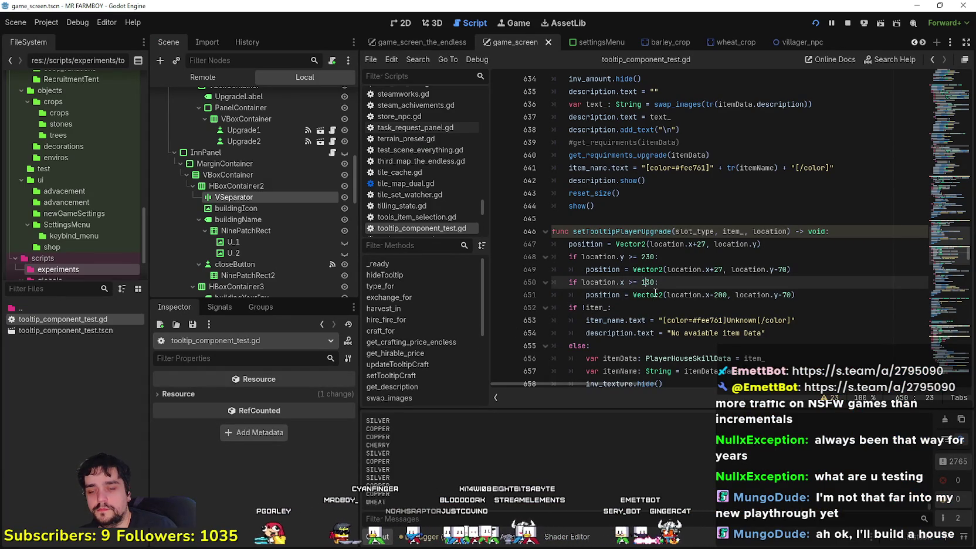
pyautogui.hotkey('ctrl', 's')
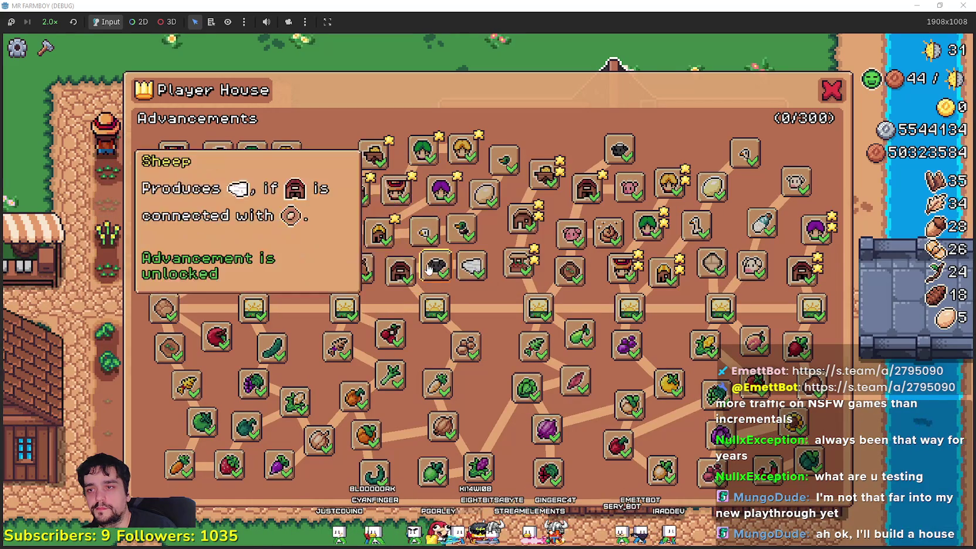
pyautogui.moveTo(255, 275)
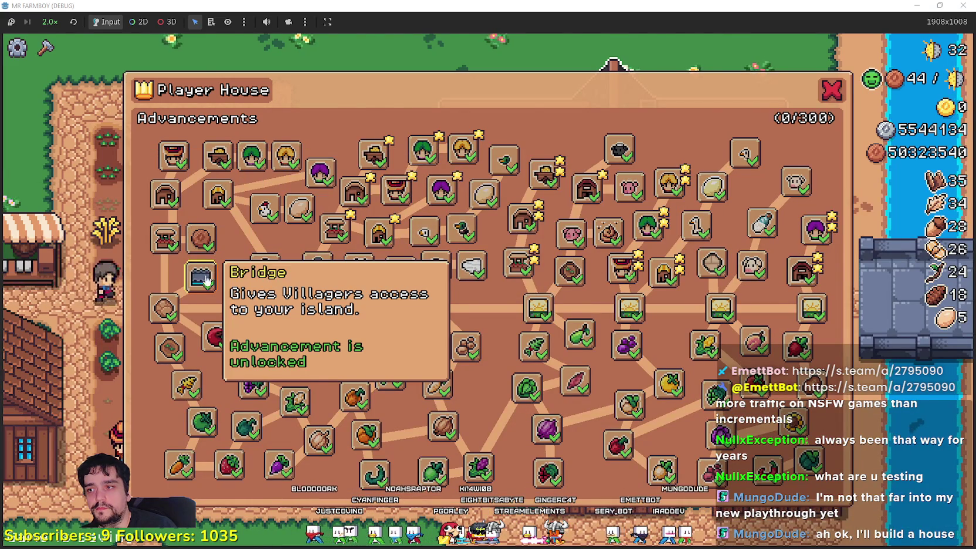
pyautogui.hotkey('alt', 'Tab')
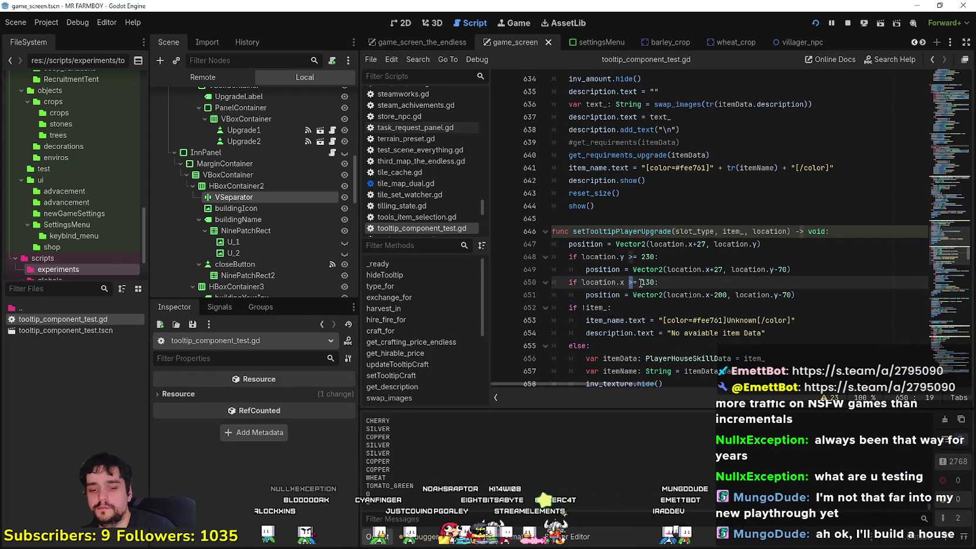
pyautogui.press('F5')
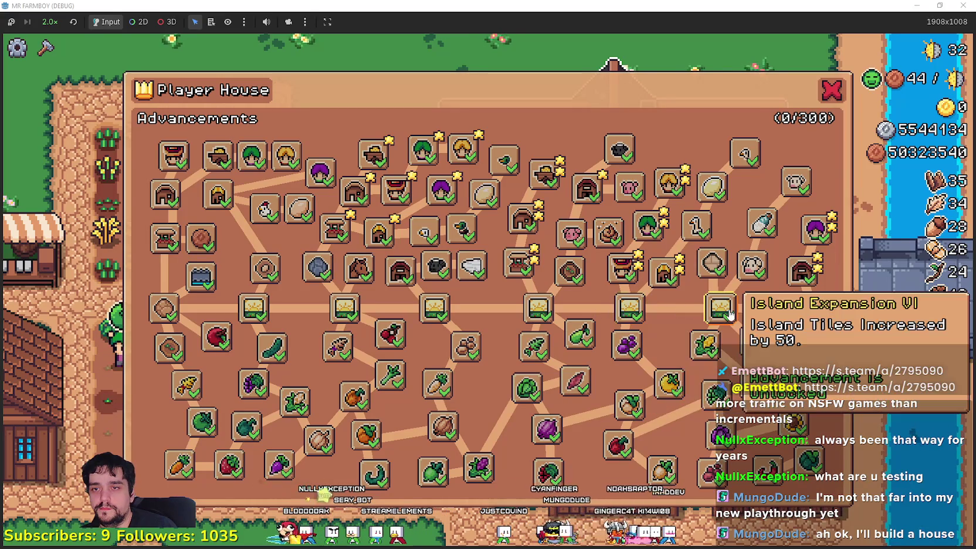
pyautogui.moveTo(818, 314)
pyautogui.hotkey('alt', 'Tab')
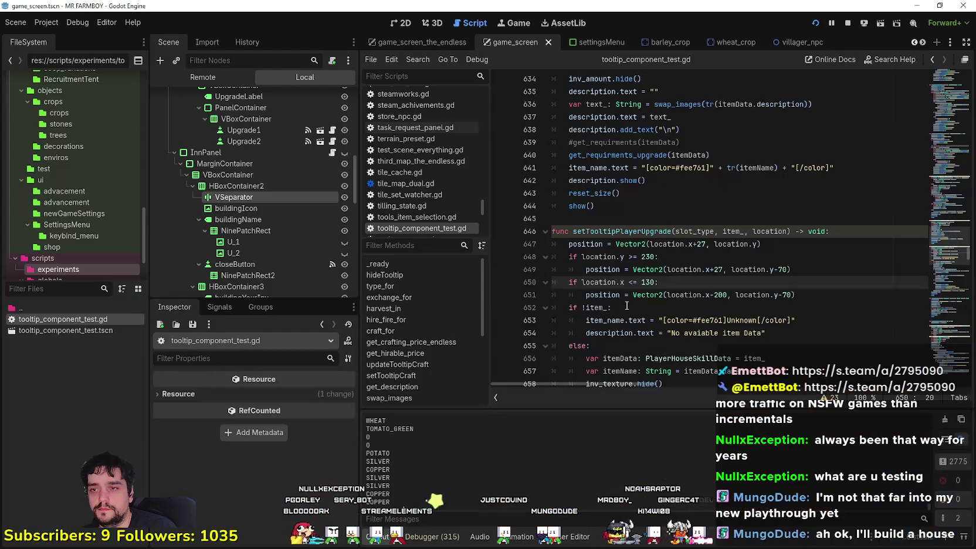
pyautogui.hotkey('ctrl', 's')
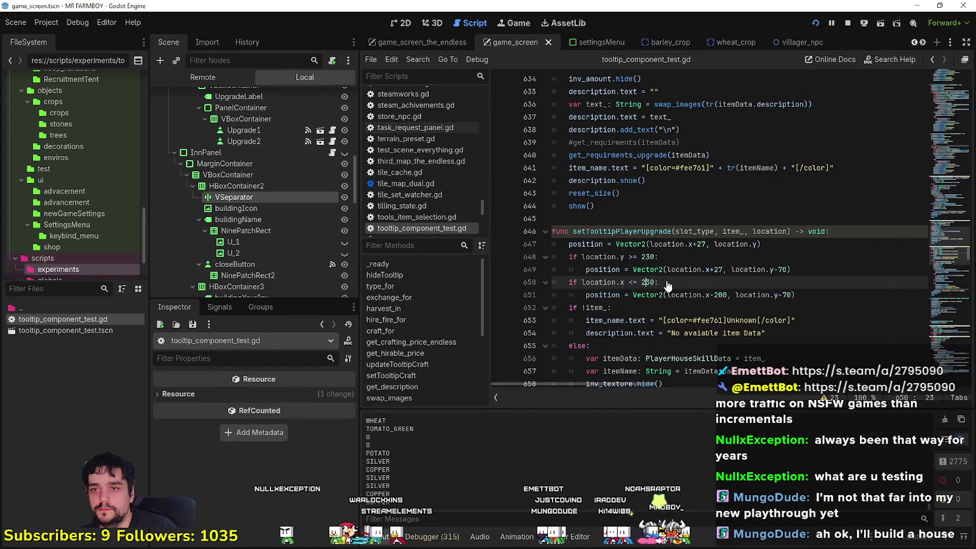
pyautogui.hotkey('alt', 'Tab')
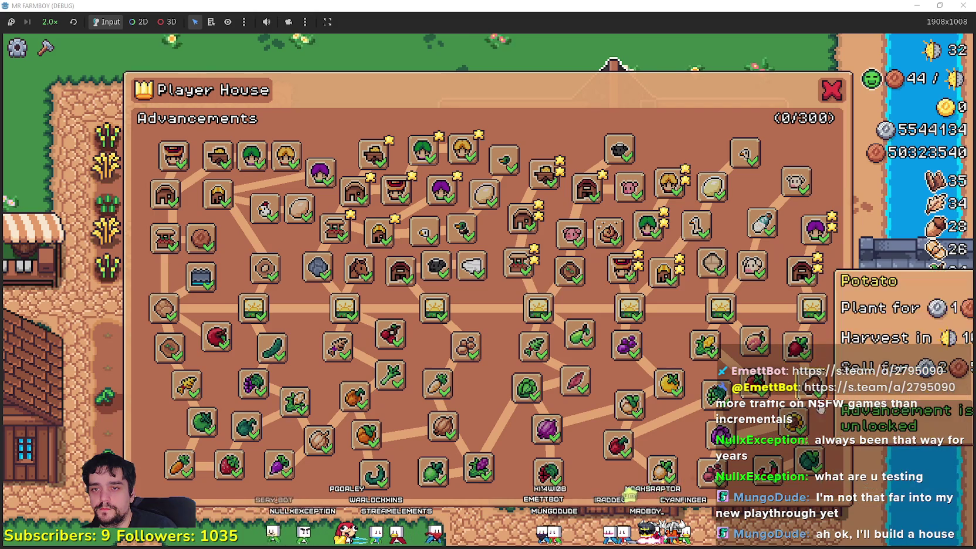
pyautogui.hotkey('alt', 'Tab')
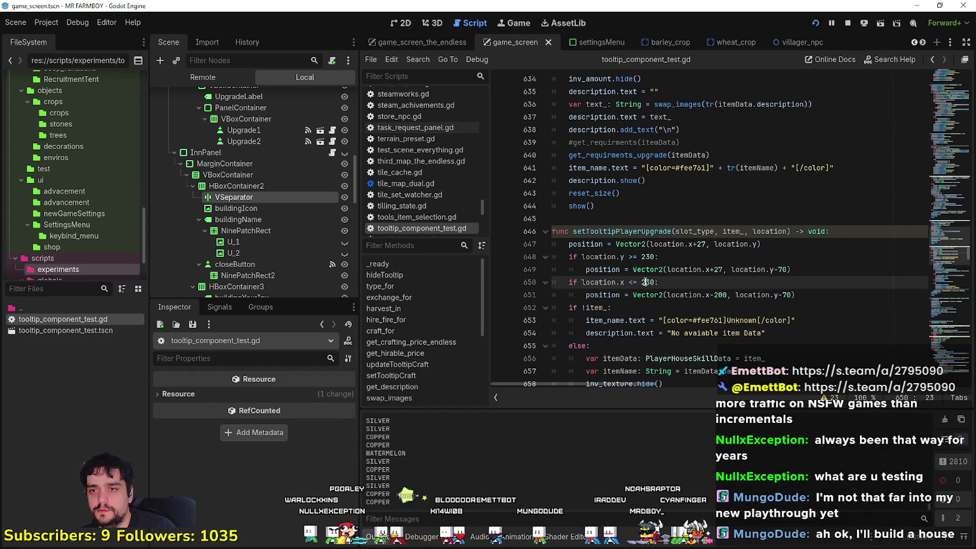
# Add a print(position) line below the position assignment, save, and run to log tooltip positions.
pyautogui.click(824, 270)
pyautogui.click(831, 234)
pyautogui.click(815, 241)
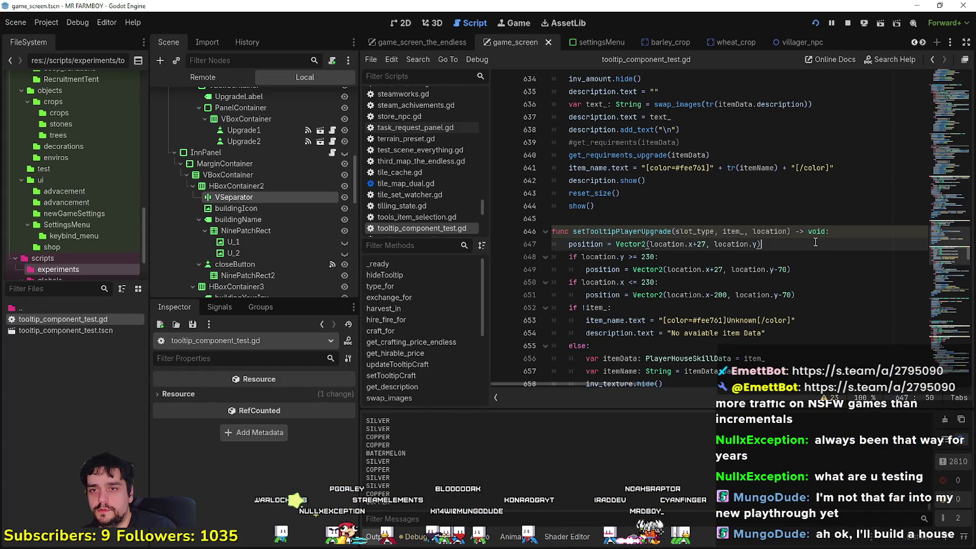
pyautogui.press('Return')
pyautogui.write('print(po')
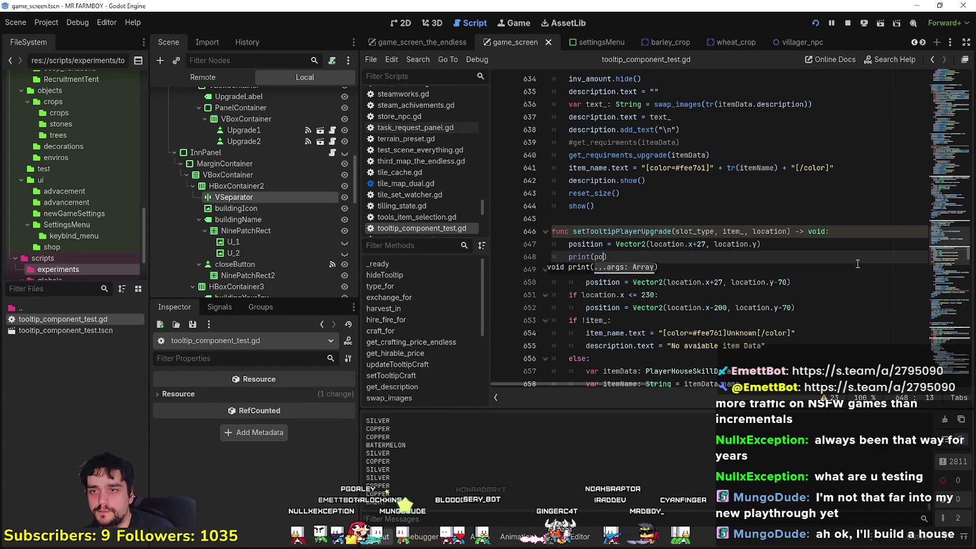
pyautogui.write('s')
pyautogui.press('Return')
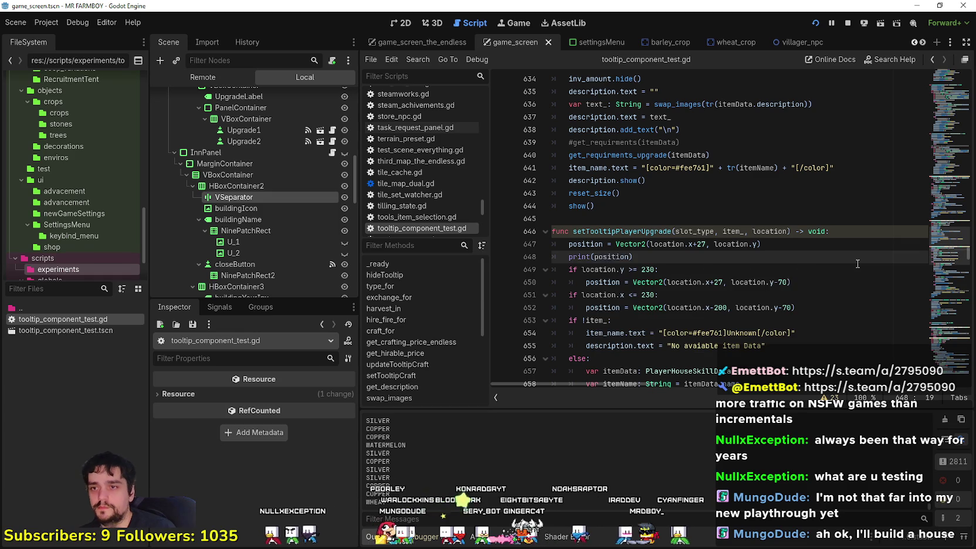
pyautogui.hotkey('ctrl', 's')
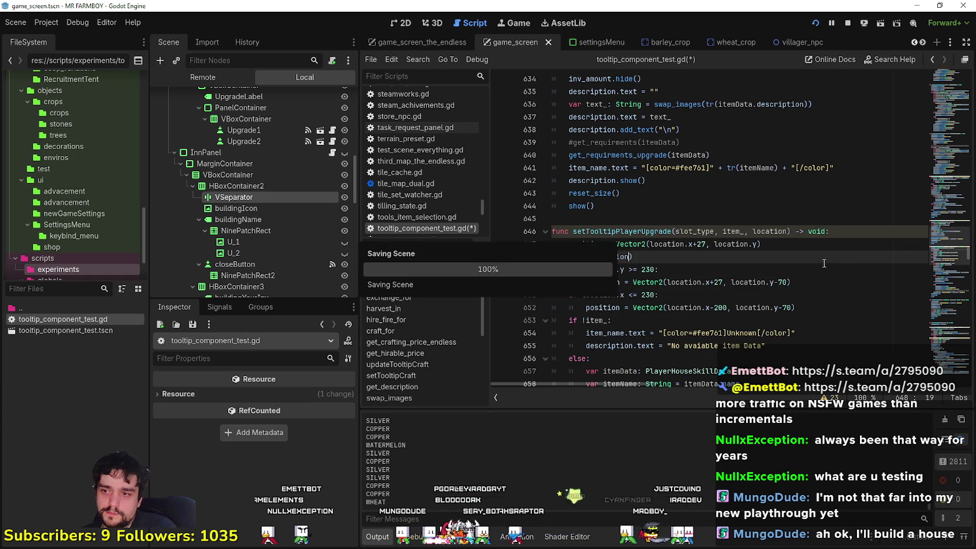
pyautogui.press('F5')
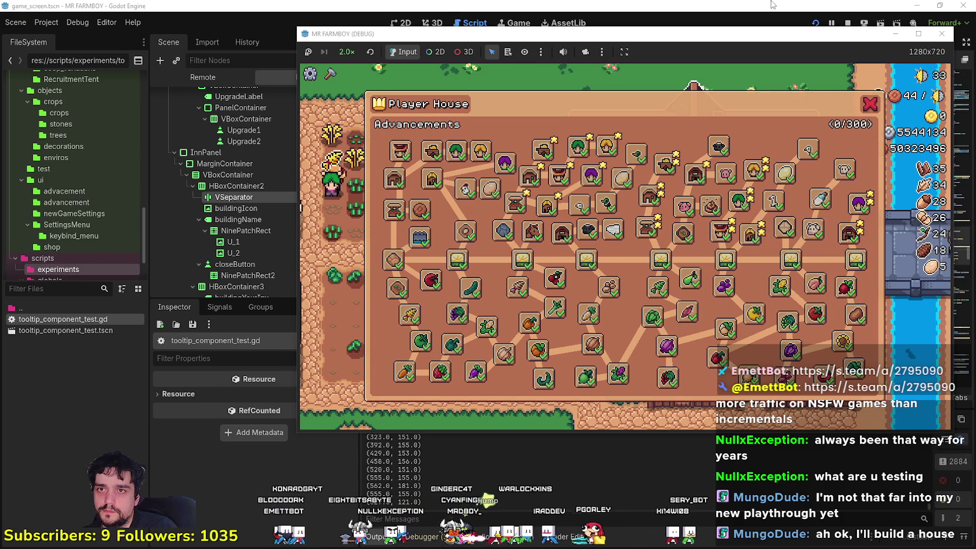
# Raise the right-edge threshold on line 651 to 430 and save-run the game.
pyautogui.hotkey('alt', 'Tab')
pyautogui.click(629, 295)
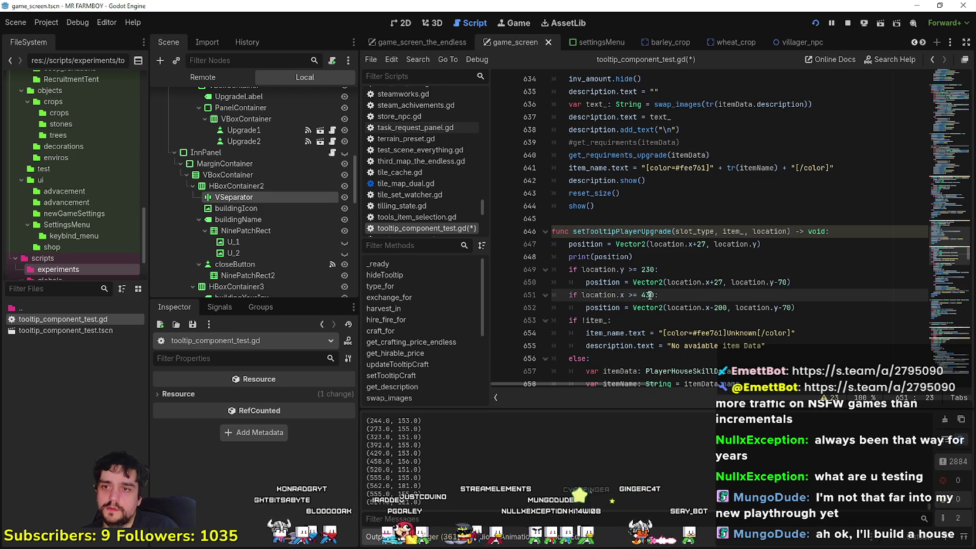
pyautogui.keyDown('shift'); pyautogui.click(661, 300); pyautogui.keyUp('shift')
pyautogui.write('30')
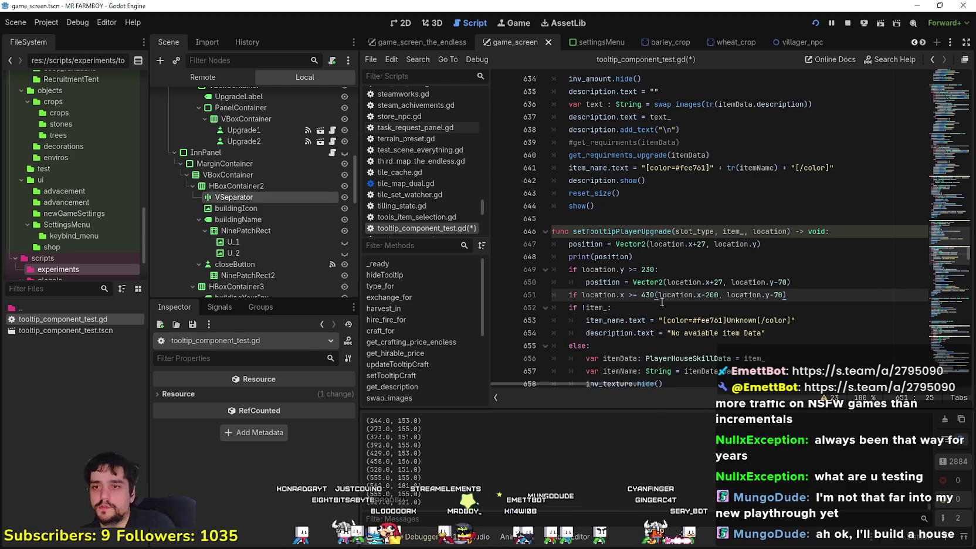
pyautogui.hotkey('ctrl', 's')
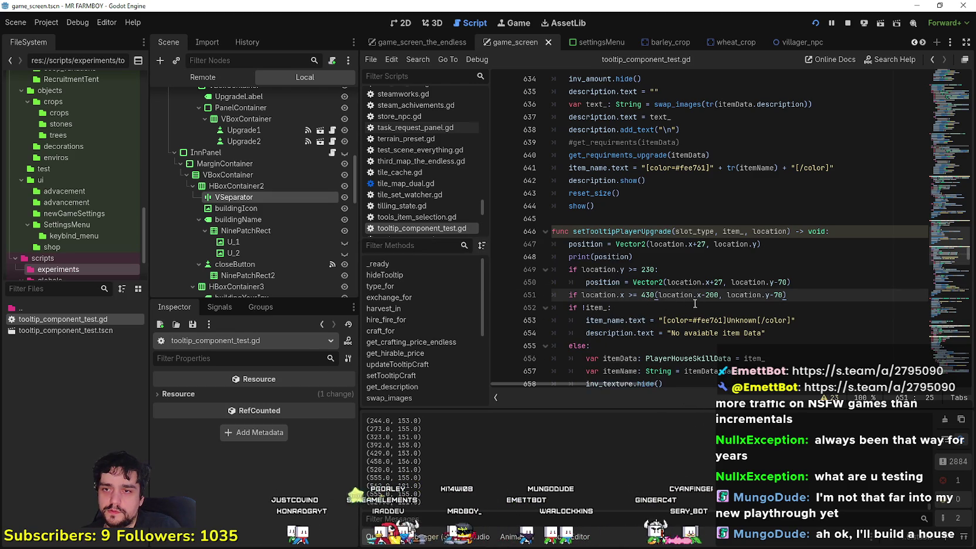
# Move the game window aside to reveal the error and undo the merge of lines 651 and 652.
pyautogui.hotkey('alt', 'Tab')
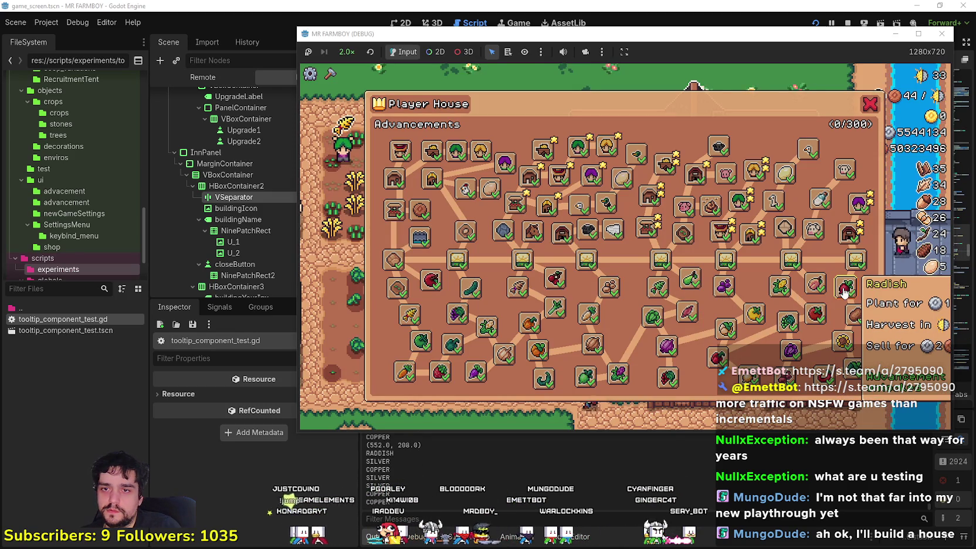
pyautogui.moveTo(833, 286)
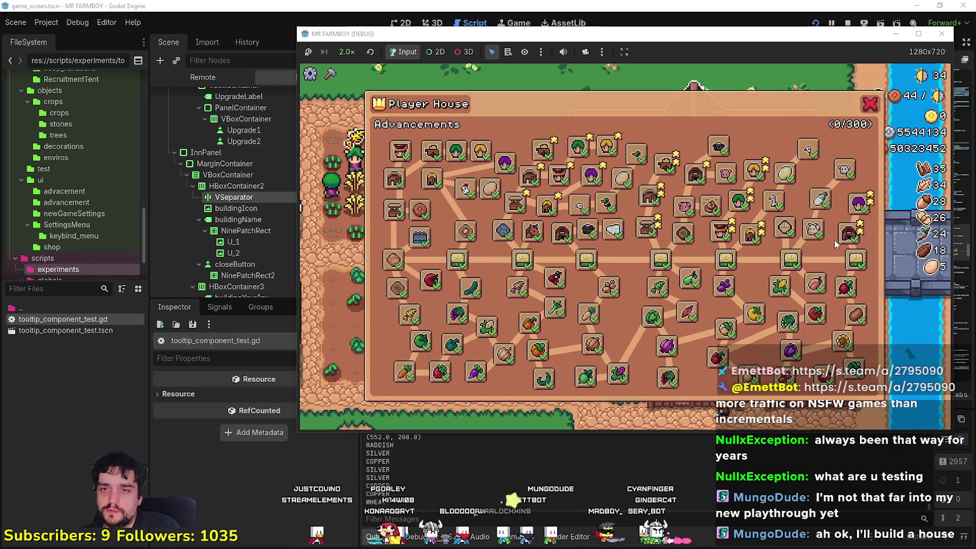
pyautogui.moveTo(763, 39); pyautogui.dragTo(786, 516)
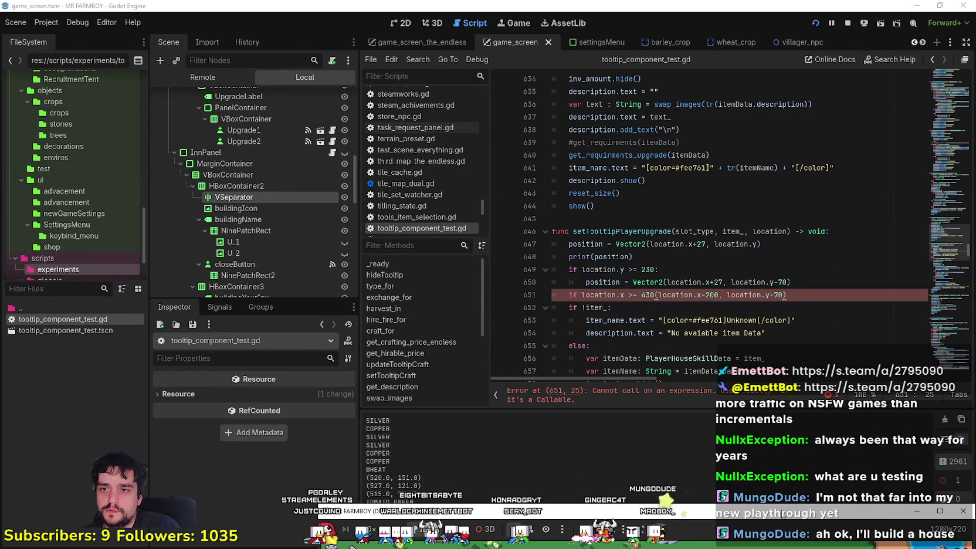
pyautogui.hotkey('ctrl', 'z')
# Save and run the script, move the game window up and left, then save and rerun.
pyautogui.click(696, 292)
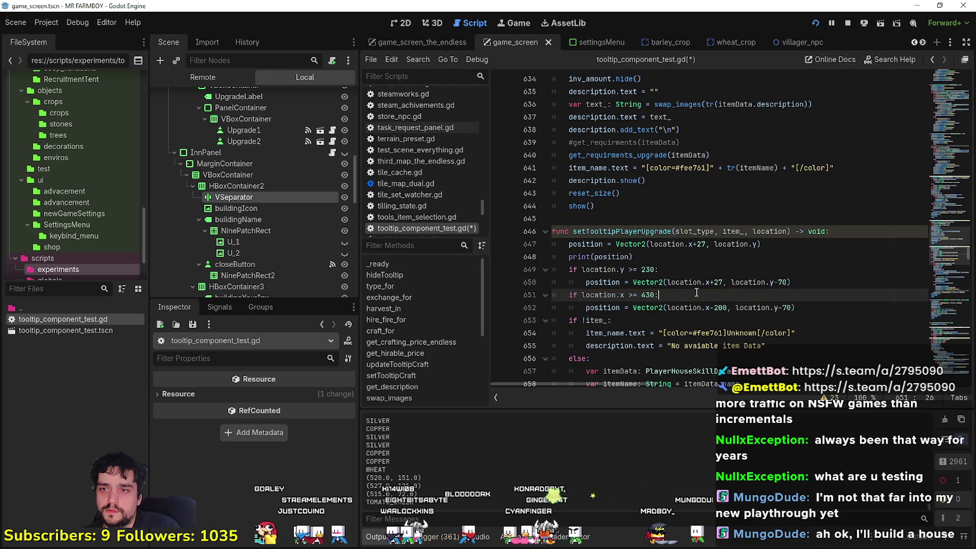
pyautogui.hotkey('ctrl', 's')
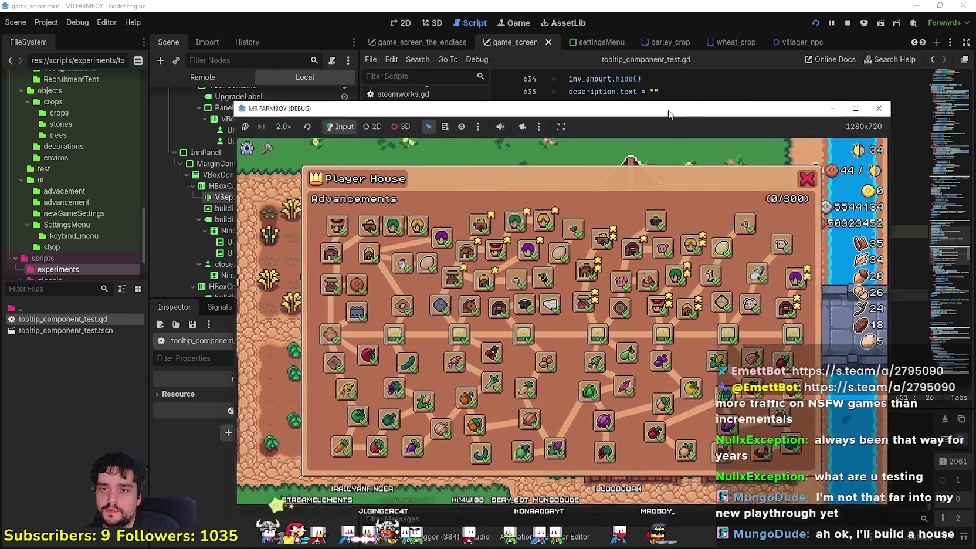
pyautogui.moveTo(668, 112); pyautogui.dragTo(734, 107)
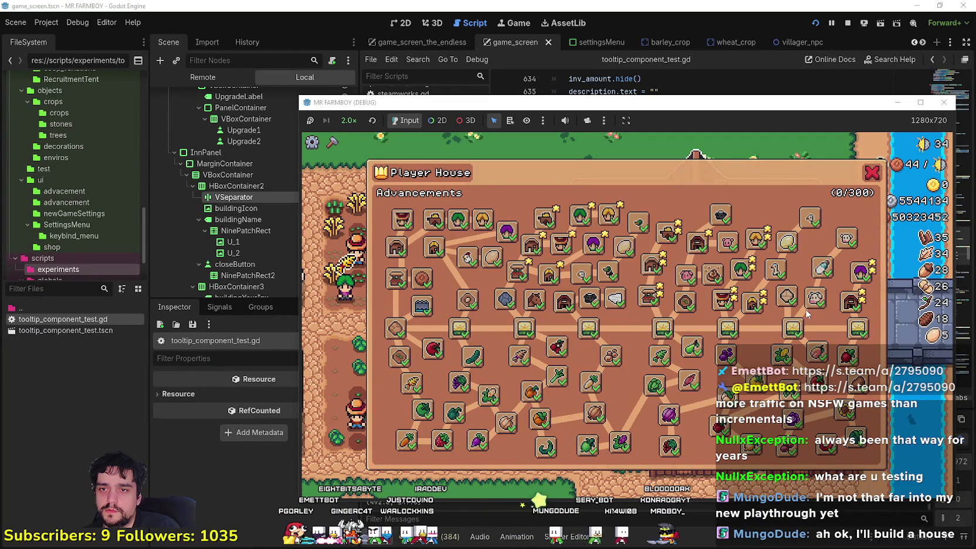
pyautogui.moveTo(759, 103)
pyautogui.mouseDown()
pyautogui.moveTo(722, 38)
pyautogui.moveTo(727, 44)
pyautogui.mouseUp()
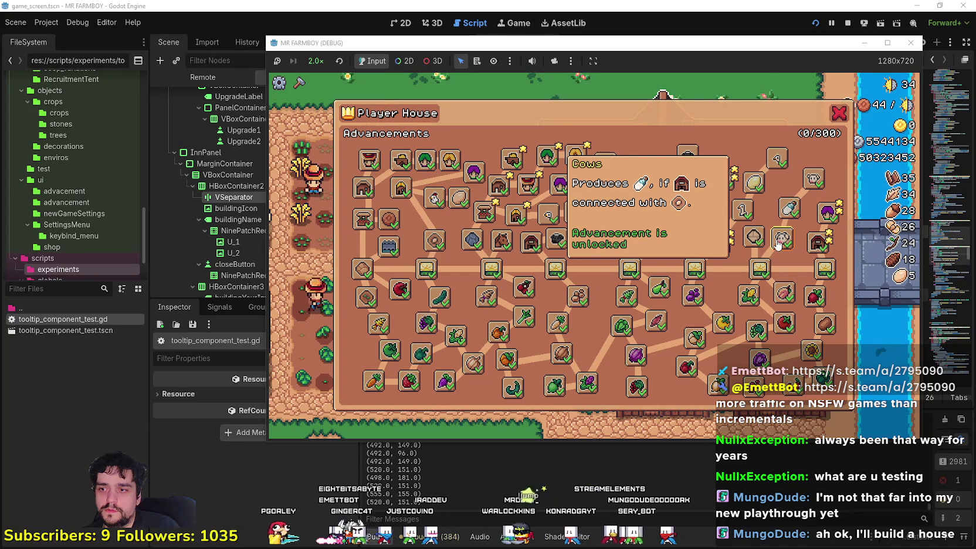
pyautogui.hotkey('alt', 'Tab')
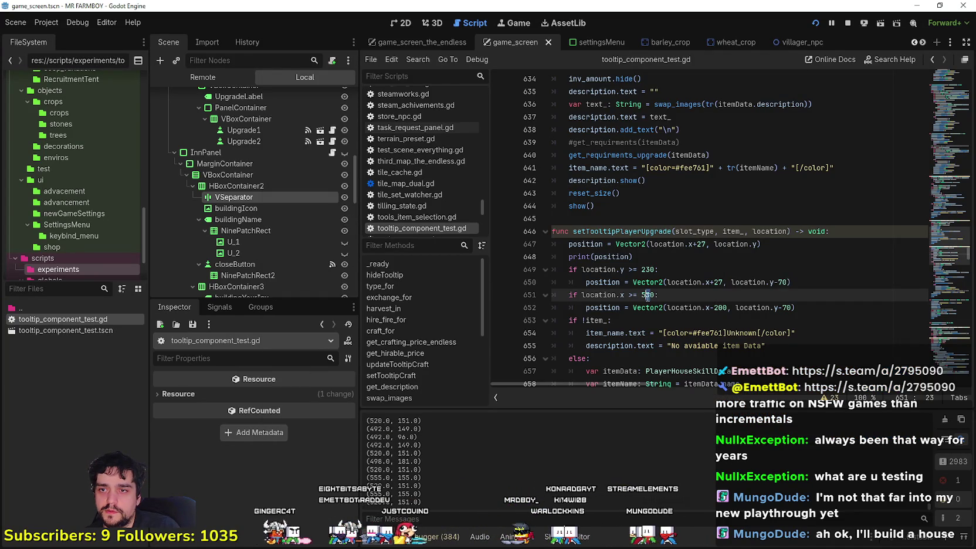
pyautogui.hotkey('ctrl', 's')
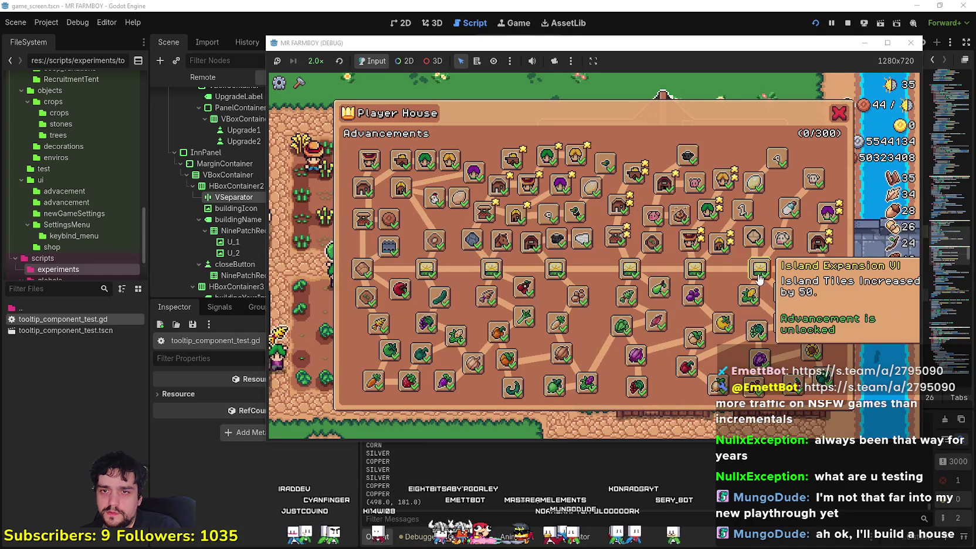
# Check the right-side advancement tooltips in the game, then return to the script and save it.
pyautogui.moveTo(819, 274)
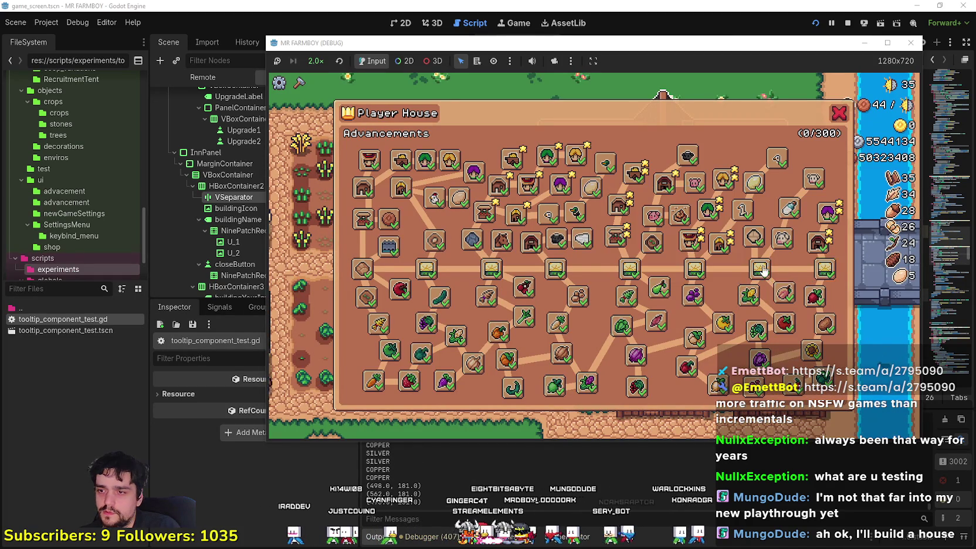
pyautogui.moveTo(760, 242)
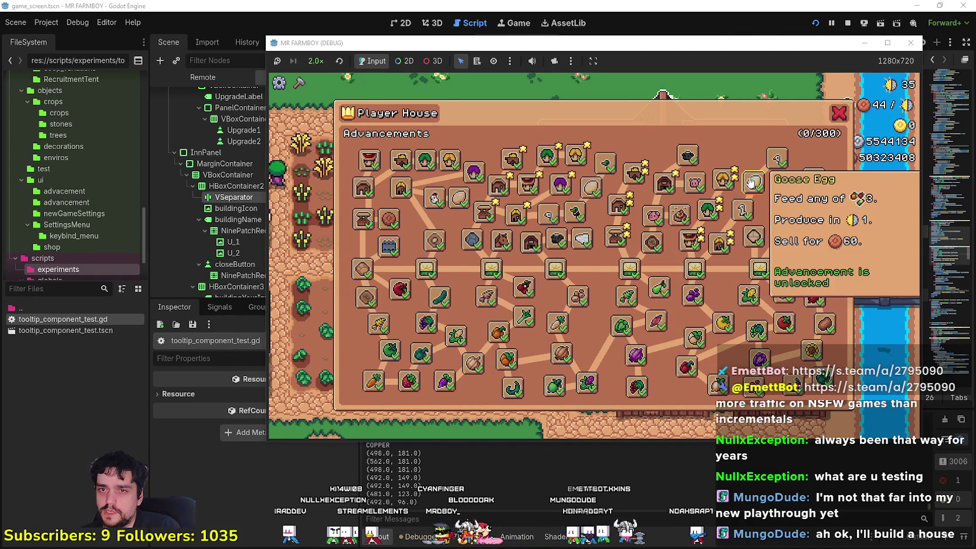
pyautogui.moveTo(715, 174)
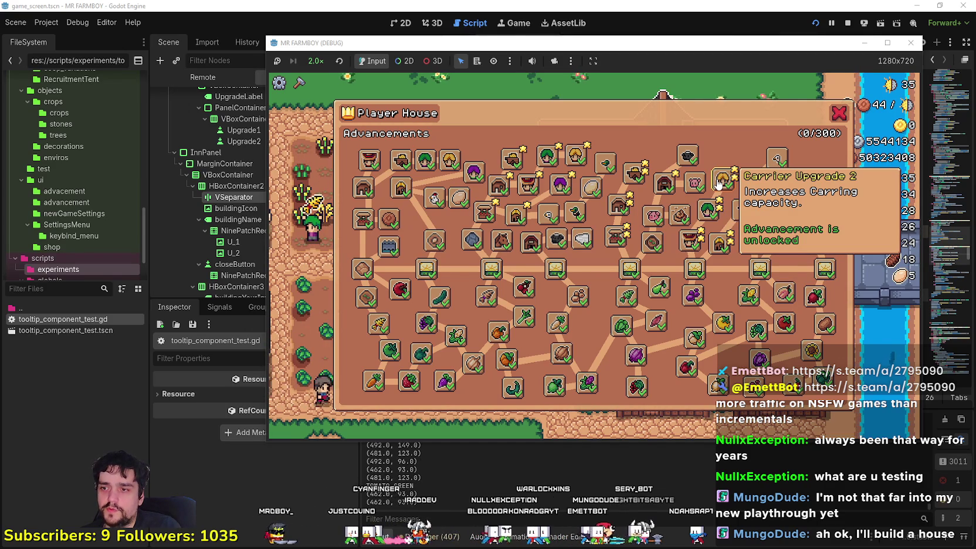
pyautogui.hotkey('alt', 'Tab')
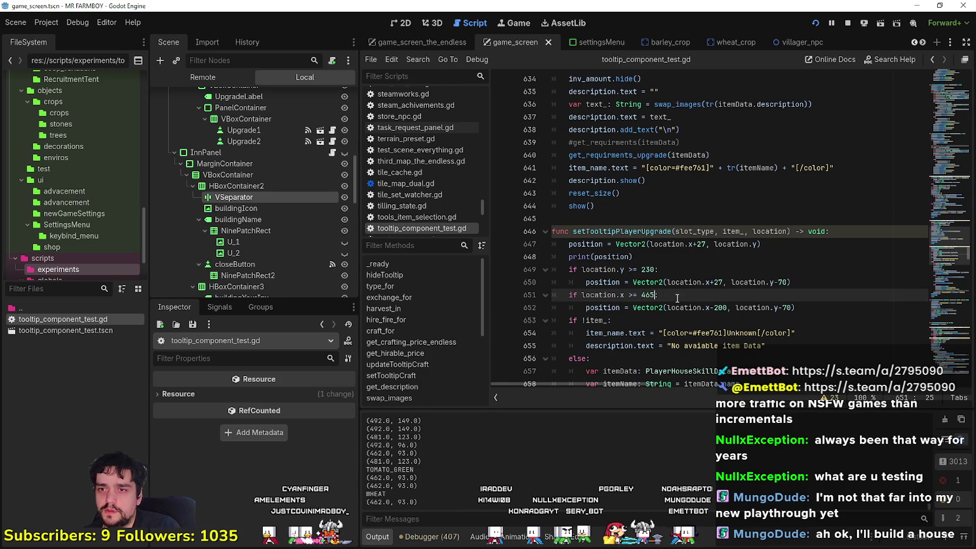
pyautogui.hotkey('ctrl', 's')
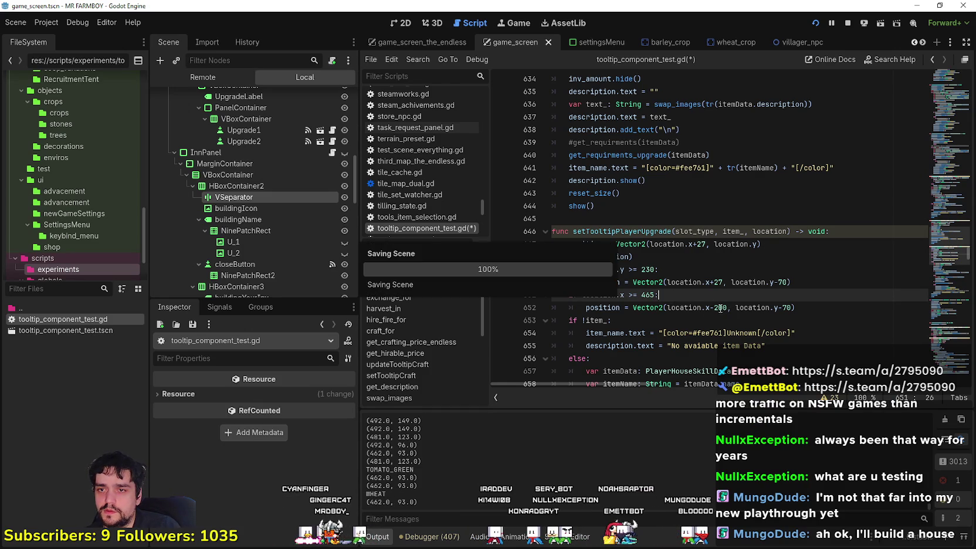
# Change line 652's offset to location.x-180, save, and relaunch the game.
pyautogui.click(715, 308)
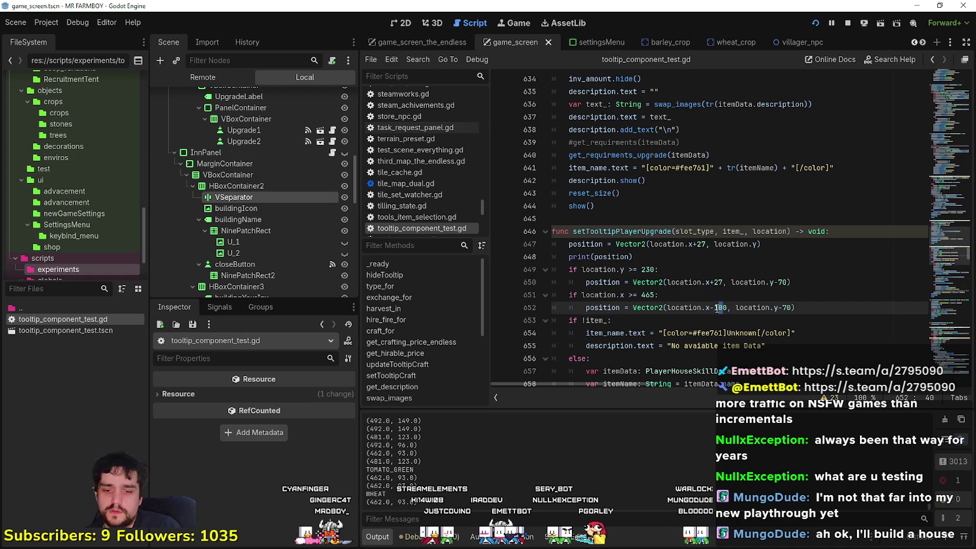
pyautogui.press('Delete')
pyautogui.write('8')
pyautogui.hotkey('ctrl', 's')
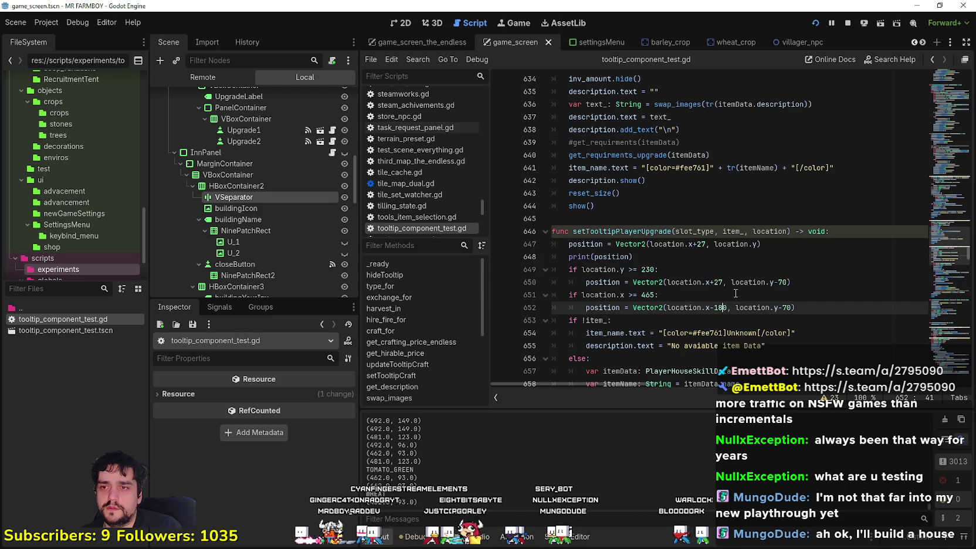
pyautogui.hotkey('alt', 'Tab')
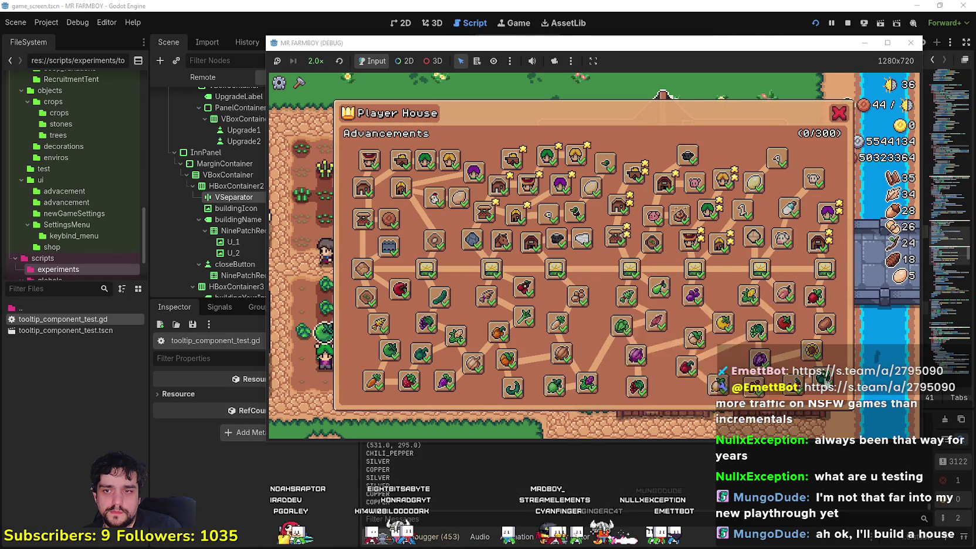
# Restart the game and check a right-side advancement tooltip with the current offset.
pyautogui.press('F8')
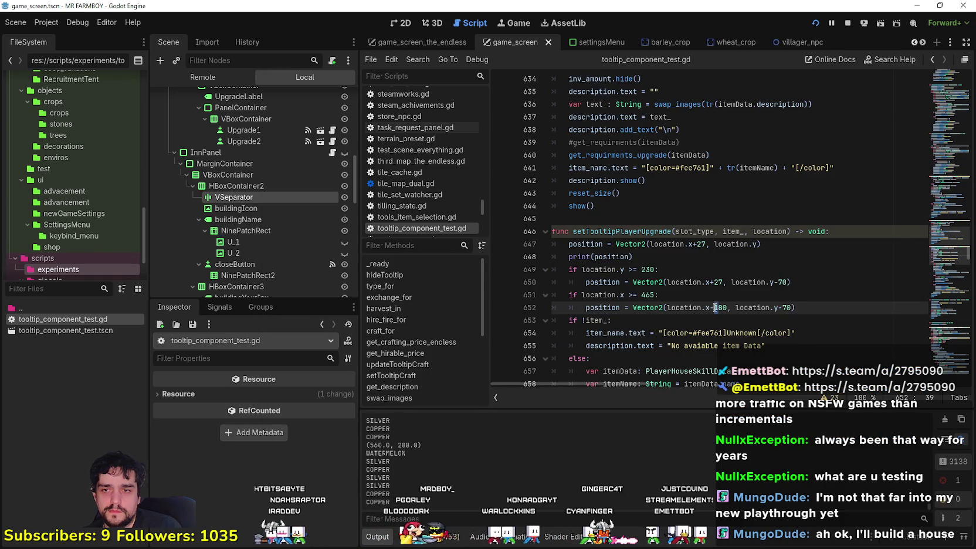
pyautogui.hotkey('ctrl', 's')
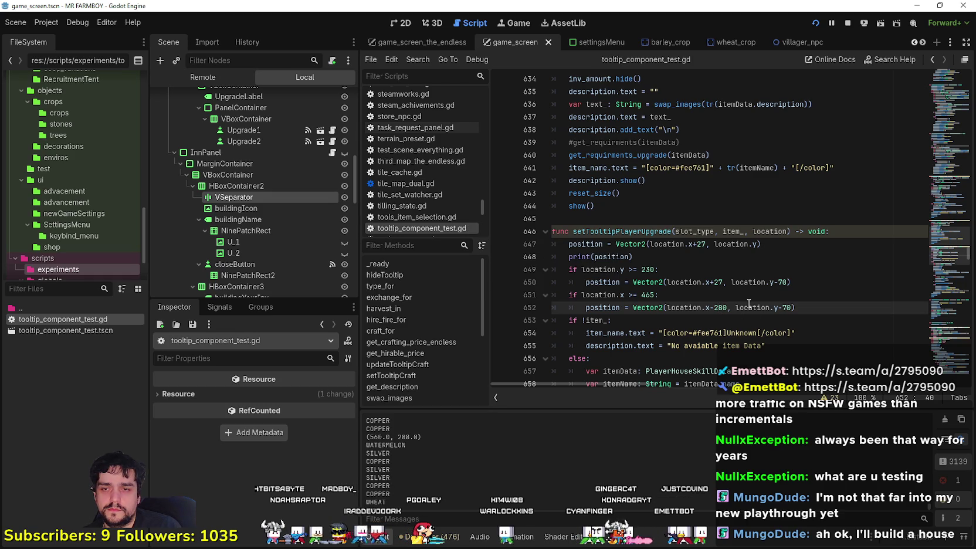
pyautogui.press('F8')
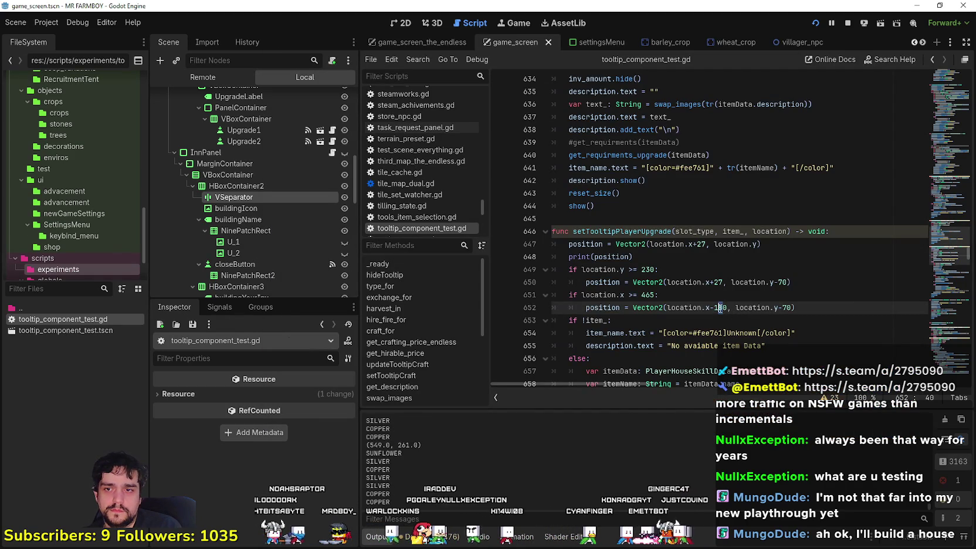
pyautogui.press('F5')
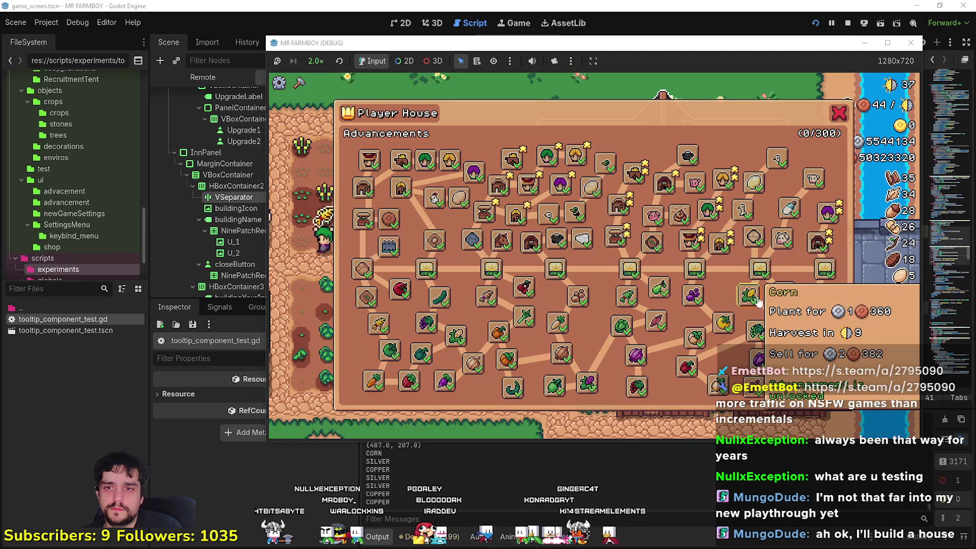
pyautogui.moveTo(787, 293)
# Change the right-edge offset on line 652 to 170 and rerun the game.
pyautogui.press('F8')
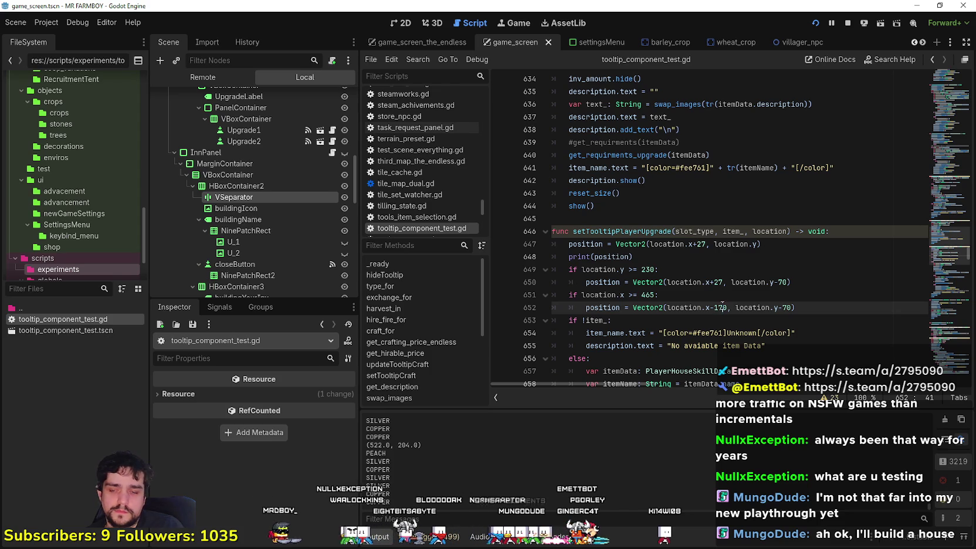
pyautogui.press('BackSpace')
pyautogui.write('7')
pyautogui.press('F5')
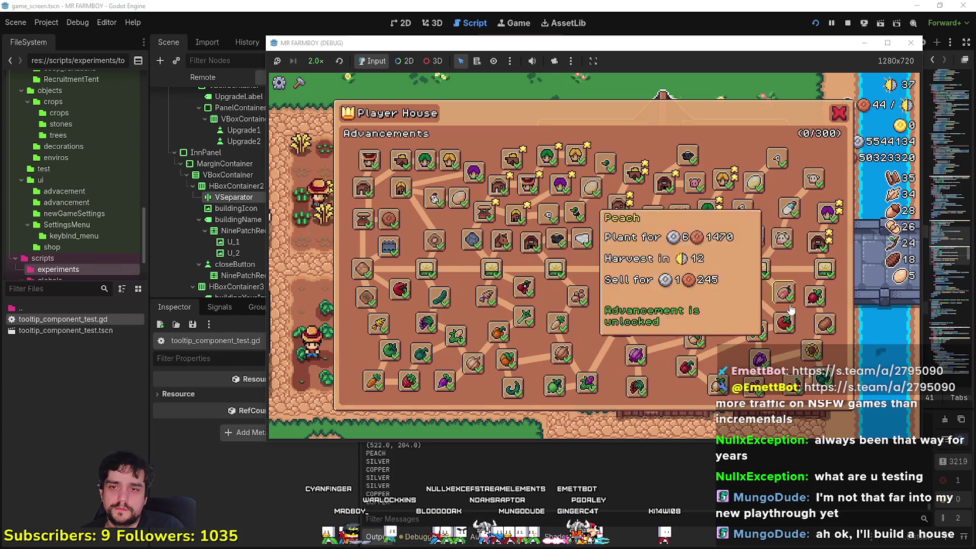
pyautogui.moveTo(785, 346)
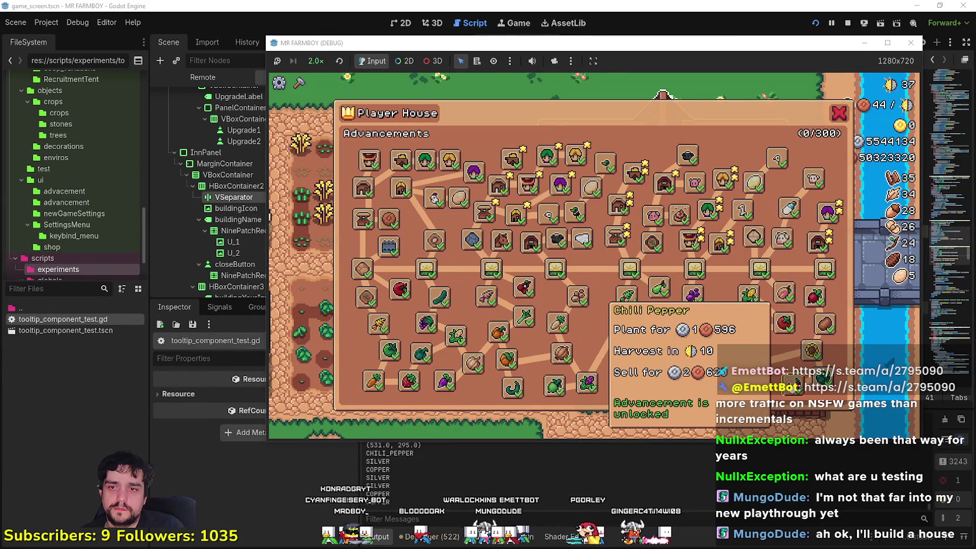
# Relaunch and check the Radish, Watermelon, Green Grapes and Leek tooltips near the right edge.
pyautogui.press('F8')
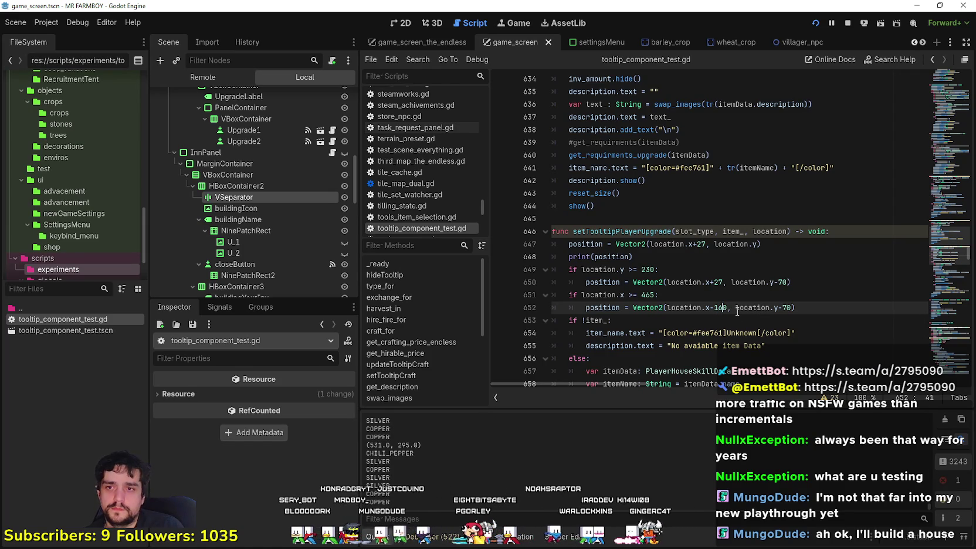
pyautogui.press('F5')
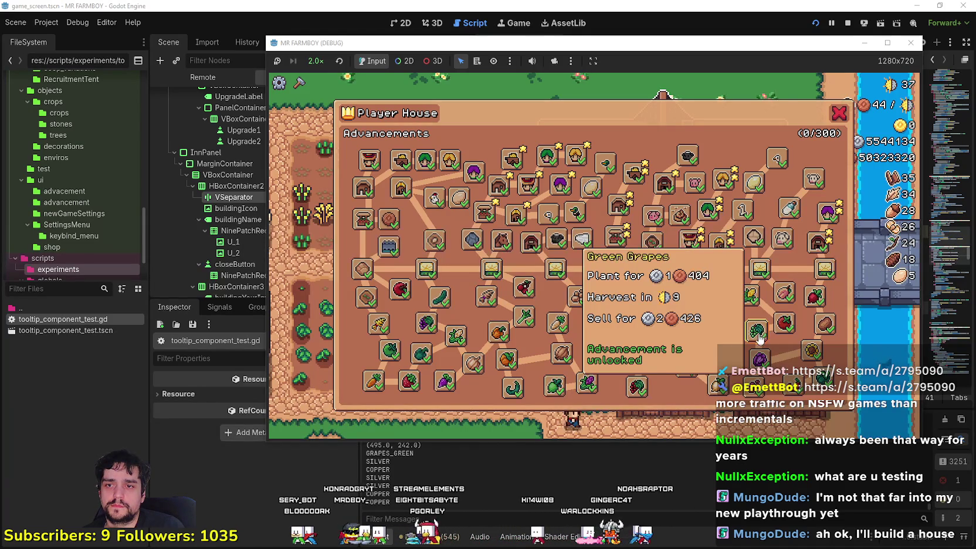
pyautogui.moveTo(751, 225)
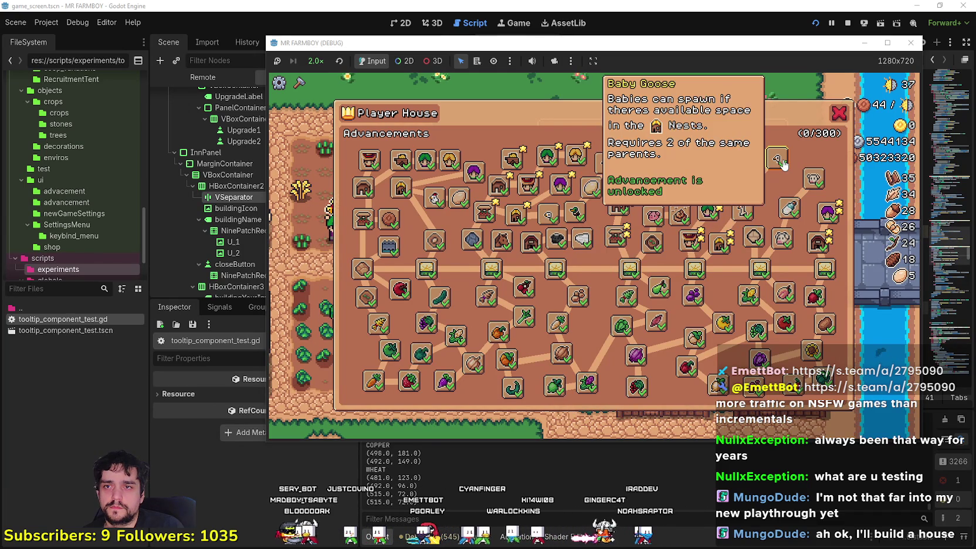
pyautogui.moveTo(824, 198)
pyautogui.moveTo(822, 269)
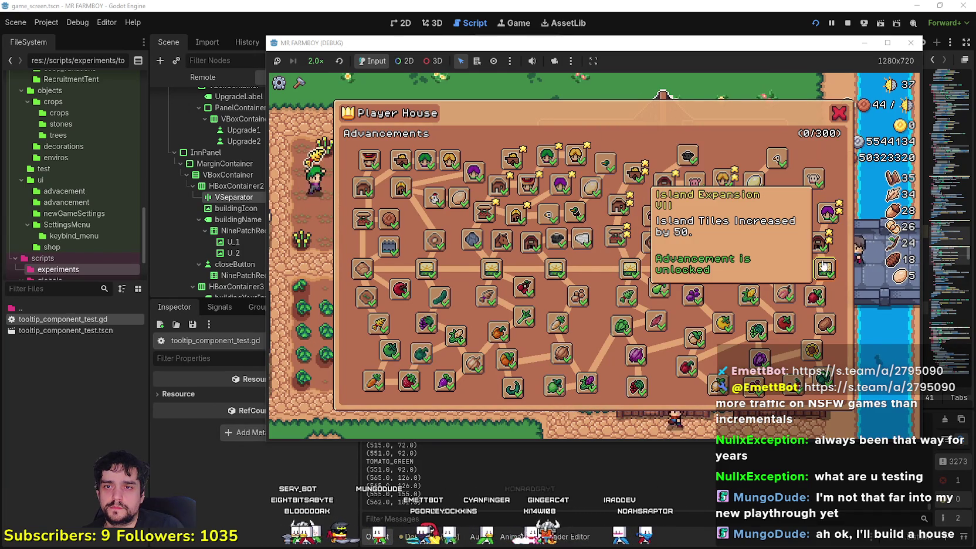
pyautogui.moveTo(815, 298)
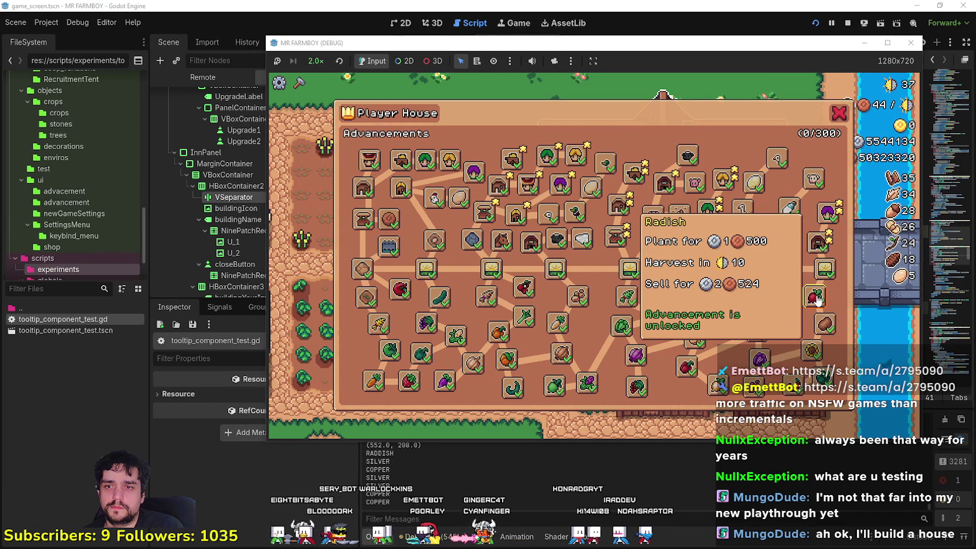
pyautogui.moveTo(819, 380)
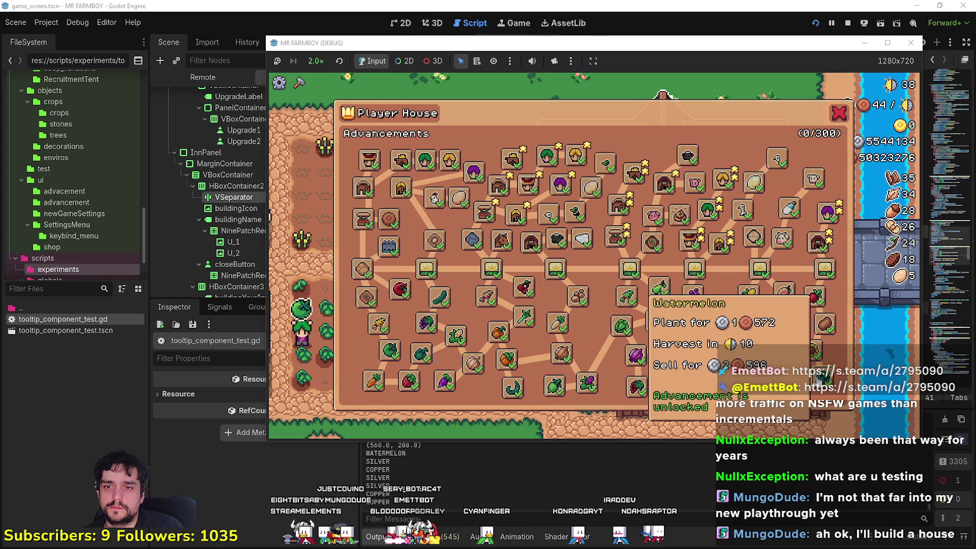
pyautogui.moveTo(756, 332)
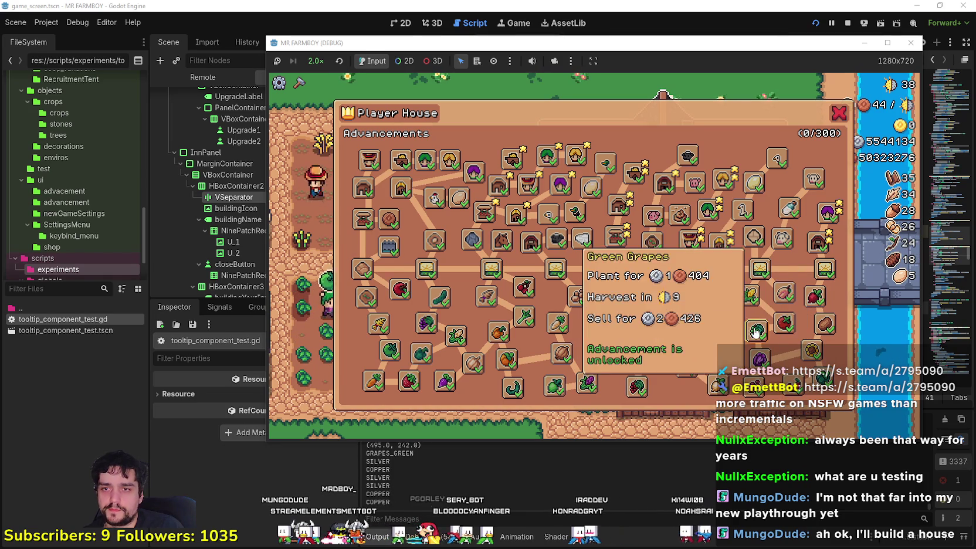
pyautogui.moveTo(760, 269)
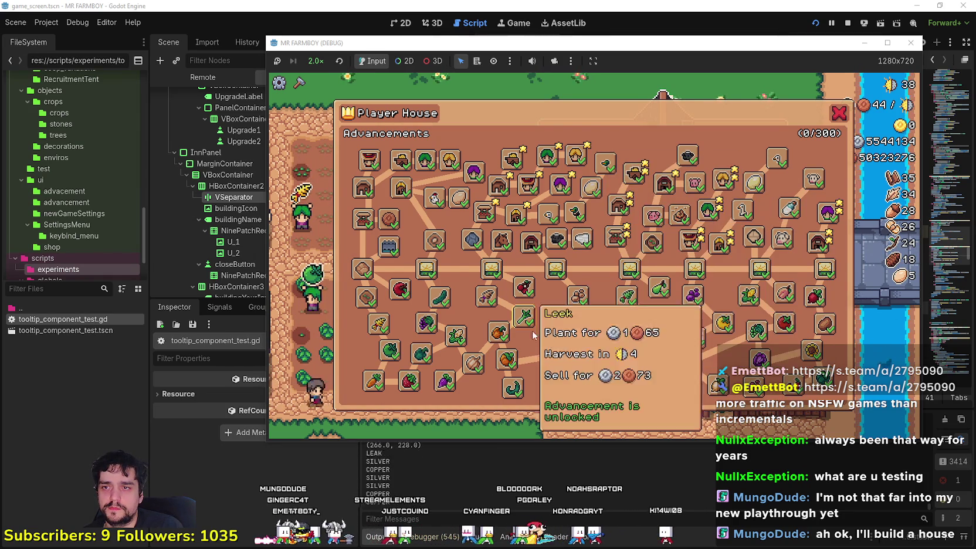
pyautogui.moveTo(578, 299)
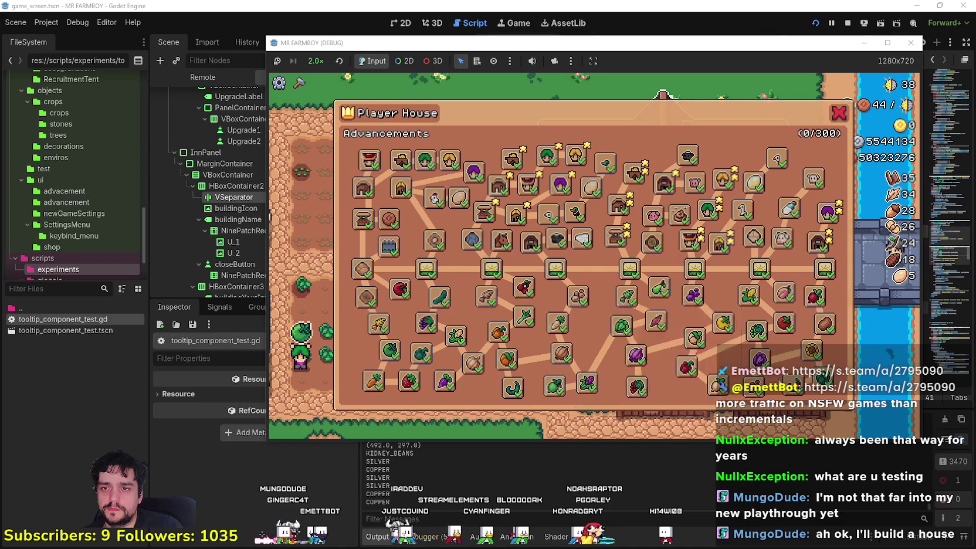
# Maximize the game window, close the Player House advancements, and open the Market's upgrades.
pyautogui.click(888, 47)
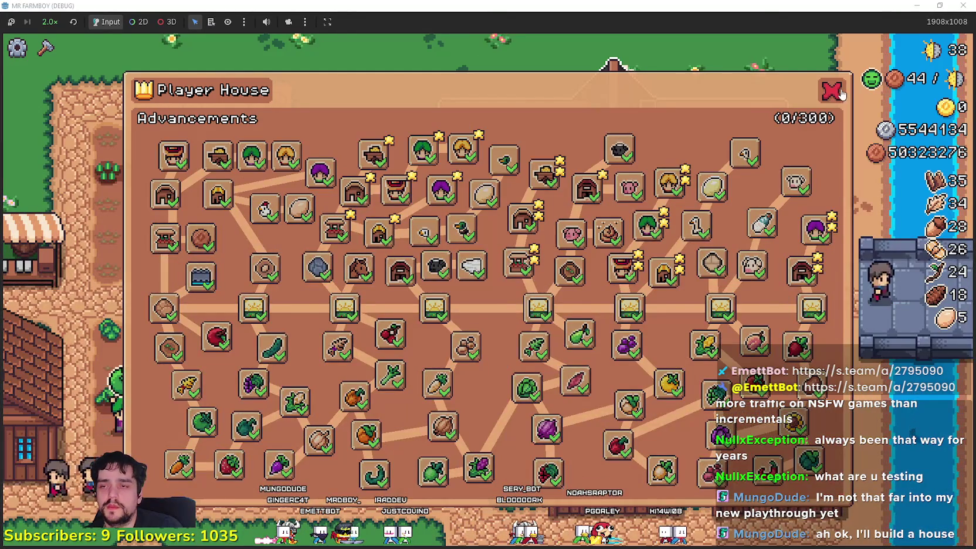
pyautogui.click(838, 93)
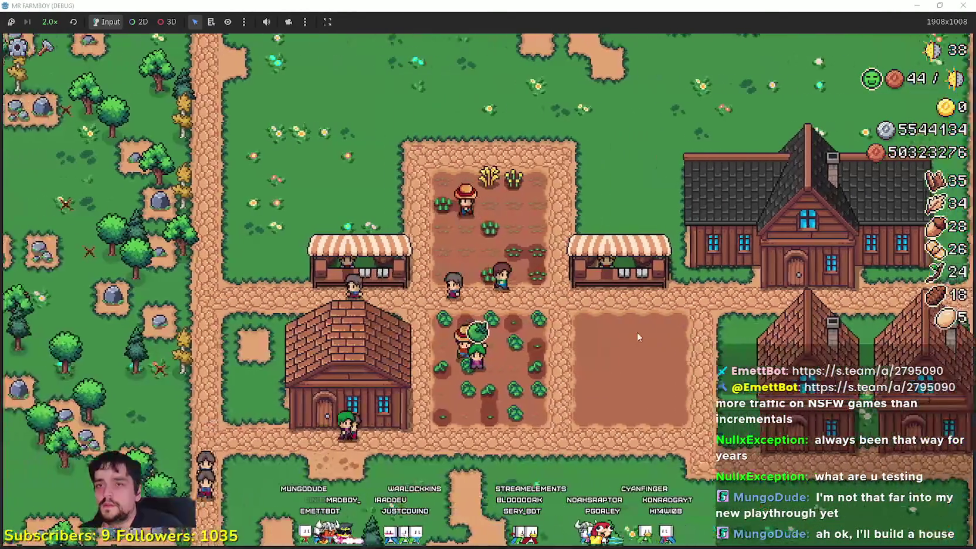
pyautogui.click(620, 266)
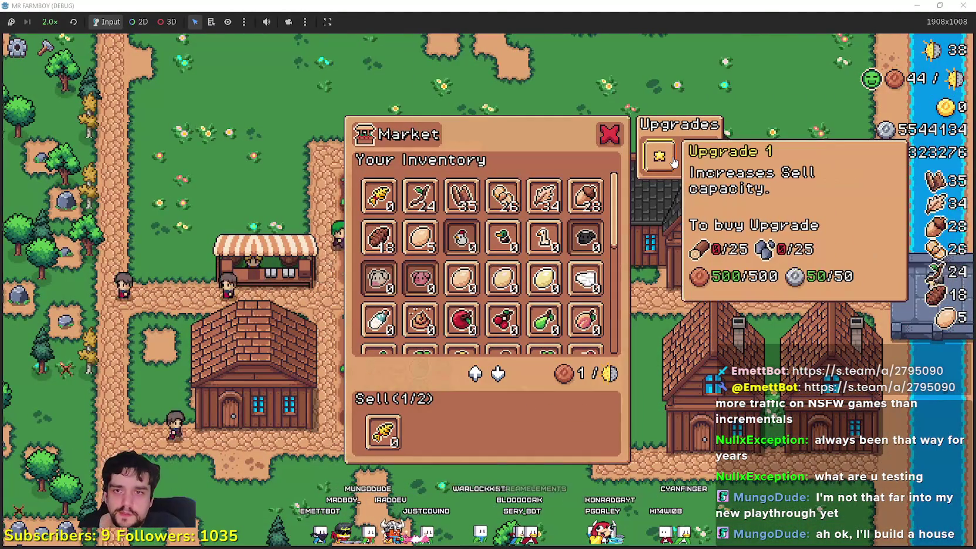
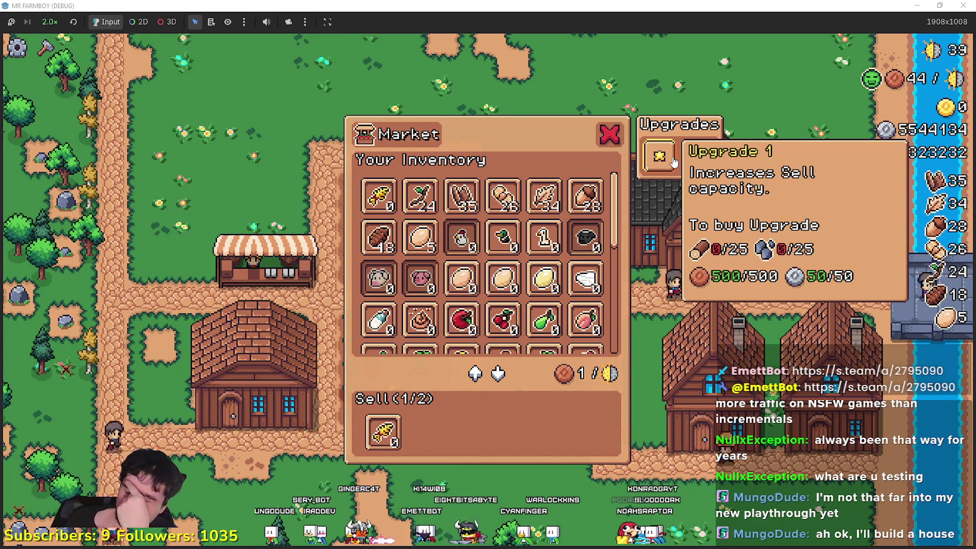
# Buy the market's first upgrade, restore the game window, and stop the run.
pyautogui.click(673, 163)
pyautogui.click(939, 6)
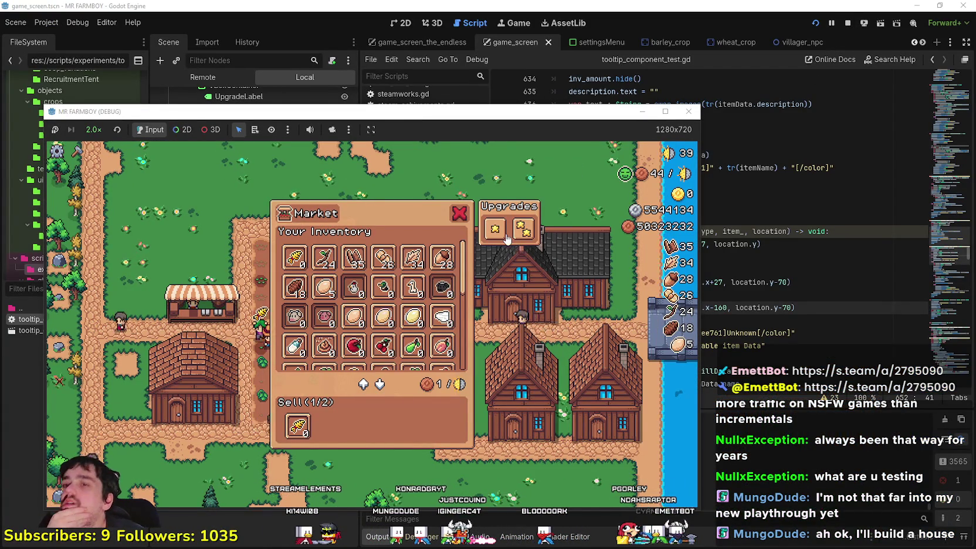
pyautogui.click(847, 22)
# Filter project files for 'house' and open House.tscn.
pyautogui.click(53, 288)
pyautogui.write('house')
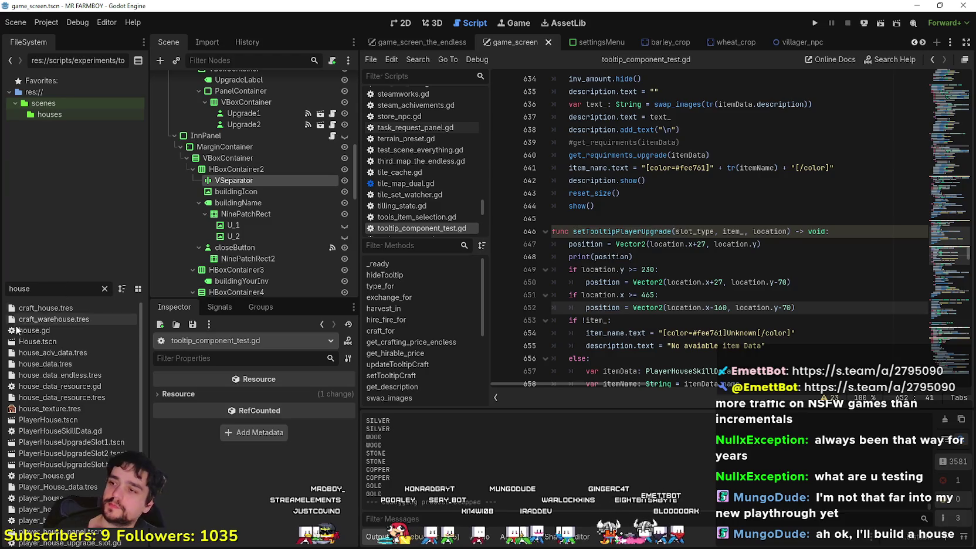
pyautogui.doubleClick(68, 340)
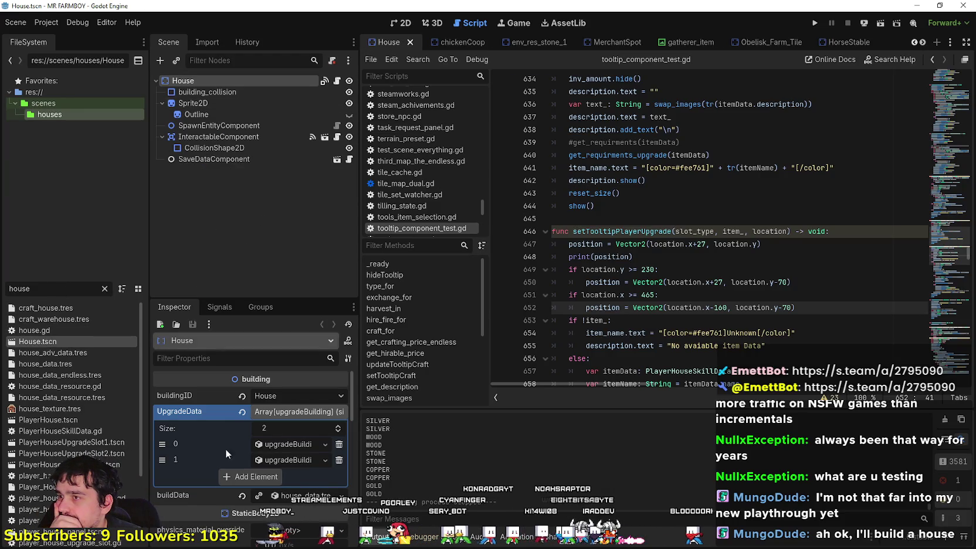
# Expand House's buildData and its first upgrade's resource requirements in the Inspector.
pyautogui.scroll(-3, 314, 416)
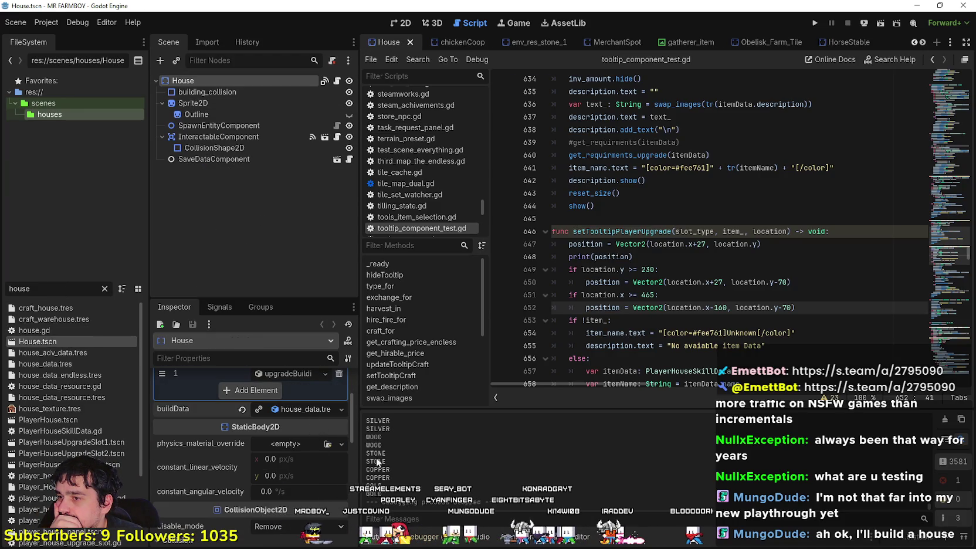
pyautogui.click(305, 409)
pyautogui.scroll(-5, 347, 463)
pyautogui.scroll(1, 337, 461)
pyautogui.scroll(-5, 333, 476)
pyautogui.click(295, 443)
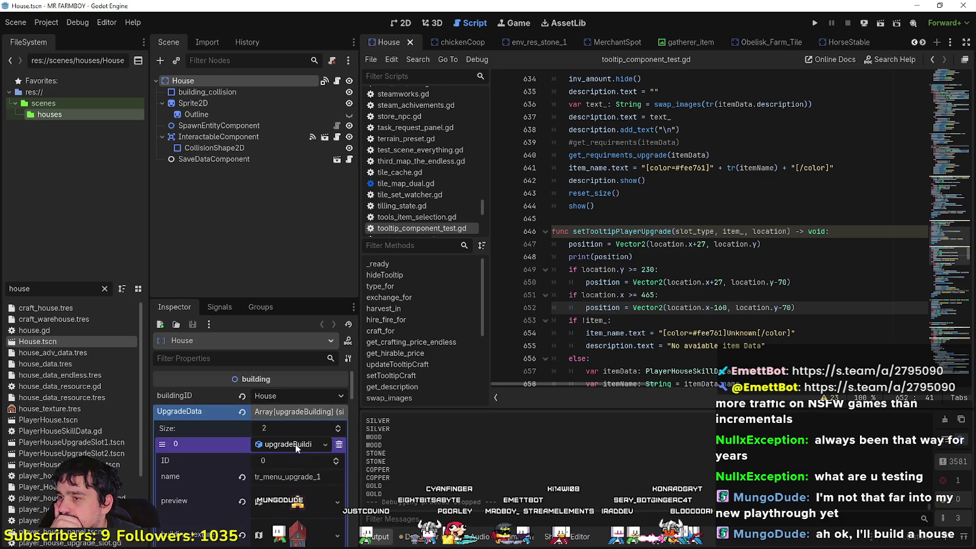
pyautogui.scroll(-6, 295, 444)
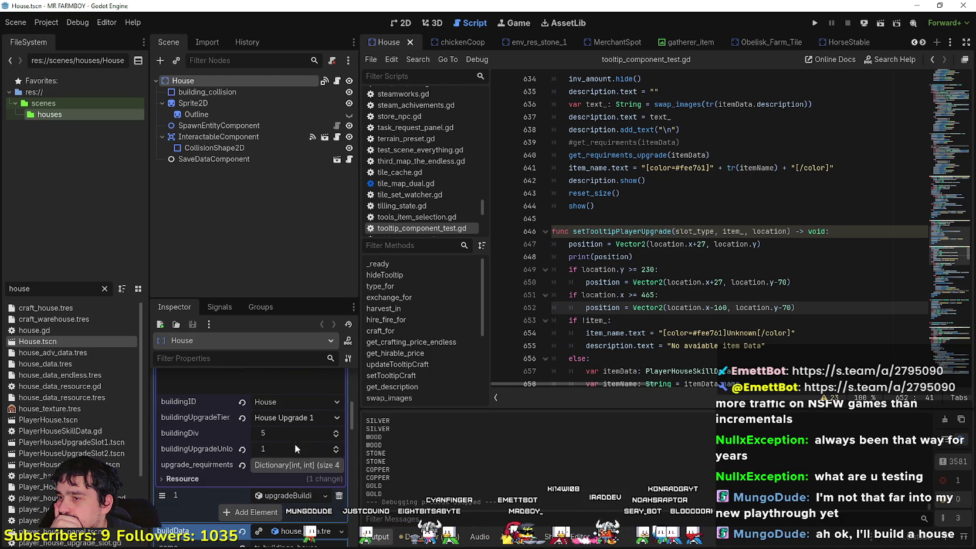
pyautogui.click(301, 461)
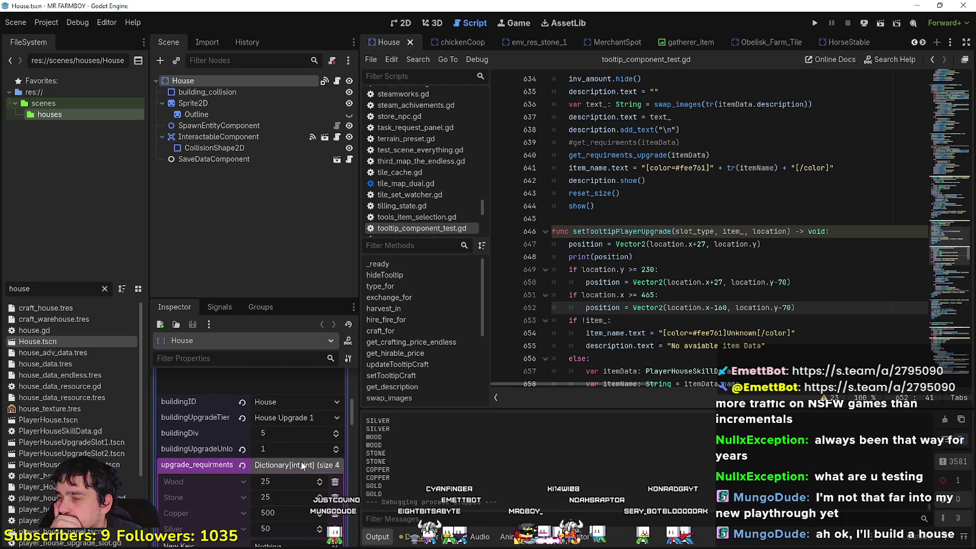
pyautogui.scroll(-6, 301, 460)
pyautogui.scroll(-3, 301, 457)
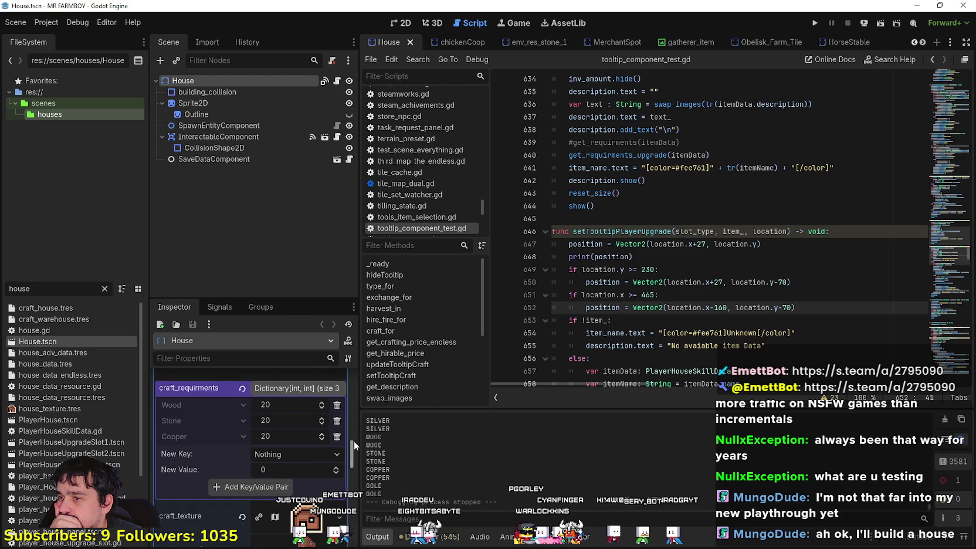
# Widen the docks, review House's two UpgradeData entries, and switch to the 2D view.
pyautogui.moveTo(359, 438); pyautogui.dragTo(469, 438)
pyautogui.scroll(-1, 411, 507)
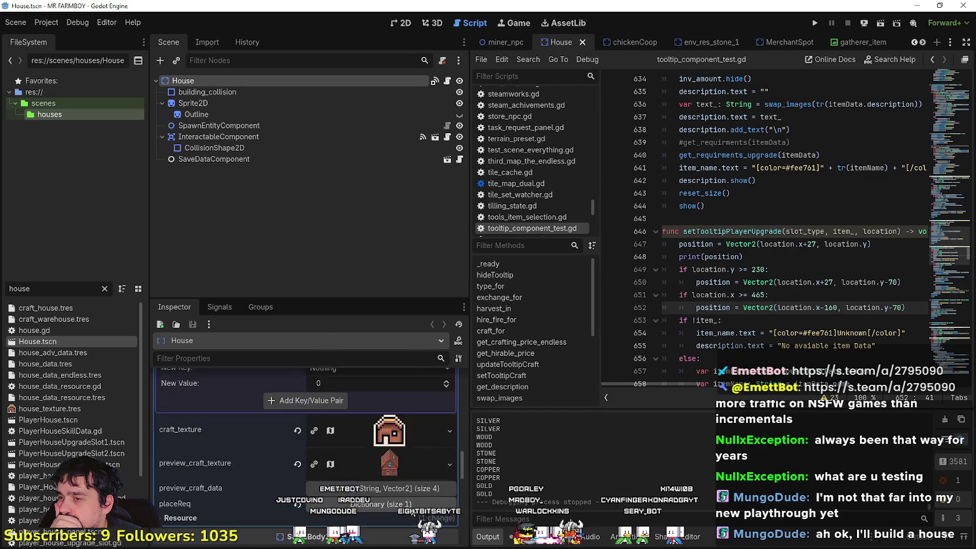
pyautogui.scroll(10, 400, 458)
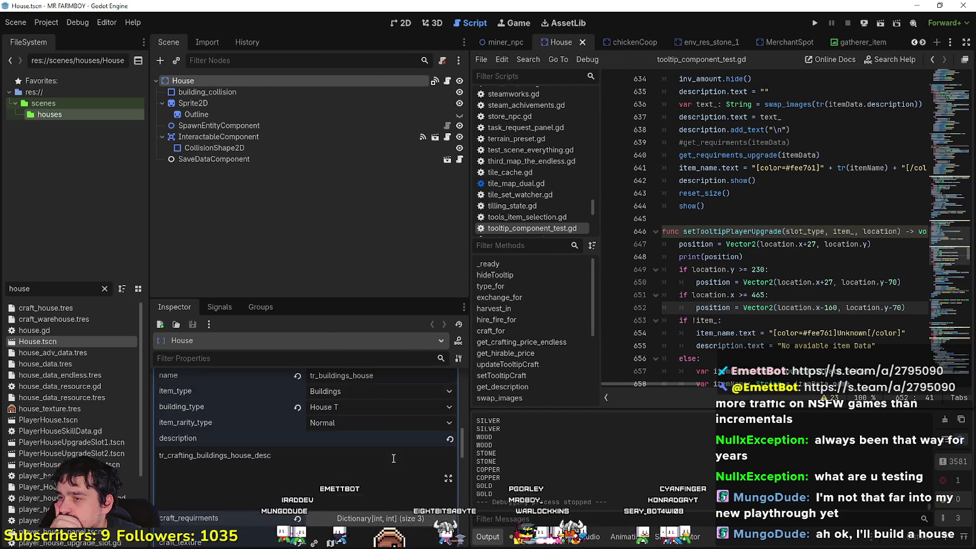
pyautogui.scroll(3, 393, 461)
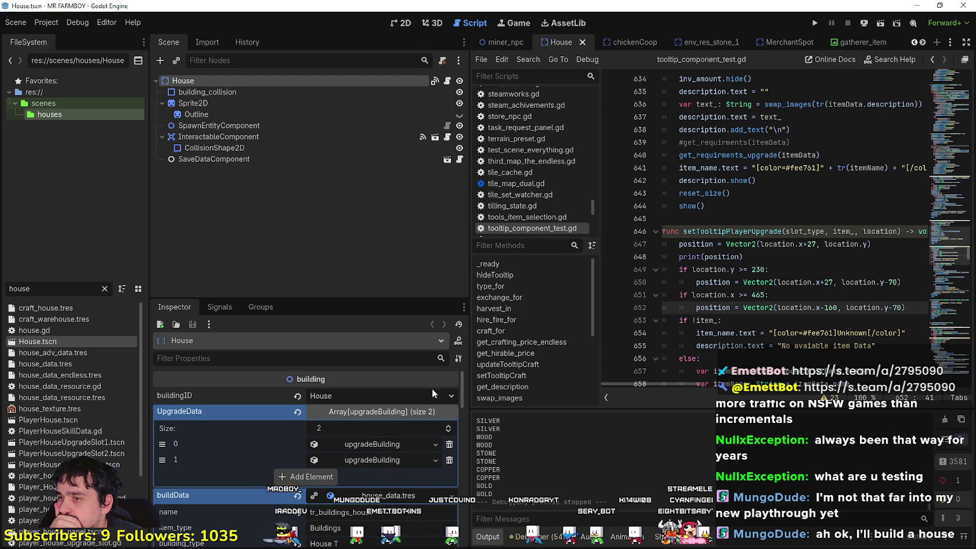
pyautogui.scroll(-4, 394, 462)
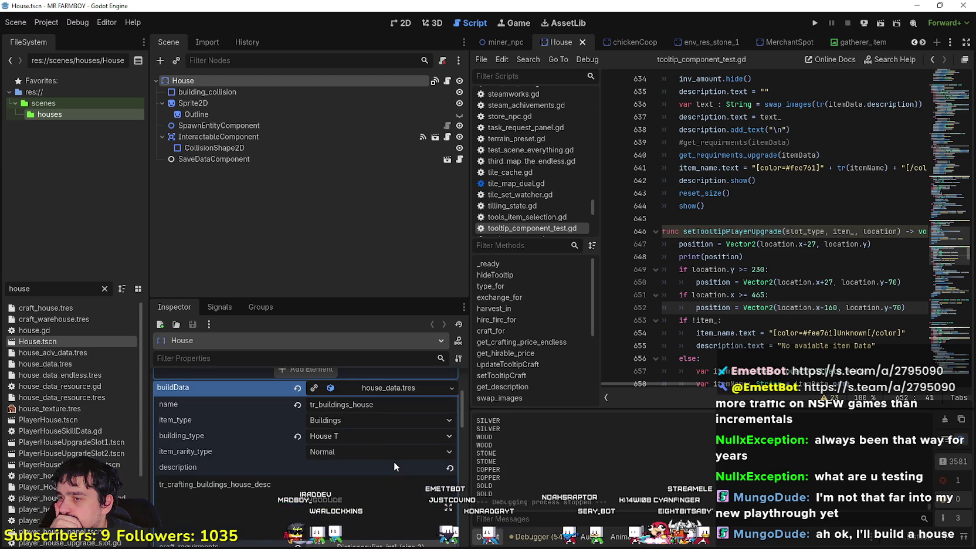
pyautogui.scroll(4, 394, 461)
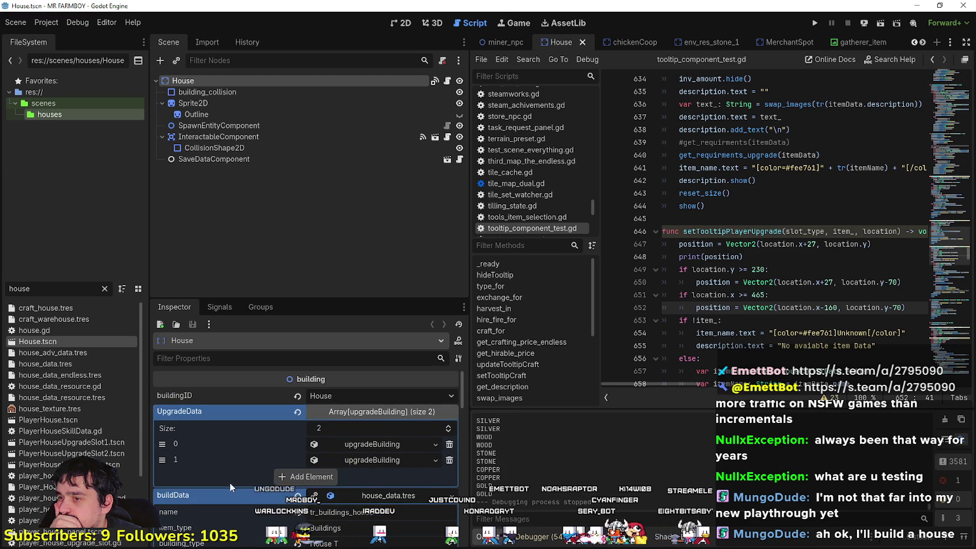
pyautogui.scroll(-4, 330, 489)
pyautogui.scroll(-15, 330, 490)
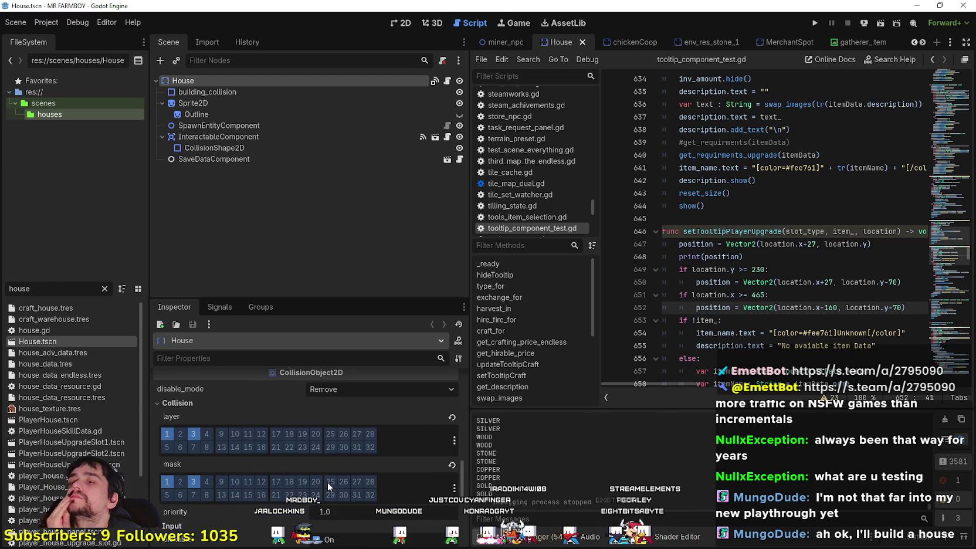
pyautogui.scroll(14, 326, 481)
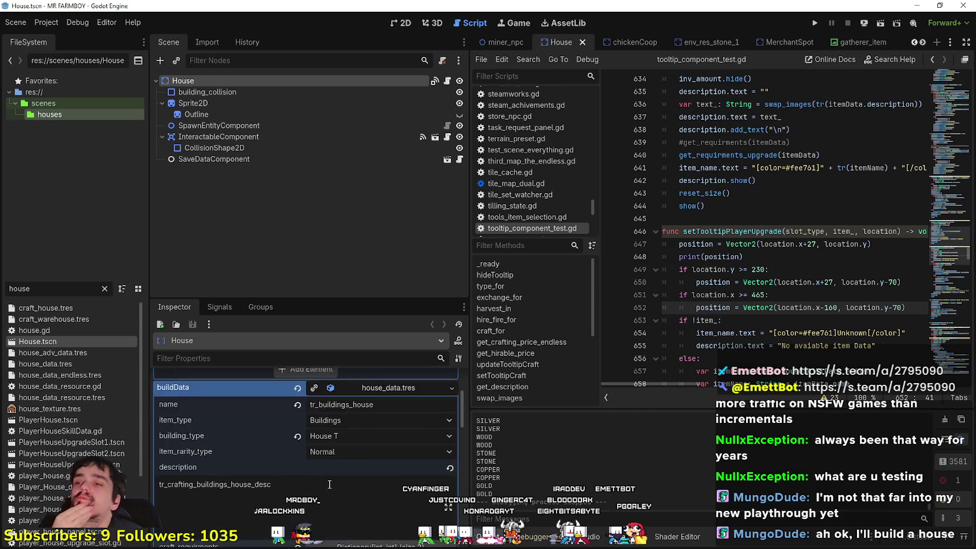
pyautogui.scroll(2, 346, 477)
pyautogui.click(380, 423)
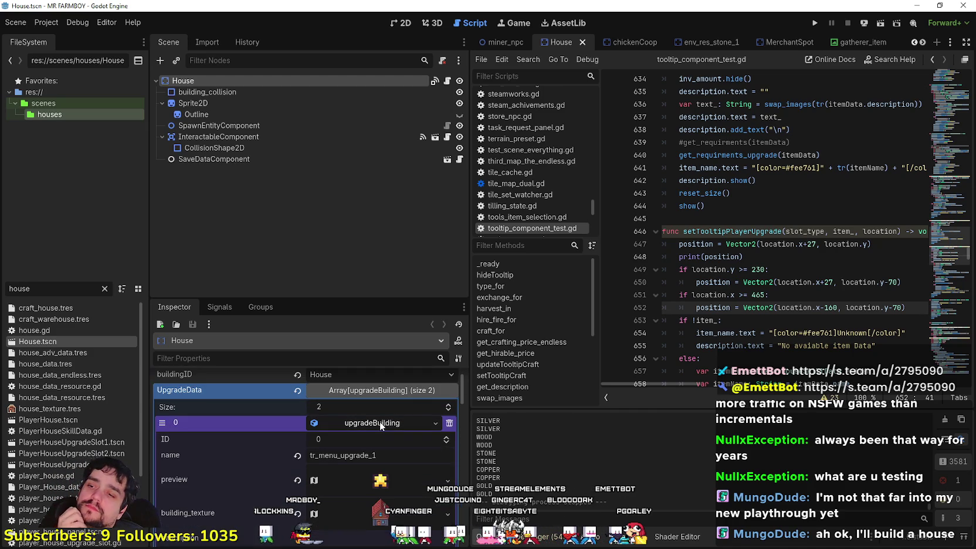
pyautogui.scroll(-3, 372, 463)
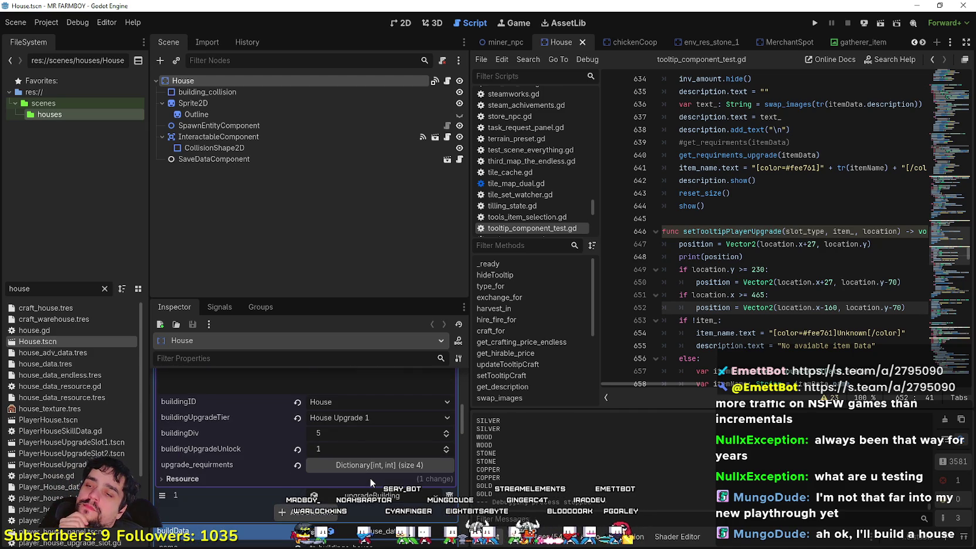
pyautogui.scroll(1, 369, 475)
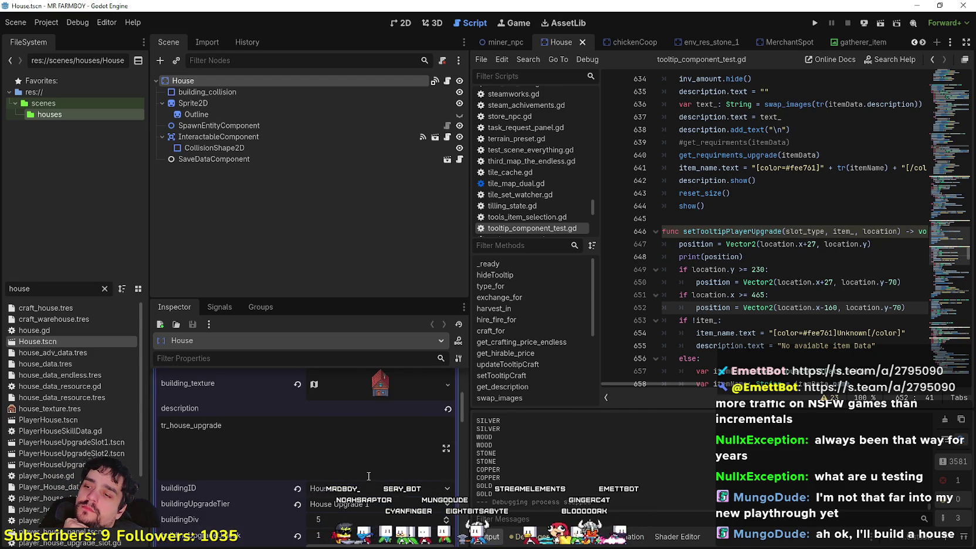
pyautogui.scroll(-5, 369, 475)
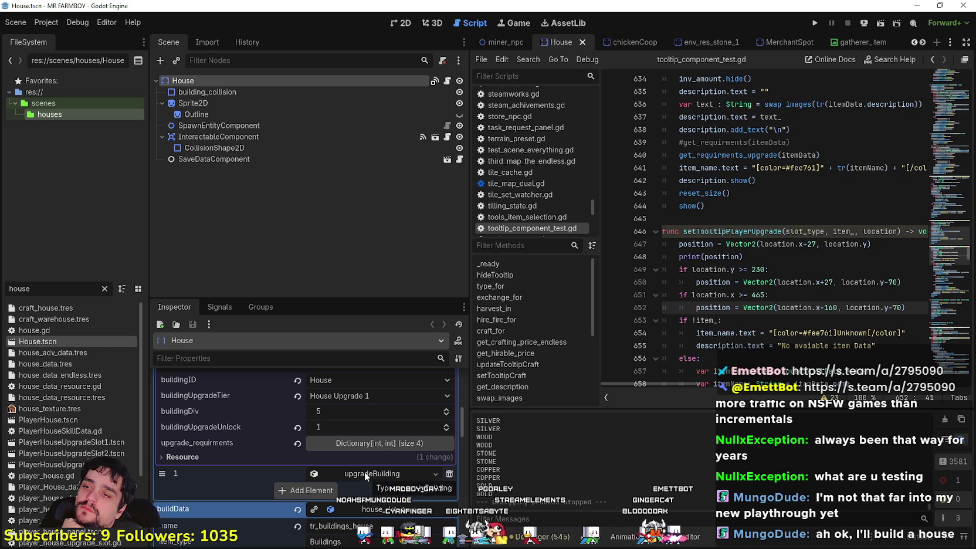
pyautogui.scroll(7, 364, 471)
pyautogui.scroll(-6, 363, 471)
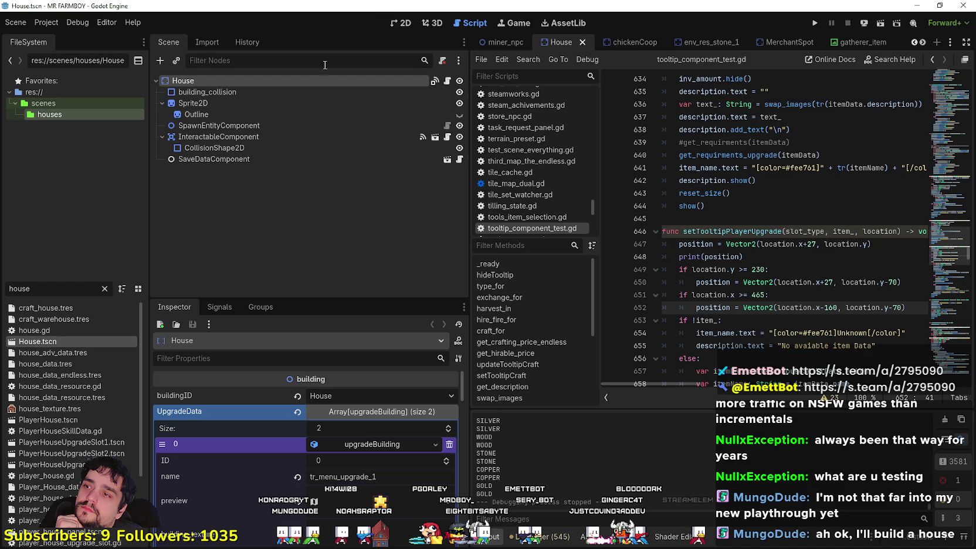
pyautogui.click(392, 25)
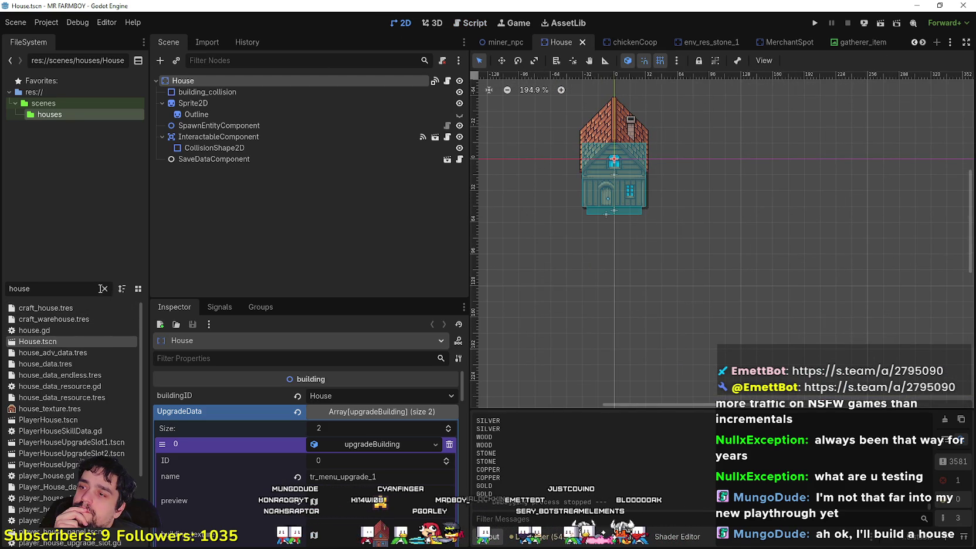
# Open Market_1.tscn and create a new scene inheriting from it.
pyautogui.click(103, 288)
pyautogui.moveTo(144, 318); pyautogui.dragTo(296, 320)
pyautogui.scroll(-7, 94, 410)
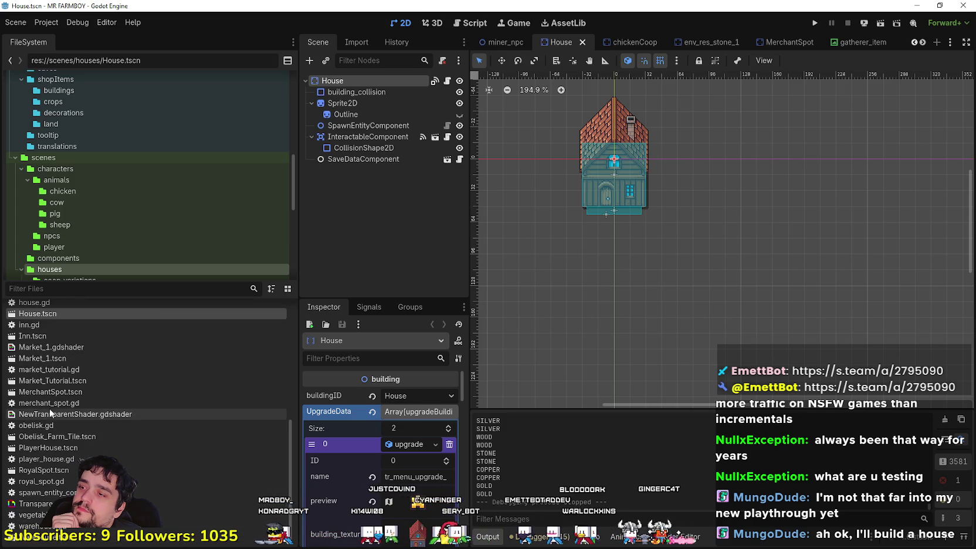
pyautogui.doubleClick(62, 358)
pyautogui.scroll(5, 516, 119)
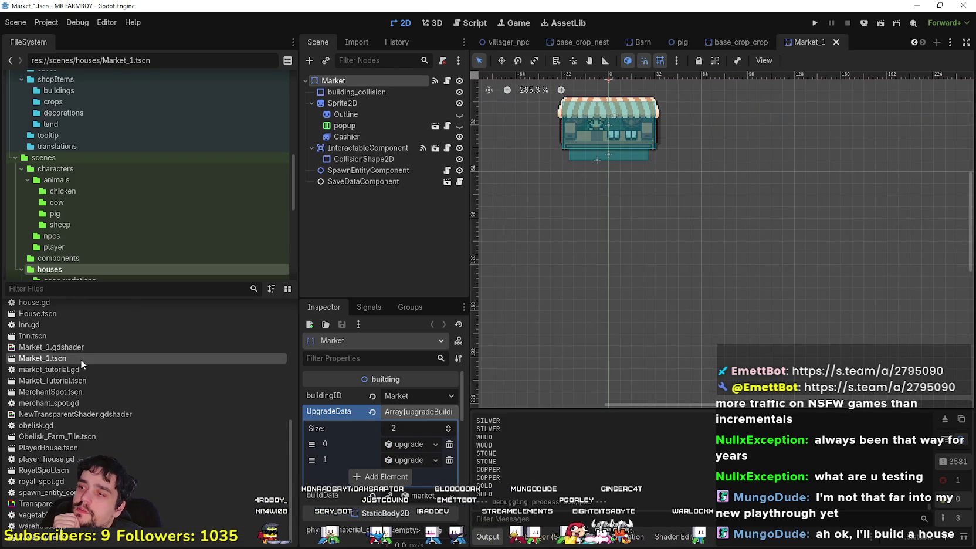
pyautogui.rightClick(81, 363)
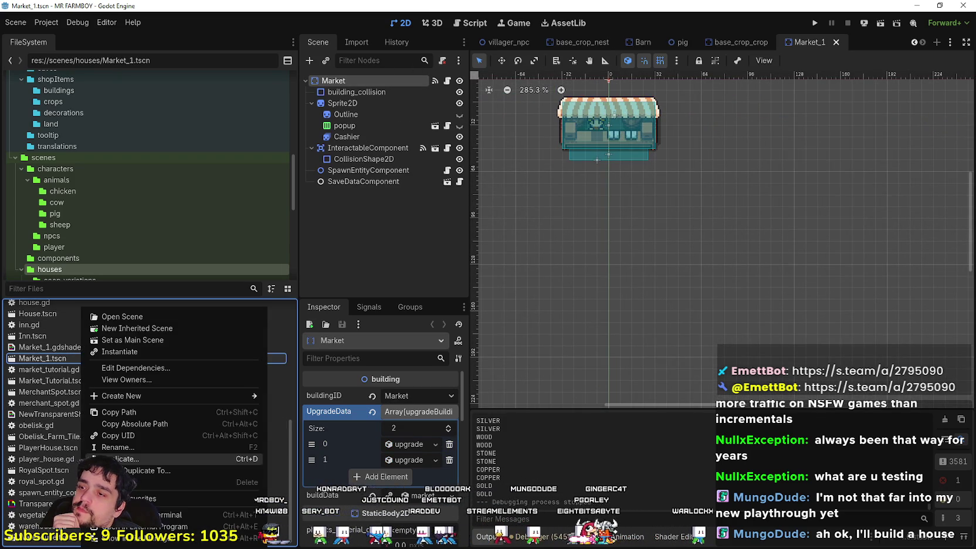
pyautogui.click(138, 332)
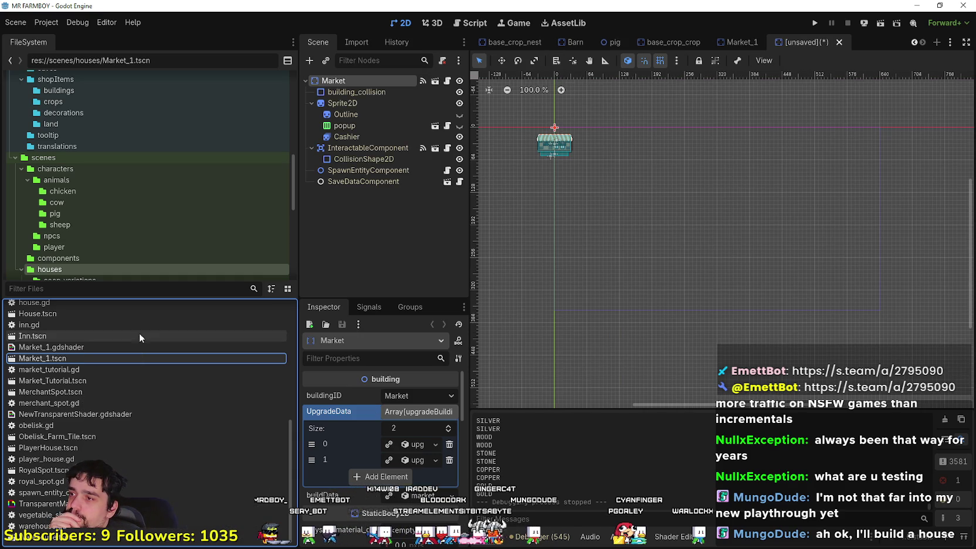
# Save the inherited scene as Market_Endless.tscn in scenes/houses.
pyautogui.hotkey('ctrl', 's')
pyautogui.doubleClick(489, 168)
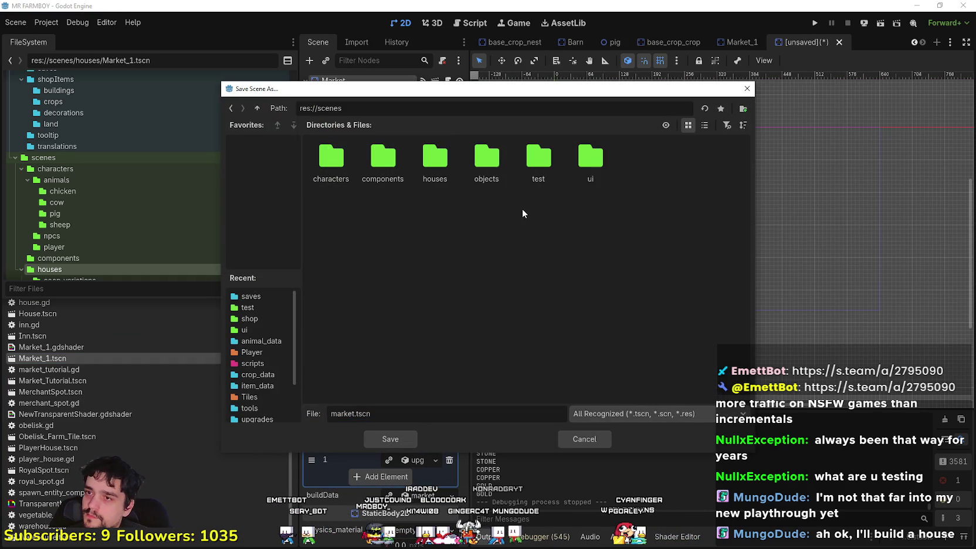
pyautogui.doubleClick(435, 161)
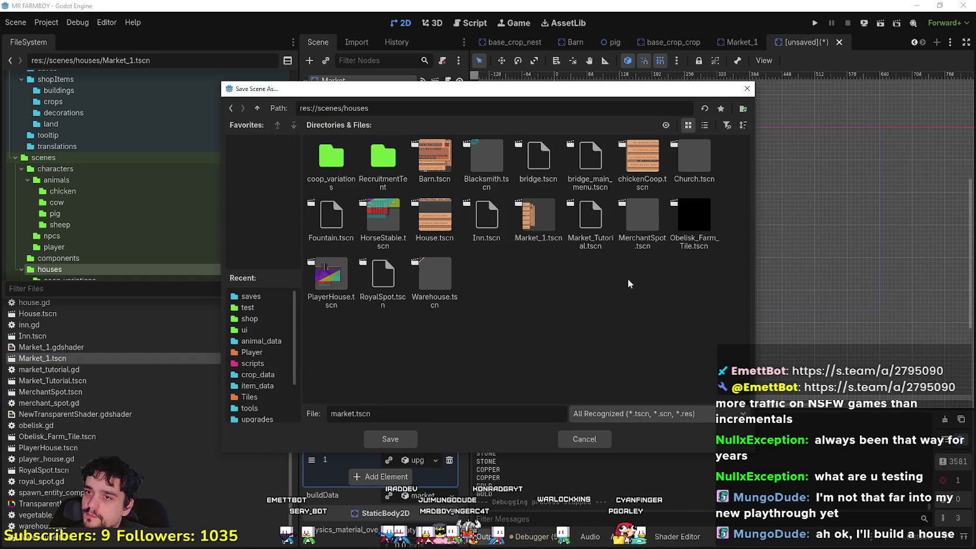
pyautogui.click(704, 125)
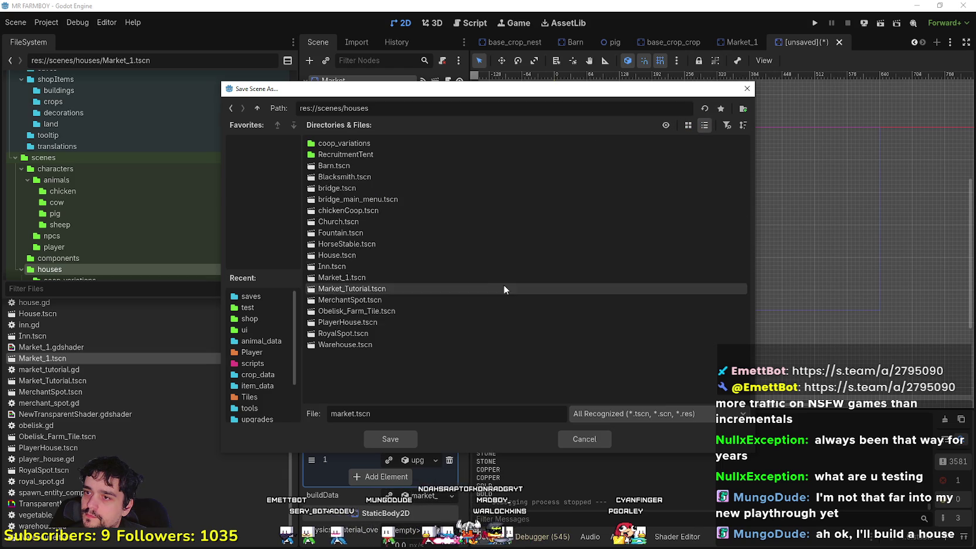
pyautogui.click(370, 276)
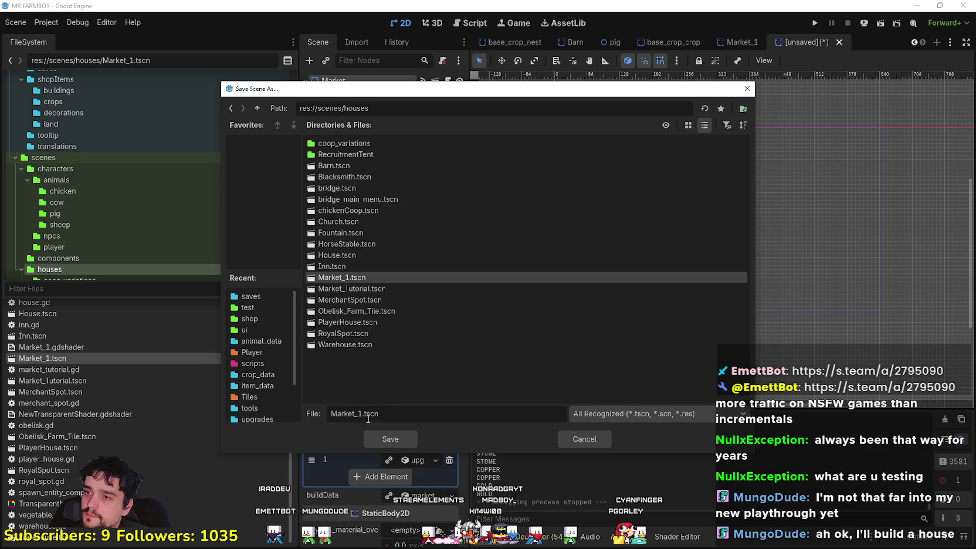
pyautogui.write('Endless')
pyautogui.press('Return')
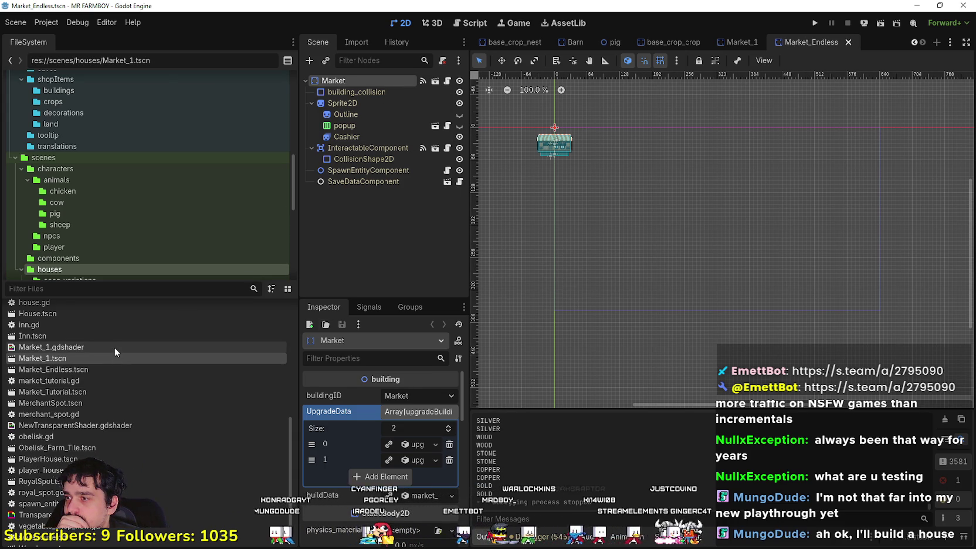
# Make Market_Endless's first UpgradeData entry a unique resource and expand it.
pyautogui.click(112, 371)
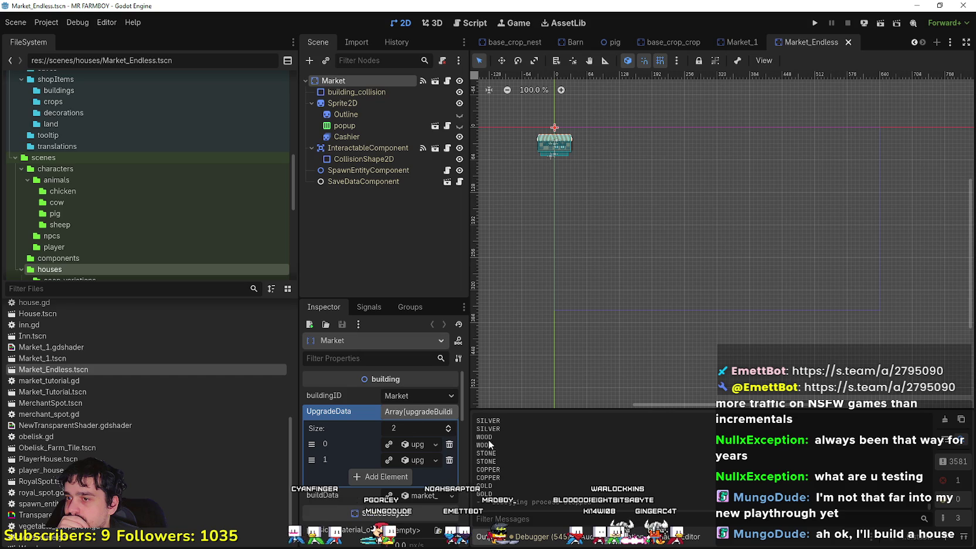
pyautogui.moveTo(467, 443); pyautogui.dragTo(582, 440)
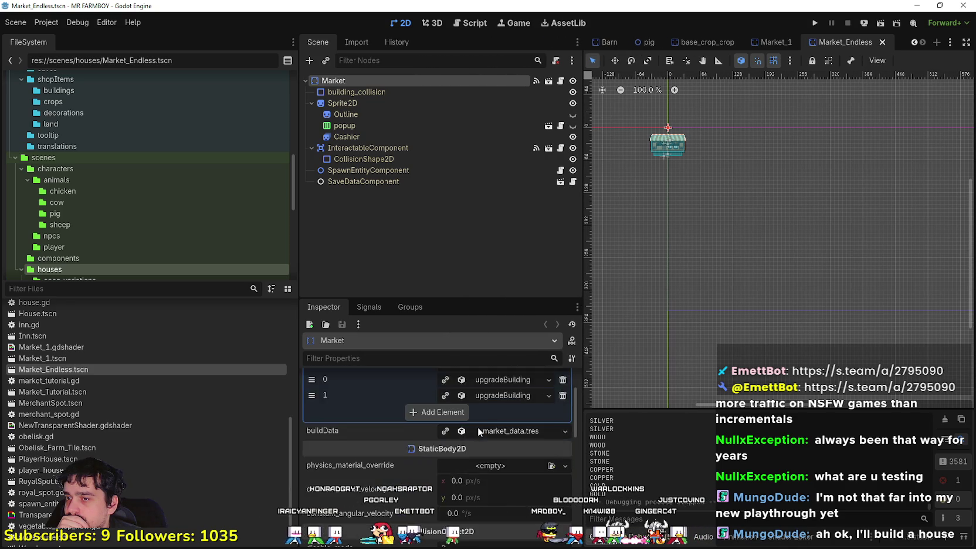
pyautogui.click(445, 444)
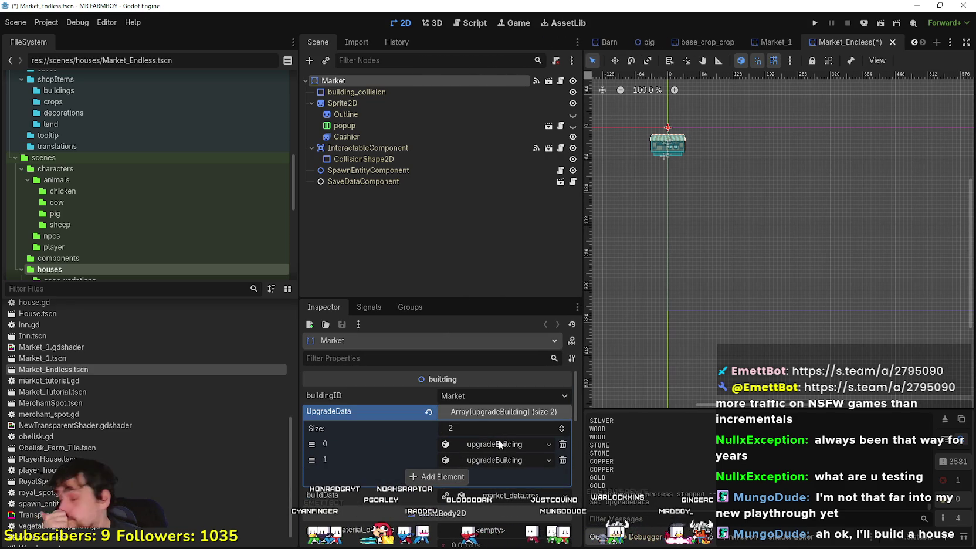
pyautogui.click(498, 444)
# Delete Wood and Stone from the first upgrade's upgrade_requirments.
pyautogui.scroll(-3, 472, 486)
pyautogui.scroll(-3, 487, 475)
pyautogui.click(469, 444)
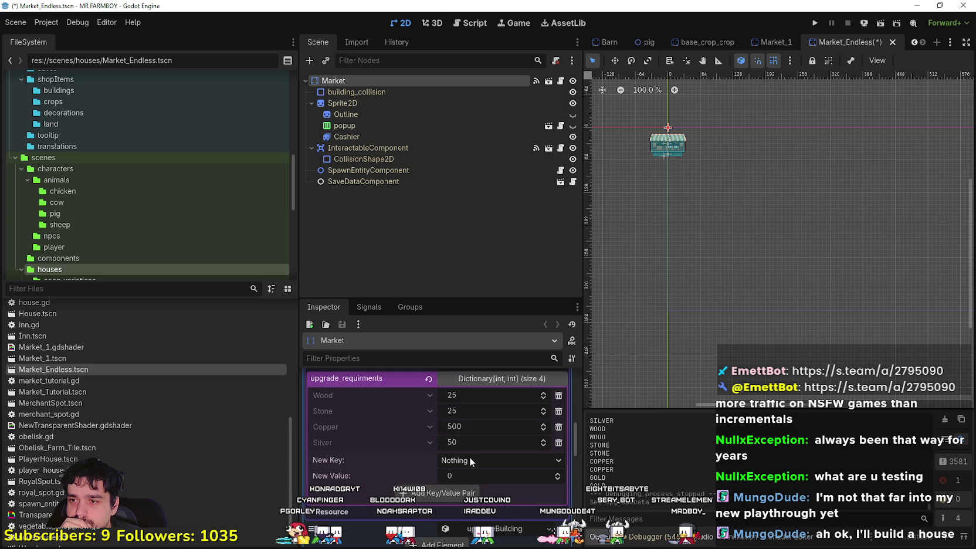
pyautogui.click(558, 396)
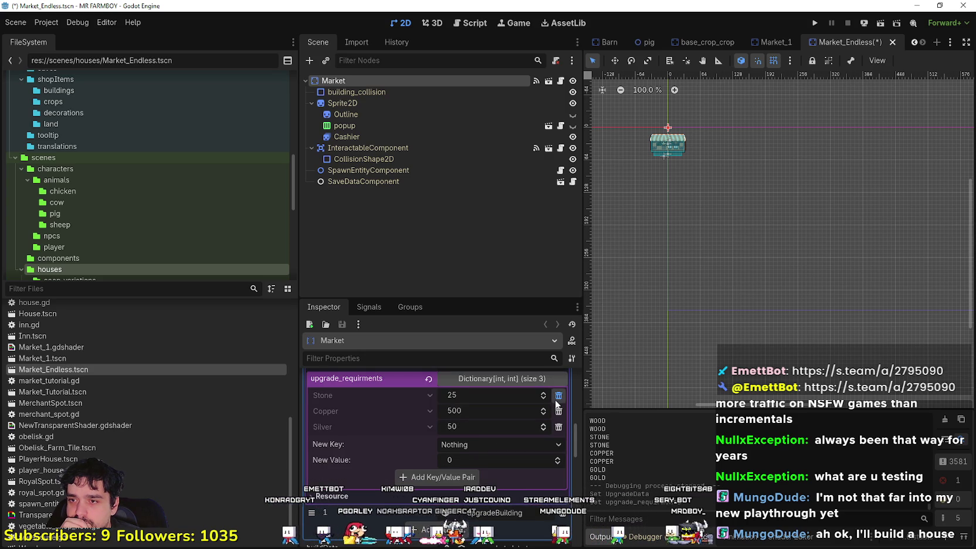
pyautogui.click(558, 397)
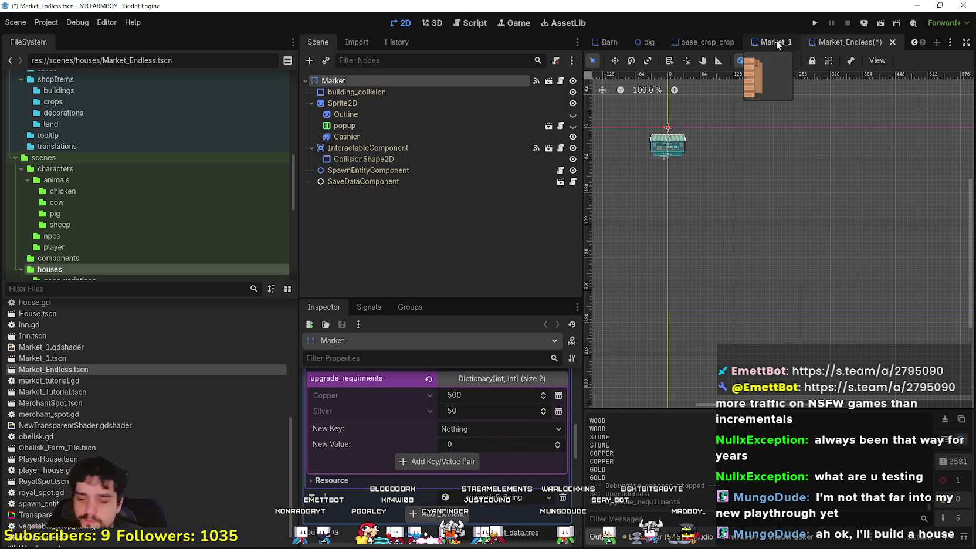
# Compare Market_1's upgrade requirements, then save Market_Endless.
pyautogui.click(776, 41)
pyautogui.click(483, 456)
pyautogui.scroll(-5, 491, 481)
pyautogui.click(505, 466)
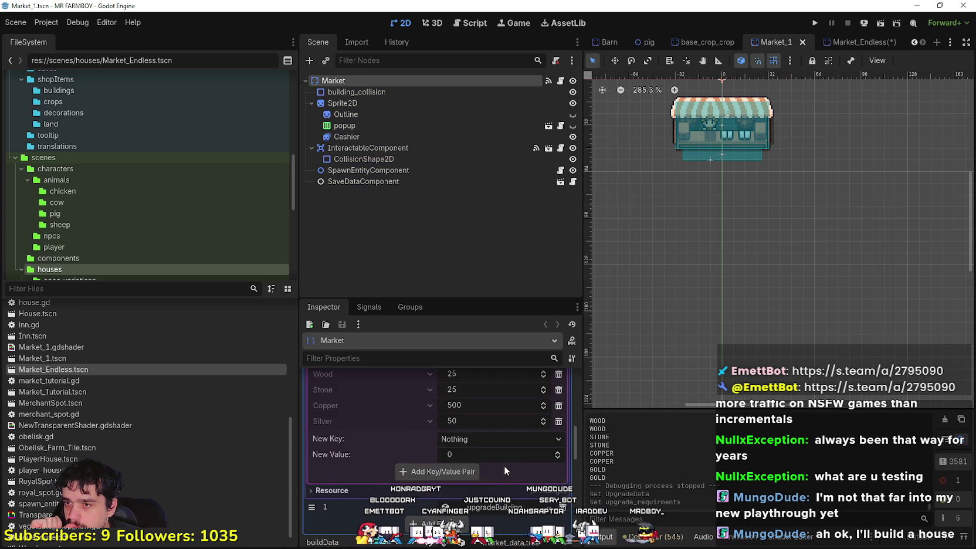
pyautogui.click(847, 41)
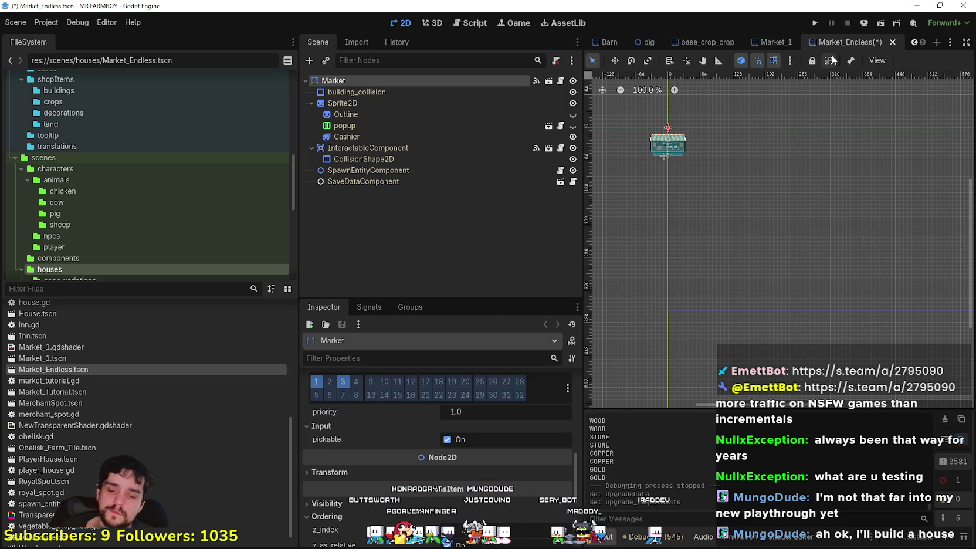
pyautogui.hotkey('ctrl', 's')
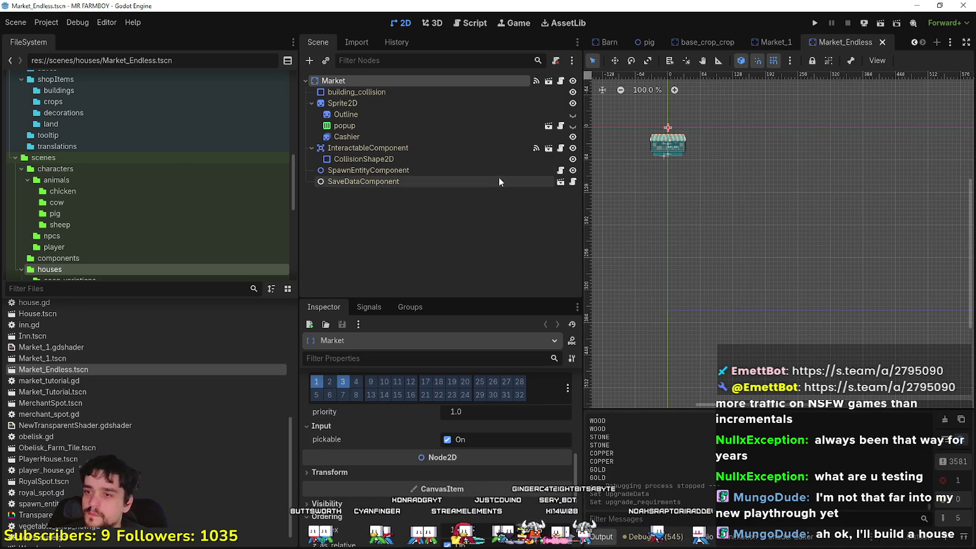
# Delete Wood and Stone from the second upgrade's upgrade_requirments.
pyautogui.scroll(-10, 515, 445)
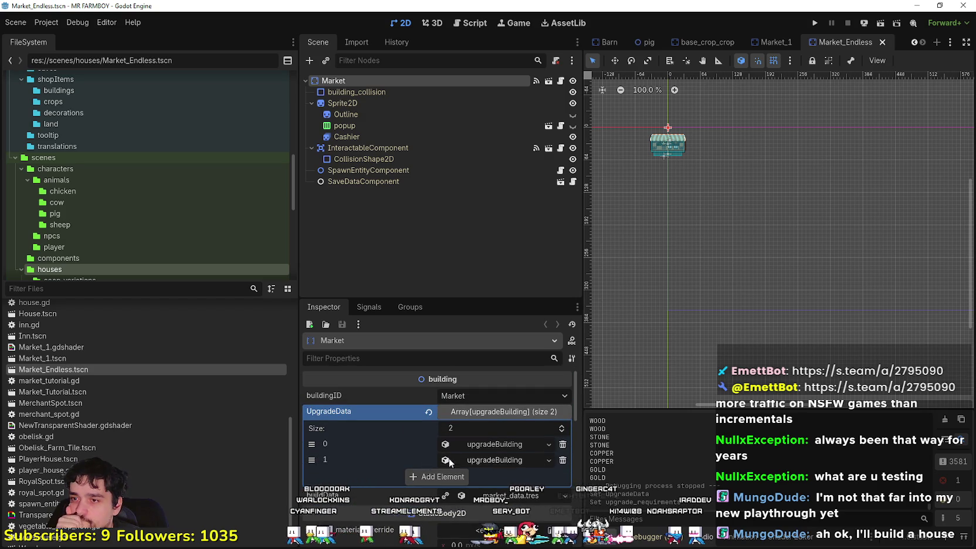
pyautogui.click(494, 445)
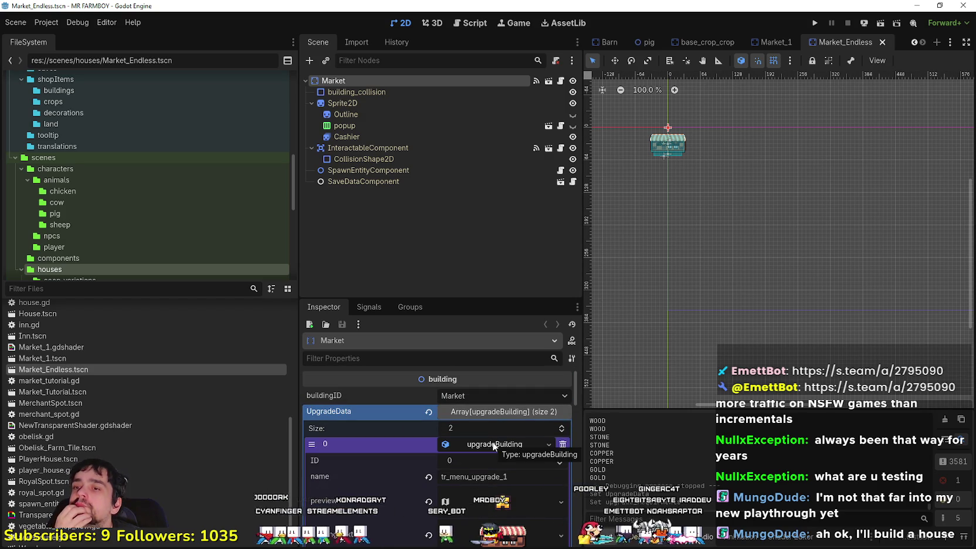
pyautogui.click(494, 444)
pyautogui.click(490, 459)
pyautogui.scroll(-2, 490, 458)
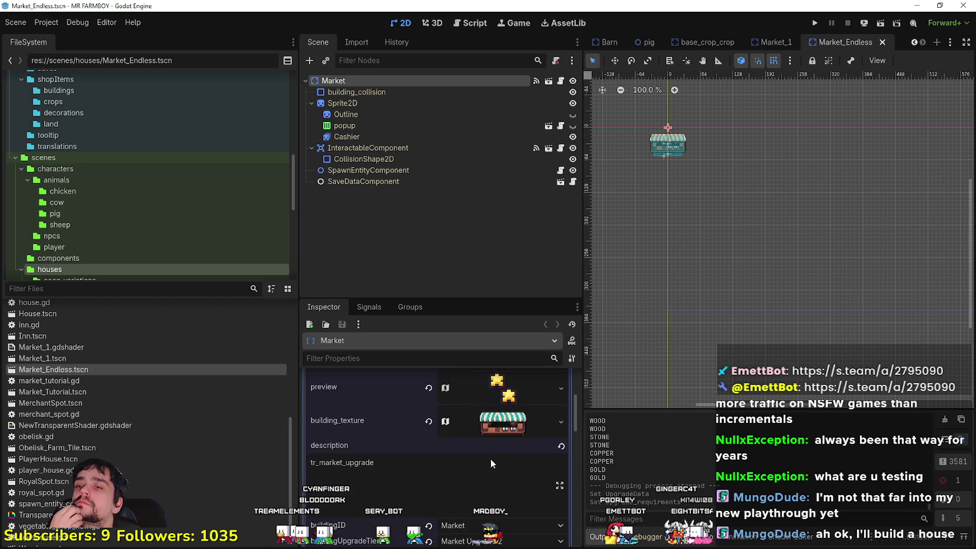
pyautogui.scroll(-3, 490, 458)
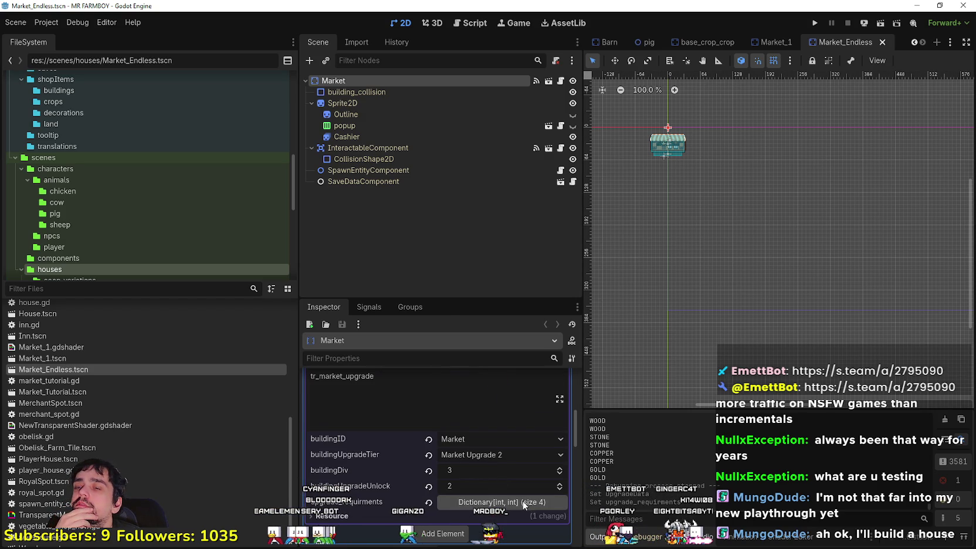
pyautogui.scroll(5, 522, 498)
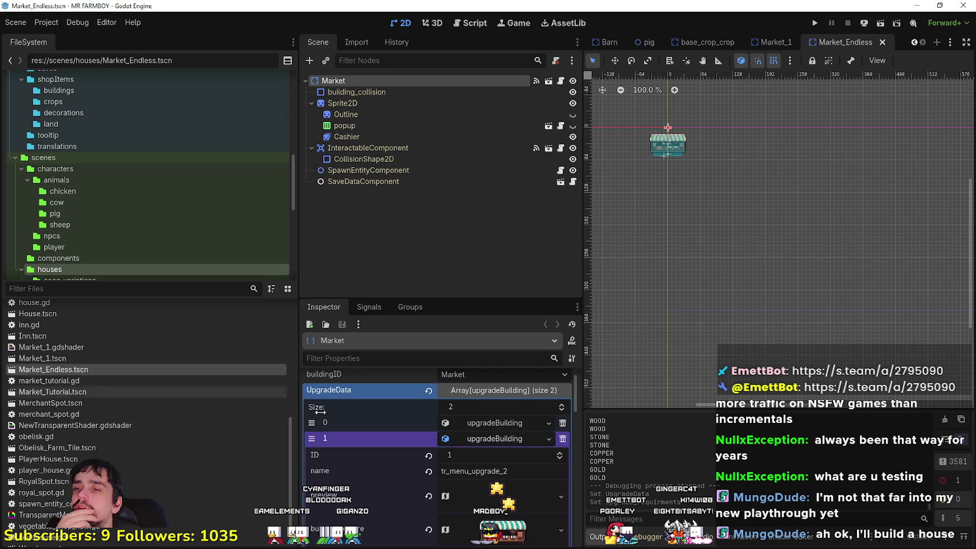
pyautogui.rightClick(451, 437)
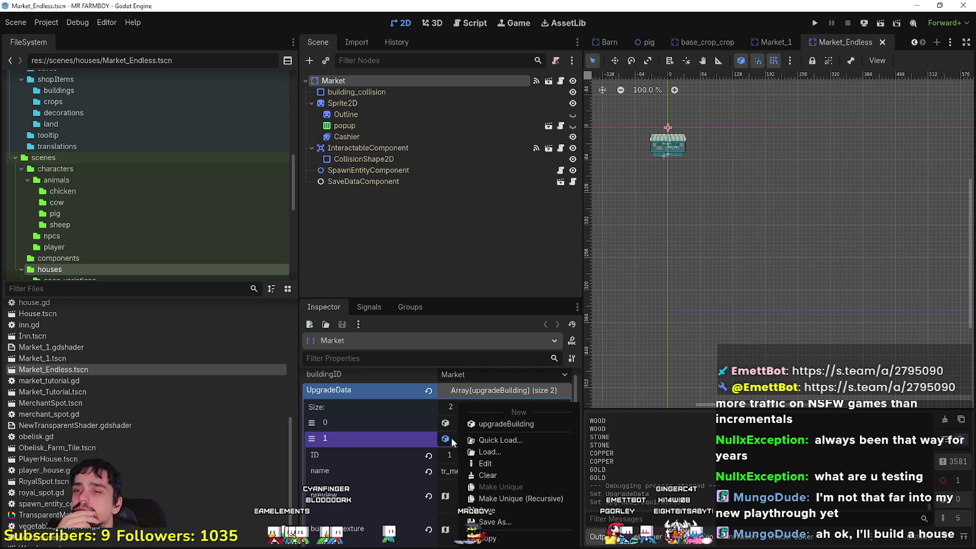
pyautogui.press('Escape')
pyautogui.scroll(-6, 505, 467)
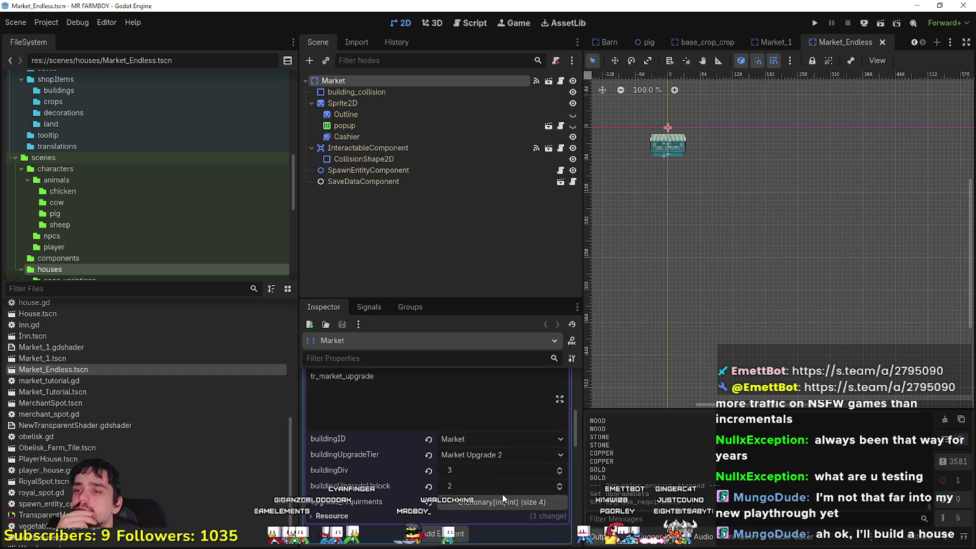
pyautogui.click(499, 497)
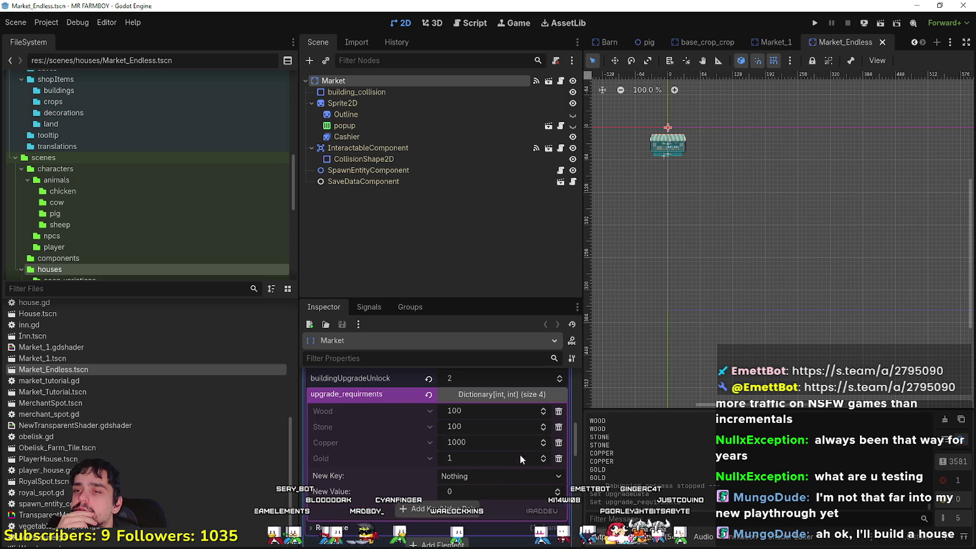
pyautogui.click(557, 411)
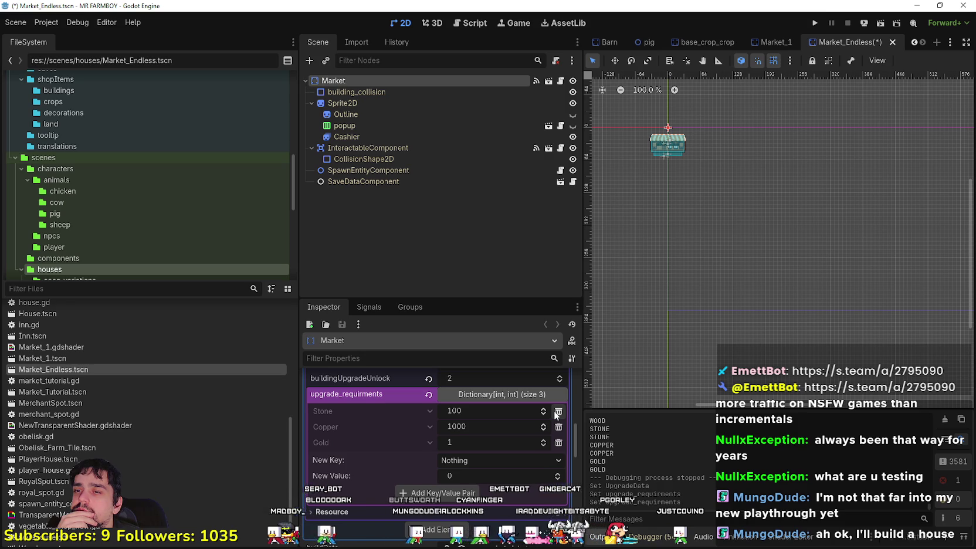
pyautogui.click(558, 411)
# Recheck the requirements against Market_1 and save Market_Endless.
pyautogui.click(775, 41)
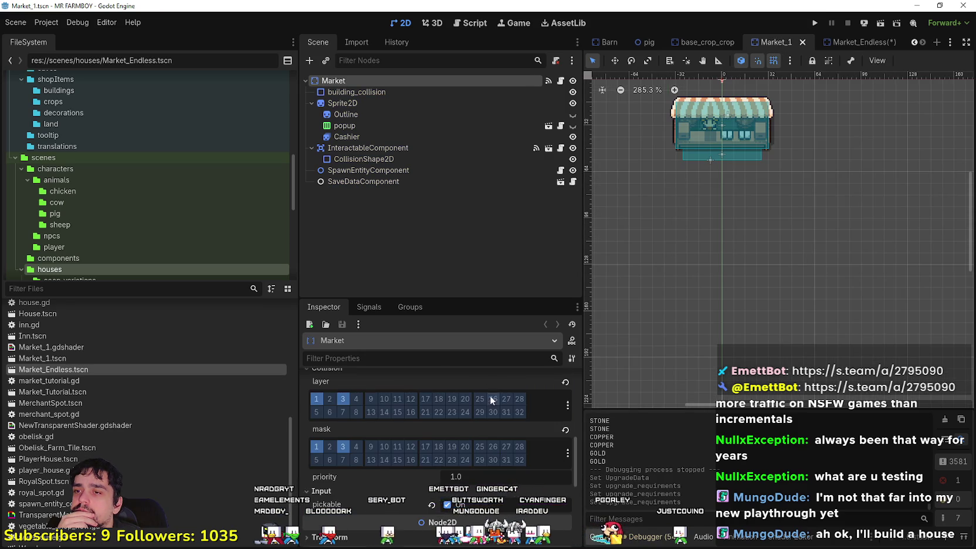
pyautogui.scroll(2, 496, 419)
pyautogui.scroll(-10, 507, 449)
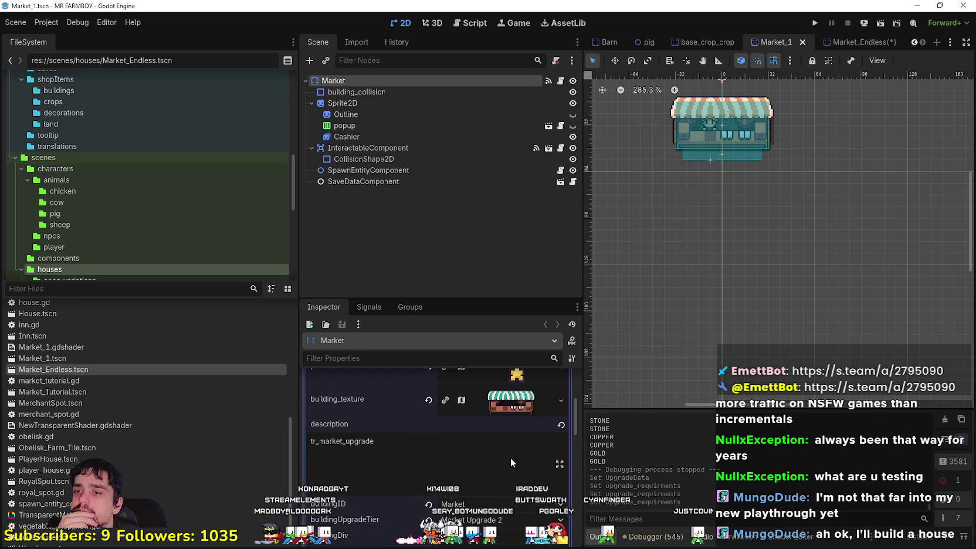
pyautogui.scroll(-3, 515, 443)
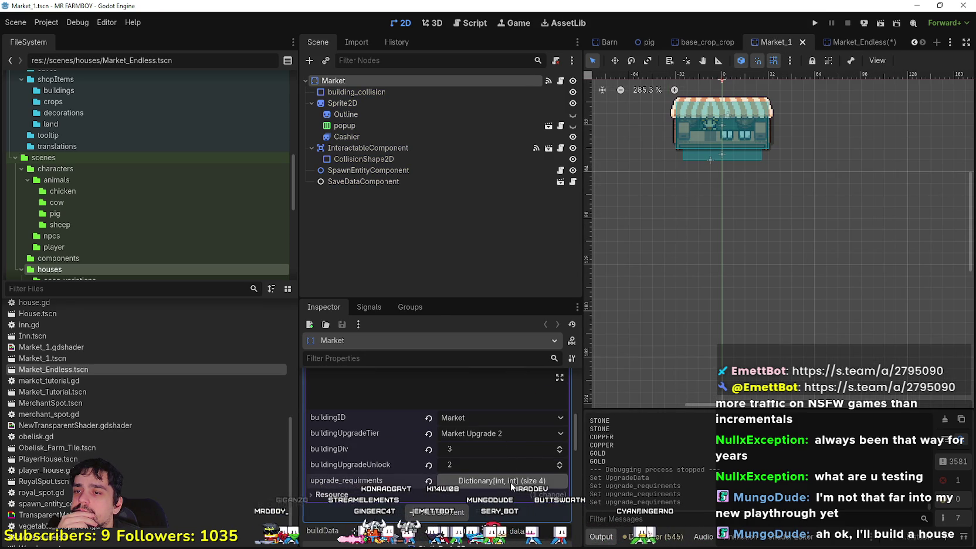
pyautogui.click(853, 41)
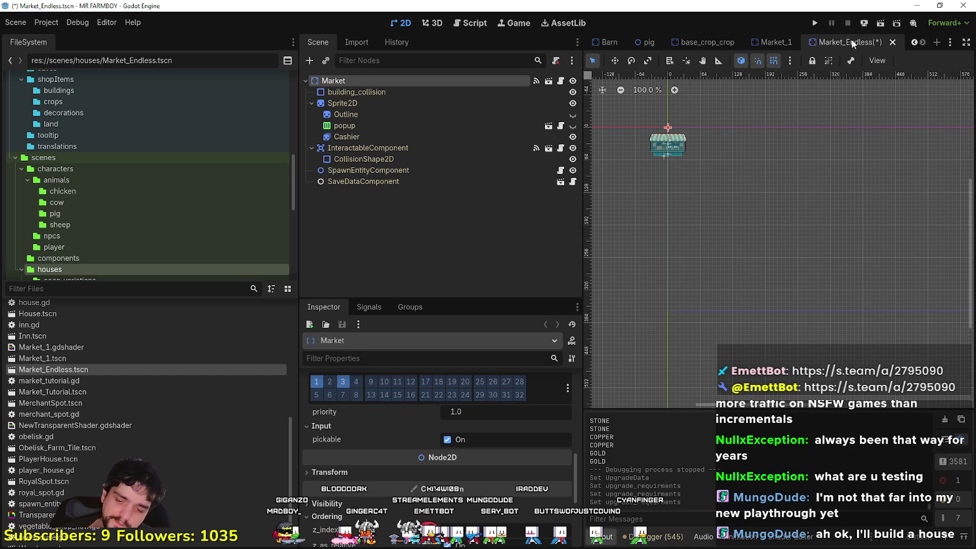
pyautogui.hotkey('ctrl', 's')
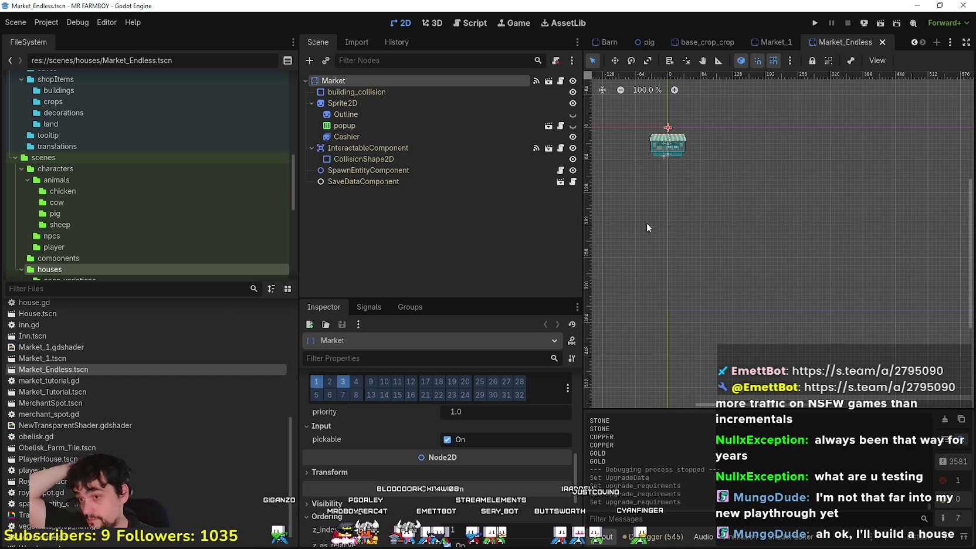
pyautogui.scroll(-10, 464, 472)
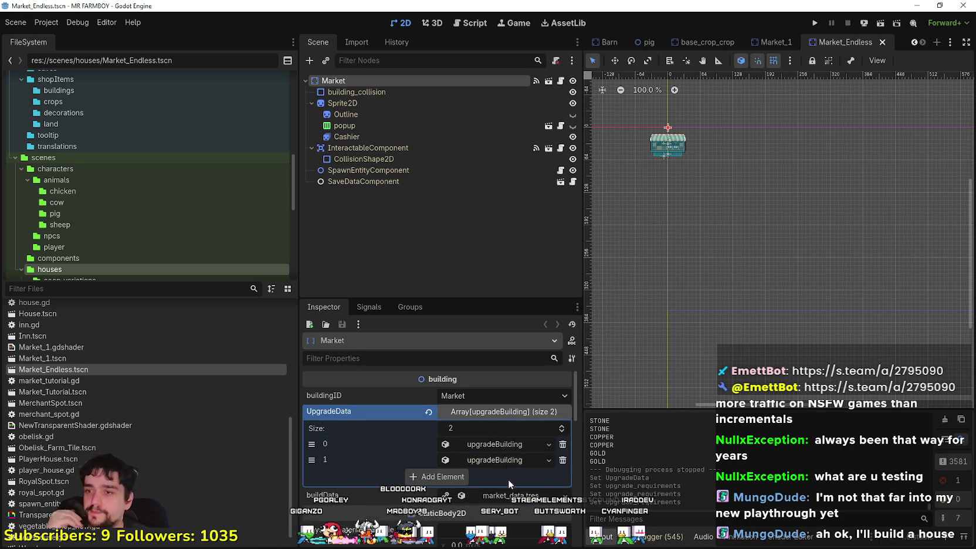
# Make Market_Endless's build data a unique copy.
pyautogui.scroll(-3, 508, 470)
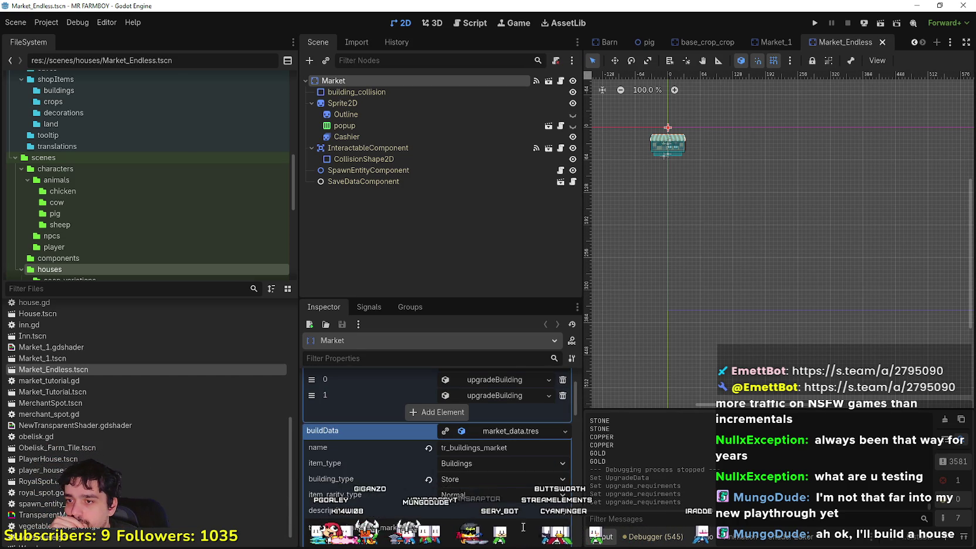
pyautogui.scroll(-5, 526, 529)
pyautogui.scroll(-3, 516, 523)
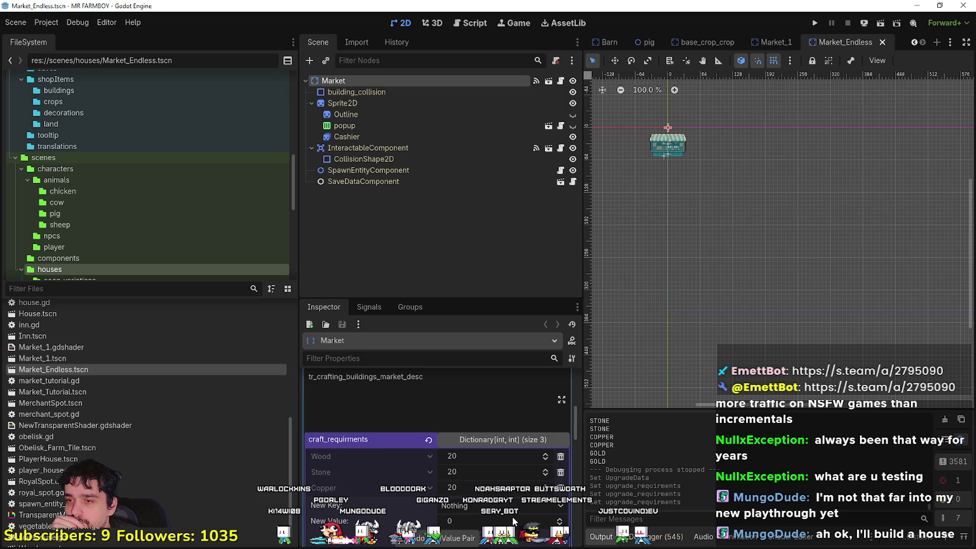
pyautogui.scroll(3, 513, 519)
pyautogui.scroll(2, 512, 515)
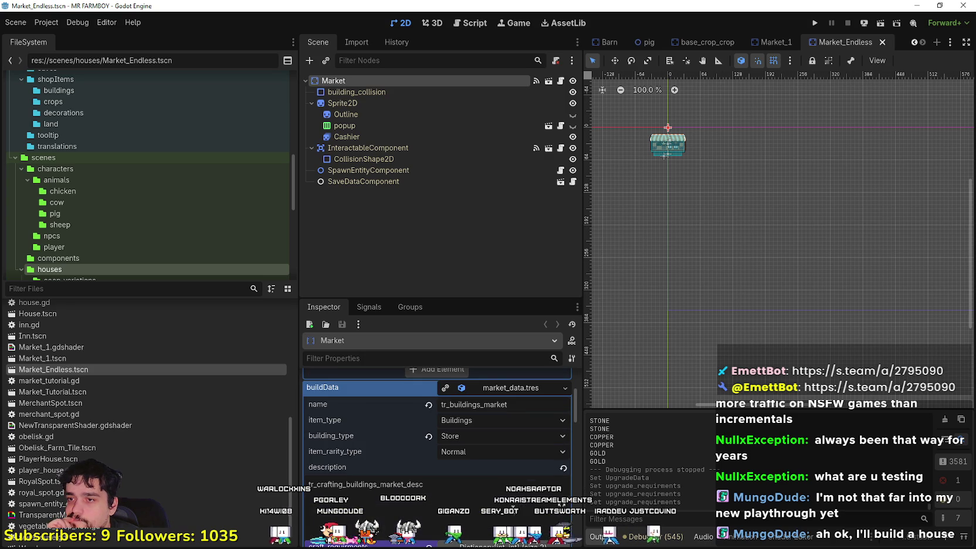
pyautogui.click(444, 387)
# Cut craft_requirments down to Copper 20, save, and filter files for 'cur'.
pyautogui.scroll(-5, 510, 457)
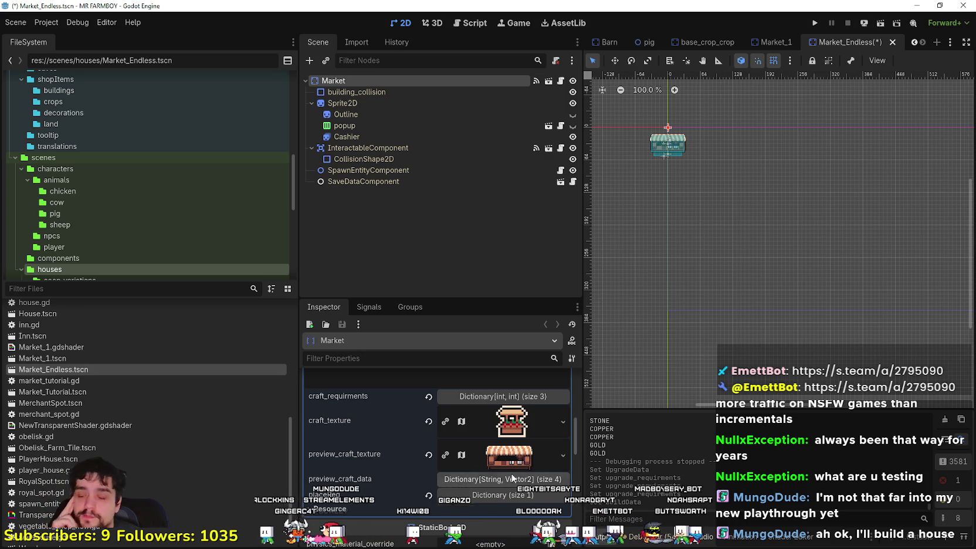
pyautogui.scroll(3, 507, 476)
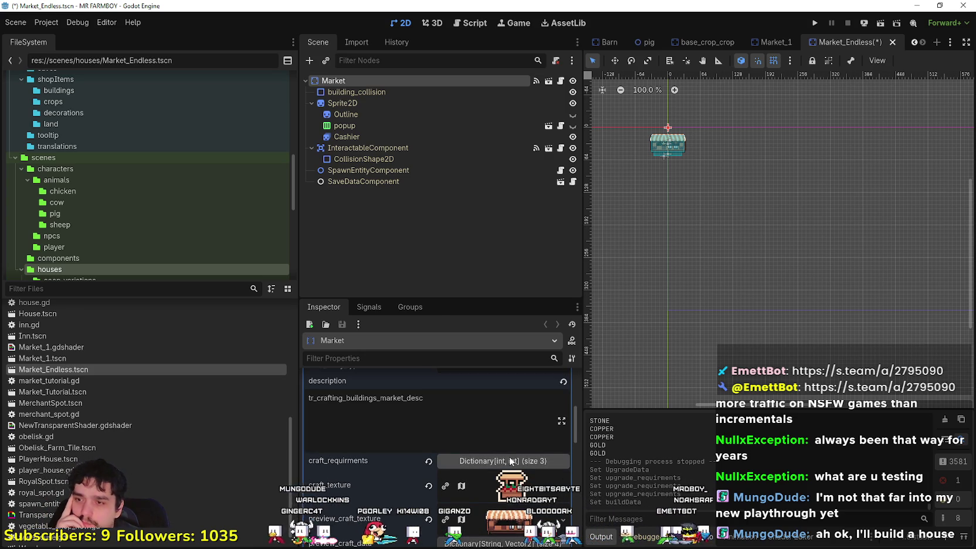
pyautogui.click(505, 462)
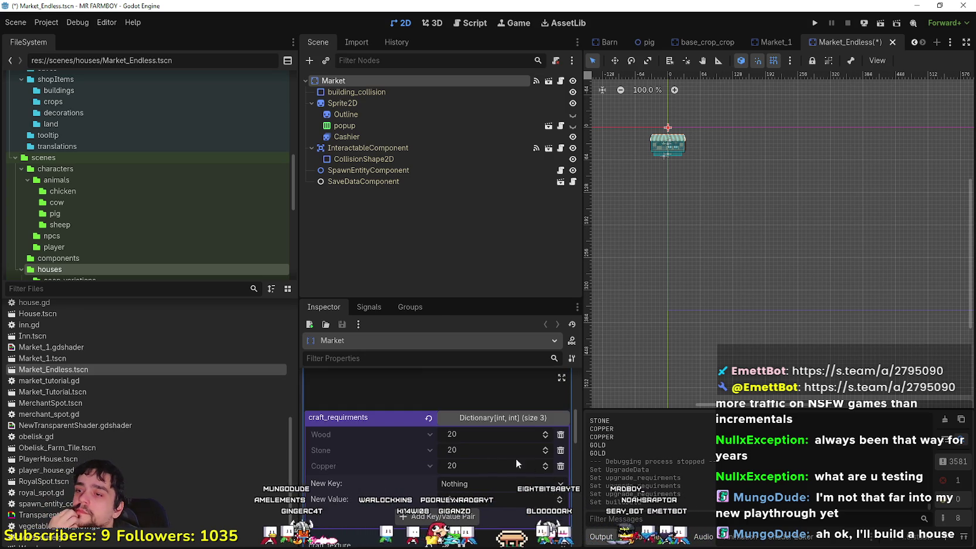
pyautogui.click(561, 434)
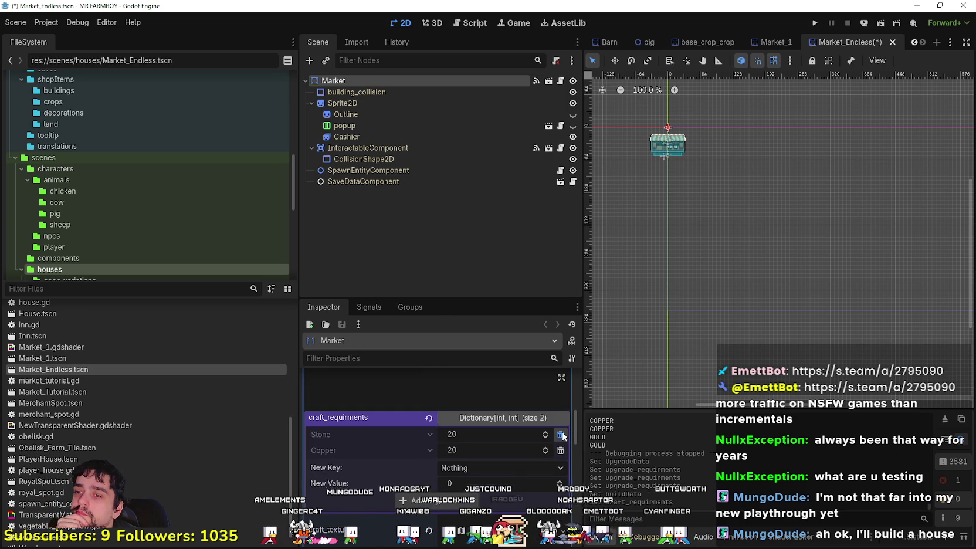
pyautogui.click(561, 434)
pyautogui.hotkey('ctrl', 's')
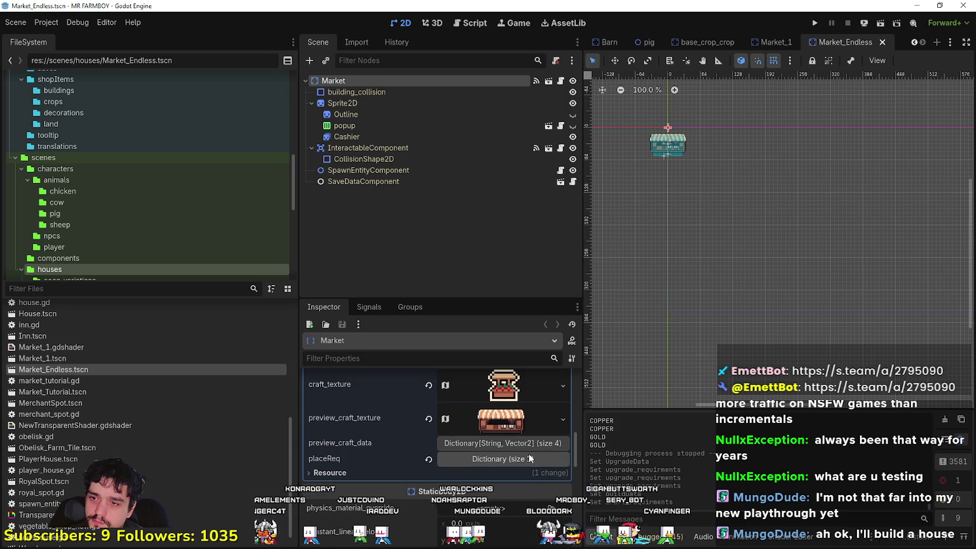
pyautogui.hotkey('ctrl', 's')
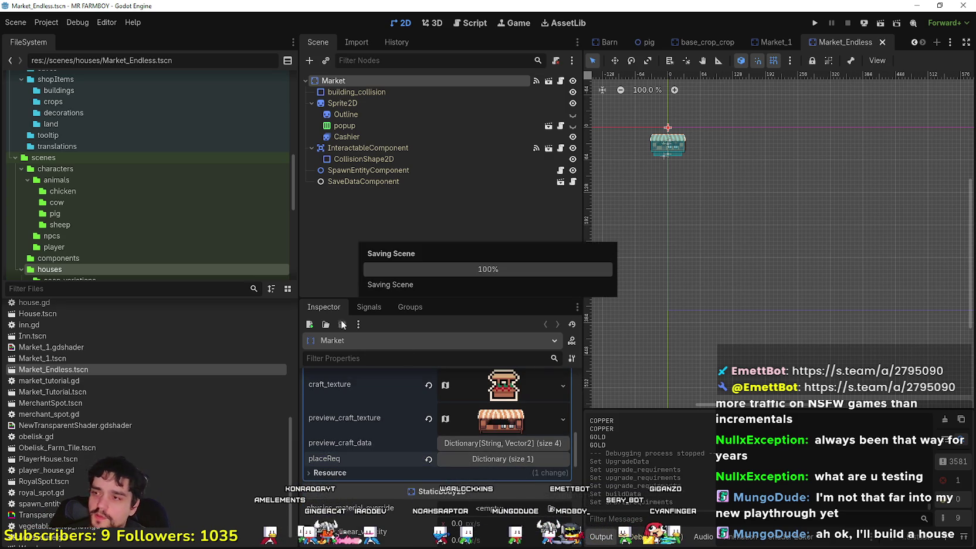
pyautogui.click(243, 289)
pyautogui.write('cur')
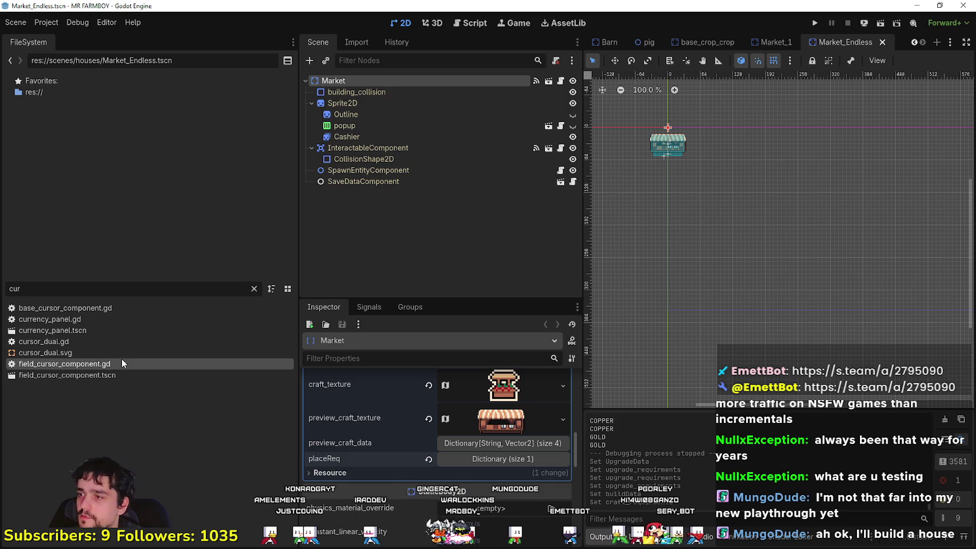
# Open field_cursor_component.gd and find the check_crafting_requirments_endless call.
pyautogui.doubleClick(122, 361)
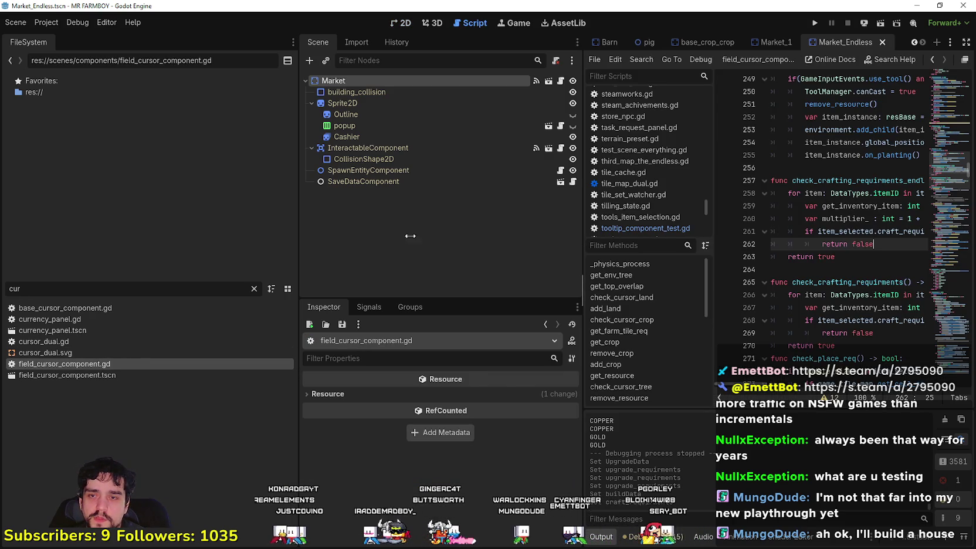
pyautogui.moveTo(442, 237); pyautogui.dragTo(382, 238)
pyautogui.doubleClick(642, 180)
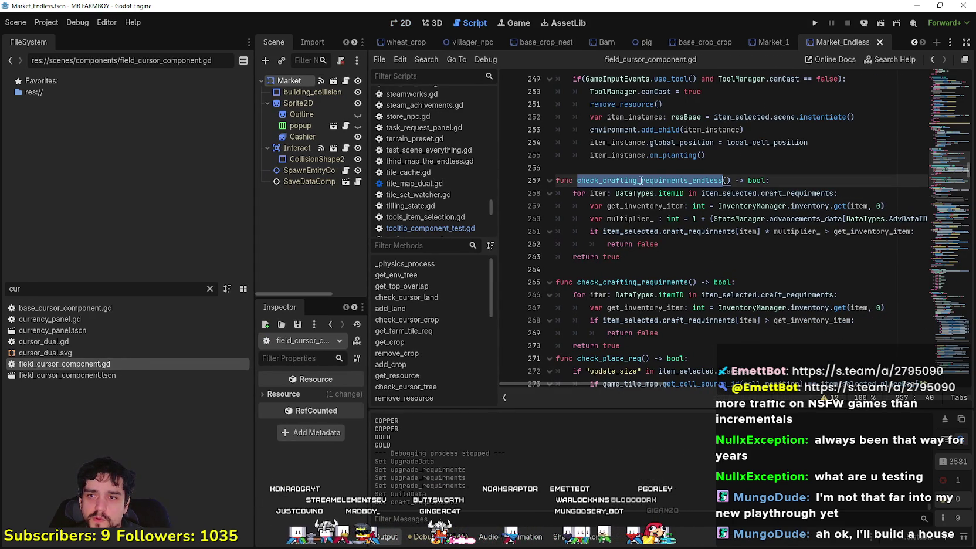
pyautogui.hotkey('ctrl', 'f')
pyautogui.click(822, 398)
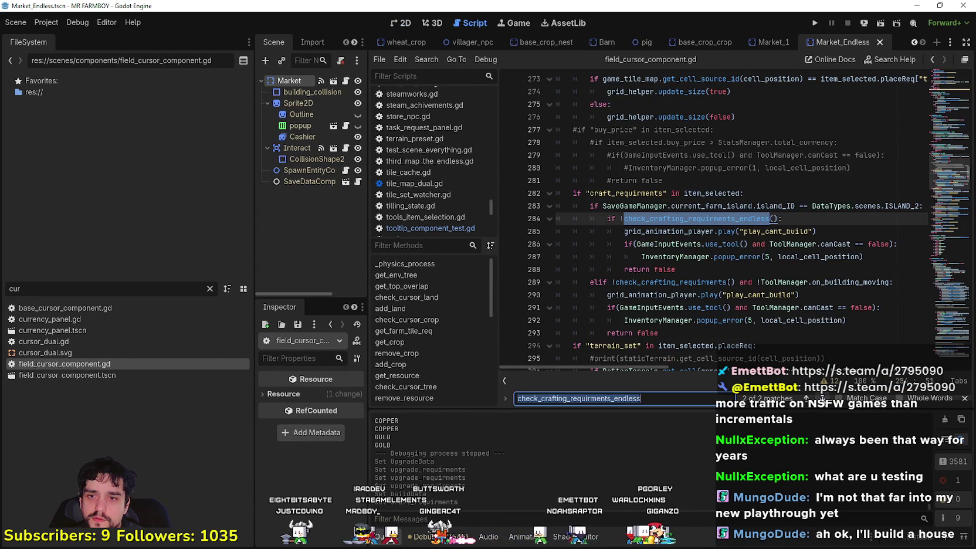
# Comment out lines 283–288 and inspect the check_crafting_requirments definition.
pyautogui.moveTo(680, 266)
pyautogui.mouseDown()
pyautogui.moveTo(556, 219)
pyautogui.moveTo(555, 206)
pyautogui.mouseUp()
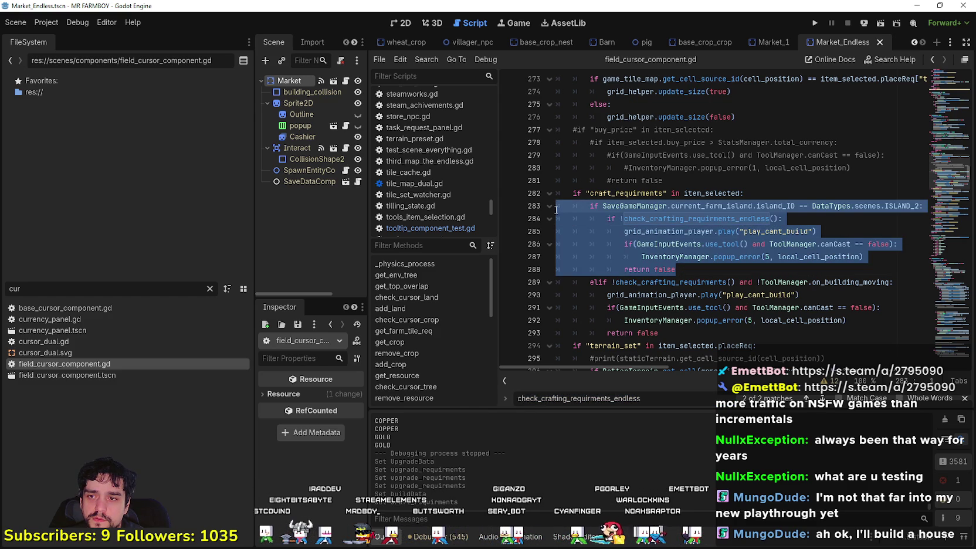
pyautogui.hotkey('ctrl', 'k')
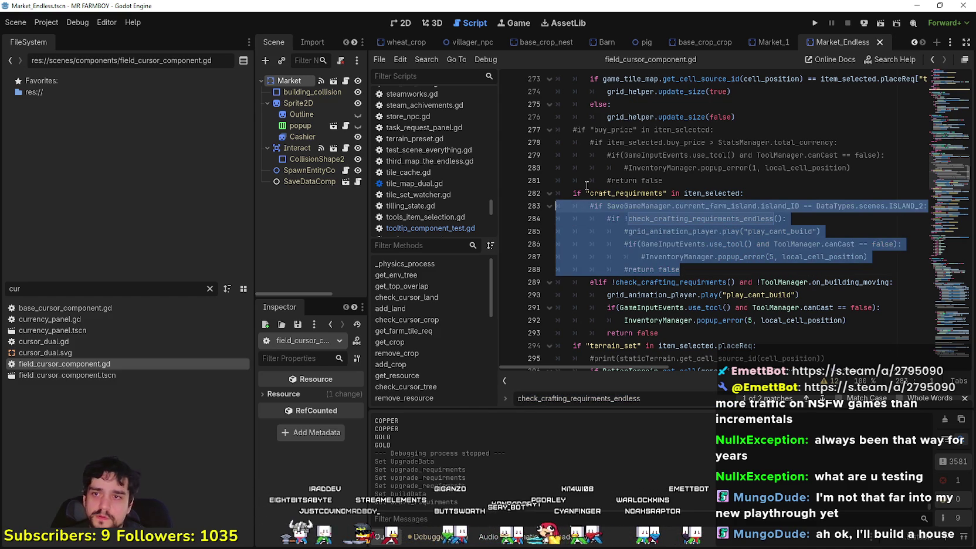
pyautogui.click(597, 284)
pyautogui.press('BackSpace')
pyautogui.press('BackSpace')
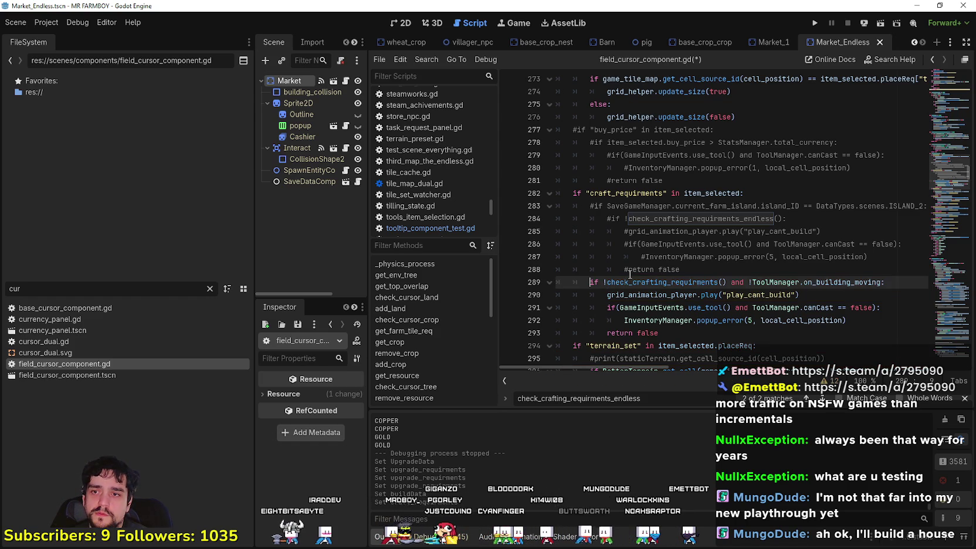
pyautogui.click(628, 270)
pyautogui.click(645, 286)
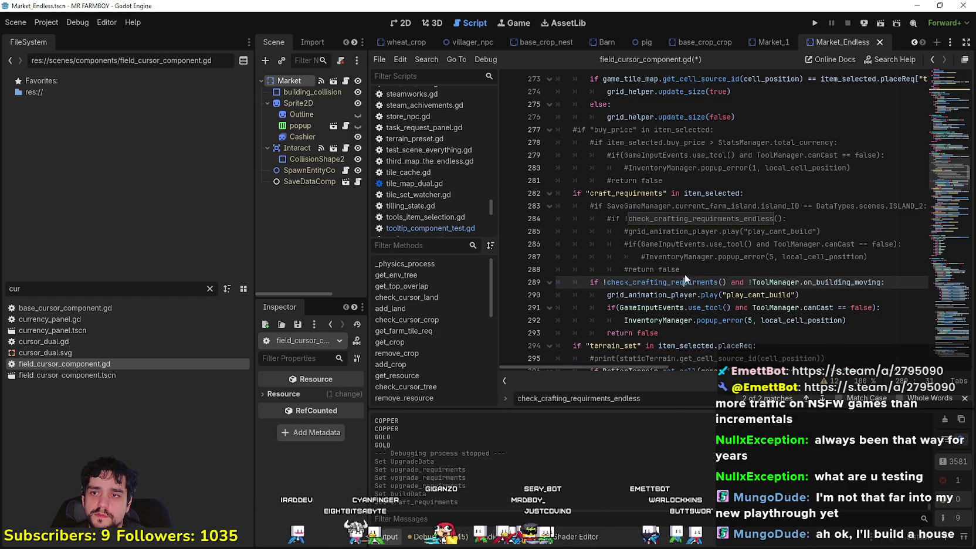
pyautogui.keyDown('ctrl'); pyautogui.click(684, 275); pyautogui.keyUp('ctrl')
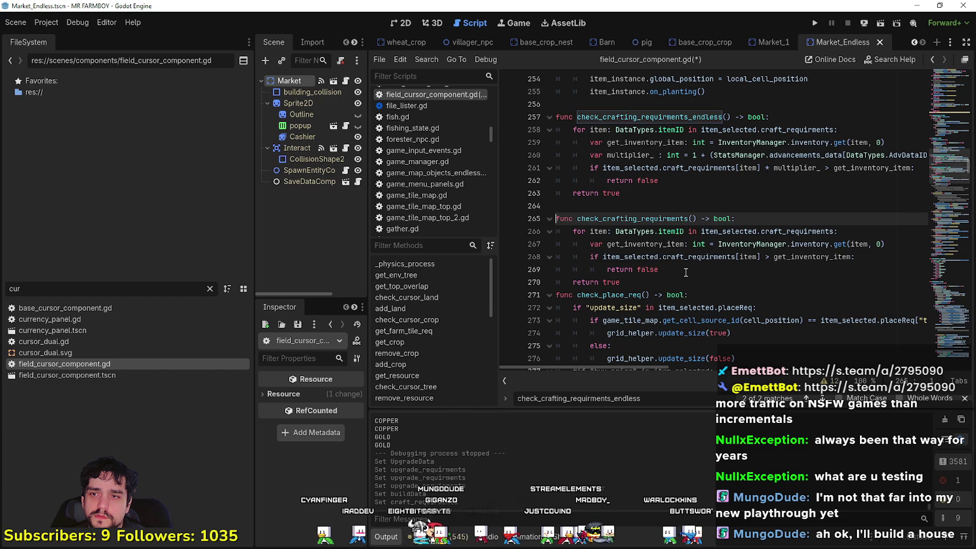
pyautogui.hotkey('alt', 'Left')
pyautogui.hotkey('alt', 'Left')
pyautogui.hotkey('alt', 'Left')
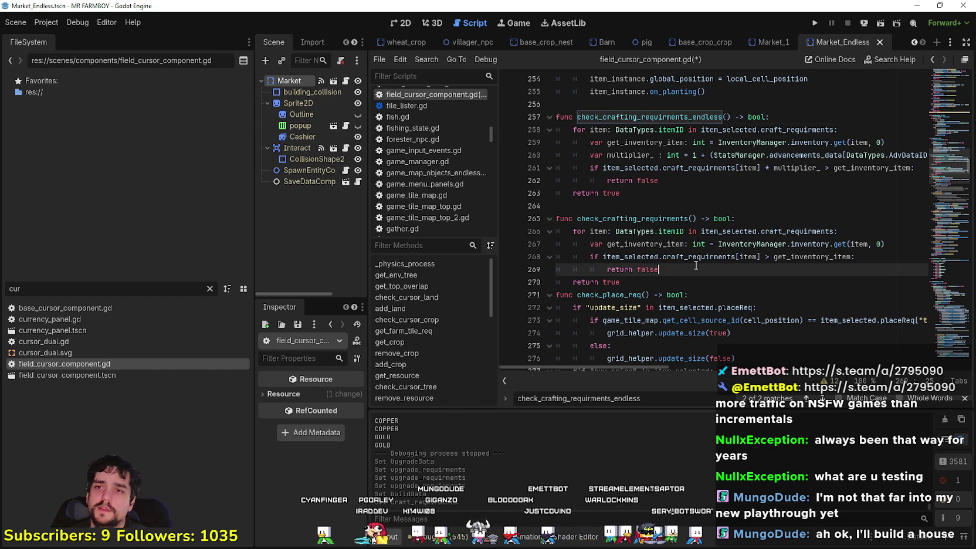
# Uncomment lines 283–288, restoring the elif branch.
pyautogui.scroll(-2, 696, 266)
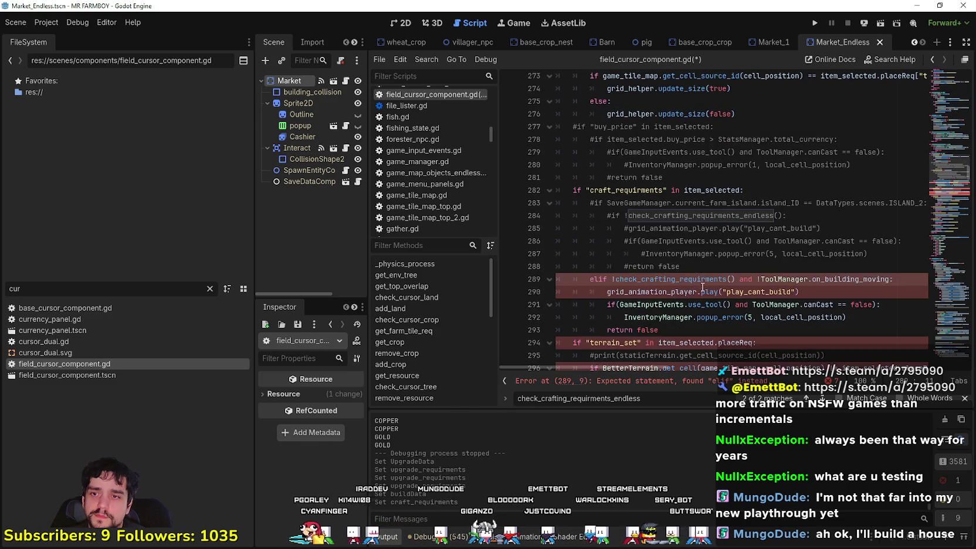
pyautogui.moveTo(557, 203); pyautogui.dragTo(697, 267)
pyautogui.hotkey('ctrl', 'k')
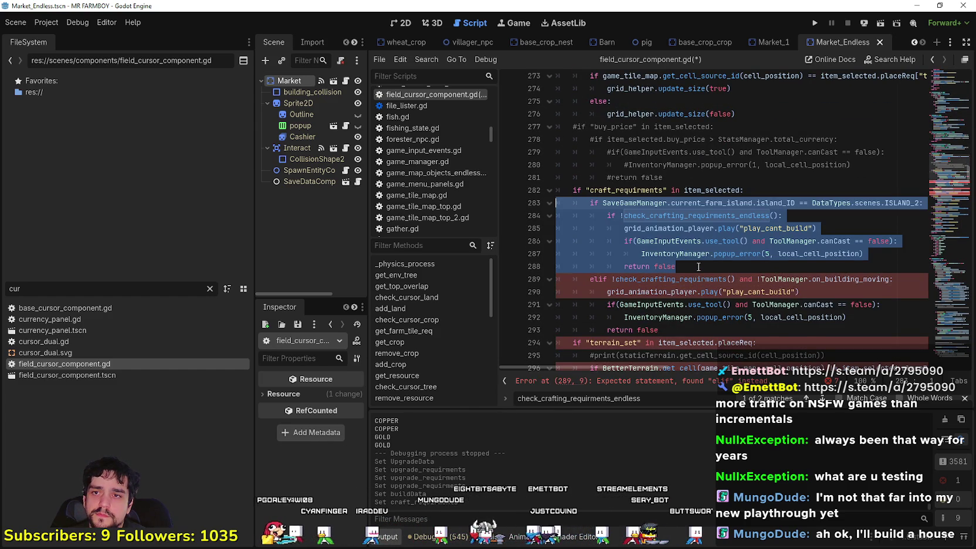
pyautogui.click(698, 267)
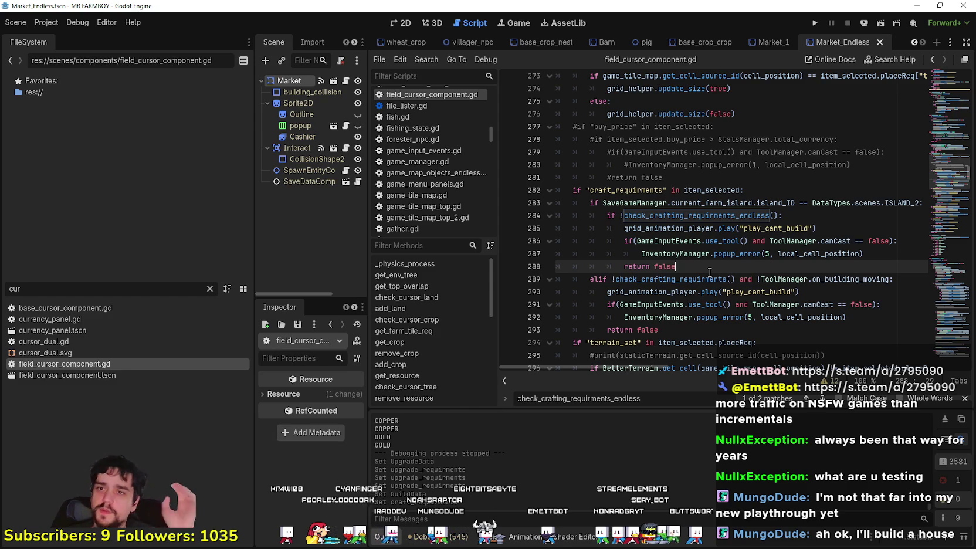
# Jump to the check_crafting_requirments_endless definition with Lookup Symbol.
pyautogui.rightClick(687, 222)
pyautogui.click(685, 219)
pyautogui.rightClick(687, 218)
pyautogui.click(764, 391)
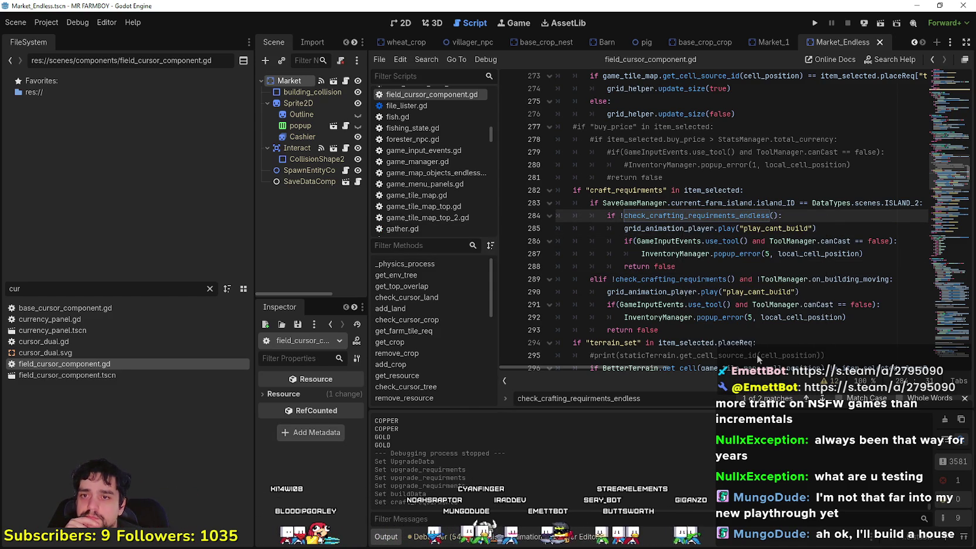
pyautogui.click(663, 283)
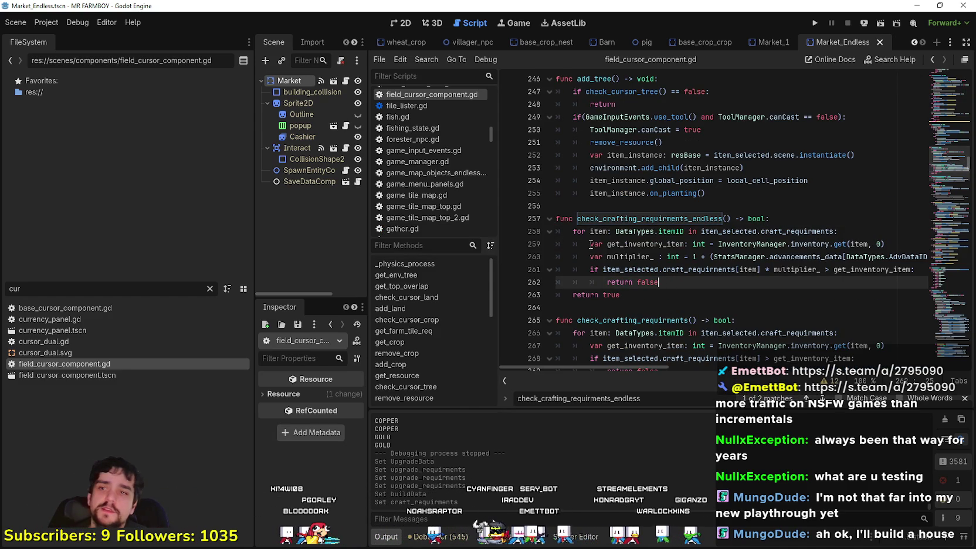
# Delete the for-loop header on line 258 and its leftover empty line.
pyautogui.moveTo(838, 230)
pyautogui.mouseDown()
pyautogui.moveTo(505, 231)
pyautogui.moveTo(514, 234)
pyautogui.mouseUp()
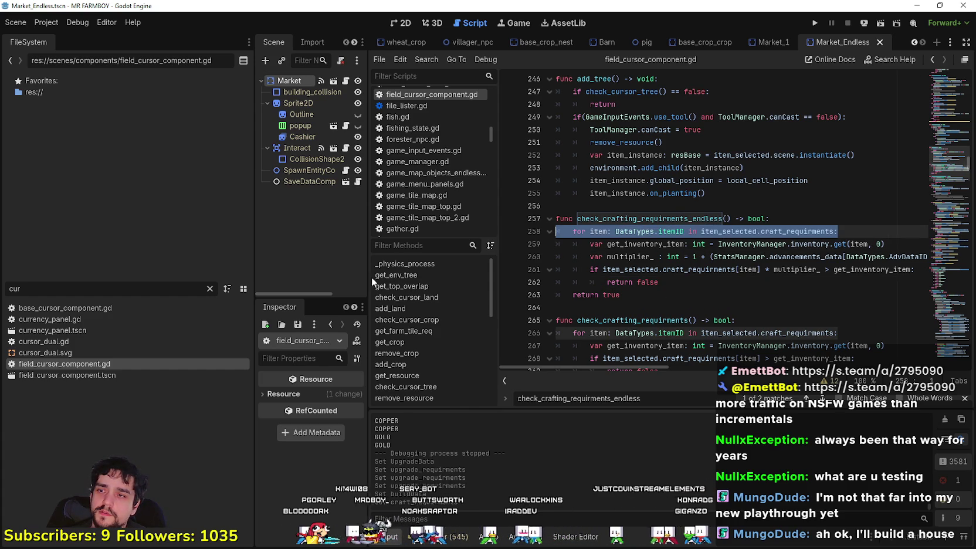
pyautogui.moveTo(253, 275); pyautogui.dragTo(113, 275)
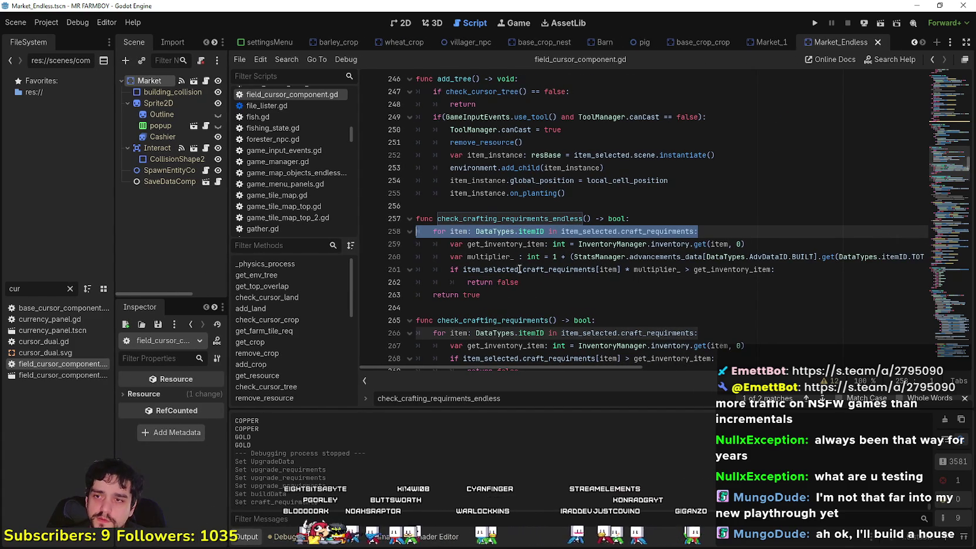
pyautogui.click(544, 281)
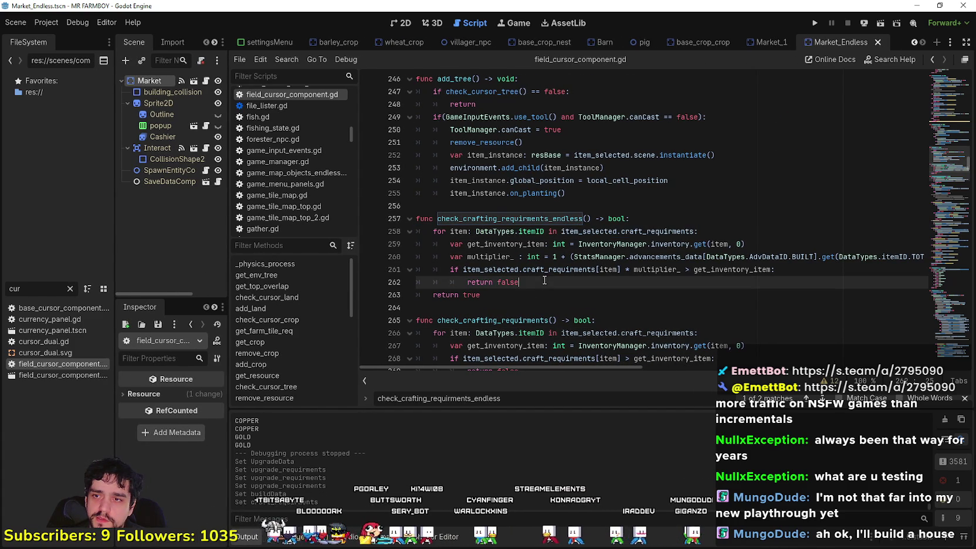
pyautogui.moveTo(756, 269); pyautogui.dragTo(489, 271)
pyautogui.click(633, 242)
pyautogui.moveTo(697, 231); pyautogui.dragTo(430, 230)
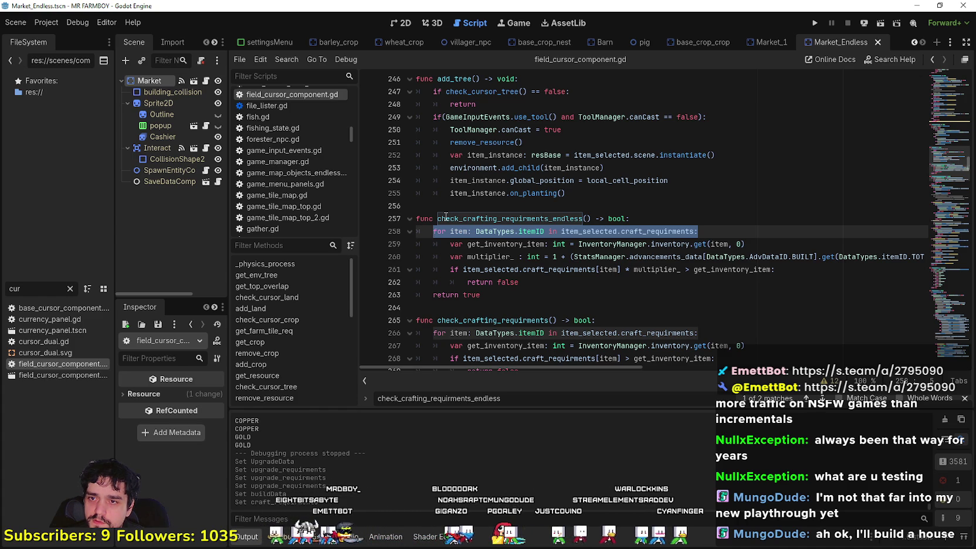
pyautogui.press('BackSpace')
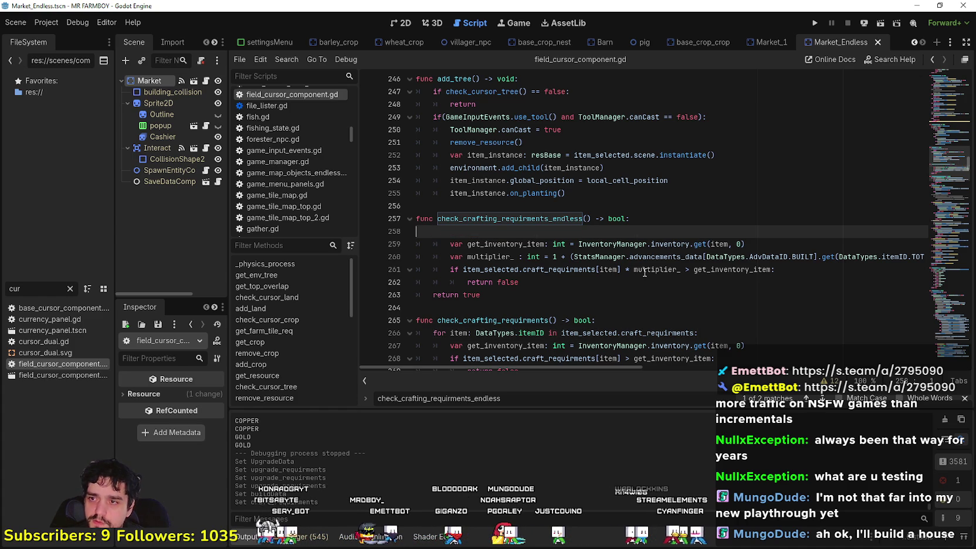
pyautogui.press('BackSpace')
pyautogui.press('BackSpace')
pyautogui.press('BackSpace')
pyautogui.hotkey('ctrl', 'z')
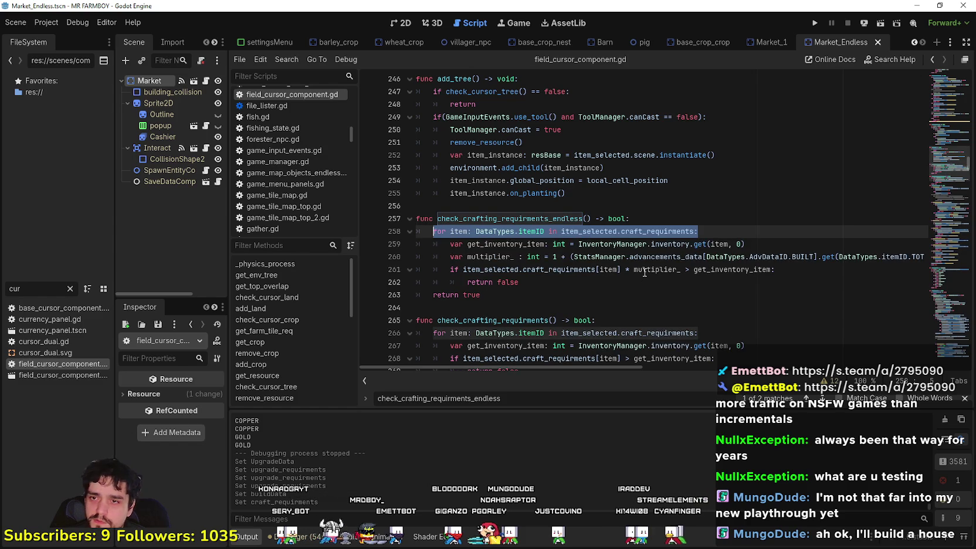
pyautogui.press('BackSpace')
pyautogui.press('BackSpace')
pyautogui.press('BackSpace')
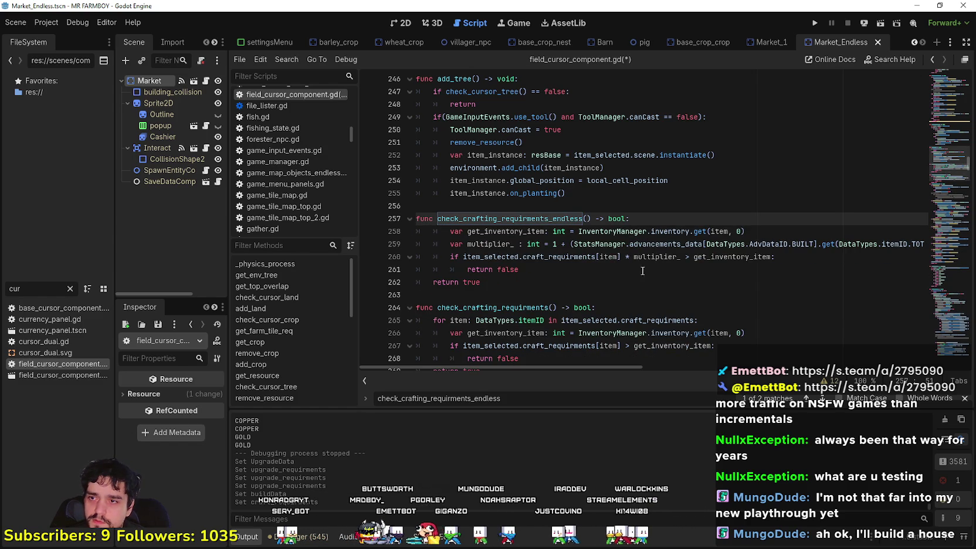
# Dedent the get_inventory_item, multiplier, if condition and return false lines out of the loop.
pyautogui.click(449, 232)
pyautogui.press('BackSpace')
pyautogui.click(452, 238)
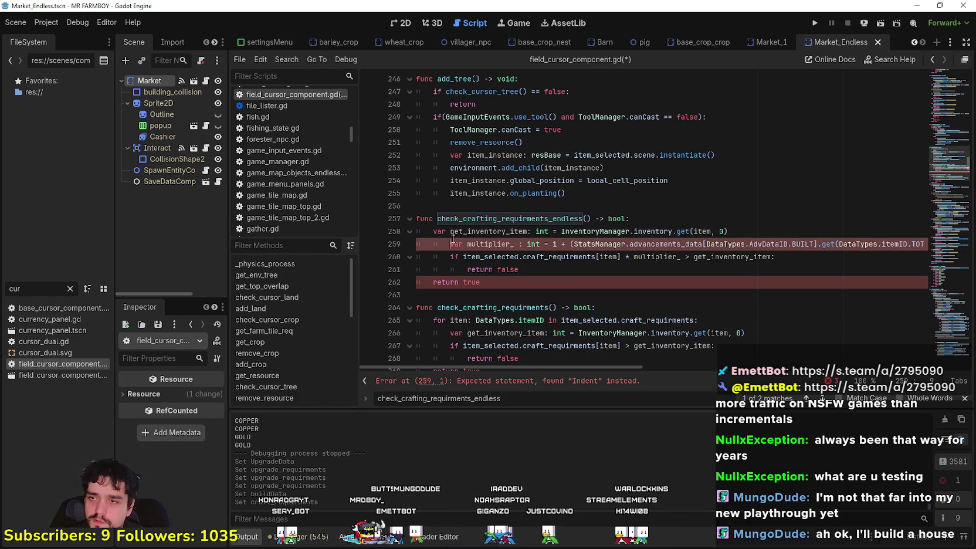
pyautogui.press('BackSpace')
pyautogui.click(449, 257)
pyautogui.press('BackSpace')
pyautogui.click(467, 270)
pyautogui.press('BackSpace')
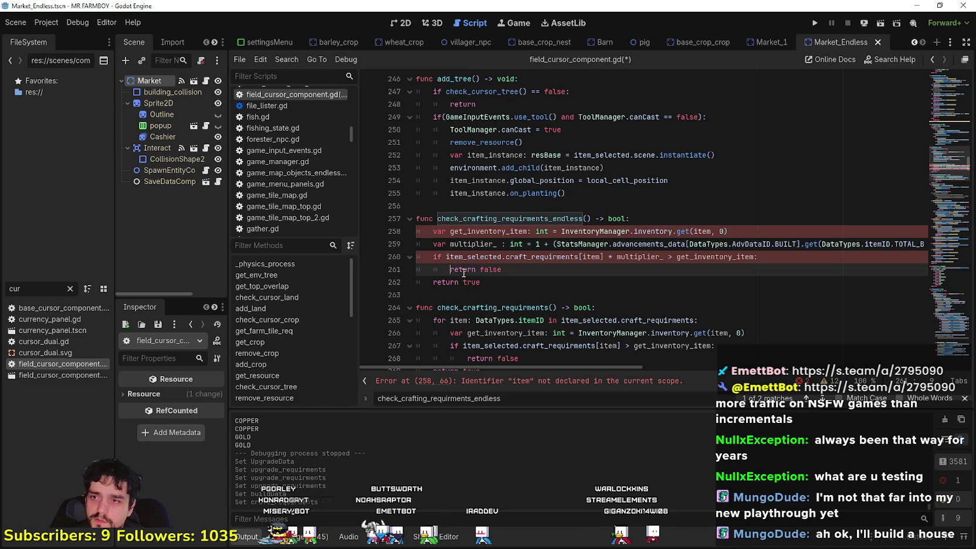
# Replace item in the inventory lookup with DataTypes.itemID.COPPER via autocomplete.
pyautogui.doubleClick(704, 232)
pyautogui.write('DataTypes.')
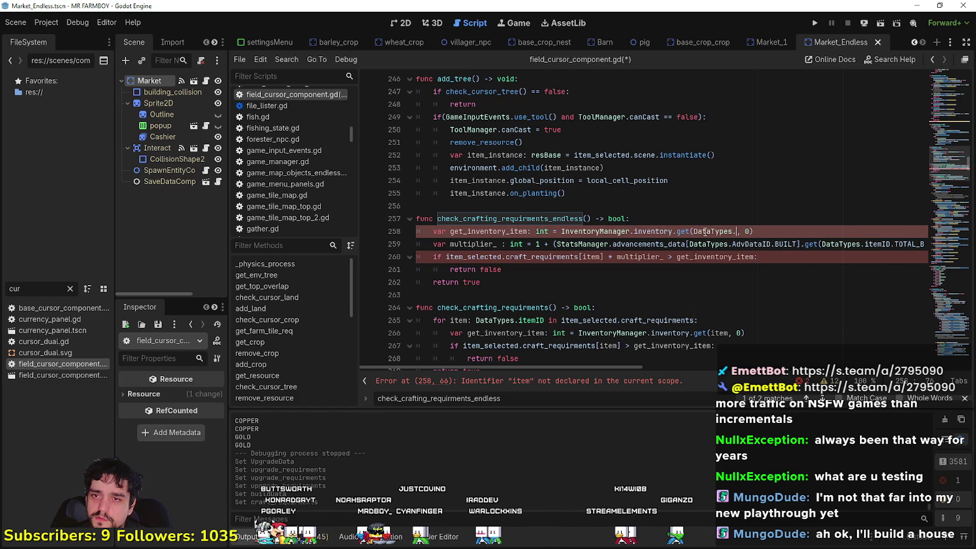
pyautogui.write('itemID.C')
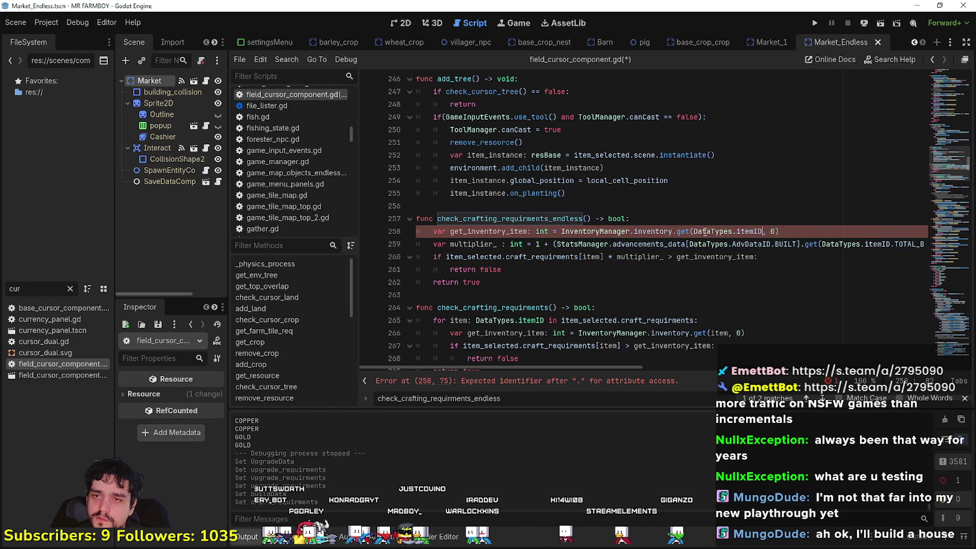
pyautogui.write('opp')
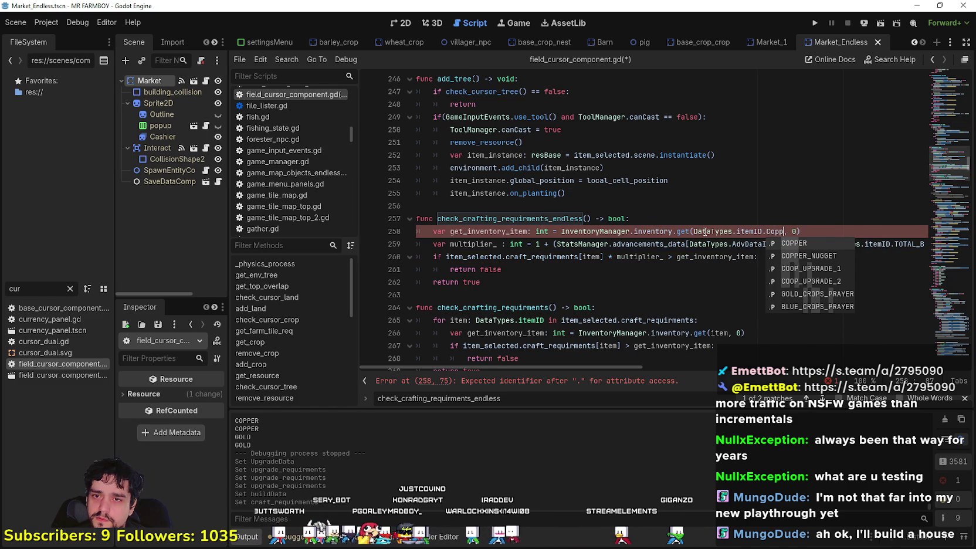
pyautogui.press('Return')
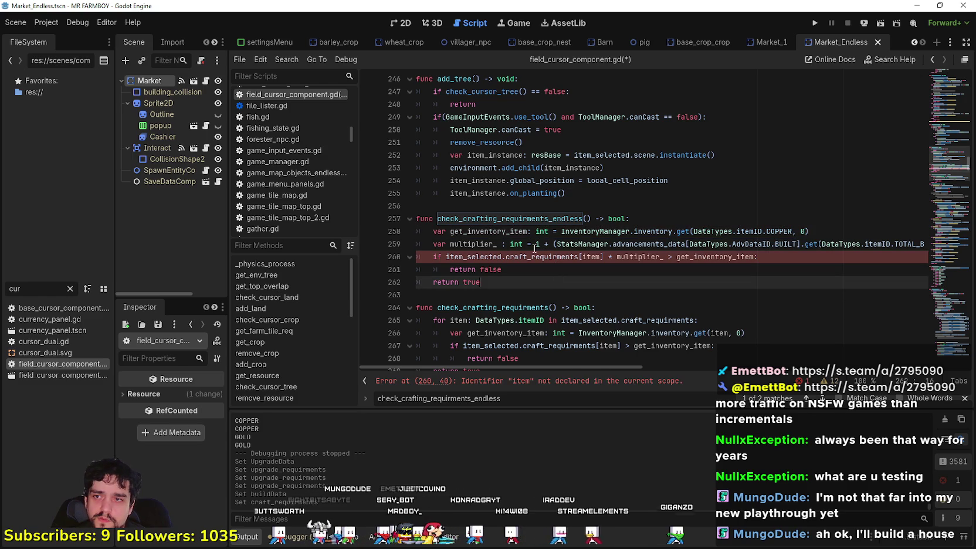
pyautogui.doubleClick(480, 231)
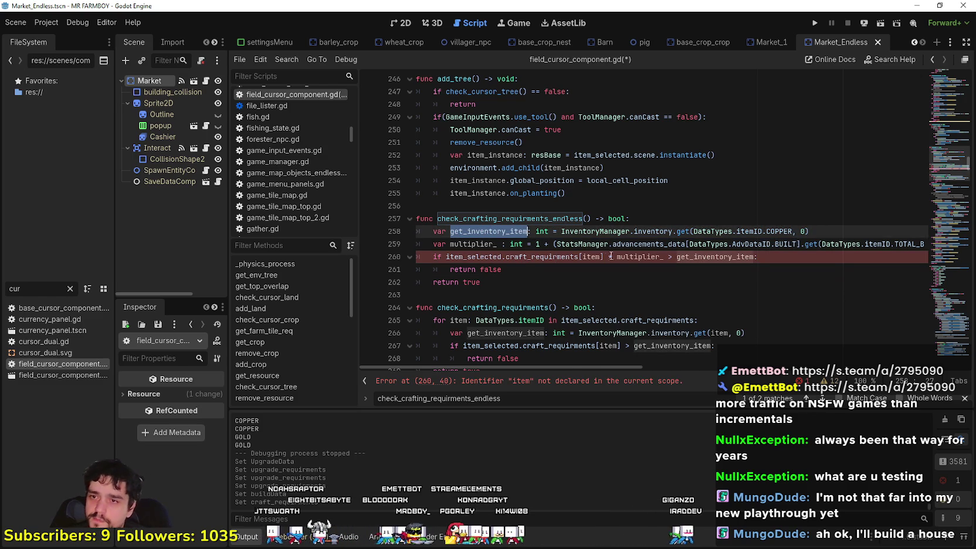
# Paste DataTypes.itemID.COPPER over [item] in line 260's craft_requirments lookup.
pyautogui.click(597, 257)
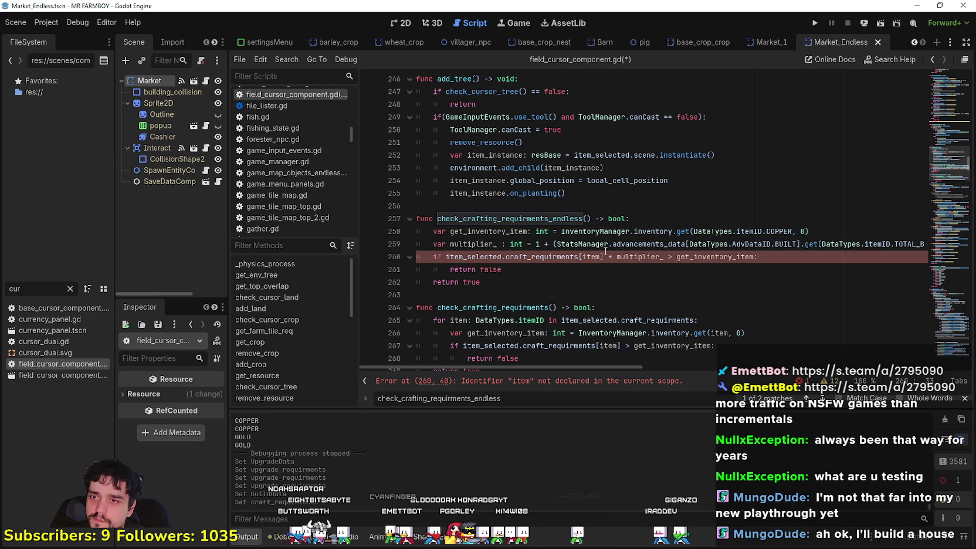
pyautogui.doubleClick(636, 256)
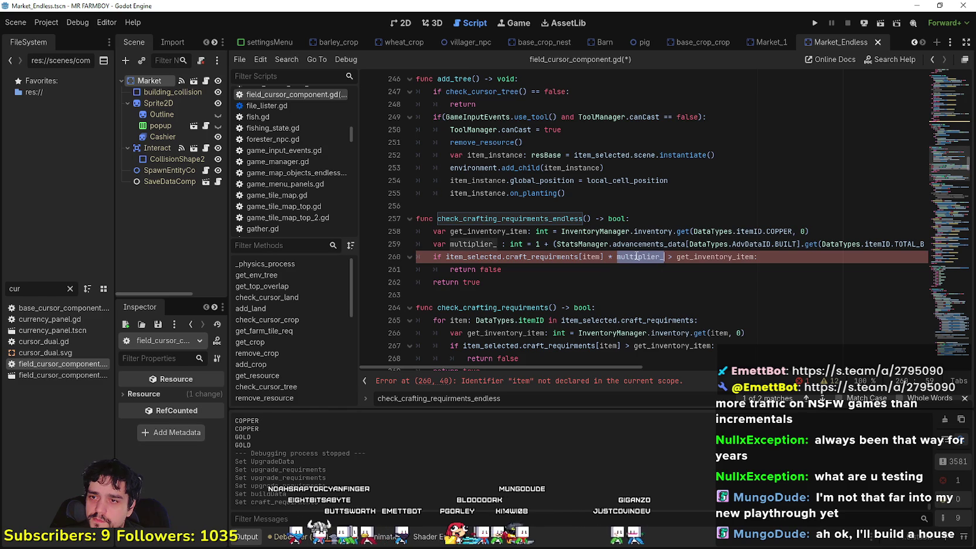
pyautogui.click(518, 267)
pyautogui.doubleClick(499, 257)
pyautogui.doubleClick(571, 256)
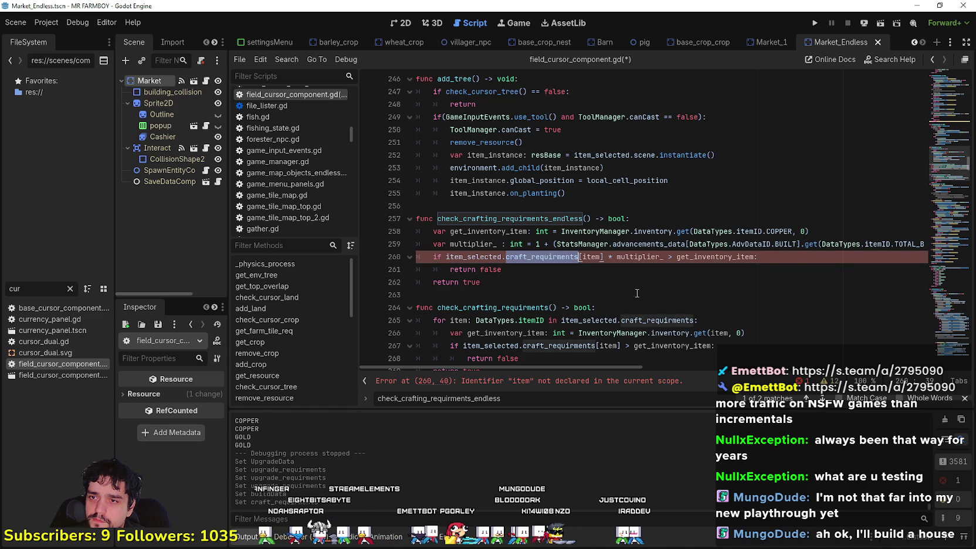
pyautogui.doubleClick(592, 256)
pyautogui.write('get_inventory_item')
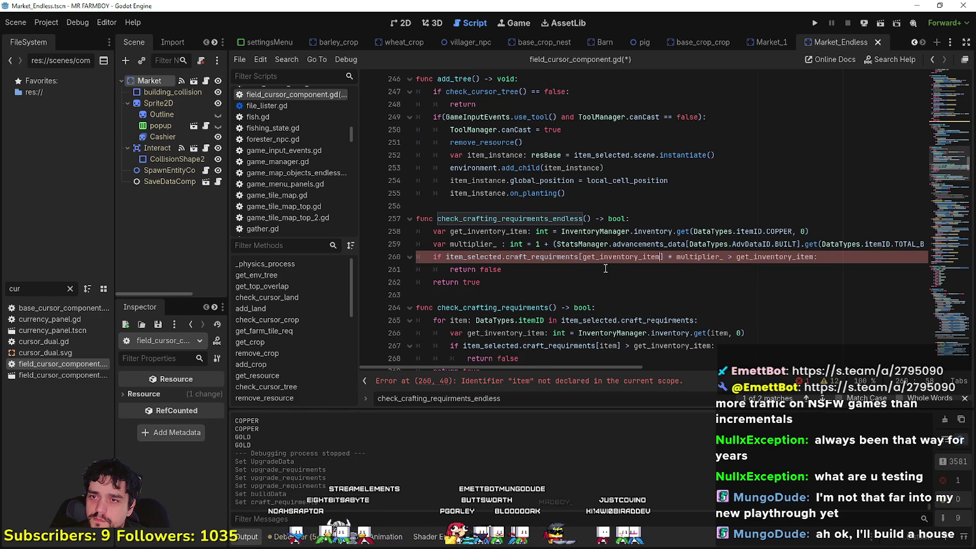
pyautogui.hotkey('ctrl', 'z')
pyautogui.doubleClick(730, 231)
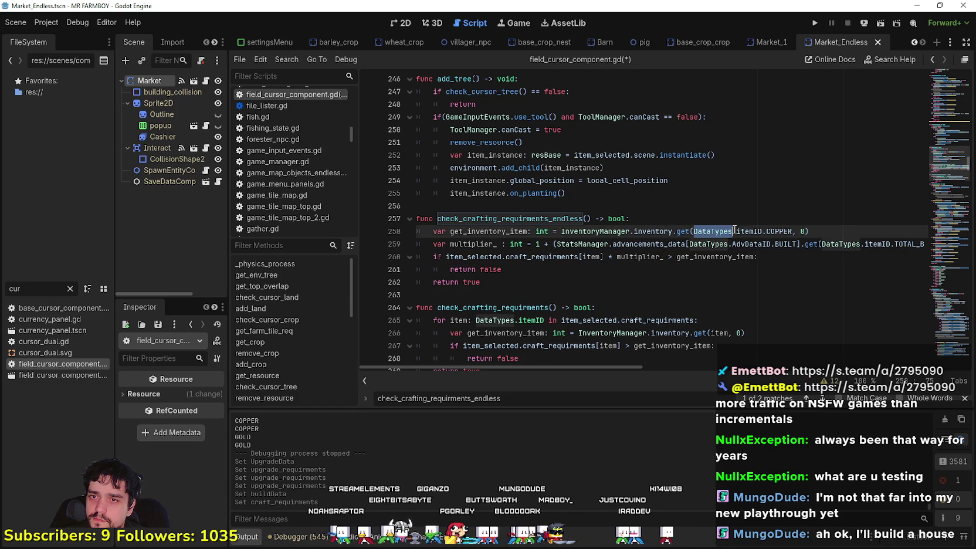
pyautogui.moveTo(730, 231); pyautogui.dragTo(774, 234)
pyautogui.hotkey('ctrl', 'c')
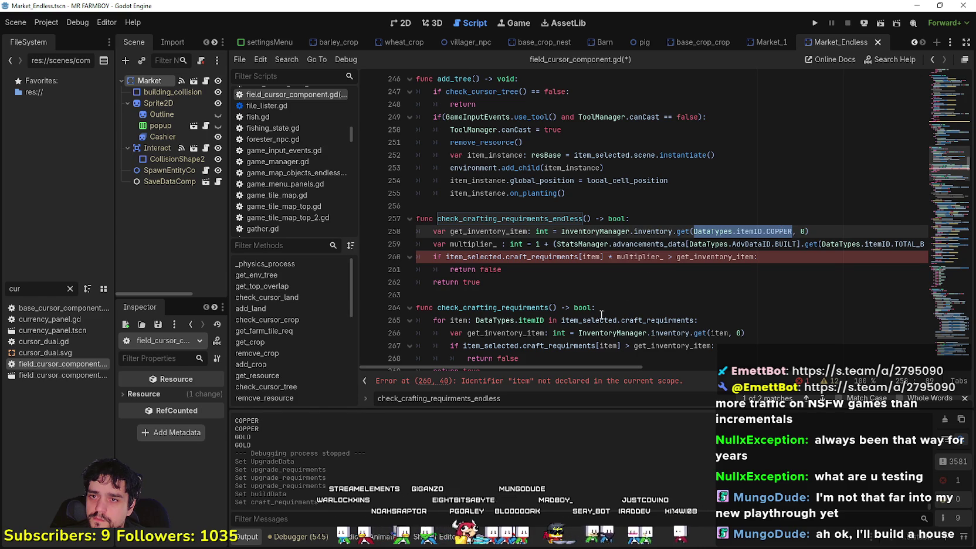
pyautogui.doubleClick(591, 256)
pyautogui.hotkey('ctrl', 'v')
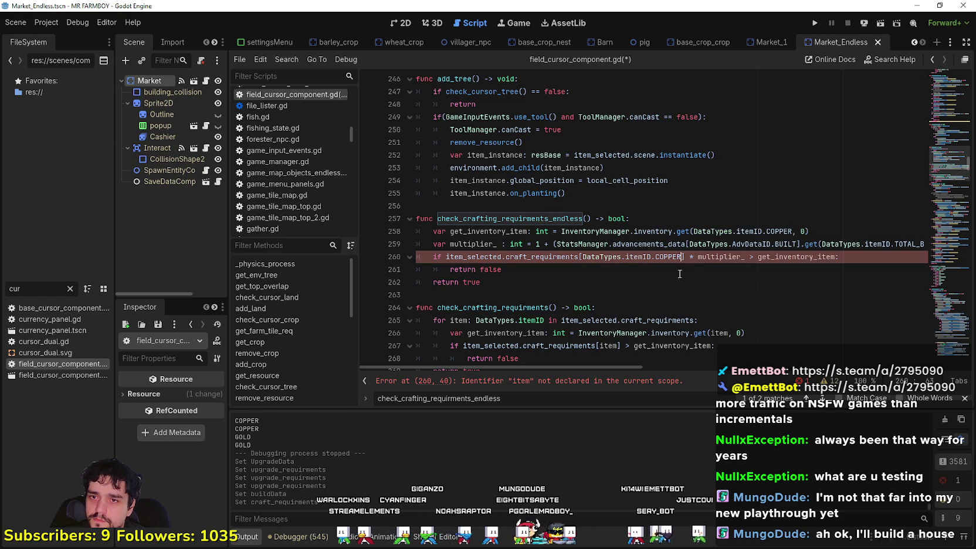
# Save the script and recheck the edited lines.
pyautogui.press('Down')
pyautogui.moveTo(606, 365)
pyautogui.mouseDown()
pyautogui.moveTo(702, 364)
pyautogui.moveTo(566, 350)
pyautogui.mouseUp()
pyautogui.press('Down')
pyautogui.press('Down')
pyautogui.hotkey('ctrl', 's')
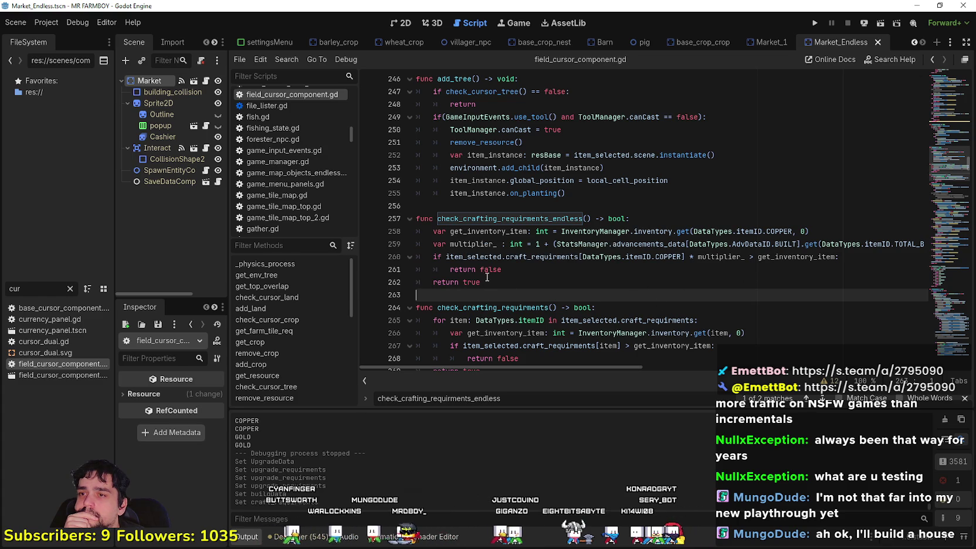
pyautogui.press('Up')
pyautogui.press('Up')
pyautogui.press('Up')
pyautogui.press('Down')
pyautogui.press('Down')
pyautogui.press('Down')
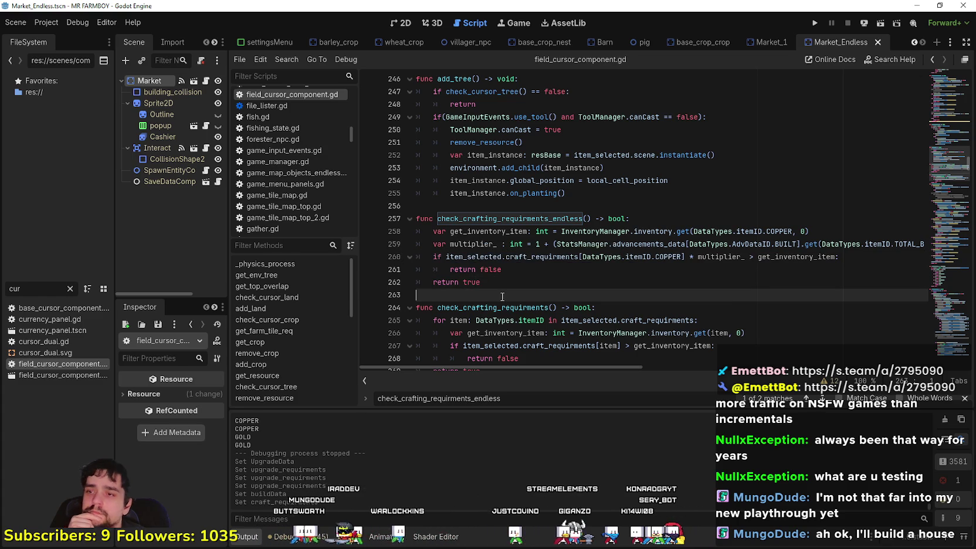
pyautogui.hotkey('ctrl', 's')
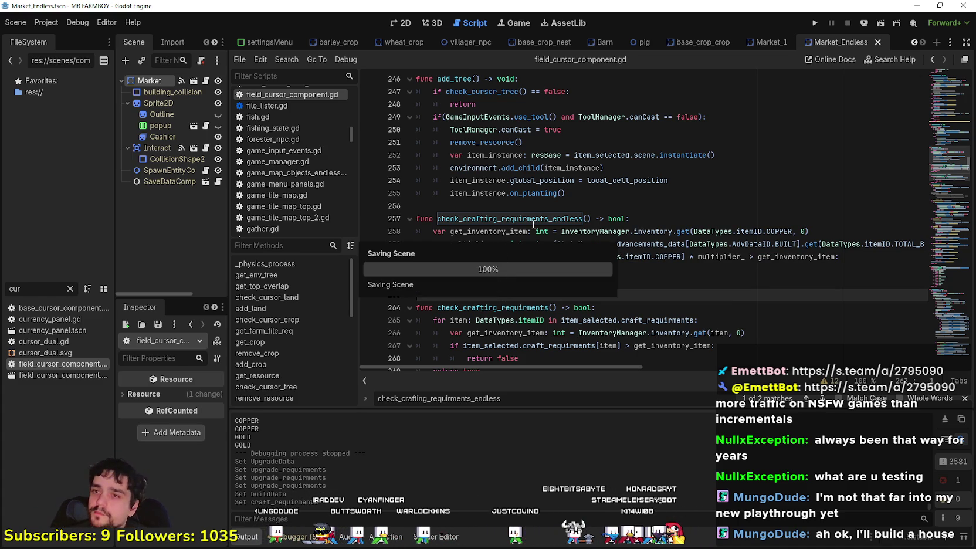
pyautogui.press('Up')
pyautogui.press('Up')
pyautogui.press('Up')
pyautogui.press('Down')
pyautogui.press('Down')
pyautogui.press('Down')
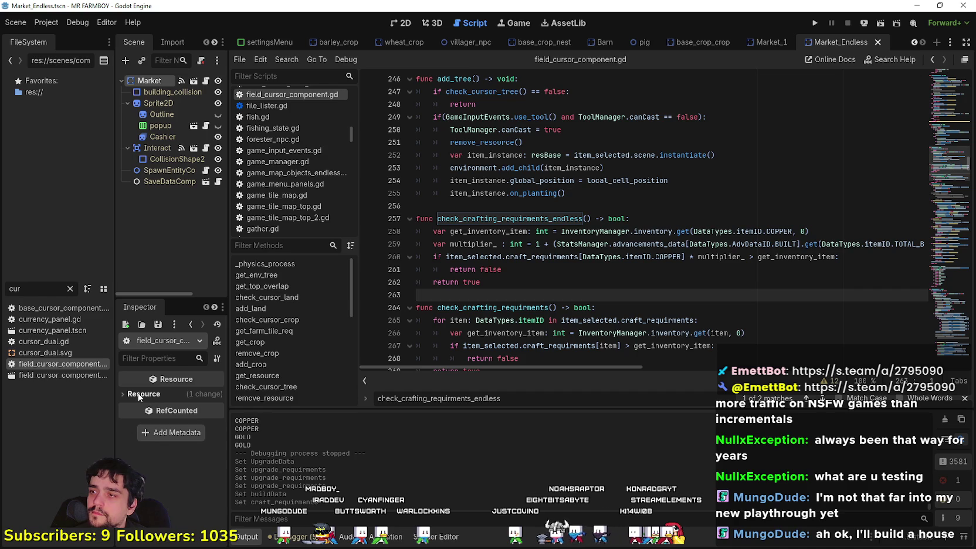
# Drag the FileSystem dock wider, scroll through field_cursor_component.gd, and select the filter text.
pyautogui.moveTo(115, 399); pyautogui.dragTo(196, 399)
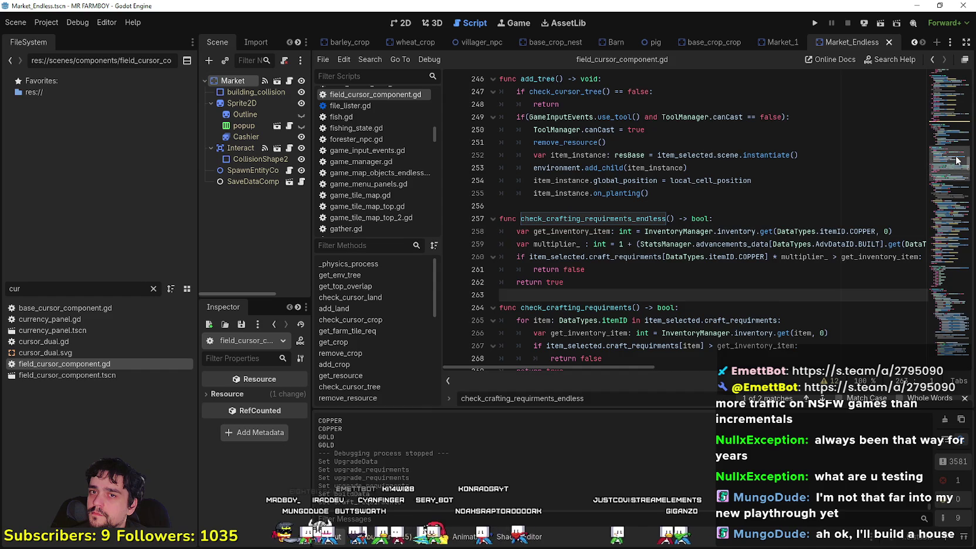
pyautogui.scroll(3, 948, 160)
pyautogui.scroll(8, 947, 155)
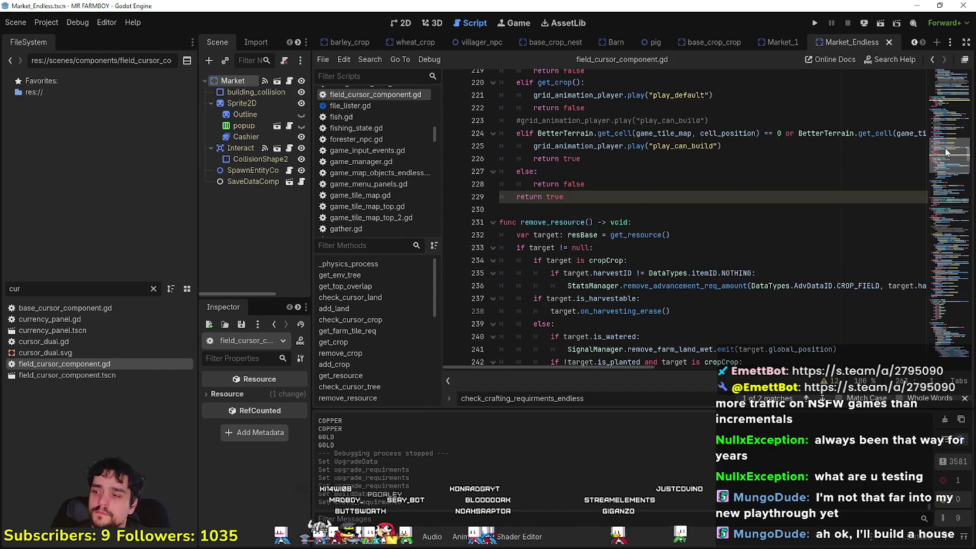
pyautogui.scroll(2, 945, 151)
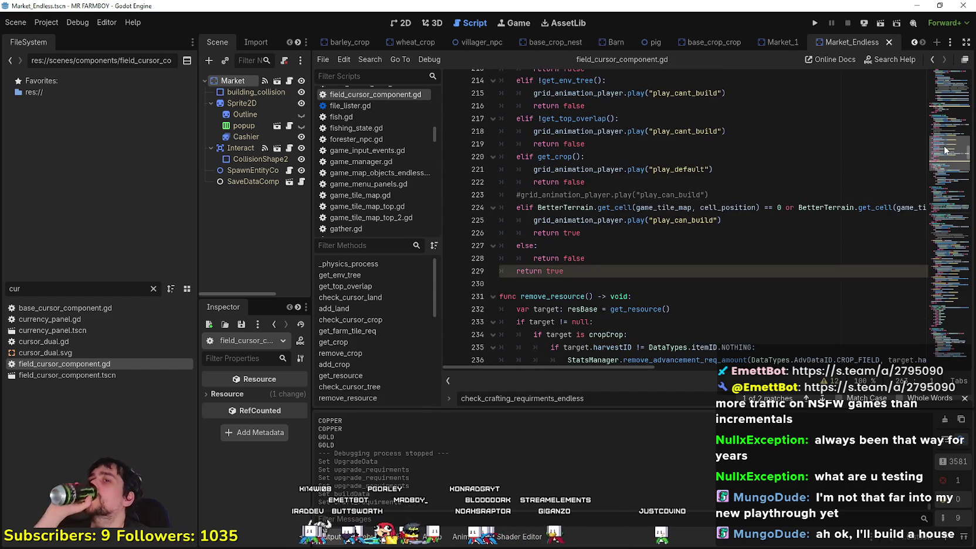
pyautogui.scroll(-1, 945, 150)
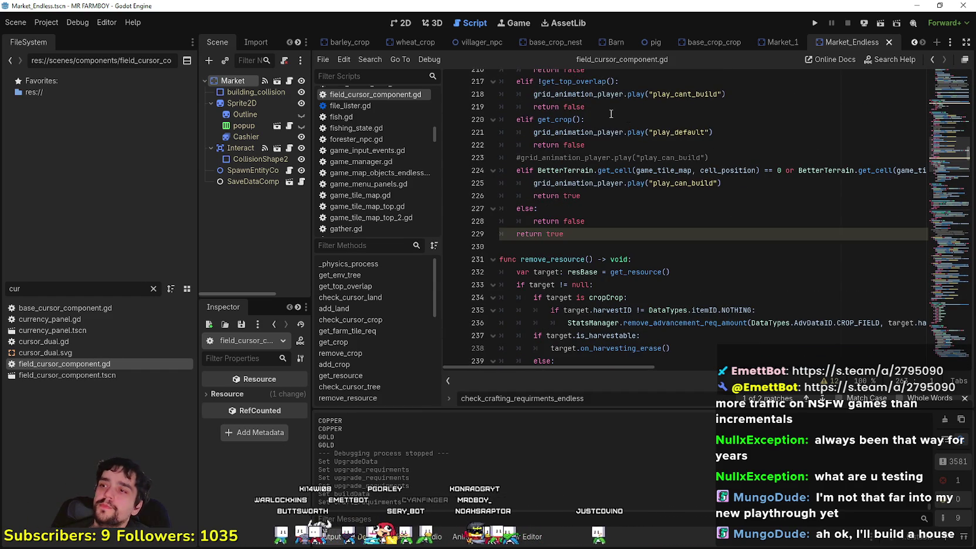
pyautogui.scroll(-4, 908, 198)
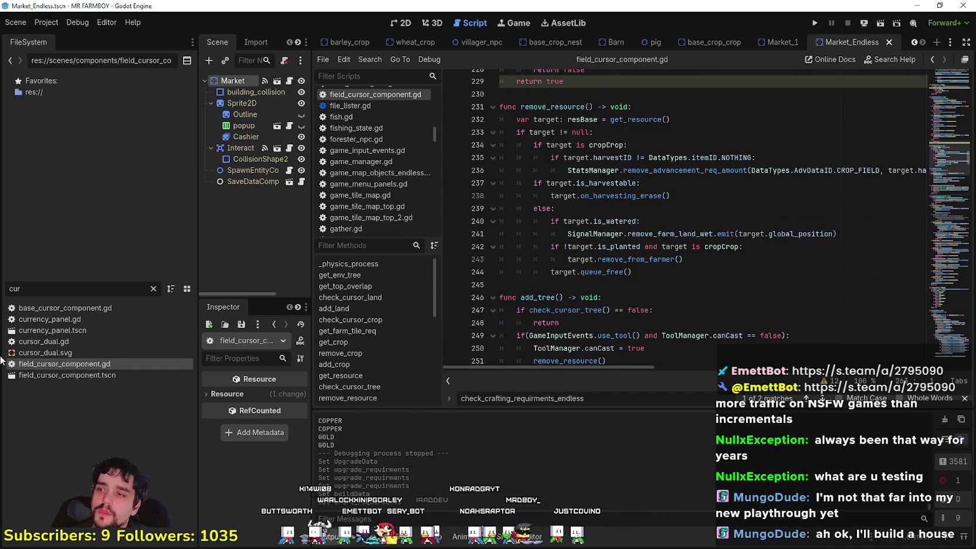
pyautogui.hotkey('ctrl', 'f')
# Filter project files for 'build' and open building.gd, briefly checking buildings.gd.
pyautogui.write('bu')
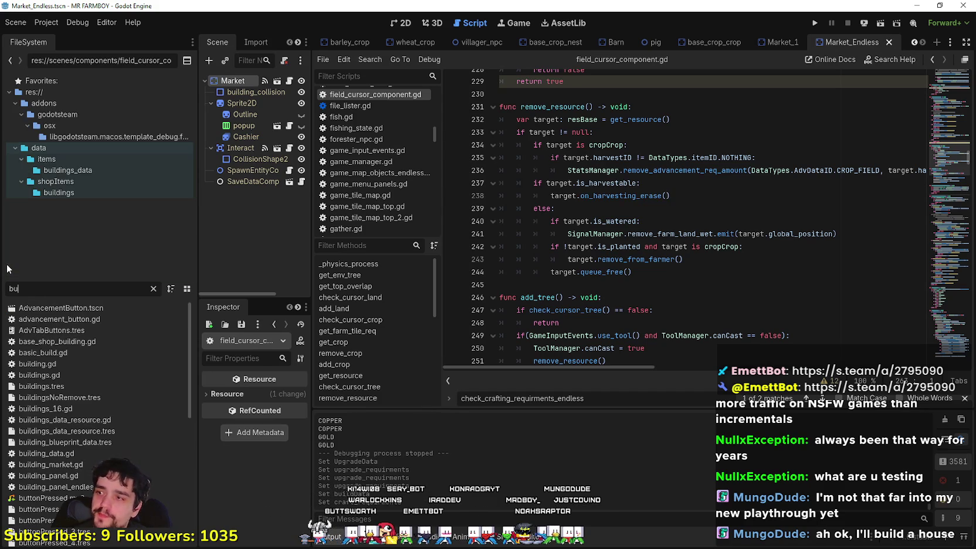
pyautogui.write('ild')
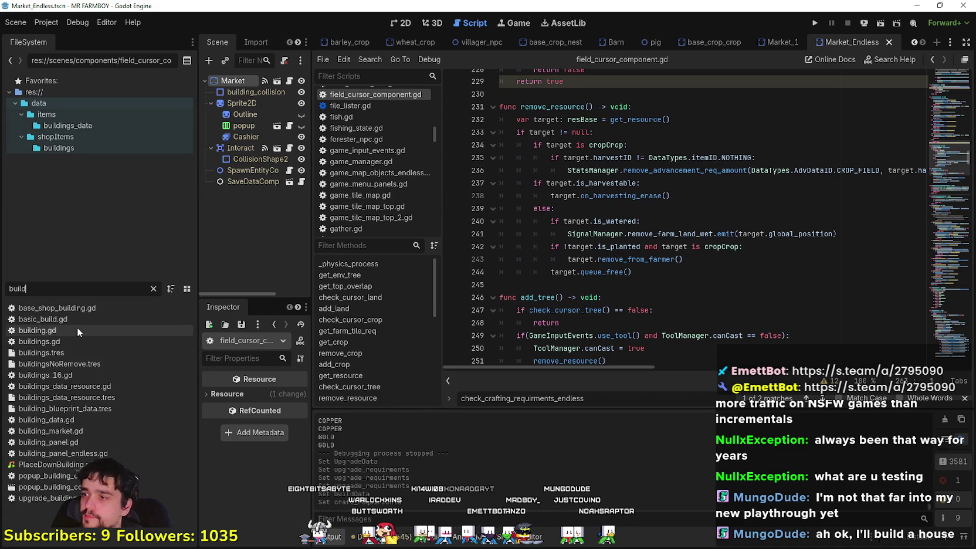
pyautogui.doubleClick(78, 331)
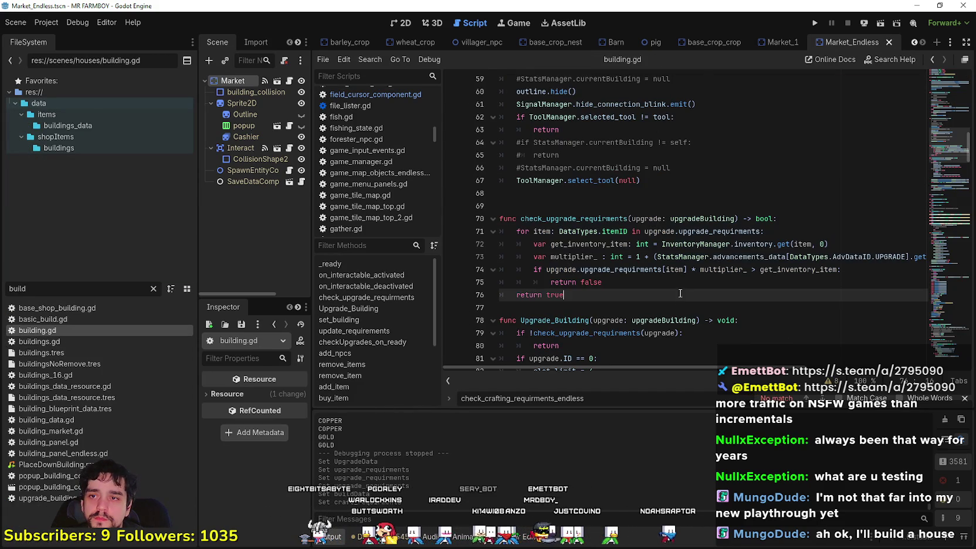
pyautogui.doubleClick(39, 341)
pyautogui.scroll(-9, 628, 250)
pyautogui.scroll(-15, 628, 250)
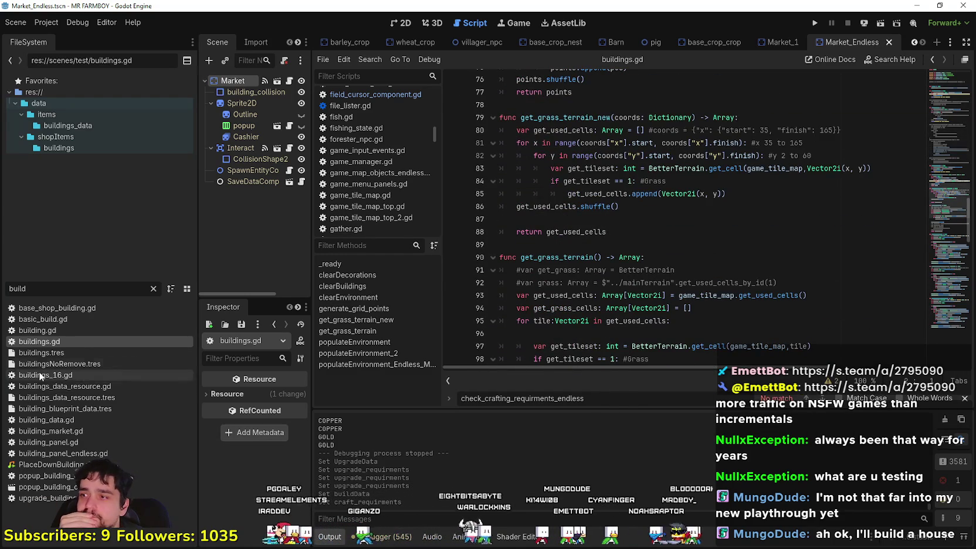
pyautogui.doubleClick(39, 330)
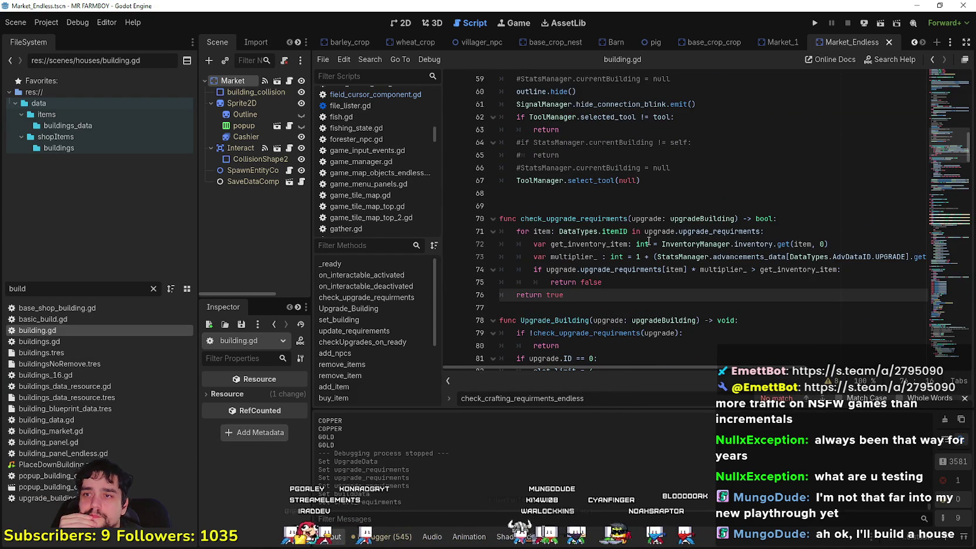
# Jump to the remove_building definition with Lookup Symbol.
pyautogui.scroll(-2, 613, 246)
pyautogui.click(598, 269)
pyautogui.scroll(5, 598, 269)
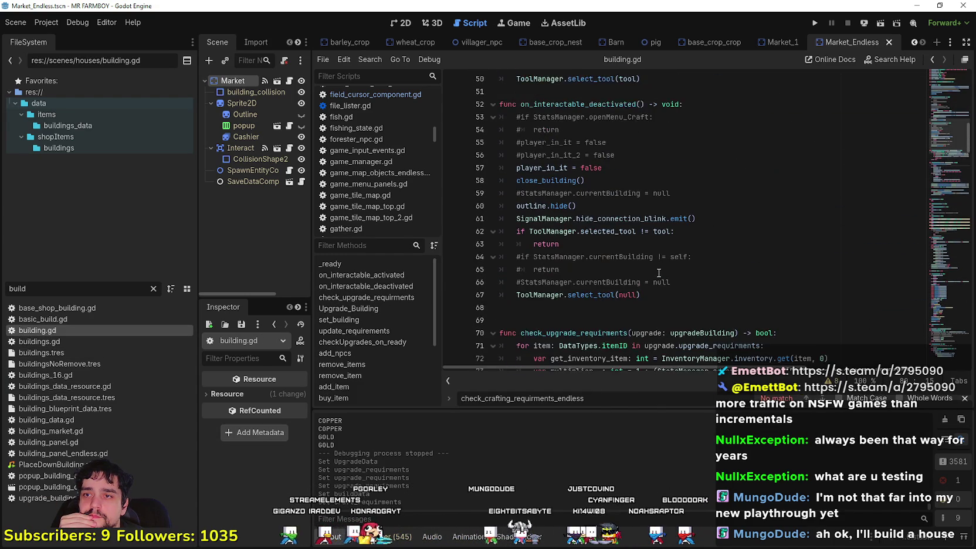
pyautogui.scroll(3, 654, 271)
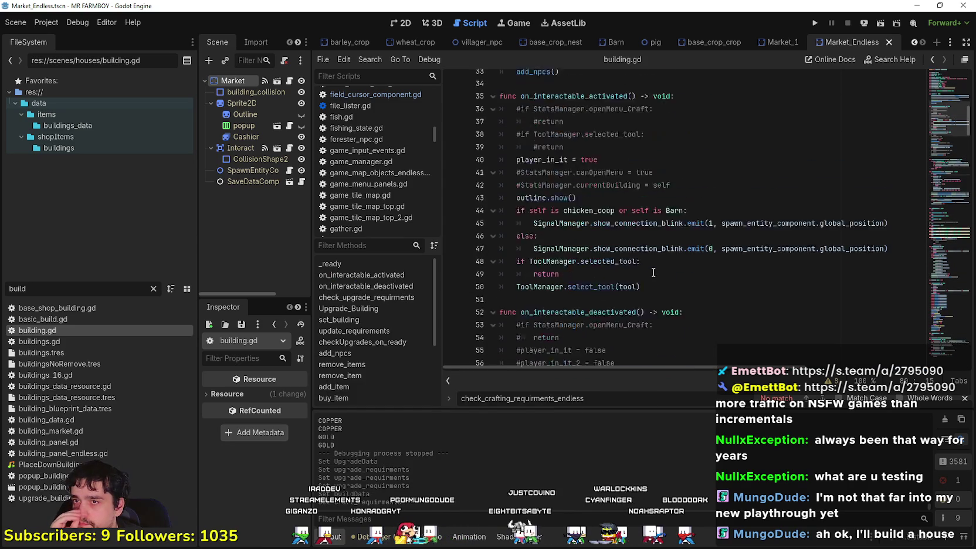
pyautogui.scroll(-15, 650, 271)
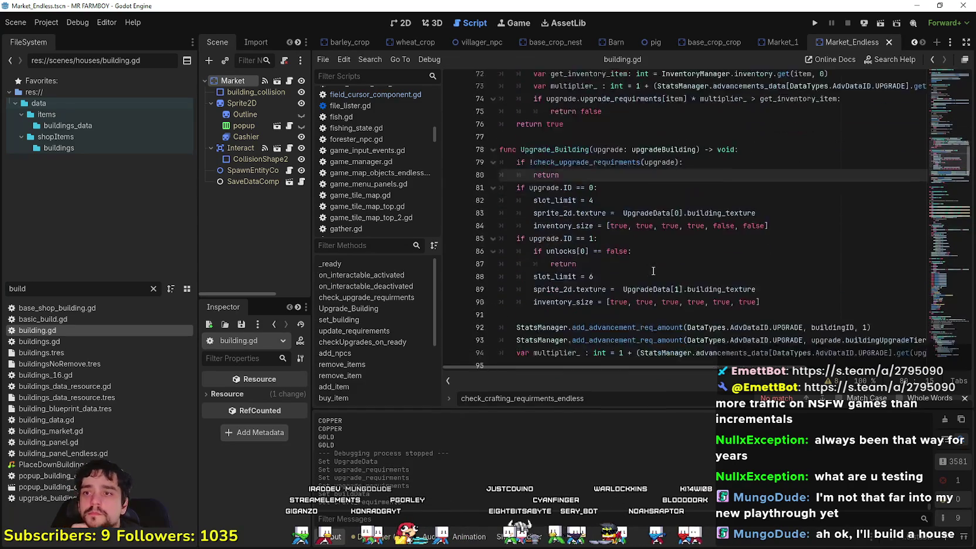
pyautogui.scroll(-10, 646, 272)
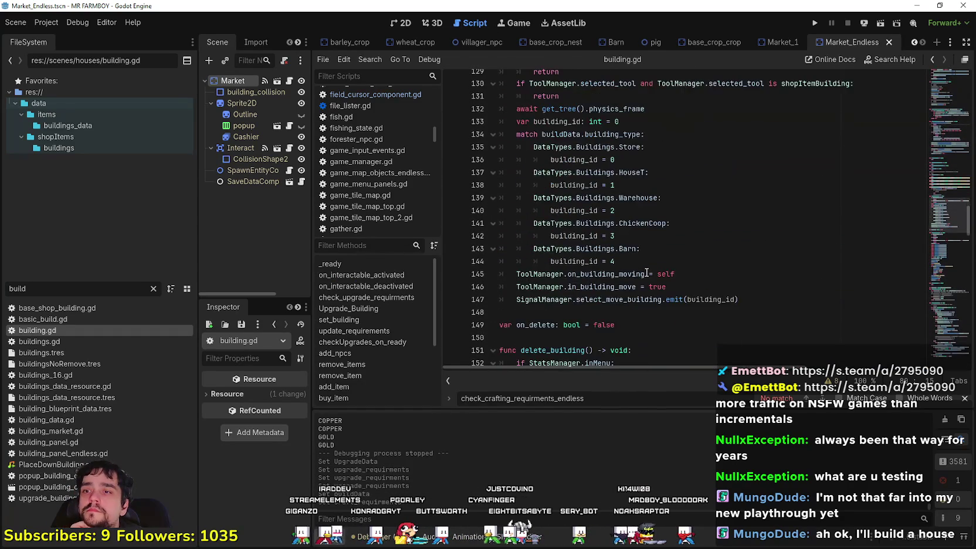
pyautogui.scroll(-3, 646, 272)
pyautogui.scroll(-10, 644, 272)
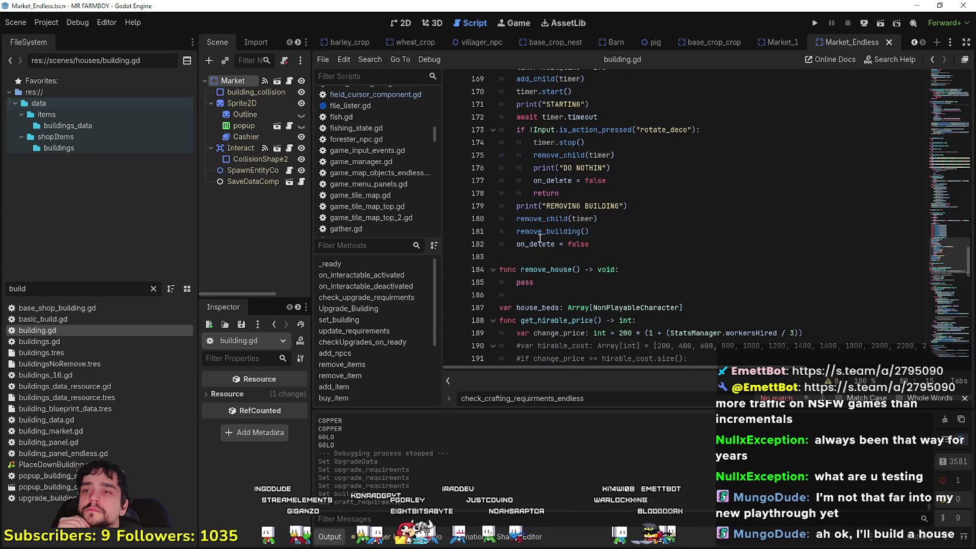
pyautogui.rightClick(540, 237)
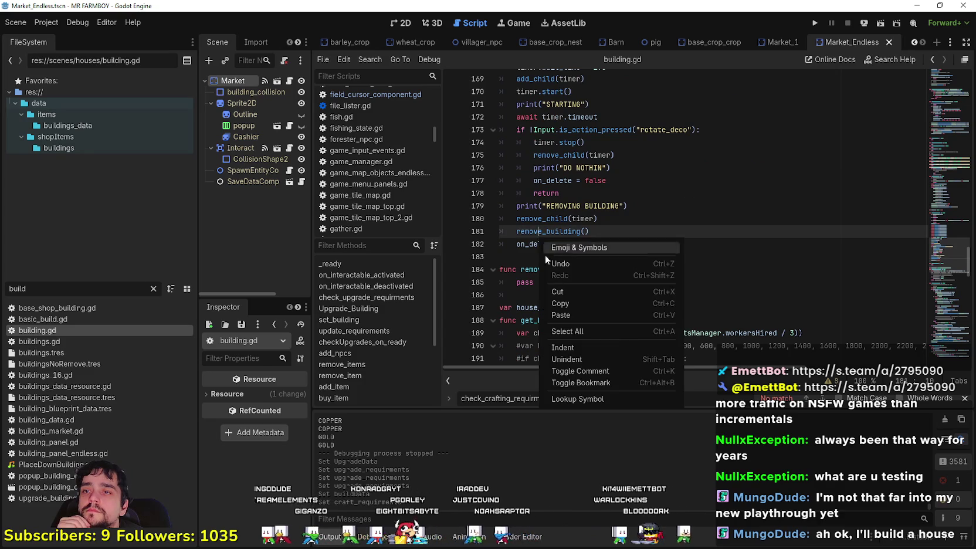
pyautogui.click(588, 399)
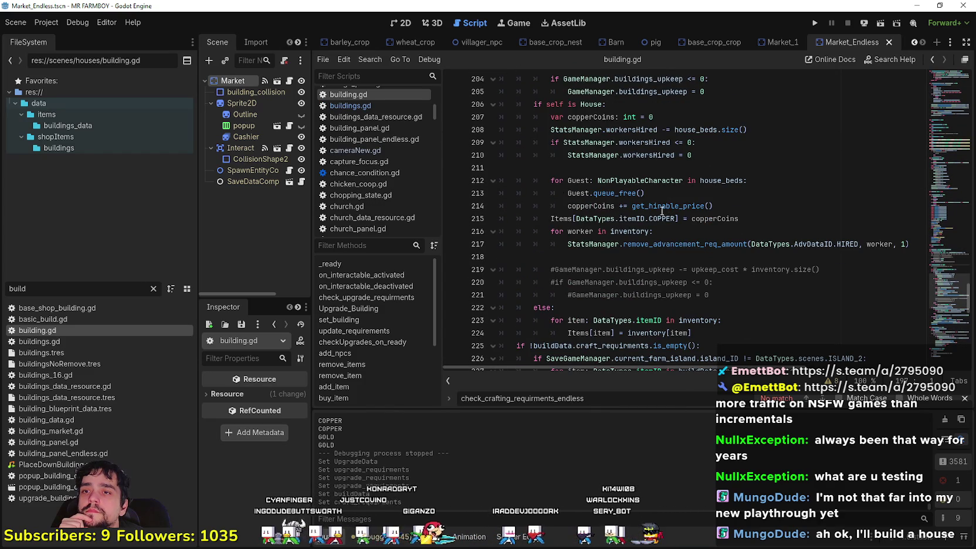
# Review the ISLAND_2 Copper craft requirement block on lines 226–230 of building.gd.
pyautogui.scroll(-4, 693, 223)
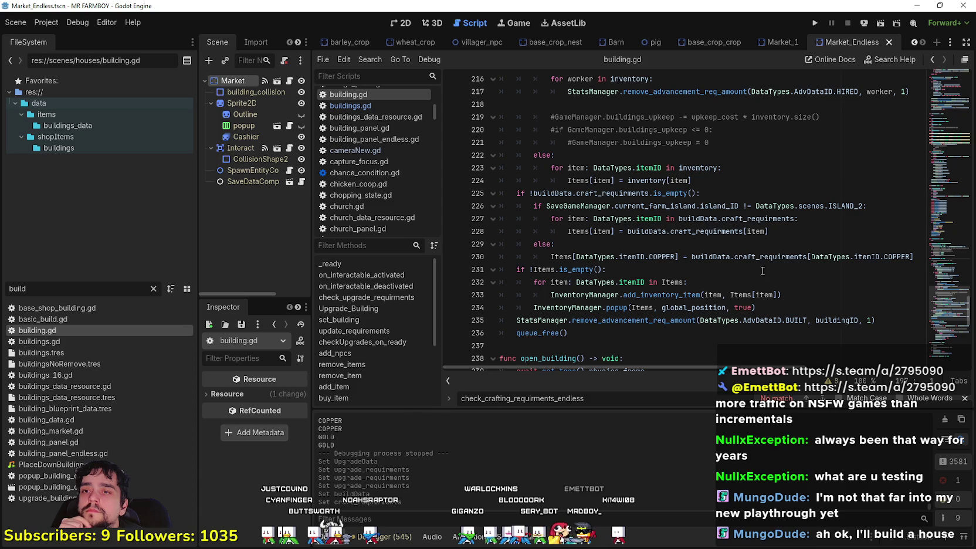
pyautogui.moveTo(795, 231)
pyautogui.mouseDown()
pyautogui.moveTo(486, 232)
pyautogui.moveTo(472, 212)
pyautogui.mouseUp()
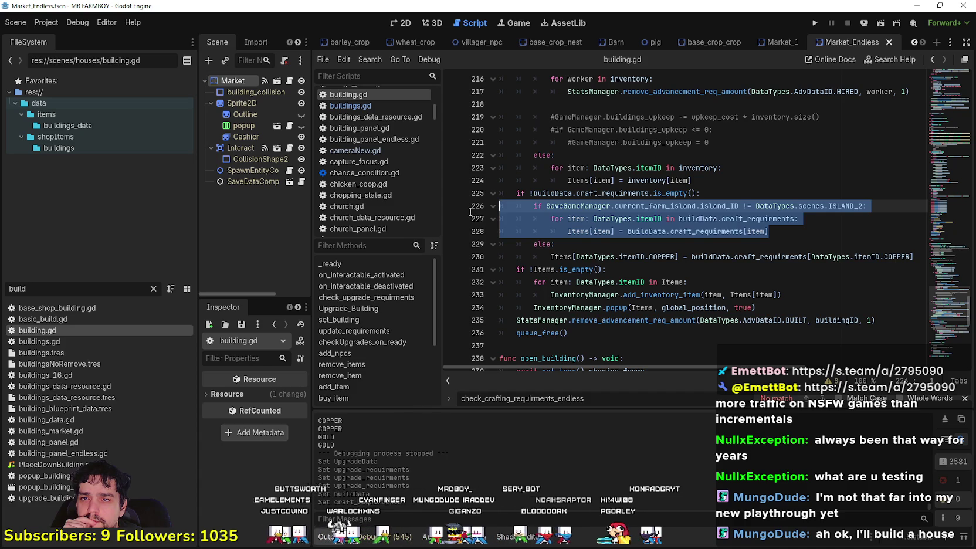
pyautogui.moveTo(675, 256); pyautogui.dragTo(575, 256)
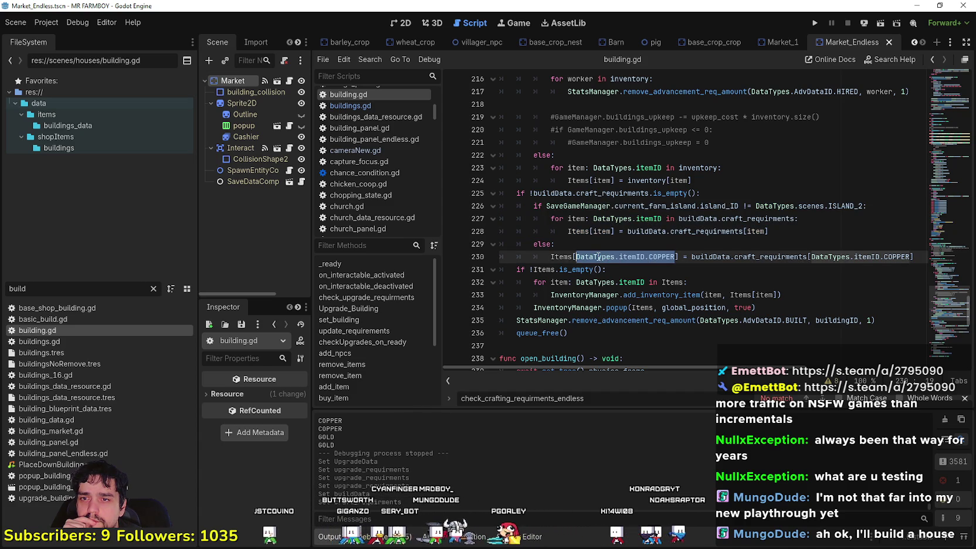
pyautogui.moveTo(691, 256); pyautogui.dragTo(931, 256)
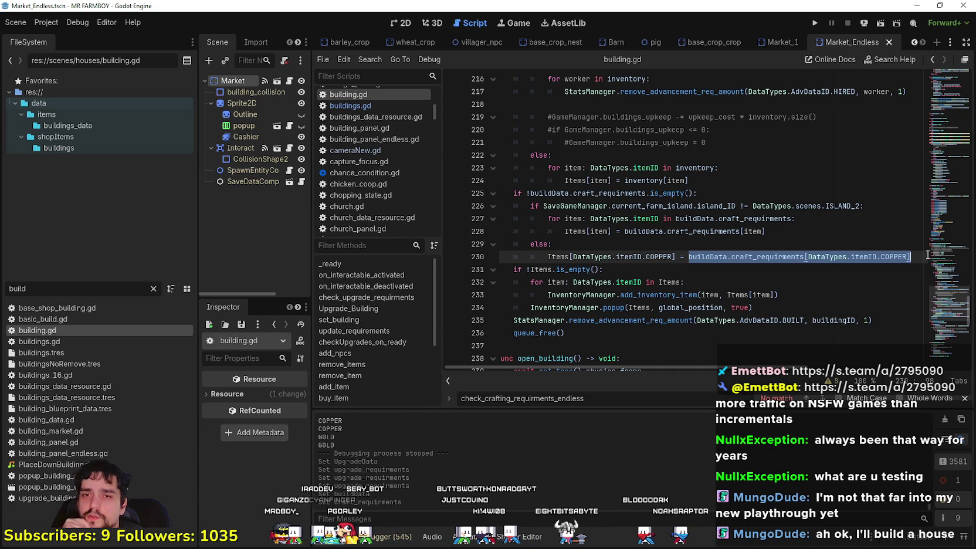
pyautogui.click(924, 255)
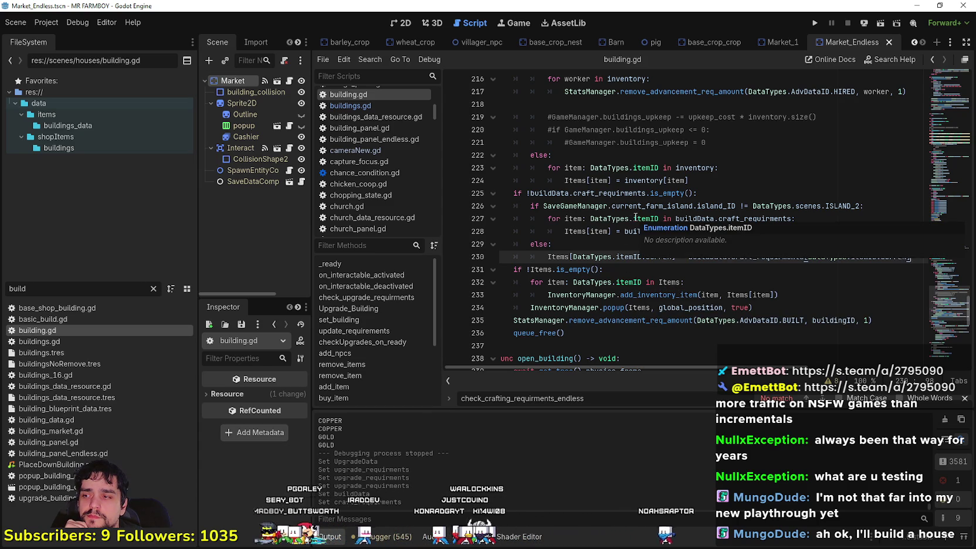
pyautogui.click(636, 282)
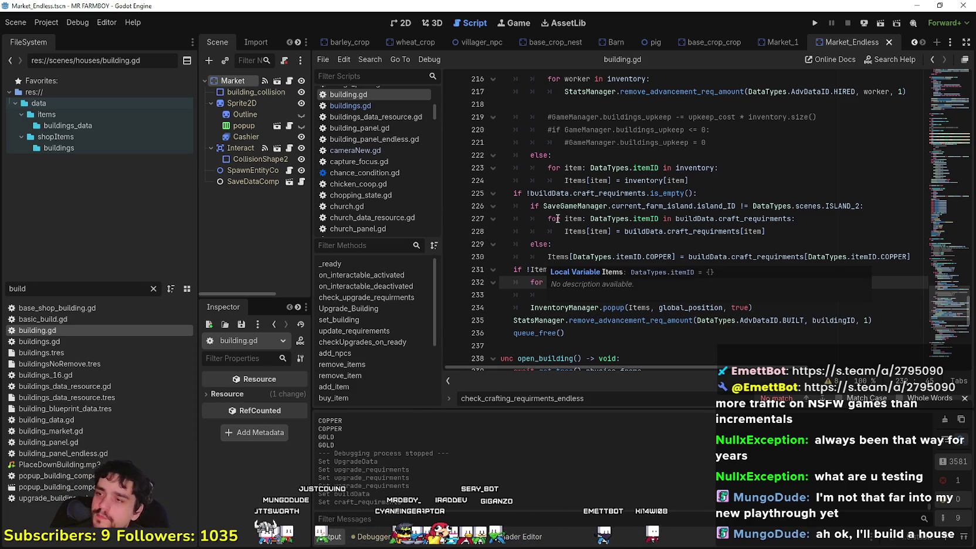
pyautogui.click(529, 243)
# Save, then clear the 'build' file filter.
pyautogui.hotkey('ctrl', 's')
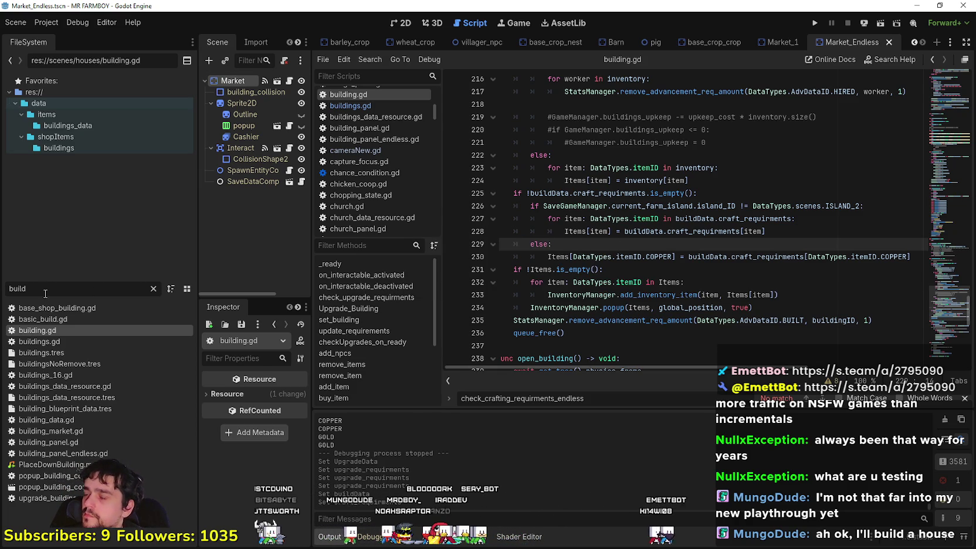
pyautogui.doubleClick(27, 288)
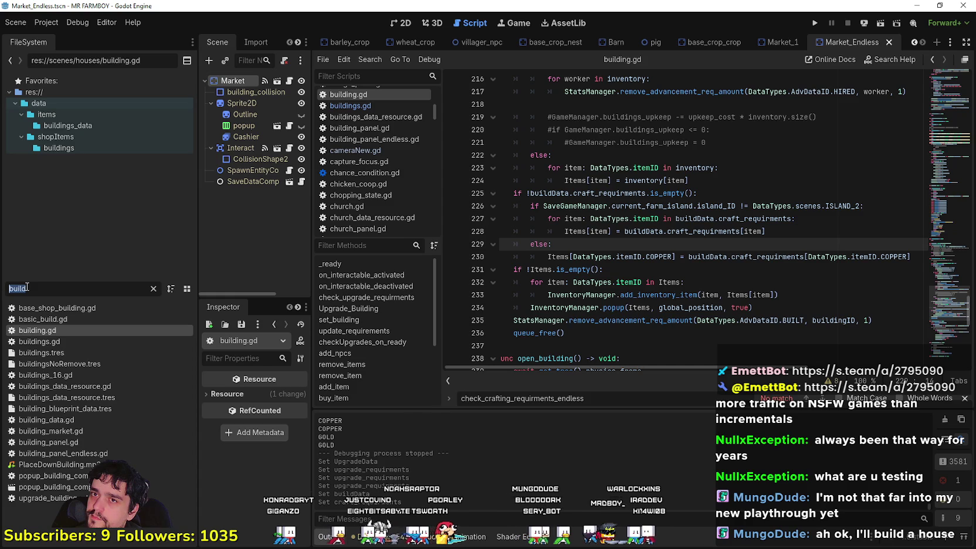
pyautogui.press('BackSpace')
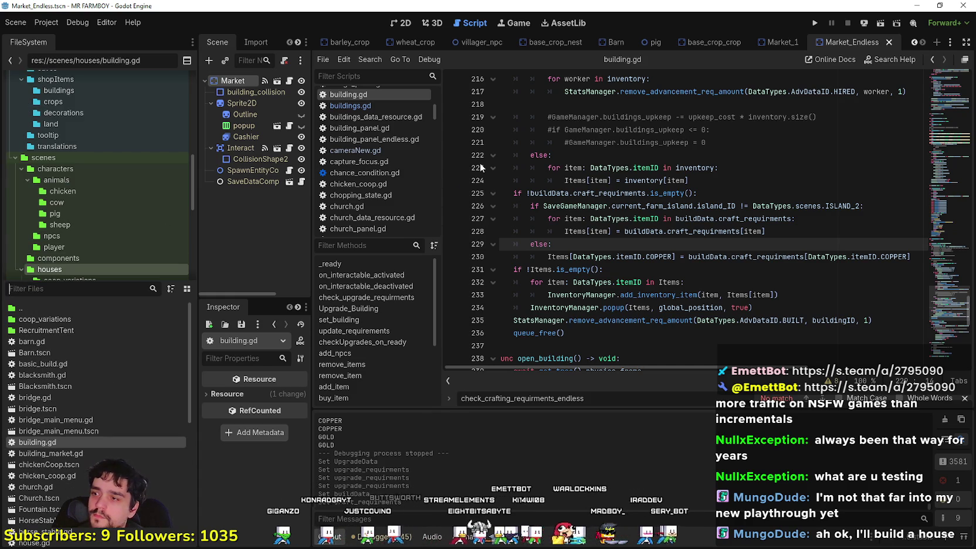
# Filter files for 'craft' and open craft_market.tres in the Inspector.
pyautogui.write('cr')
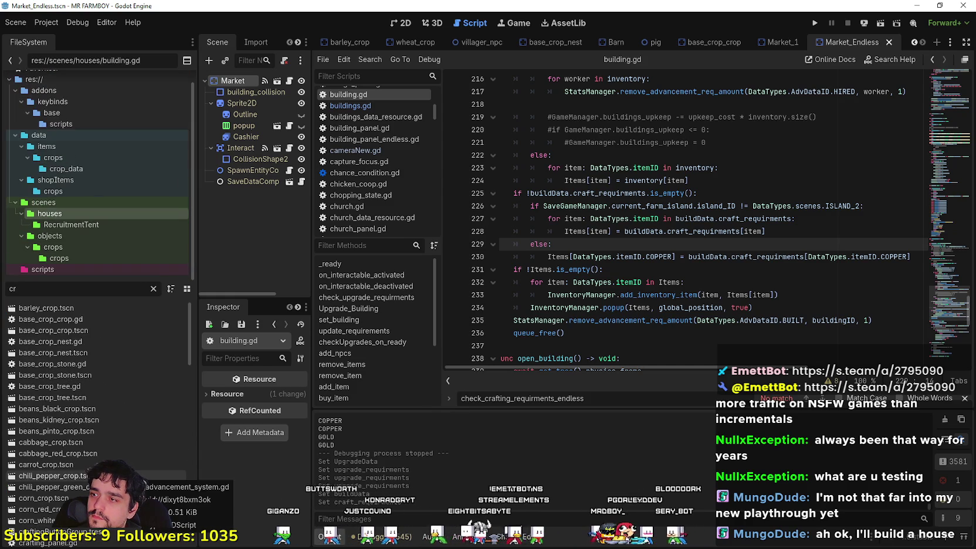
pyautogui.write('aft')
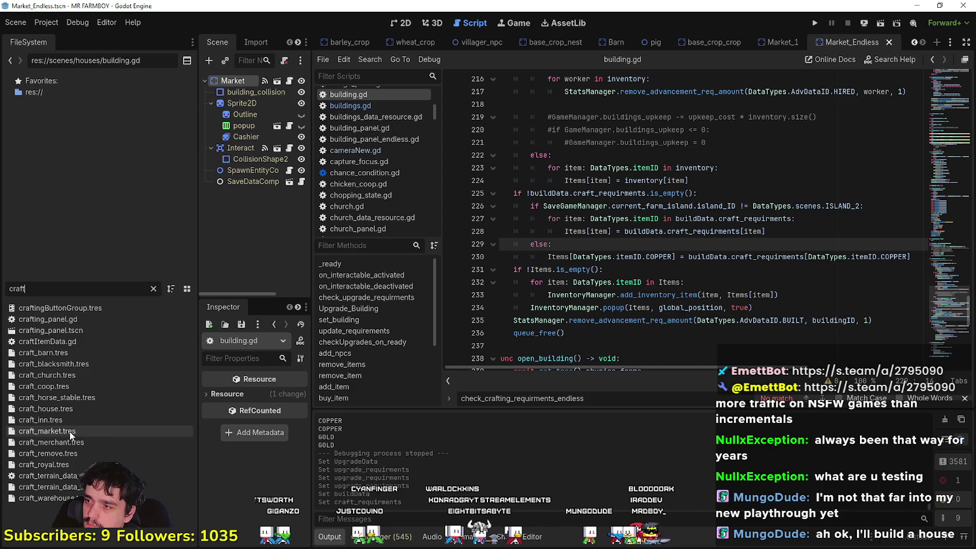
pyautogui.click(58, 432)
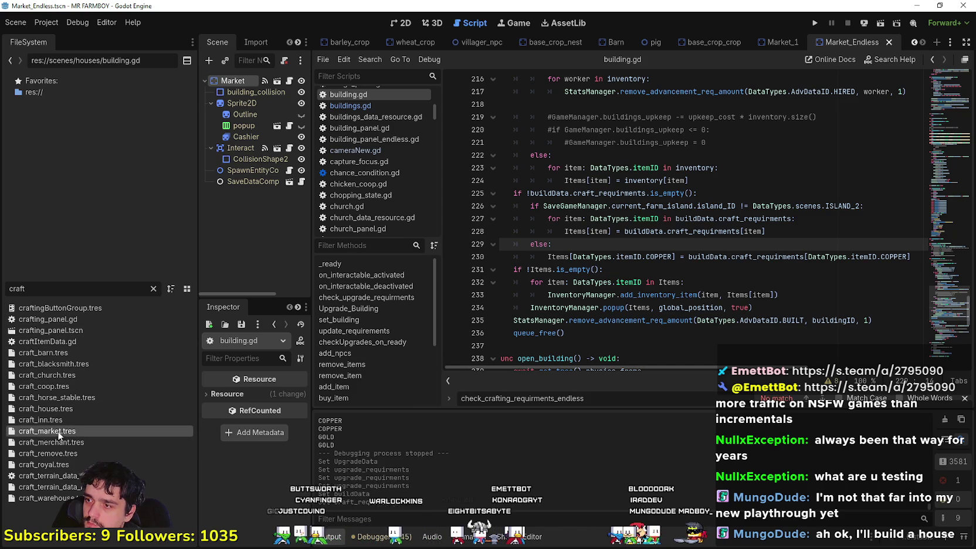
pyautogui.click(401, 26)
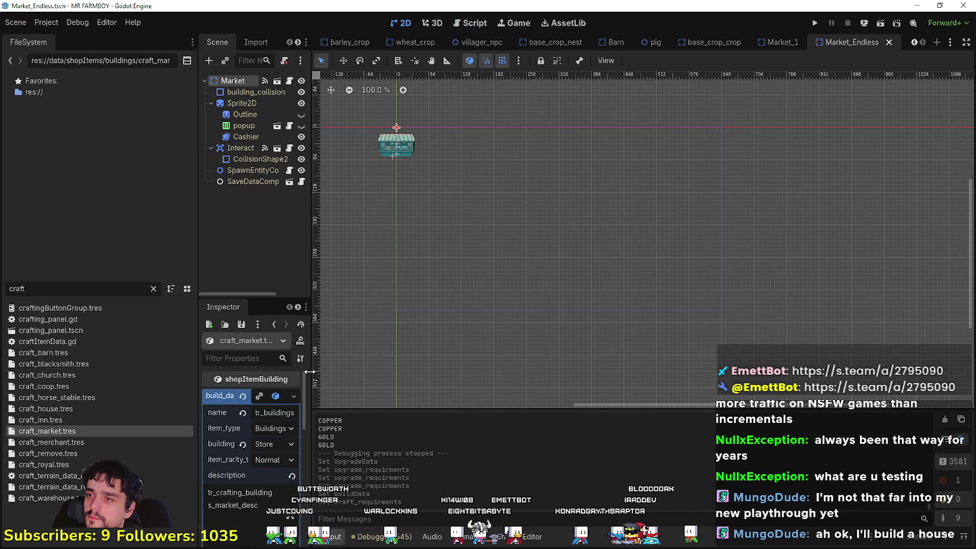
# Widen the Inspector, scroll through its craft_requirments, then refilter files for 'game'.
pyautogui.moveTo(310, 371); pyautogui.dragTo(502, 387)
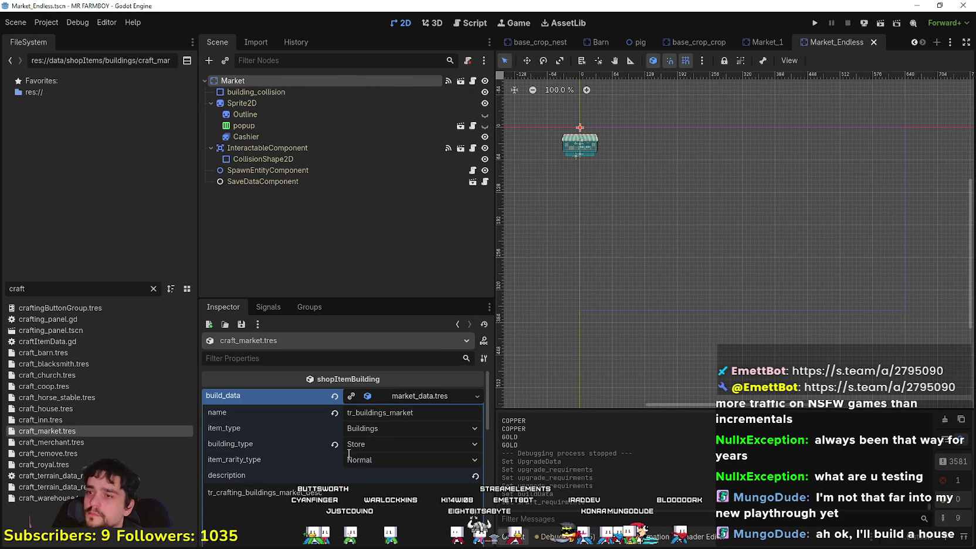
pyautogui.scroll(-2, 449, 478)
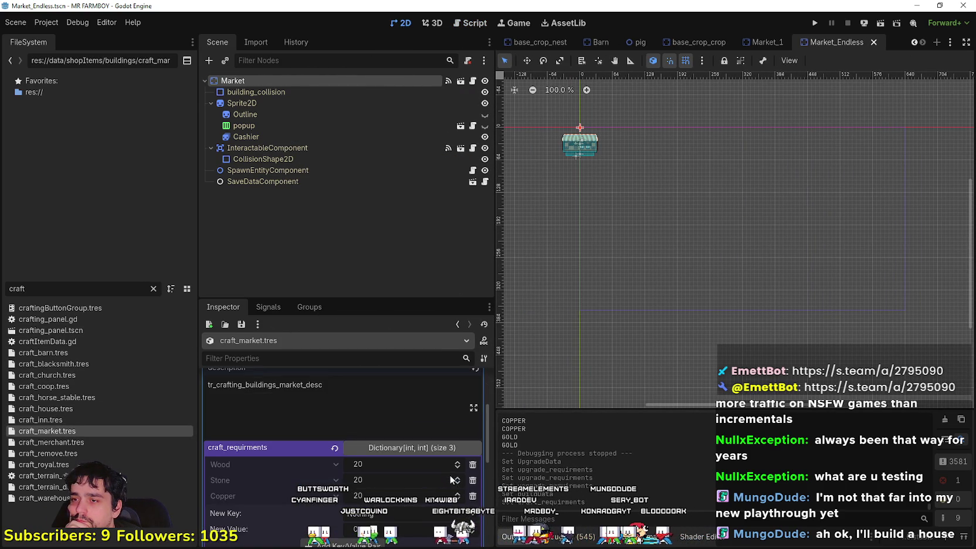
pyautogui.scroll(-2, 450, 473)
pyautogui.scroll(-3, 449, 473)
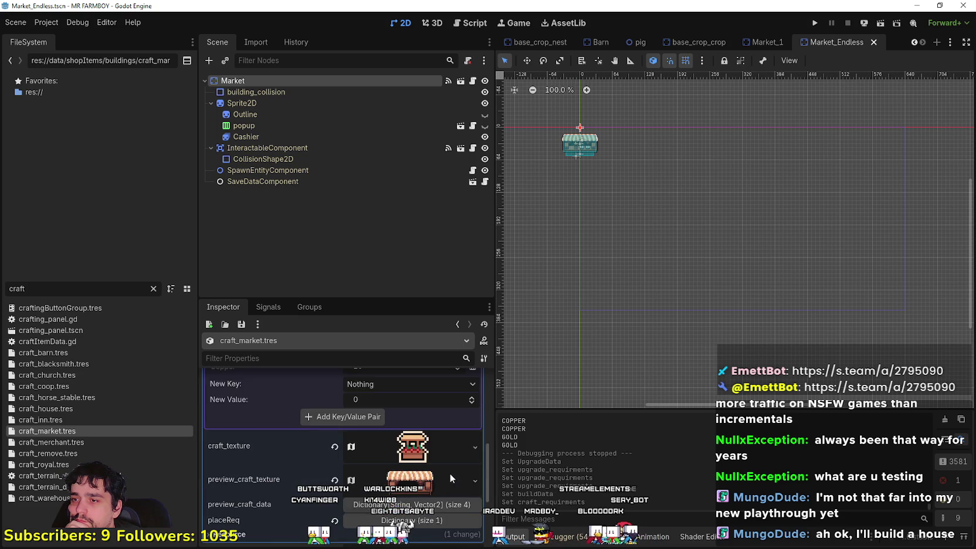
pyautogui.scroll(8, 450, 475)
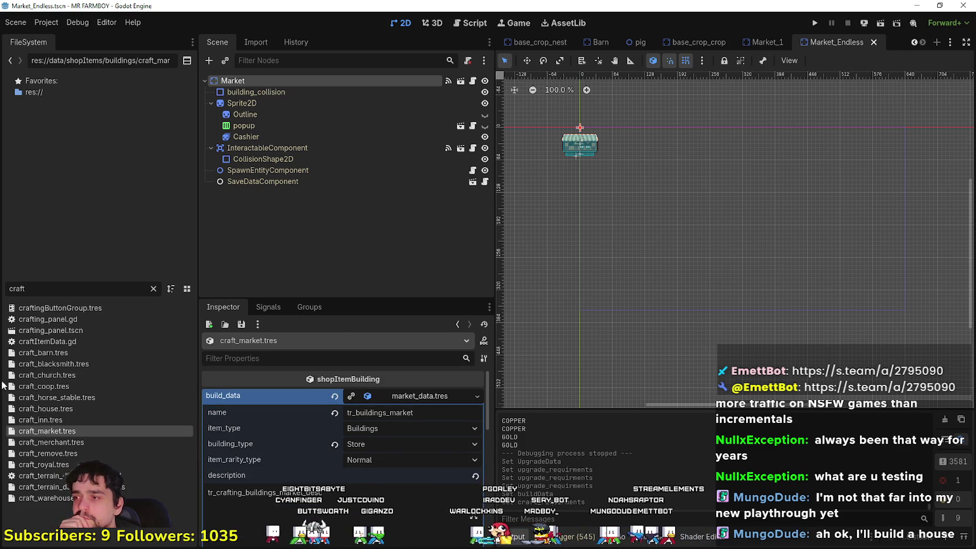
pyautogui.doubleClick(6, 289)
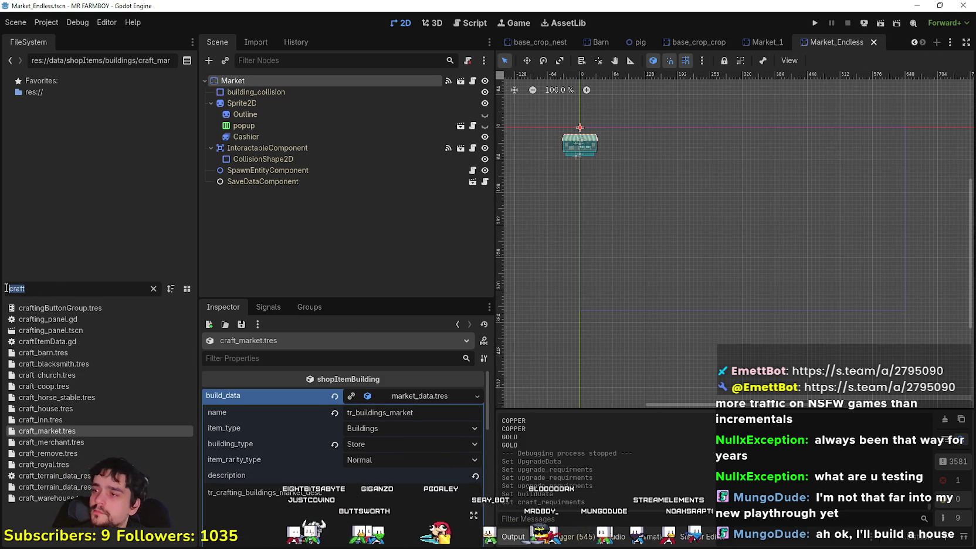
pyautogui.write('game')
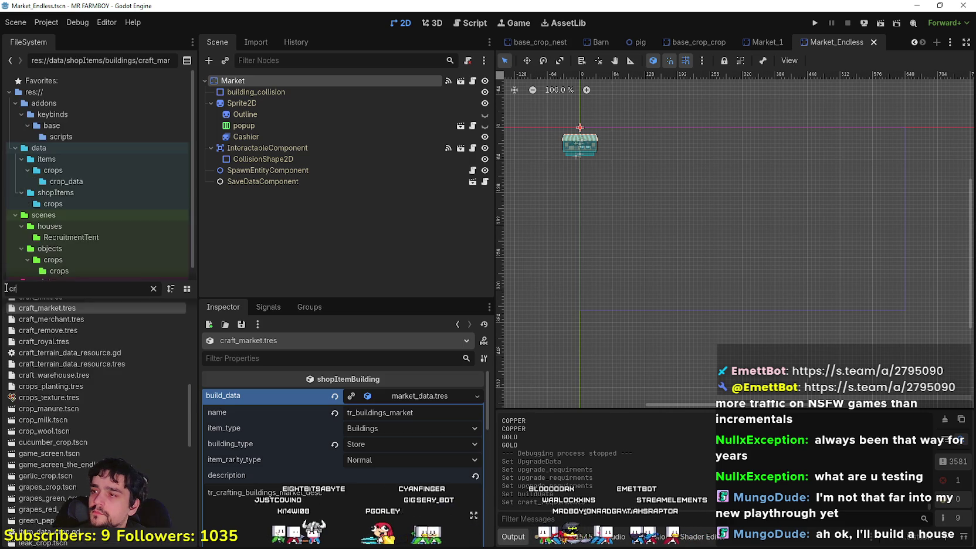
# Open game_screen_the_endless and select its ShopPanel node.
pyautogui.doubleClick(49, 362)
pyautogui.scroll(-10, 320, 122)
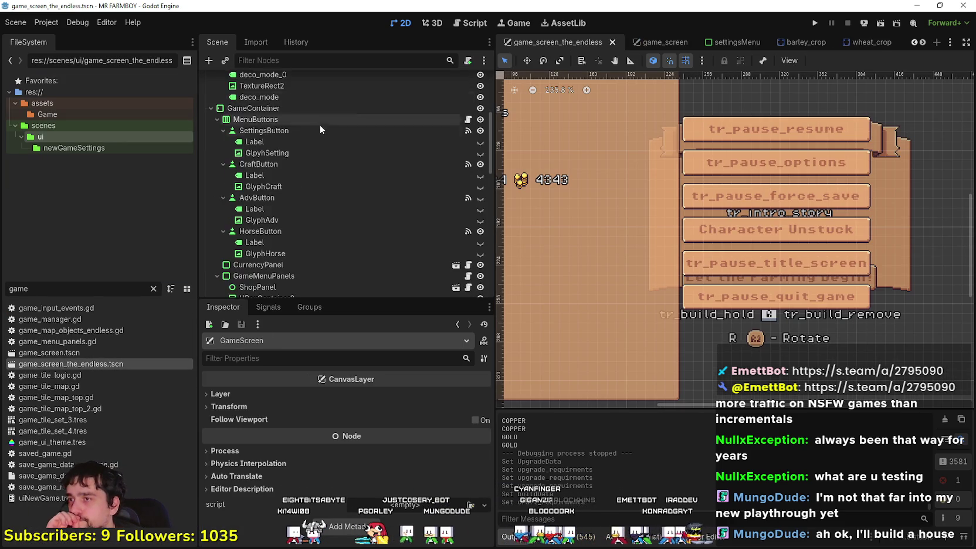
pyautogui.scroll(-4, 320, 170)
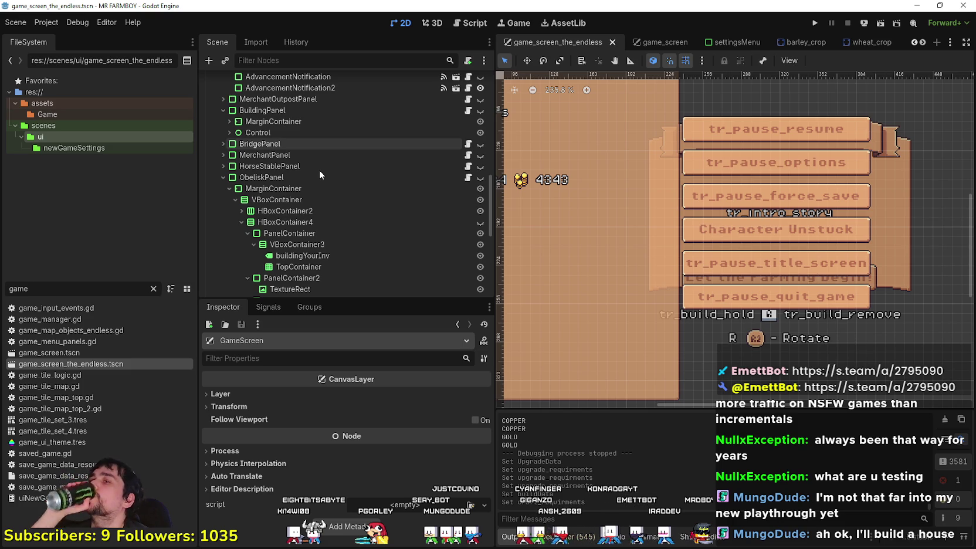
pyautogui.scroll(-4, 319, 169)
pyautogui.scroll(3, 368, 201)
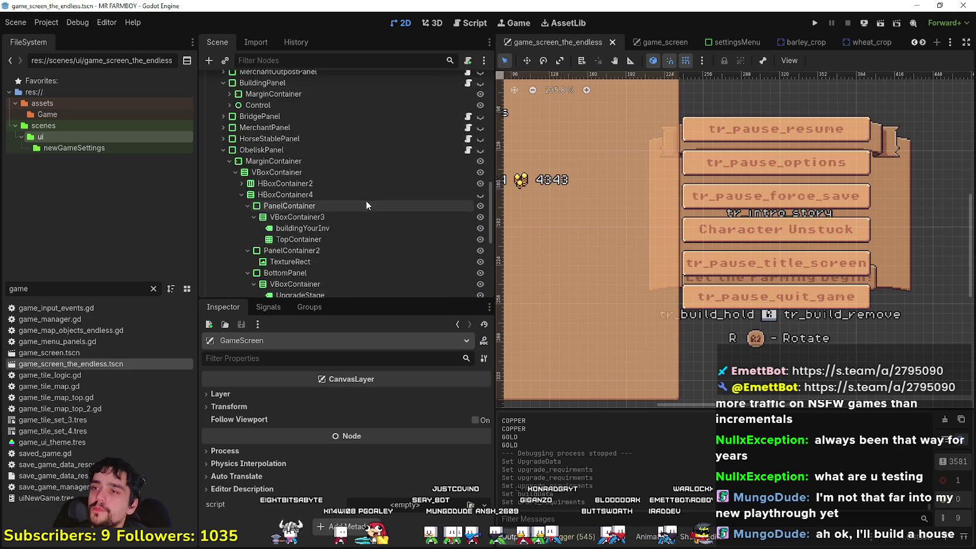
pyautogui.scroll(4, 368, 206)
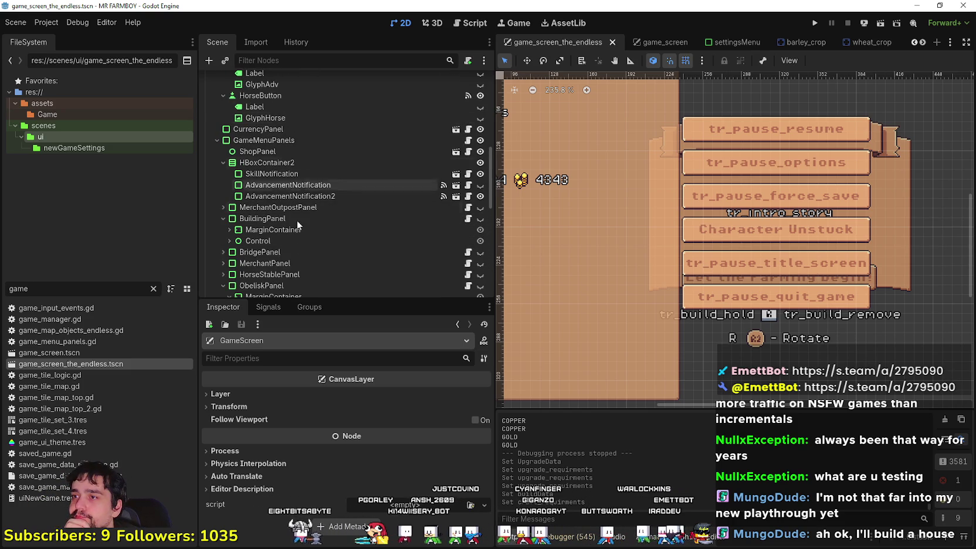
pyautogui.click(276, 149)
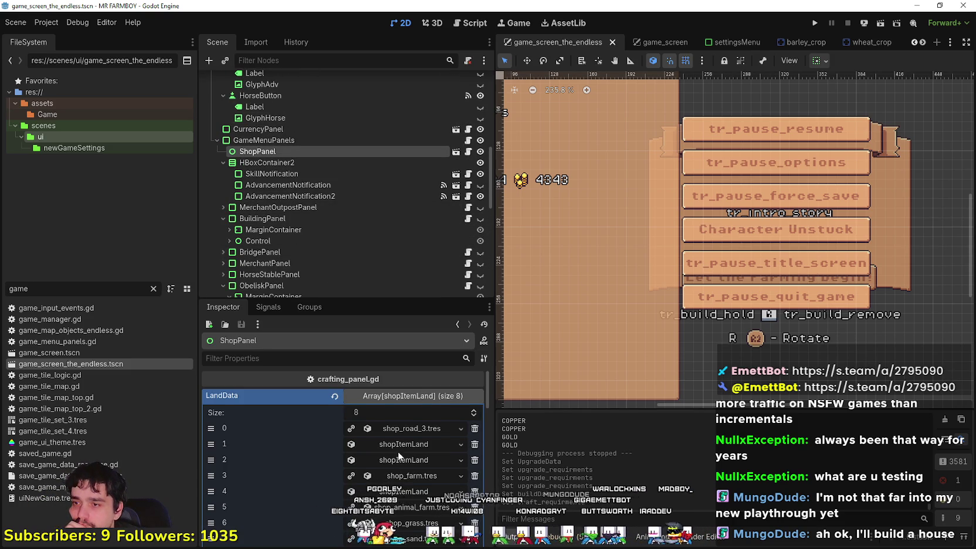
# Expand BuildingDataCraft element 0 and its BuildingData resource in the Inspector.
pyautogui.scroll(-5, 398, 452)
pyautogui.click(399, 487)
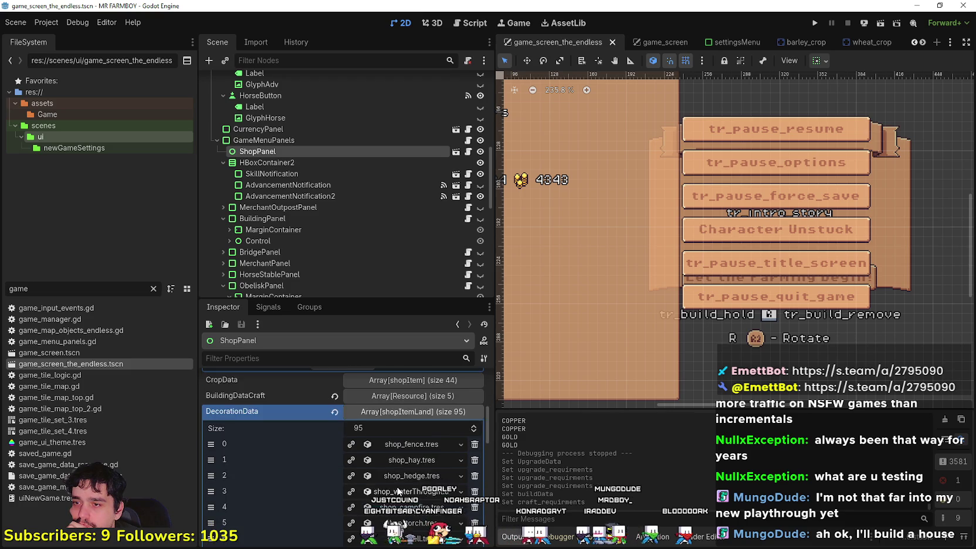
pyautogui.click(411, 411)
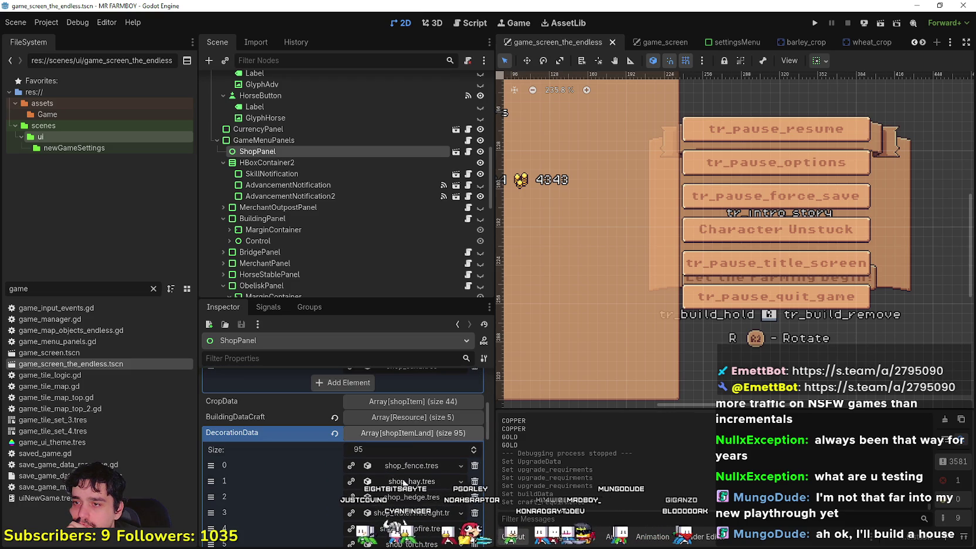
pyautogui.click(410, 418)
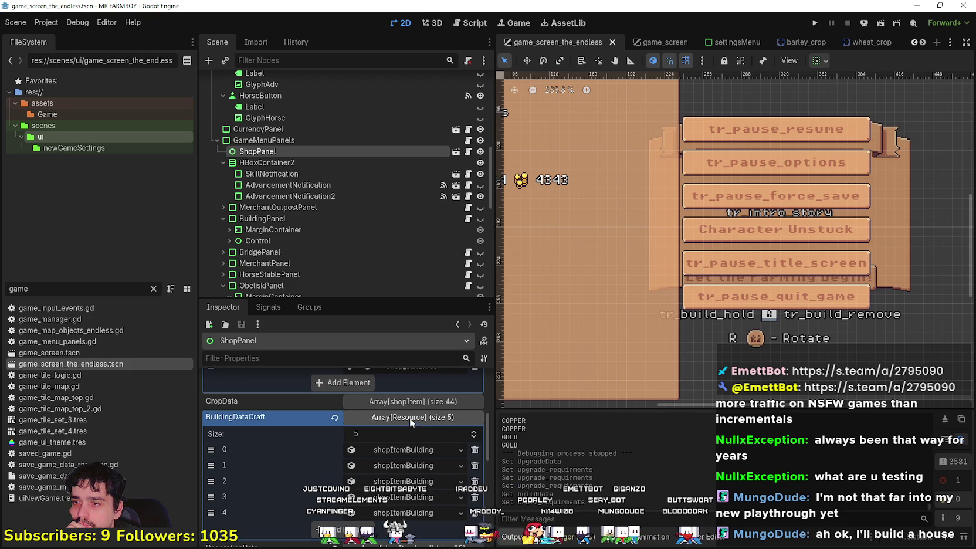
pyautogui.click(399, 450)
pyautogui.scroll(-2, 385, 479)
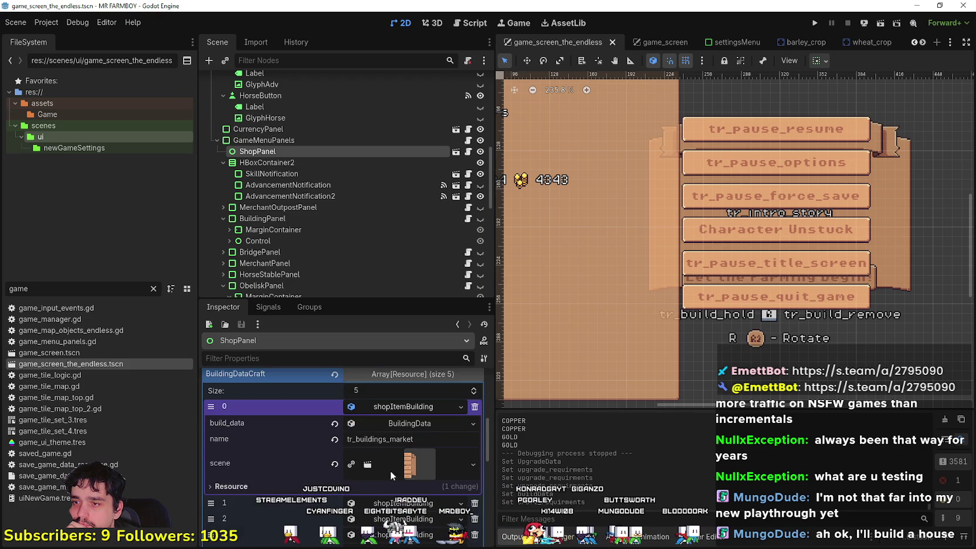
pyautogui.click(404, 424)
# Clear the market entry's Market_1.tscn scene reference.
pyautogui.scroll(-2, 393, 446)
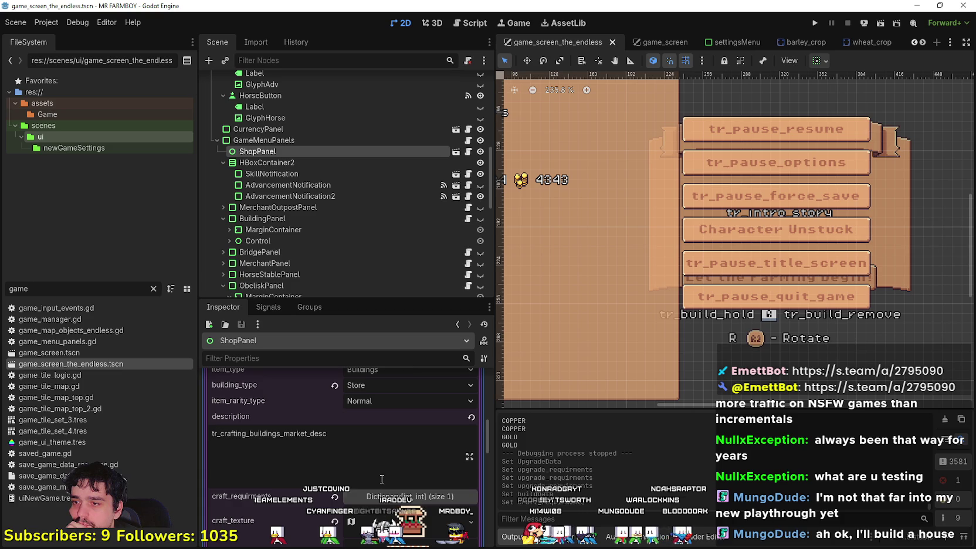
pyautogui.scroll(2, 386, 401)
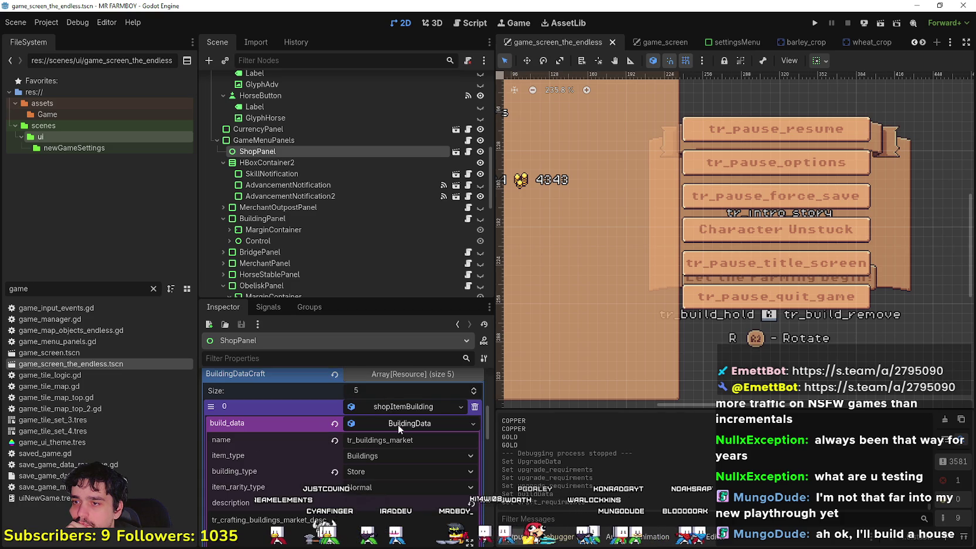
pyautogui.scroll(-5, 317, 491)
pyautogui.scroll(-4, 417, 393)
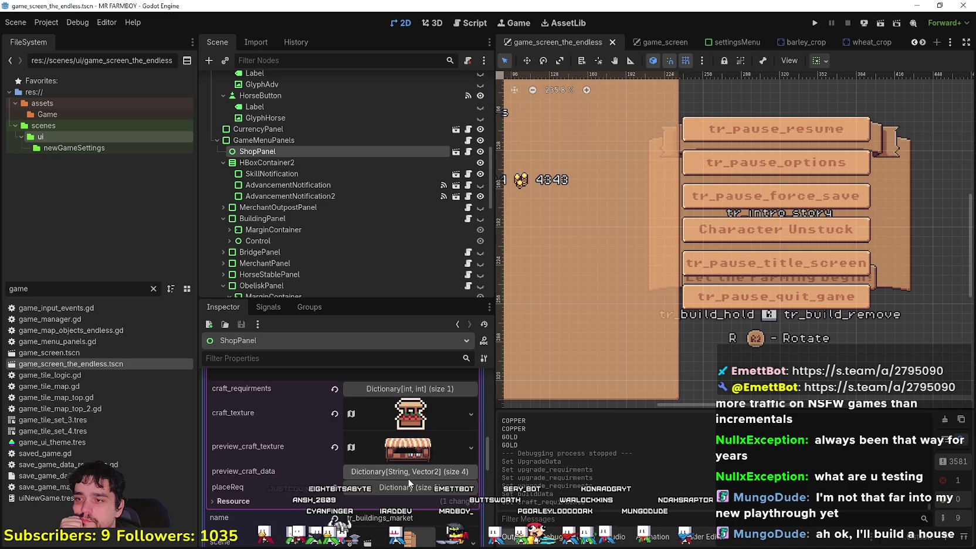
pyautogui.scroll(-5, 410, 478)
pyautogui.click(396, 436)
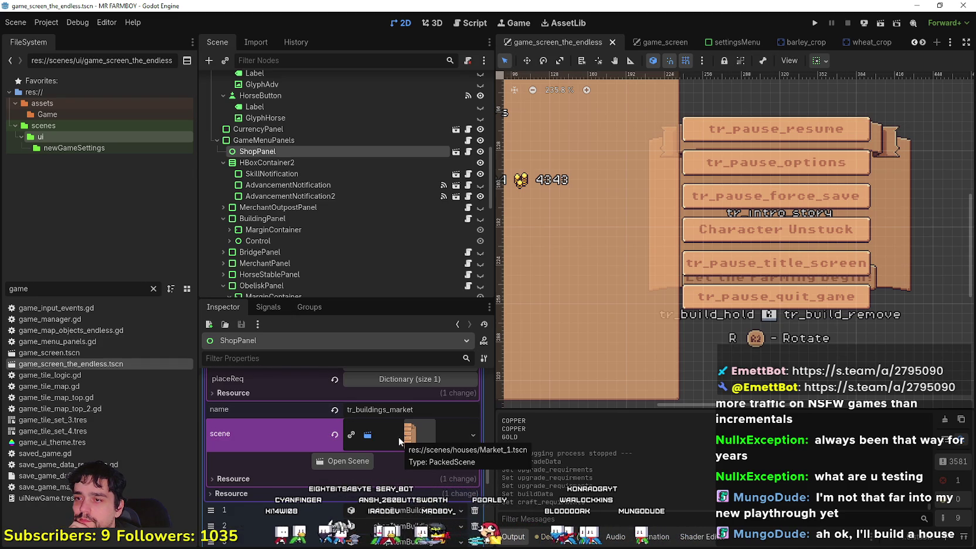
pyautogui.click(333, 438)
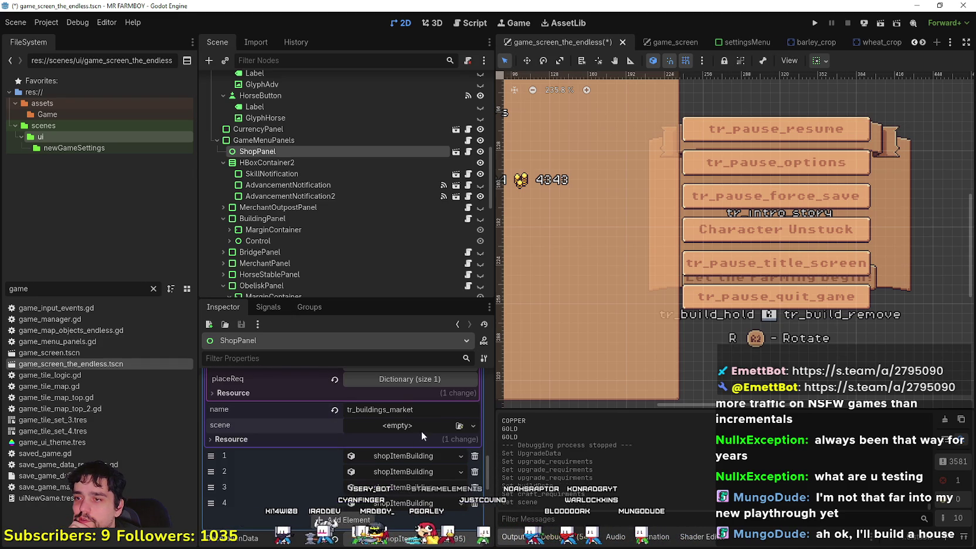
# Assign Market_1.tscn to the market entry's scene, save, and open game_screen.tscn.
pyautogui.click(437, 470)
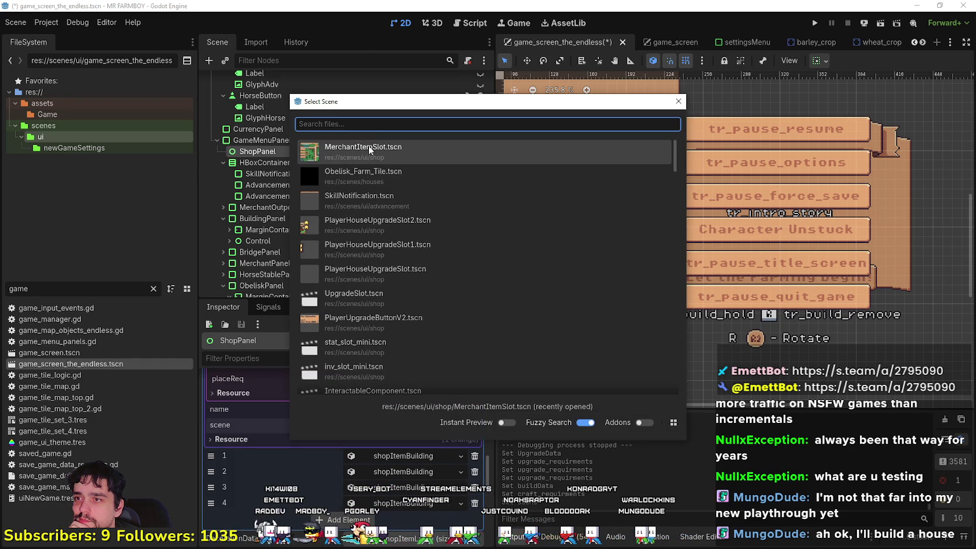
pyautogui.write('market')
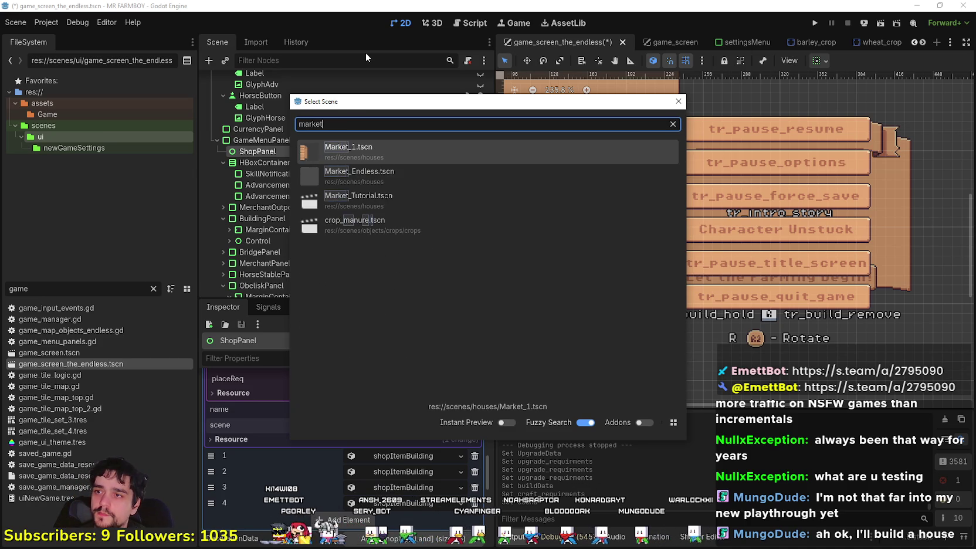
pyautogui.doubleClick(401, 178)
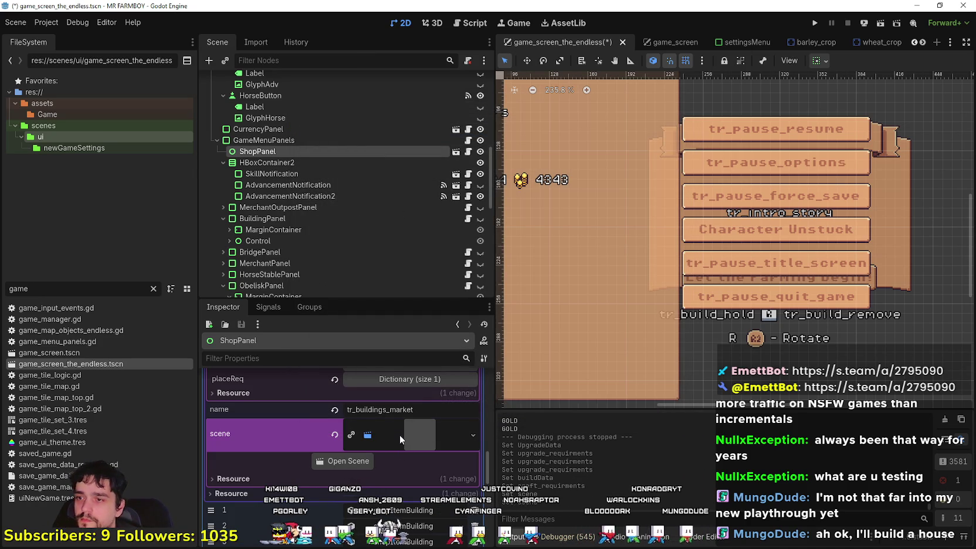
pyautogui.scroll(2, 394, 458)
pyautogui.hotkey('ctrl', 's')
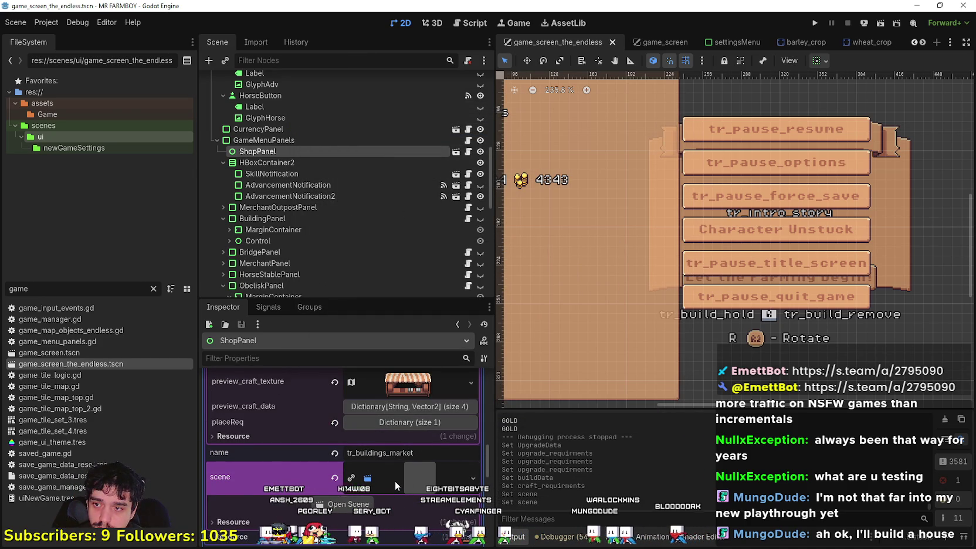
pyautogui.scroll(5, 406, 481)
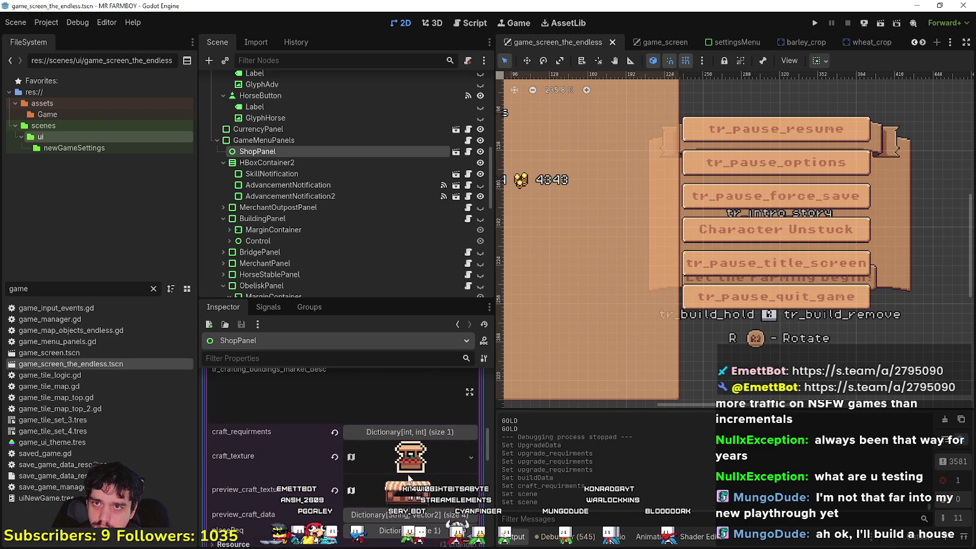
pyautogui.doubleClick(86, 353)
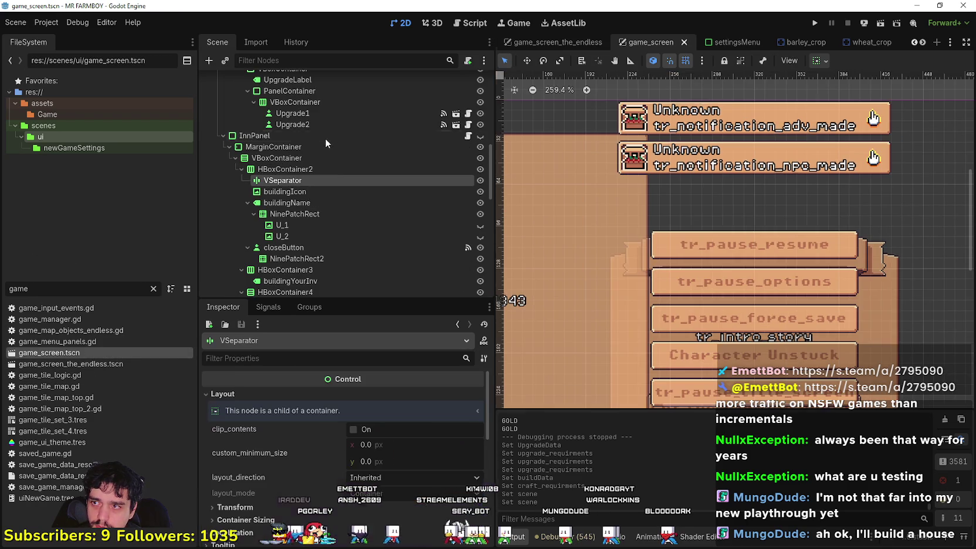
# In game_screen, inspect the ShopPanel's BuildingDataCraft craft_market.tres entry.
pyautogui.scroll(5, 316, 211)
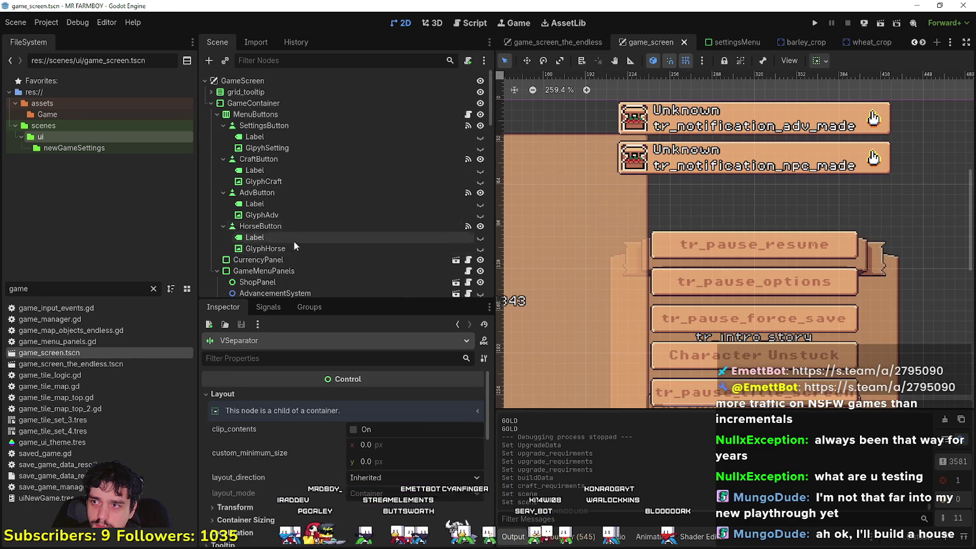
pyautogui.click(329, 282)
pyautogui.click(413, 383)
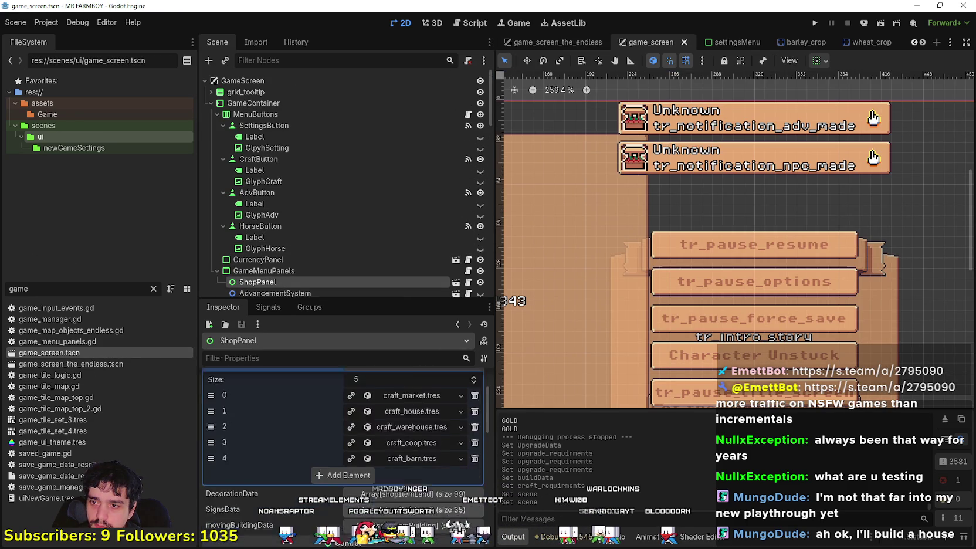
pyautogui.click(410, 416)
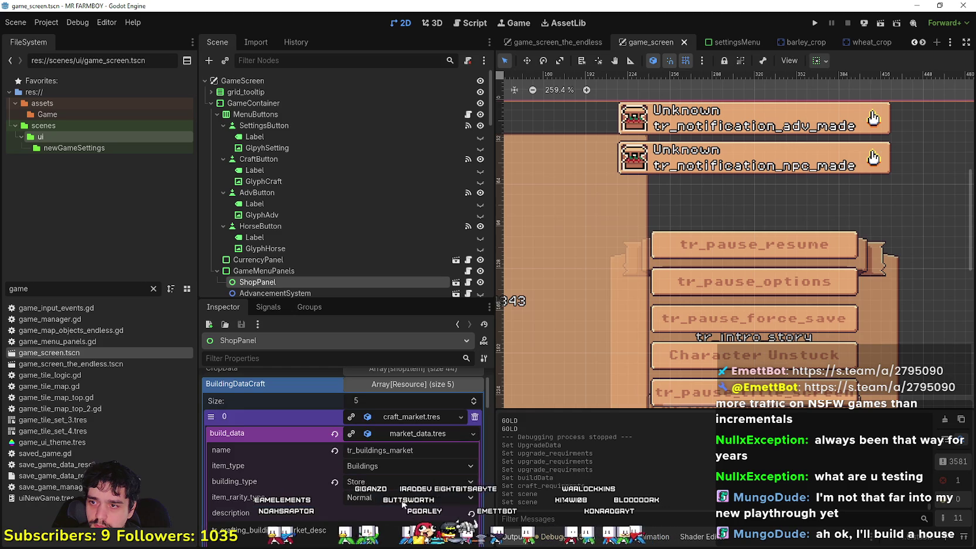
pyautogui.scroll(-10, 399, 491)
pyautogui.scroll(-5, 399, 491)
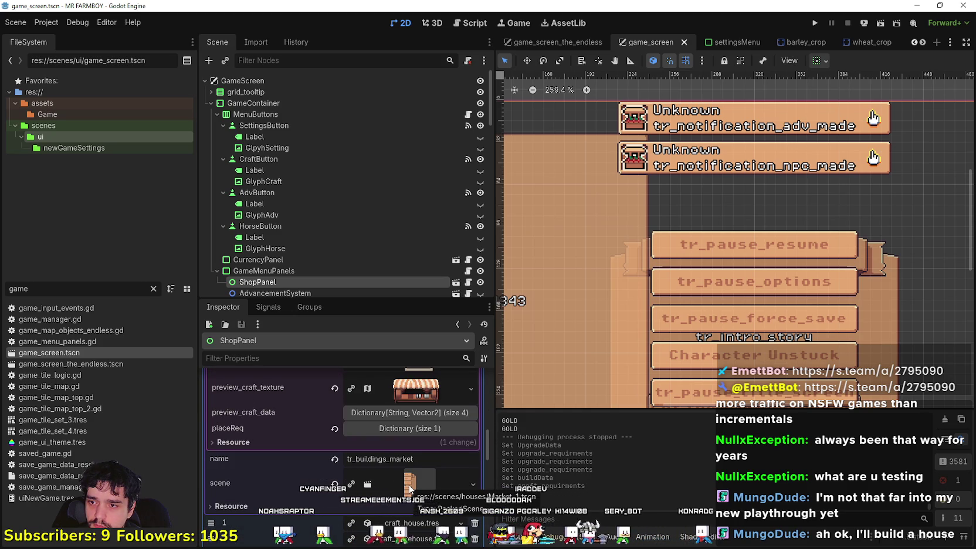
pyautogui.scroll(-5, 408, 489)
# Reopen game_screen_the_endless.tscn, expand its market entry, and save.
pyautogui.click(143, 366)
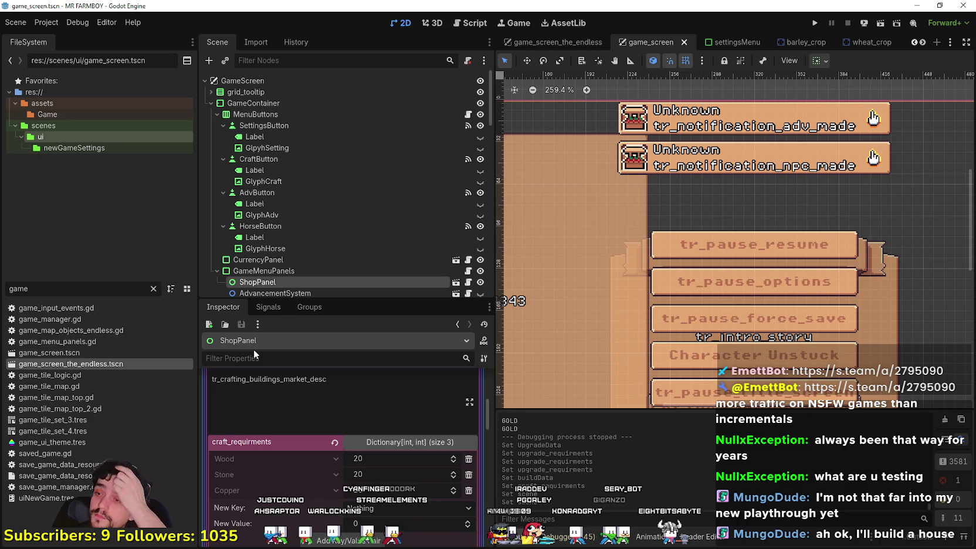
pyautogui.doubleClick(108, 364)
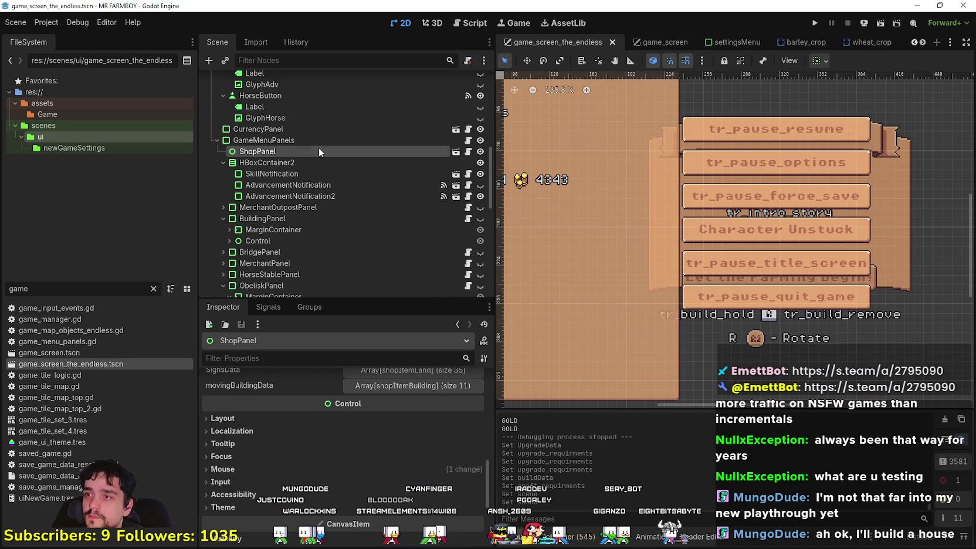
pyautogui.click(385, 418)
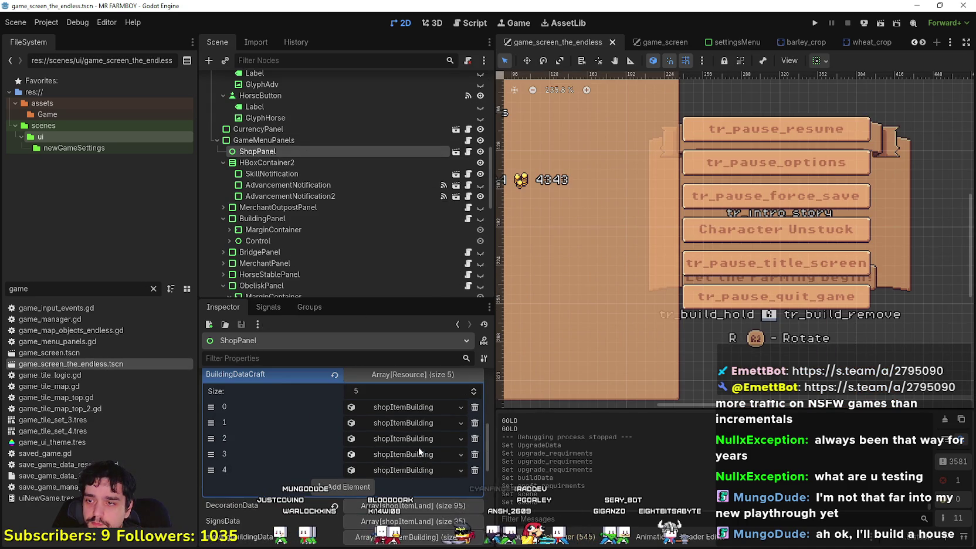
pyautogui.click(399, 405)
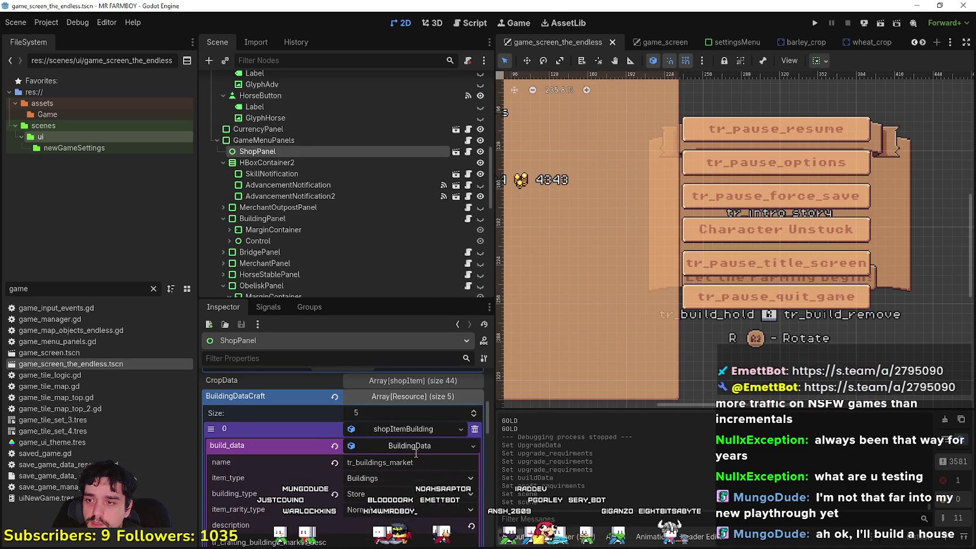
pyautogui.scroll(-3, 419, 457)
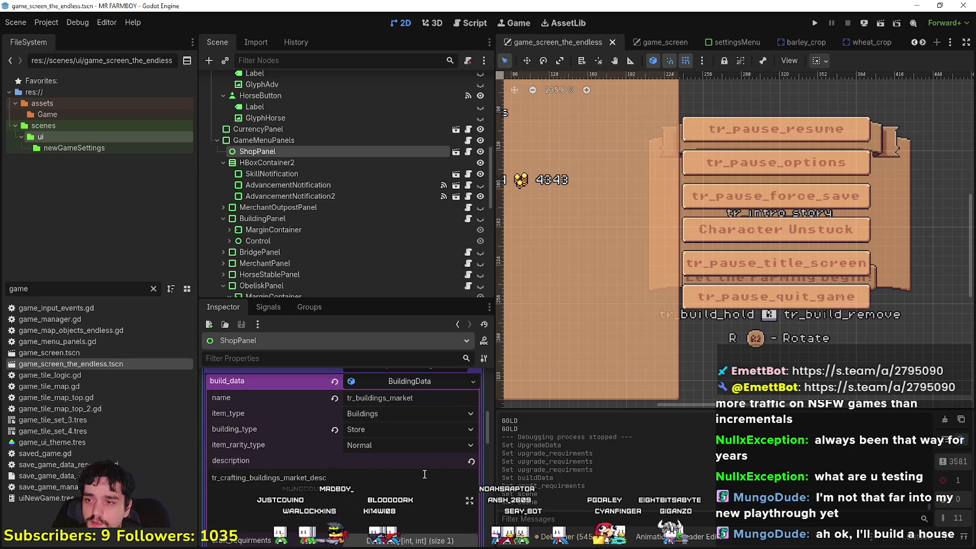
pyautogui.hotkey('ctrl', 's')
pyautogui.scroll(-7, 781, 105)
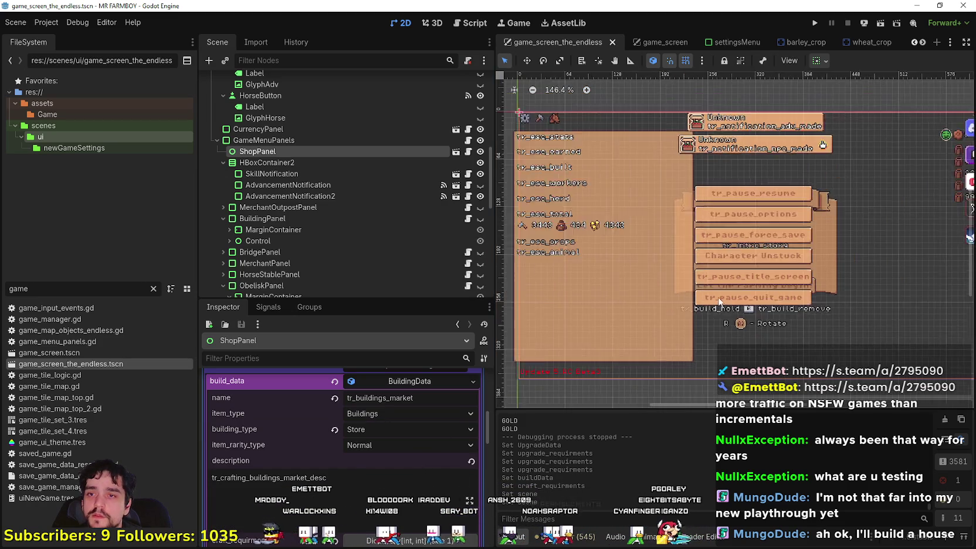
# Launch a debug run and load the Save 4 game.
pyautogui.click(817, 23)
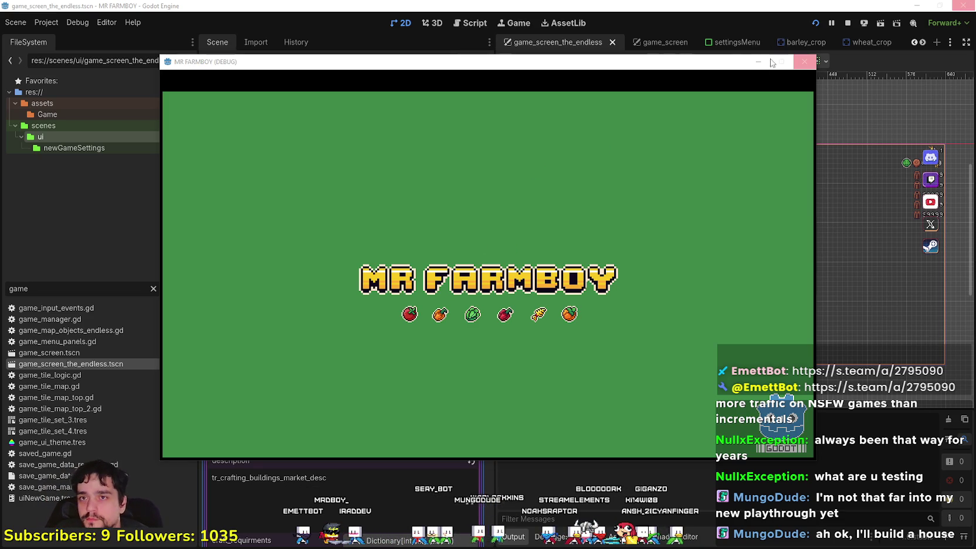
pyautogui.moveTo(248, 65); pyautogui.dragTo(298, 47)
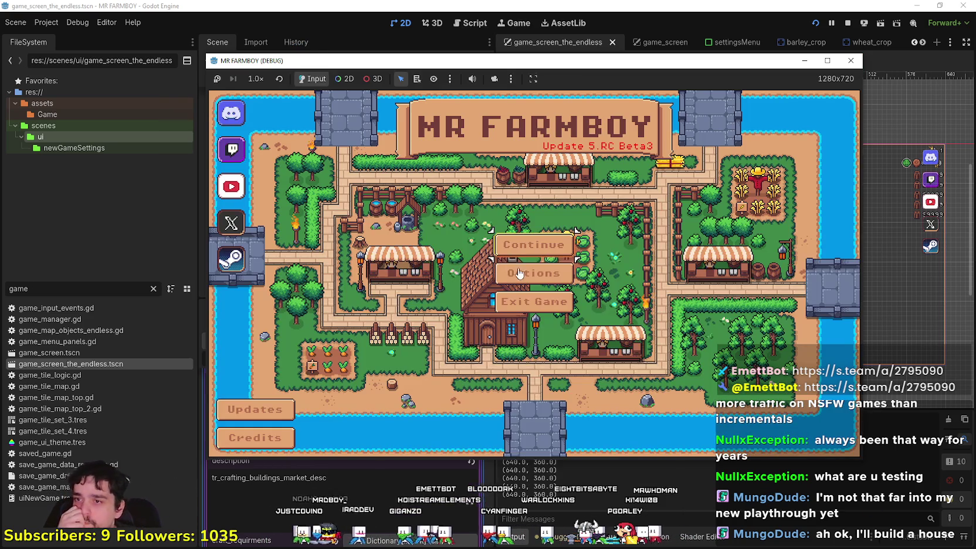
pyautogui.scroll(-2, 594, 326)
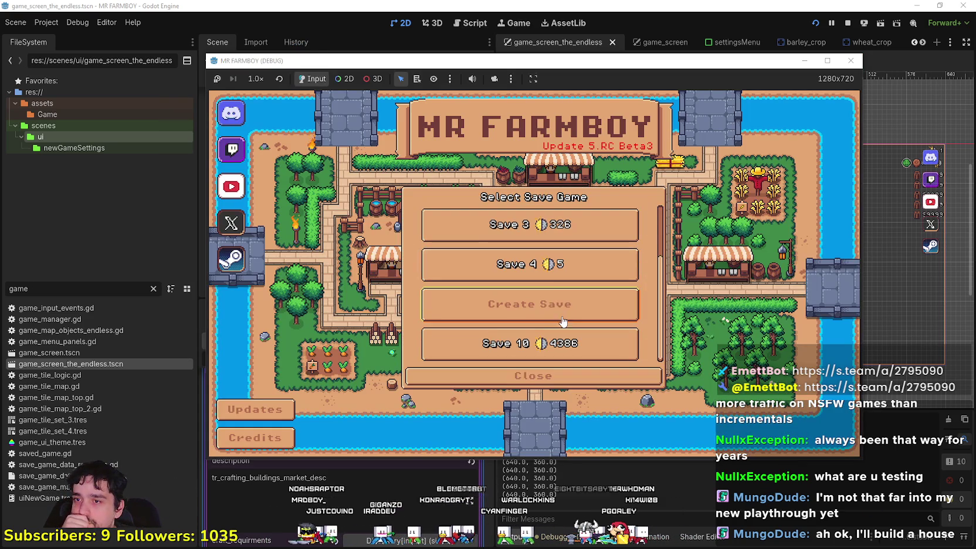
pyautogui.click(544, 278)
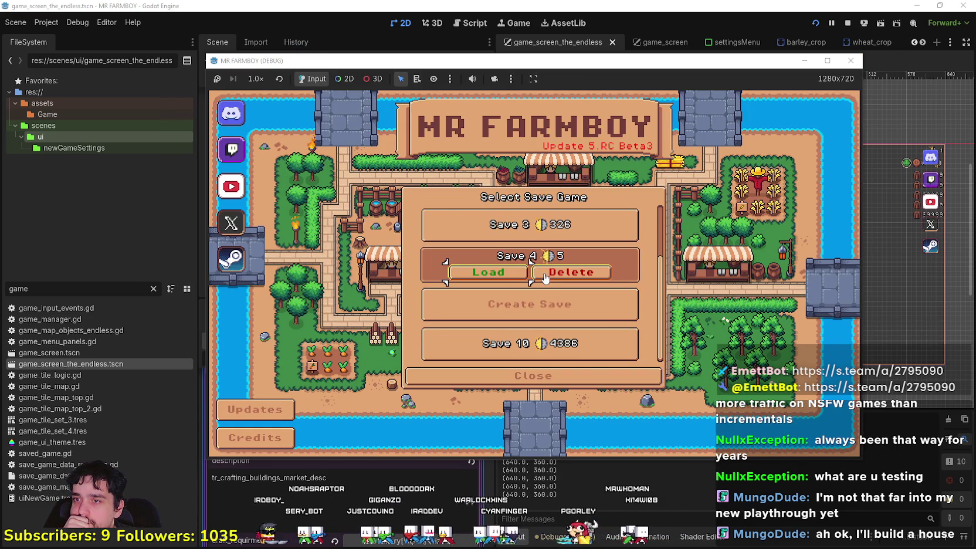
pyautogui.click(478, 274)
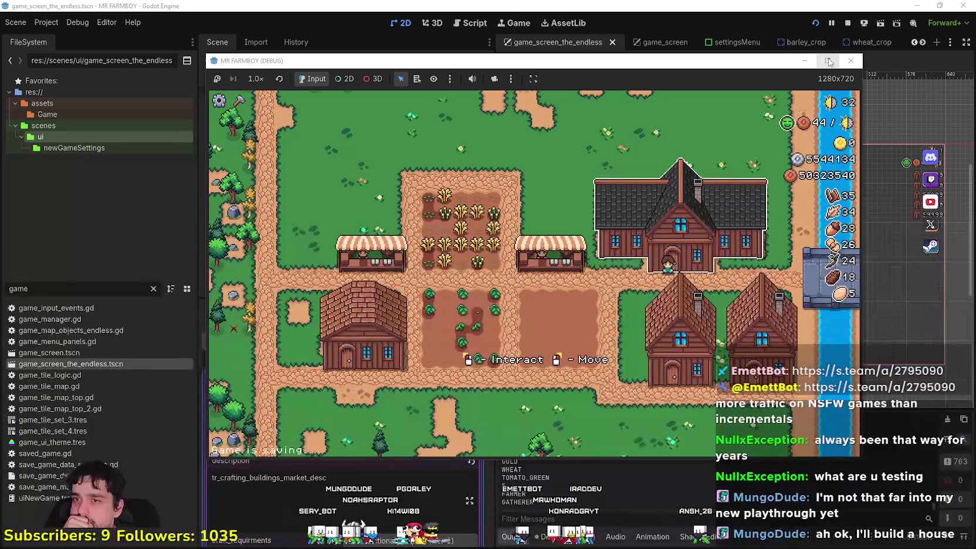
# Maximise the game and unlock Farm Tile, Market, Home, Farmers, Warehouse, Gatherers, Carriers, Bridge and Upkeep.
pyautogui.click(829, 61)
pyautogui.click(685, 305)
pyautogui.click(170, 348)
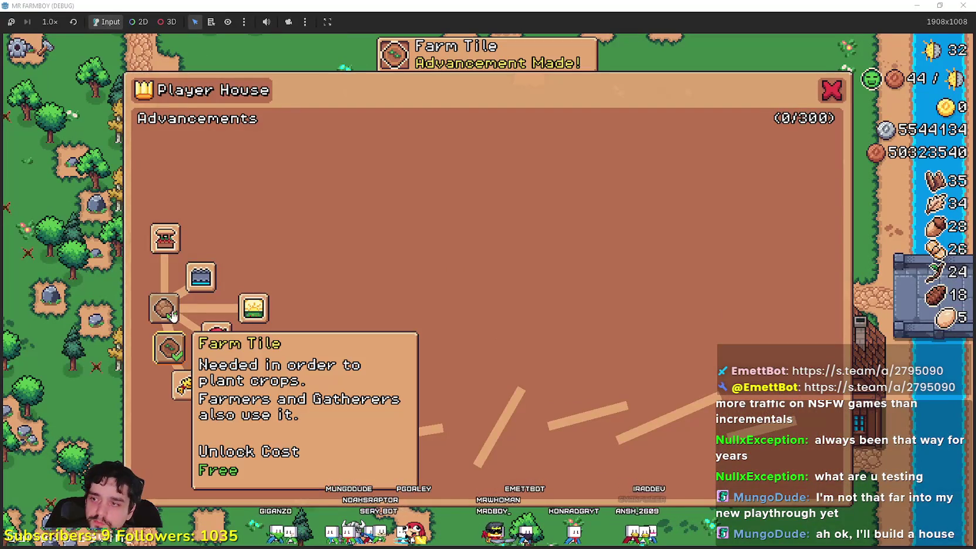
pyautogui.click(165, 238)
pyautogui.click(165, 195)
pyautogui.click(173, 156)
pyautogui.click(217, 155)
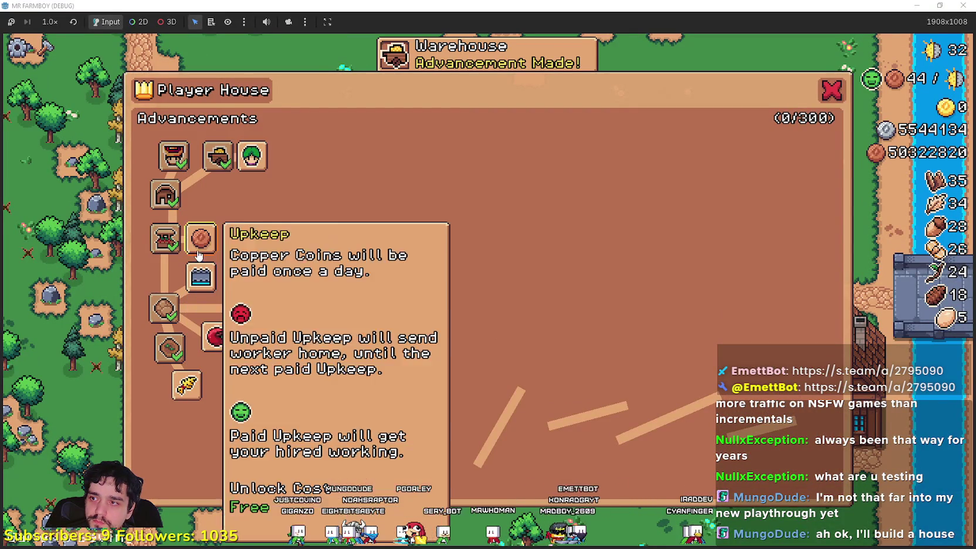
pyautogui.click(252, 156)
pyautogui.click(286, 156)
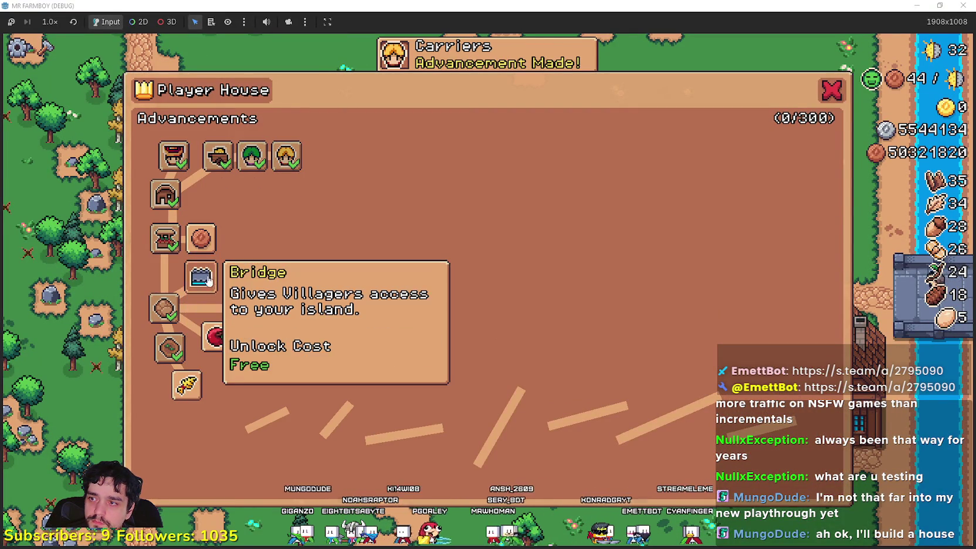
pyautogui.click(201, 277)
pyautogui.click(200, 238)
# Unlock the crop advancements (Wheat, Green Tomato, Carrot, Strawberry, Apple, Green Pepper), Inland Expansion I and Animal Tile.
pyautogui.click(187, 385)
pyautogui.click(202, 421)
pyautogui.click(179, 465)
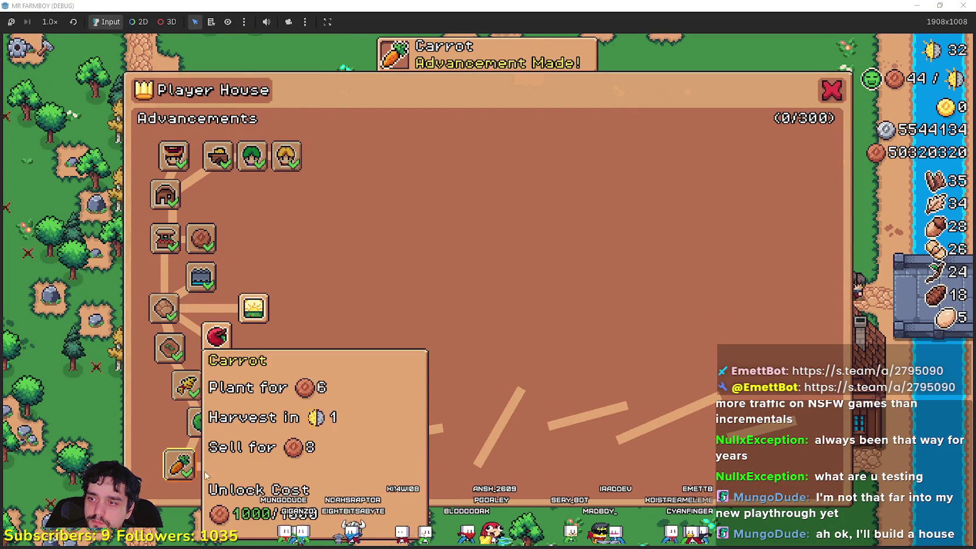
pyautogui.click(230, 465)
pyautogui.click(216, 337)
pyautogui.click(246, 426)
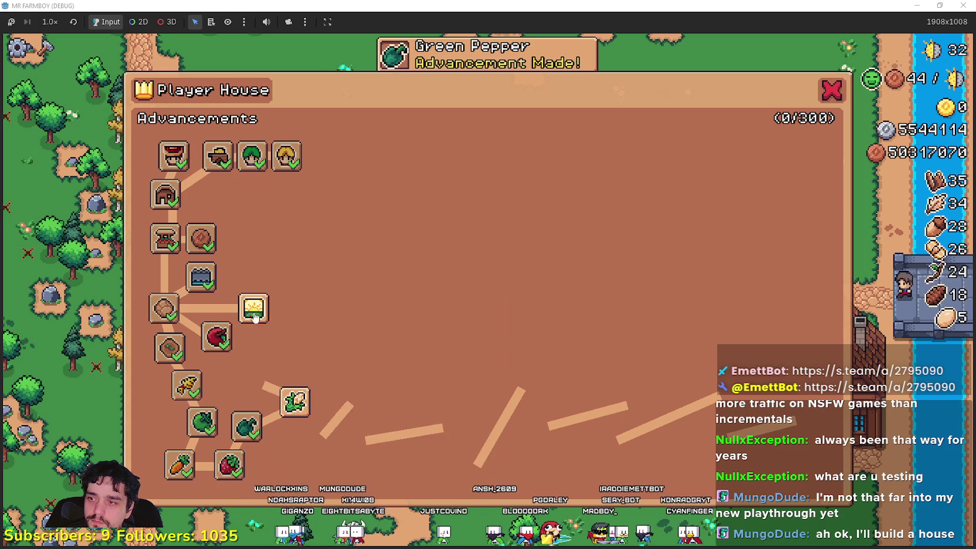
pyautogui.click(254, 309)
pyautogui.click(292, 403)
pyautogui.click(272, 347)
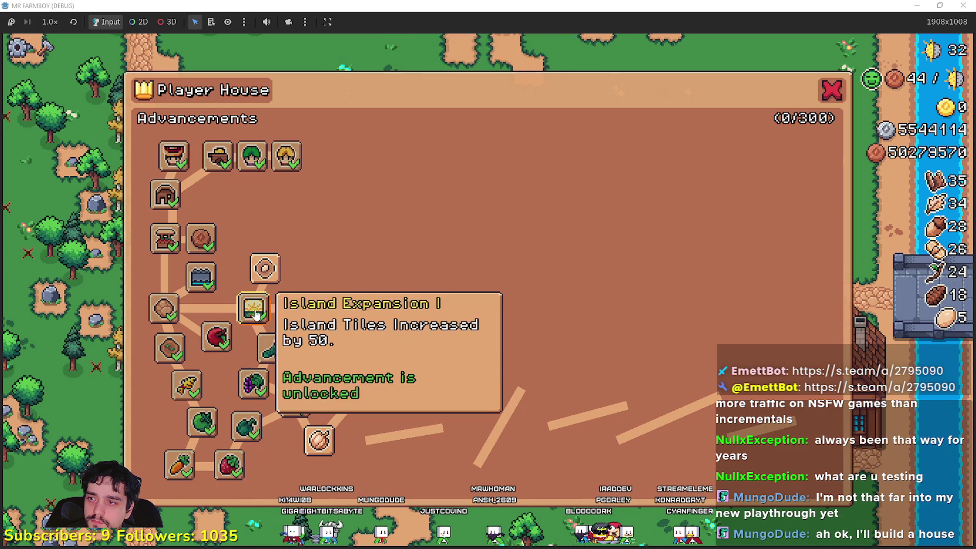
pyautogui.click(265, 268)
# Unlock Chickens, Ranchers, Chicken Egg, Island Expansion II, Rye, Turnip, Pumpkin and Road Tile.
pyautogui.click(218, 194)
pyautogui.click(265, 209)
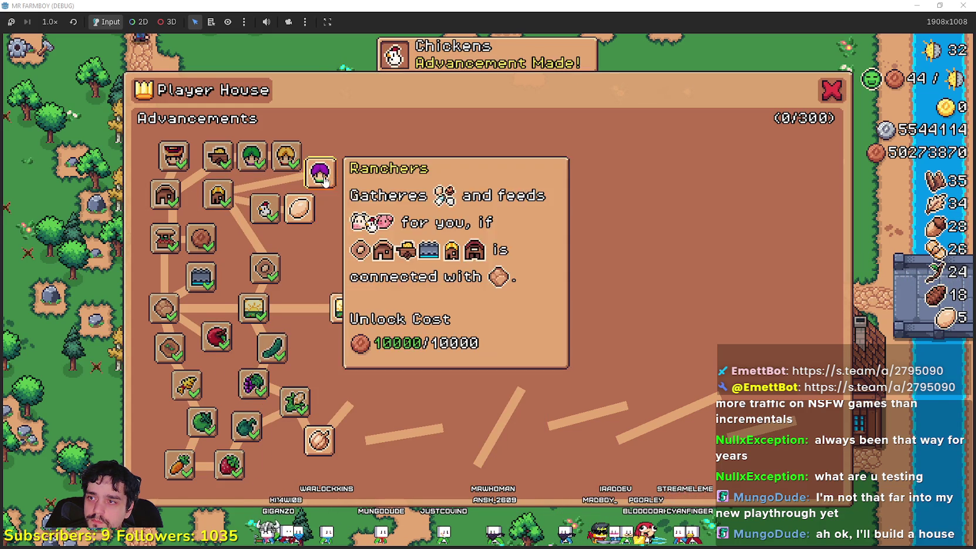
pyautogui.click(320, 173)
pyautogui.click(299, 208)
pyautogui.click(345, 308)
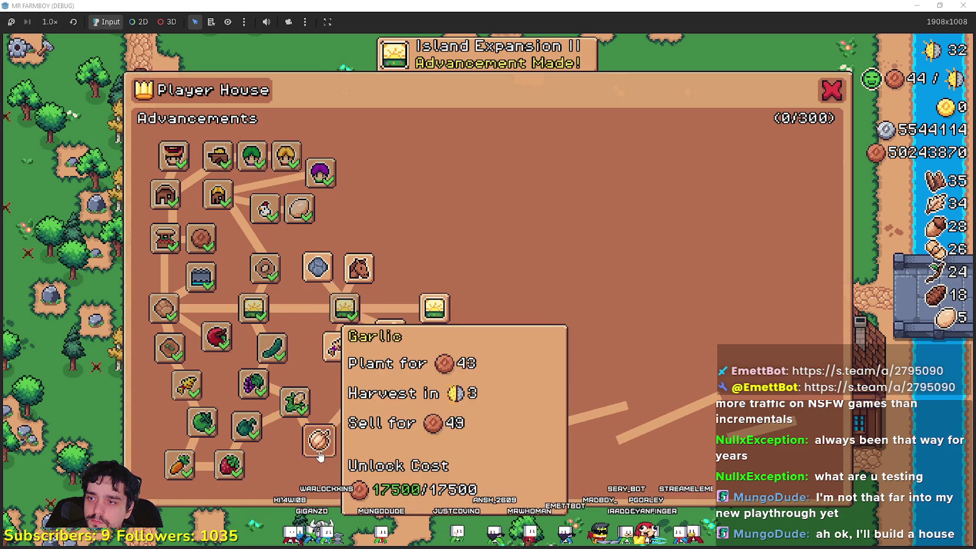
pyautogui.click(337, 343)
pyautogui.click(279, 465)
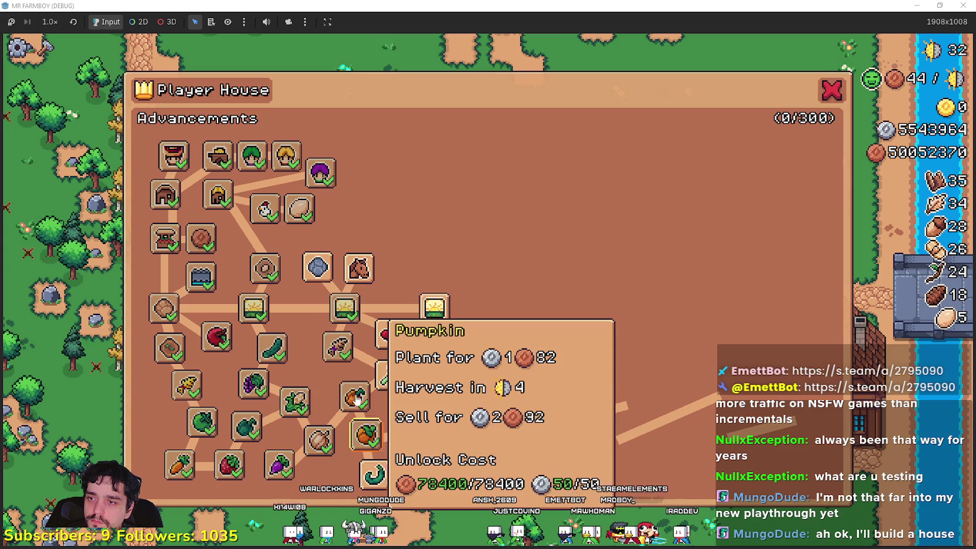
pyautogui.click(367, 430)
pyautogui.click(354, 273)
# Unlock Market Upgrade 1, House Upgrade 1, Farmer Upgrade 1, Baby Chickens, Island Expansion III and Harvester Upgrade 1.
pyautogui.click(346, 234)
pyautogui.click(355, 191)
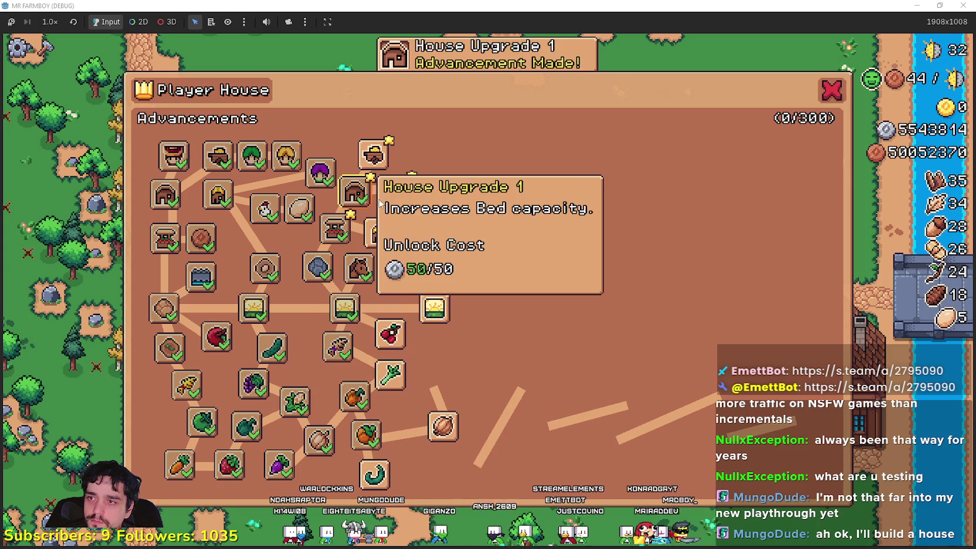
pyautogui.click(374, 153)
pyautogui.click(396, 190)
pyautogui.click(379, 233)
pyautogui.click(429, 200)
pyautogui.click(424, 233)
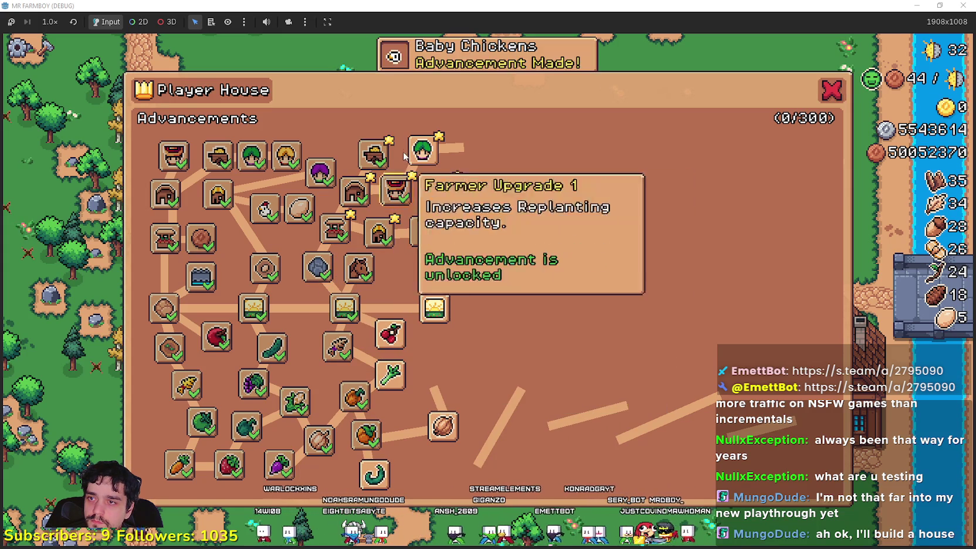
pyautogui.click(422, 154)
pyautogui.click(435, 308)
pyautogui.click(463, 151)
pyautogui.click(462, 228)
# Unlock Pinto Beans, Barn, Cherry, celery and Green Chili Pepper, then close the advancements.
pyautogui.click(452, 359)
pyautogui.click(399, 271)
pyautogui.click(390, 335)
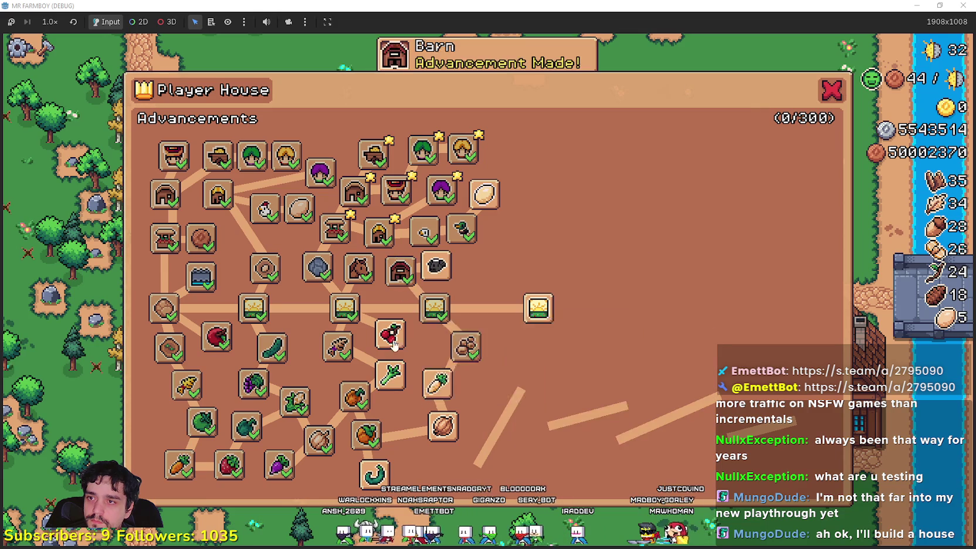
pyautogui.click(390, 374)
pyautogui.click(374, 473)
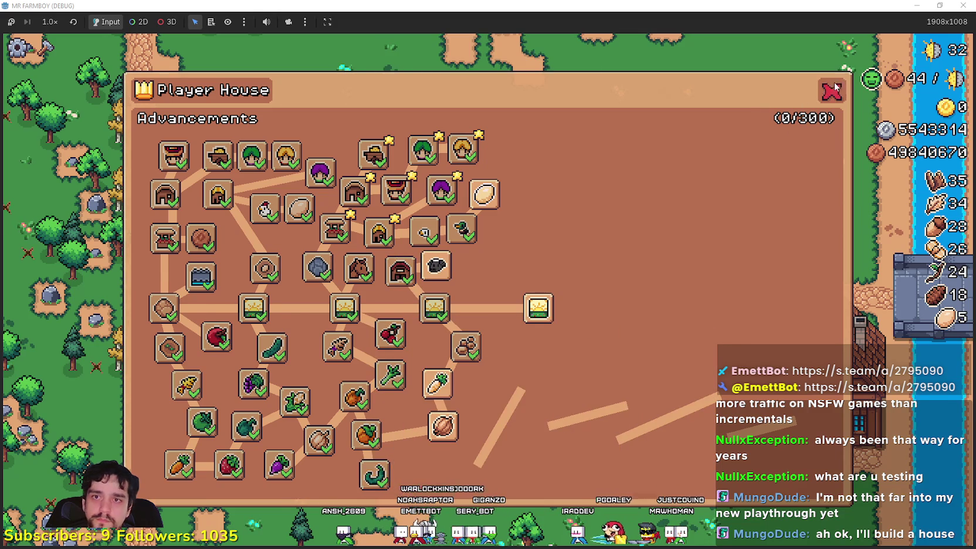
pyautogui.click(833, 89)
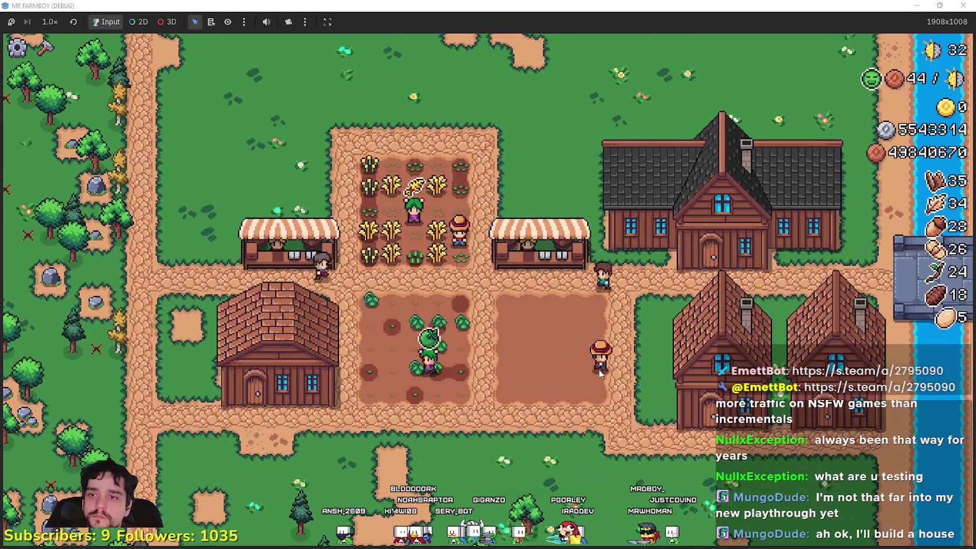
# Check the market's second upgrade requirements, switching between the market and Player House advancements.
pyautogui.click(607, 387)
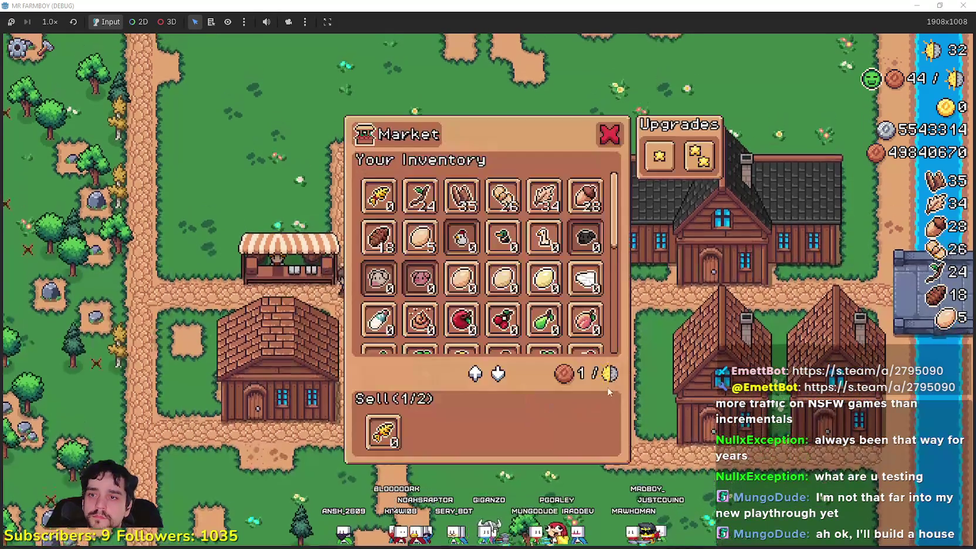
pyautogui.click(609, 134)
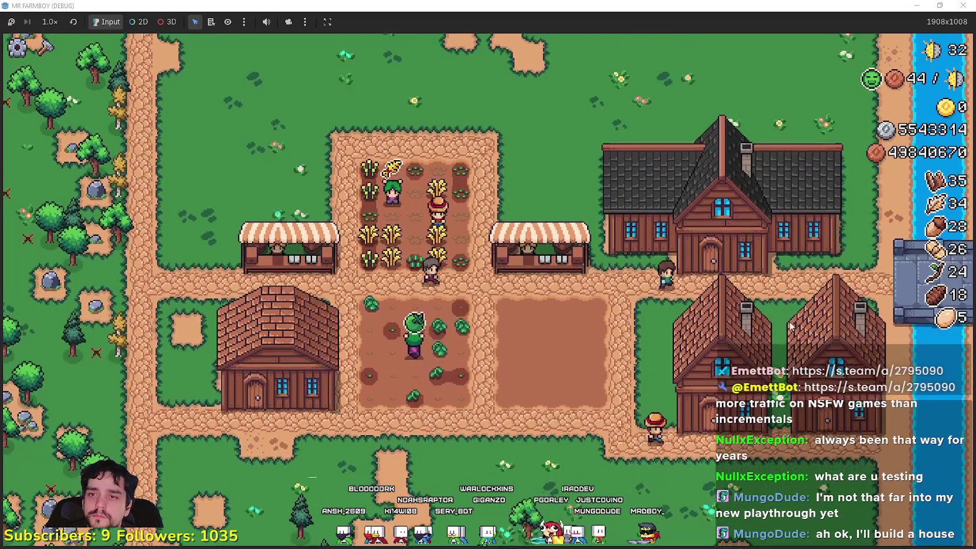
pyautogui.click(790, 326)
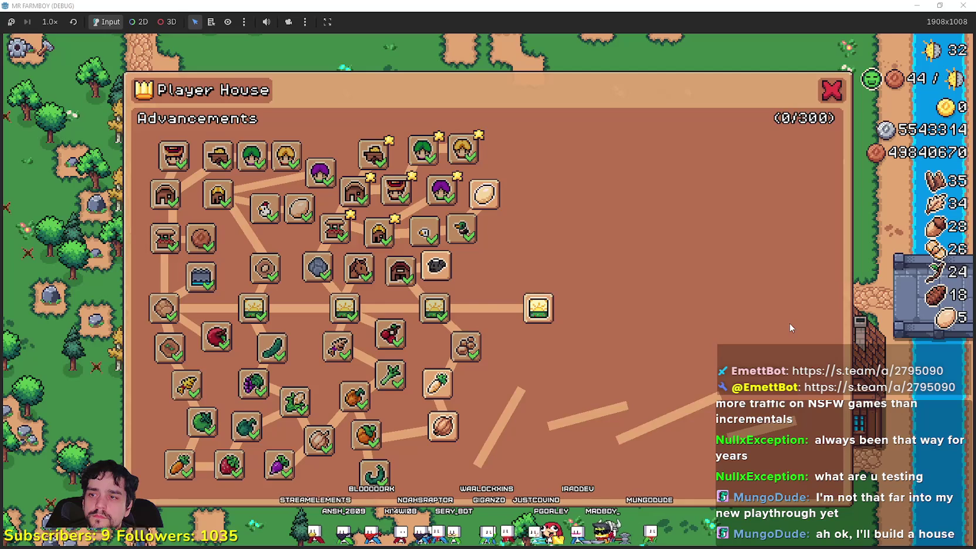
pyautogui.click(789, 324)
pyautogui.click(790, 324)
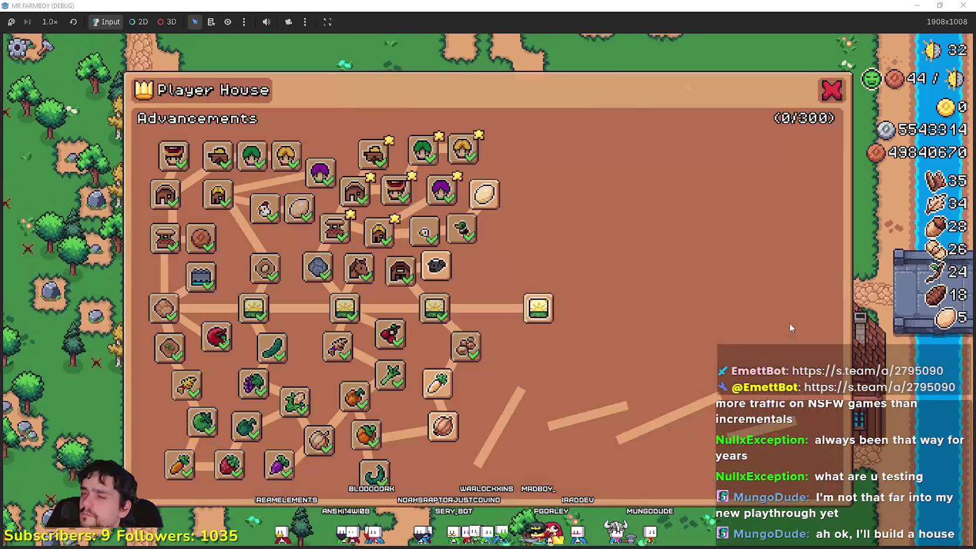
pyautogui.click(588, 262)
pyautogui.click(588, 249)
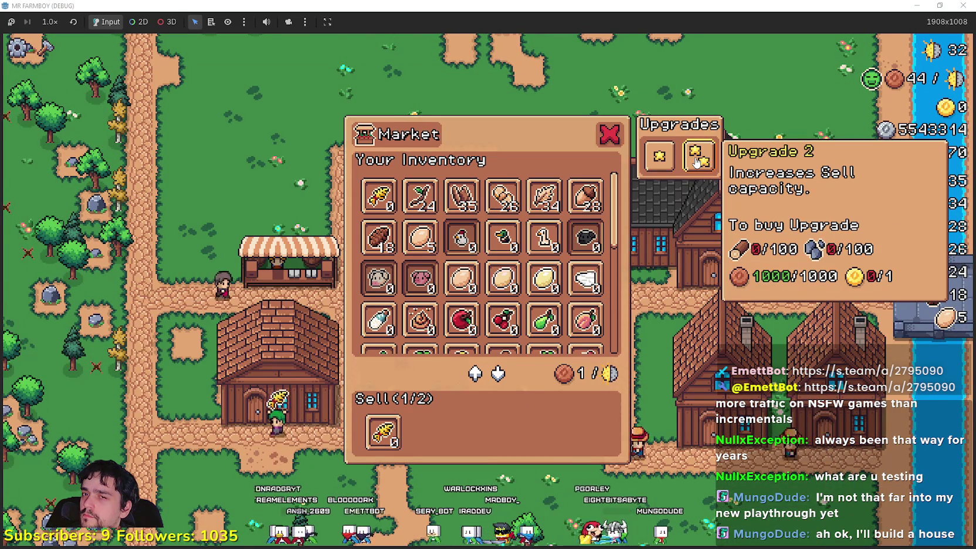
pyautogui.click(677, 344)
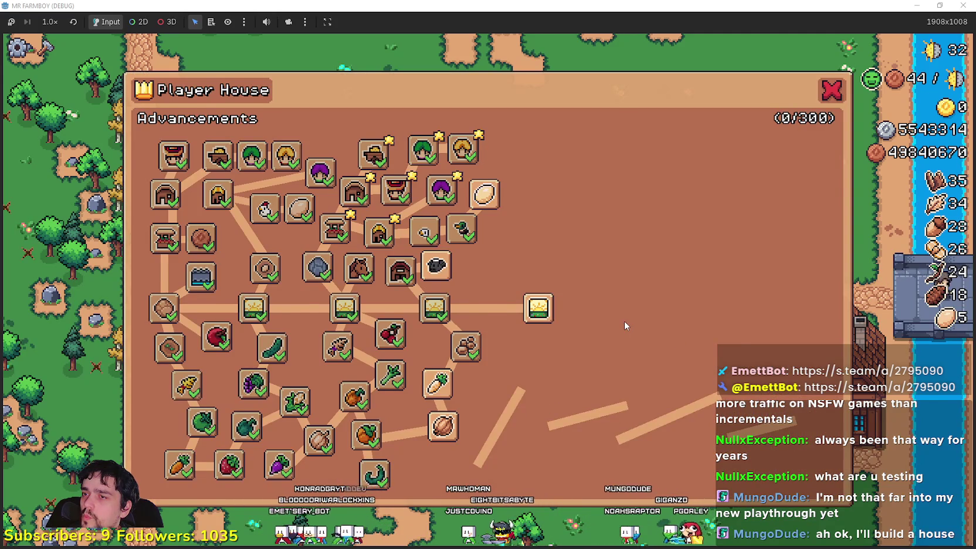
# Unlock Island Expansion IV and return to the market window.
pyautogui.click(623, 321)
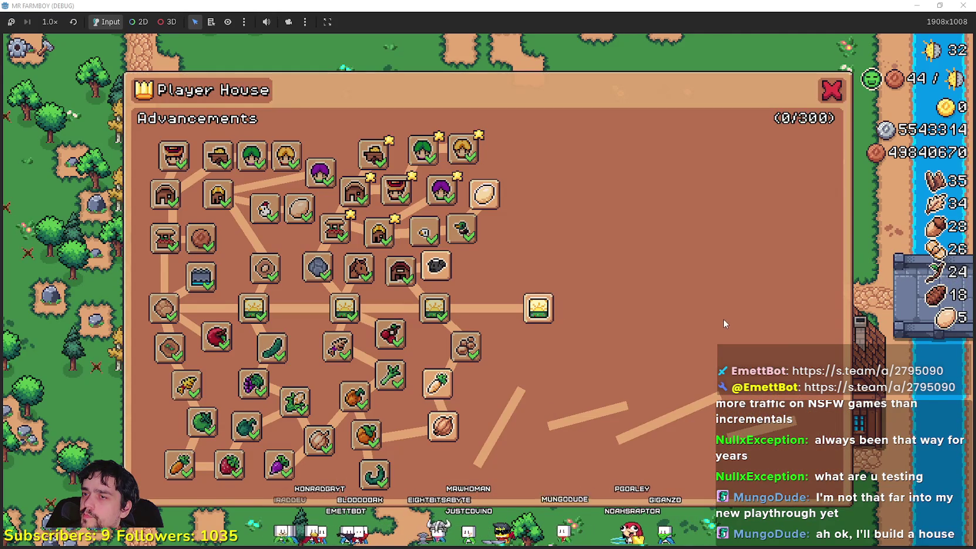
pyautogui.click(556, 307)
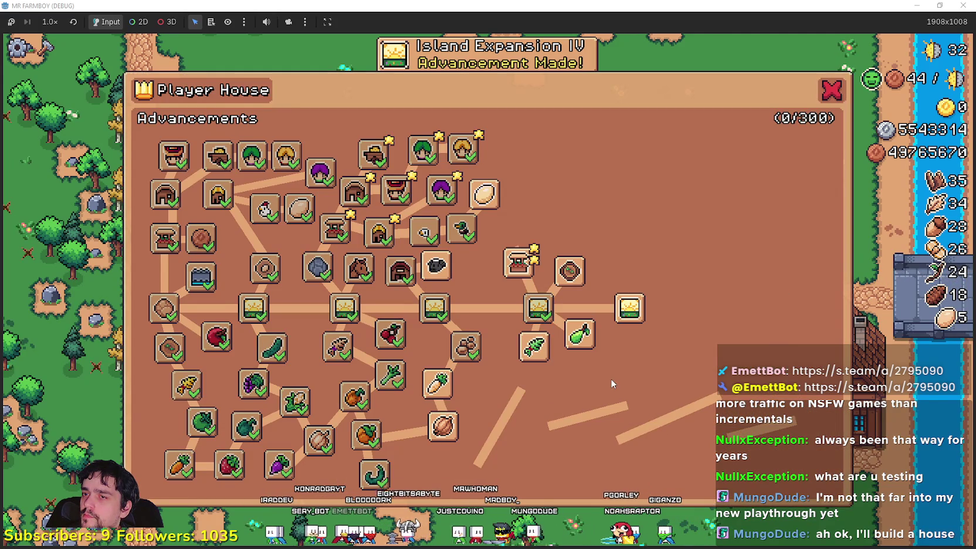
pyautogui.click(510, 262)
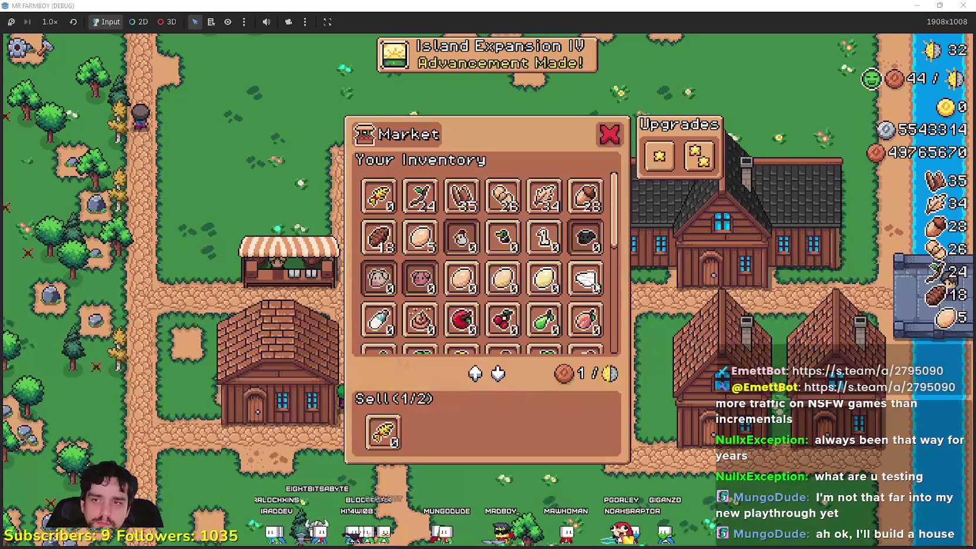
pyautogui.click(708, 167)
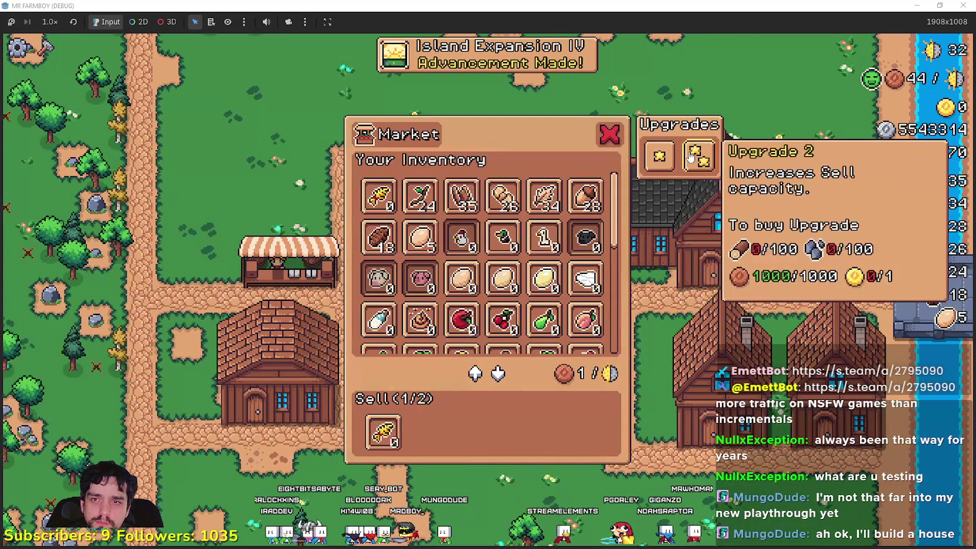
pyautogui.click(691, 156)
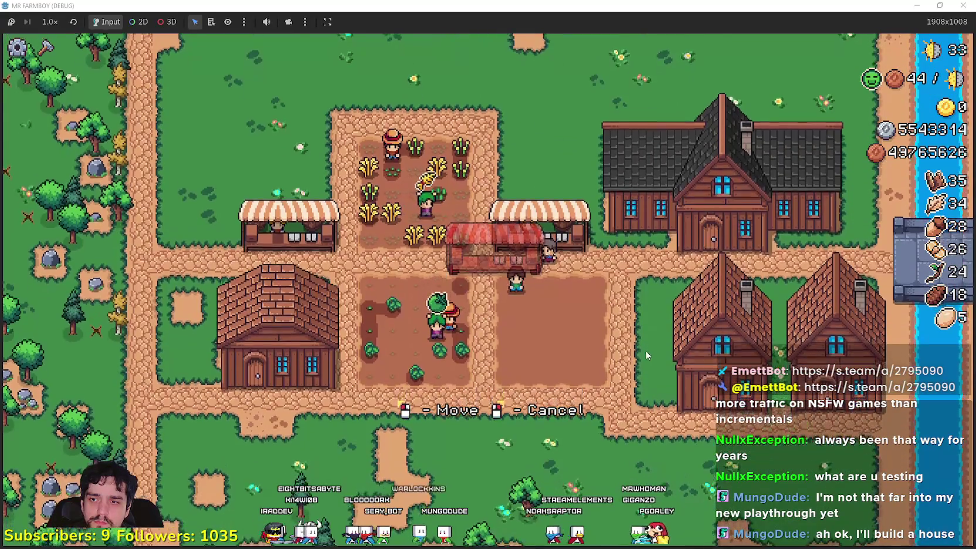
# Cancel the pending placement and select Market from the Buildings crafting list.
pyautogui.rightClick(645, 350)
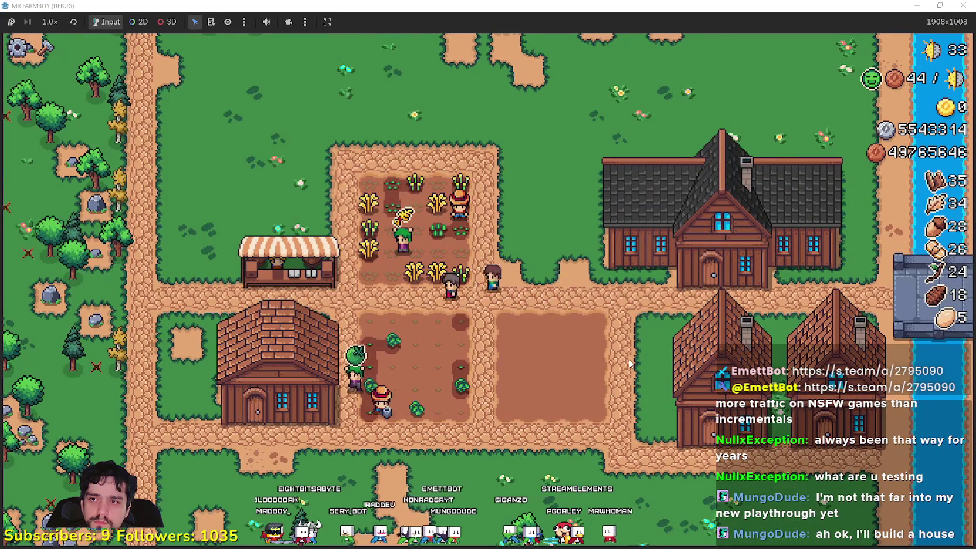
pyautogui.press('a')
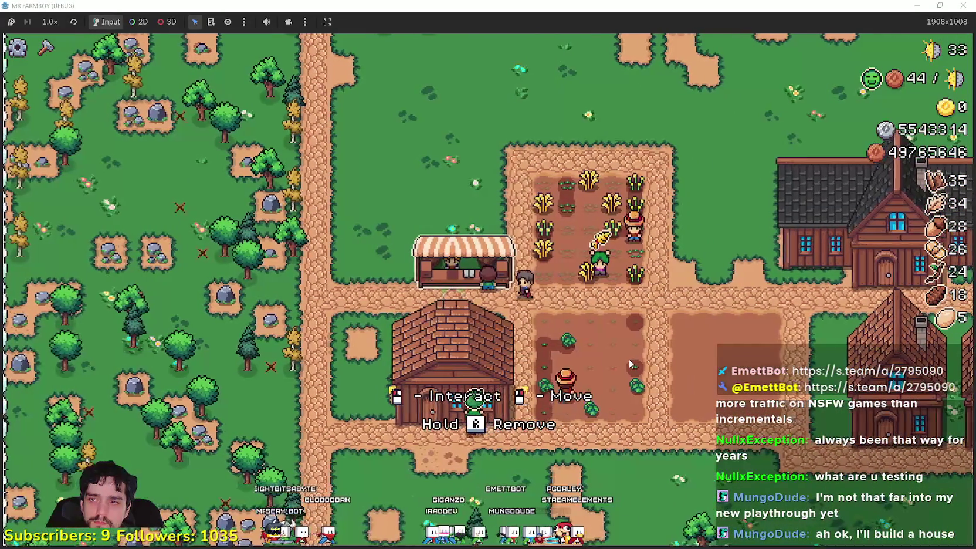
pyautogui.press('r')
pyautogui.press('c')
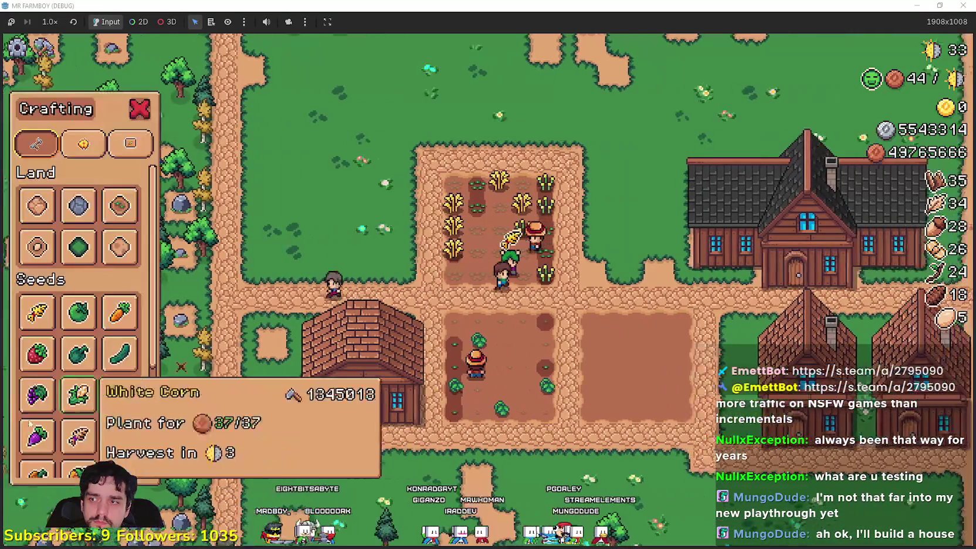
pyautogui.press('d')
pyautogui.scroll(-5, 52, 416)
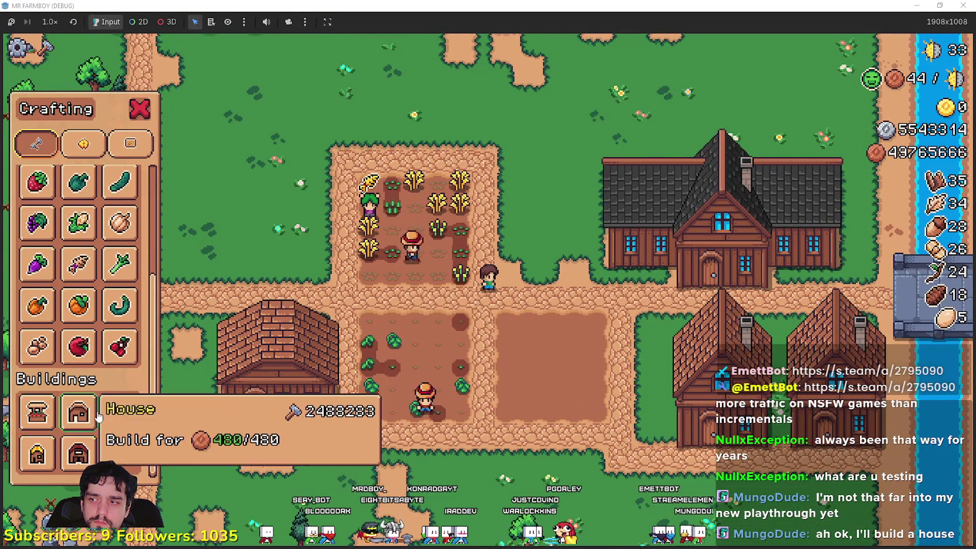
pyautogui.click(46, 417)
# Build the market stall at the crossroads above the left house and open its market window.
pyautogui.press('d')
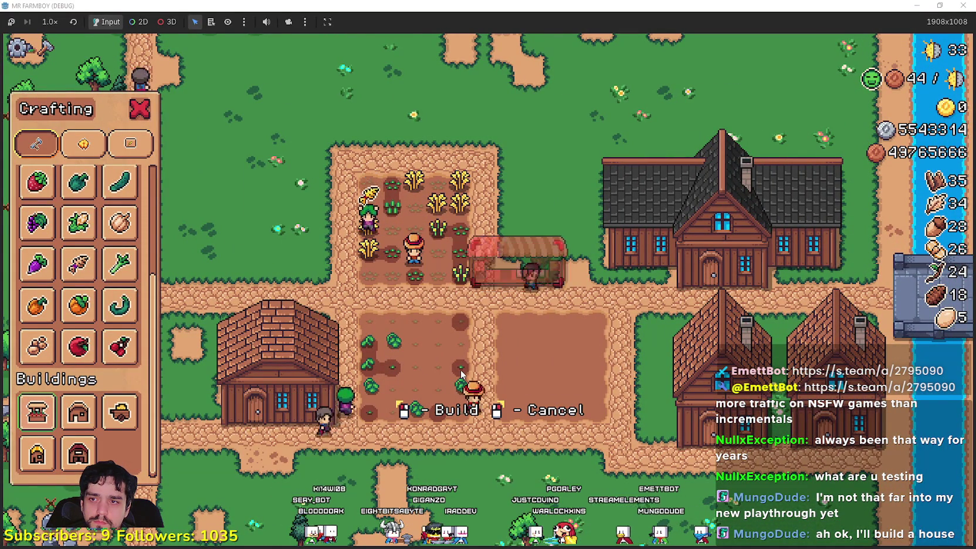
pyautogui.press('a')
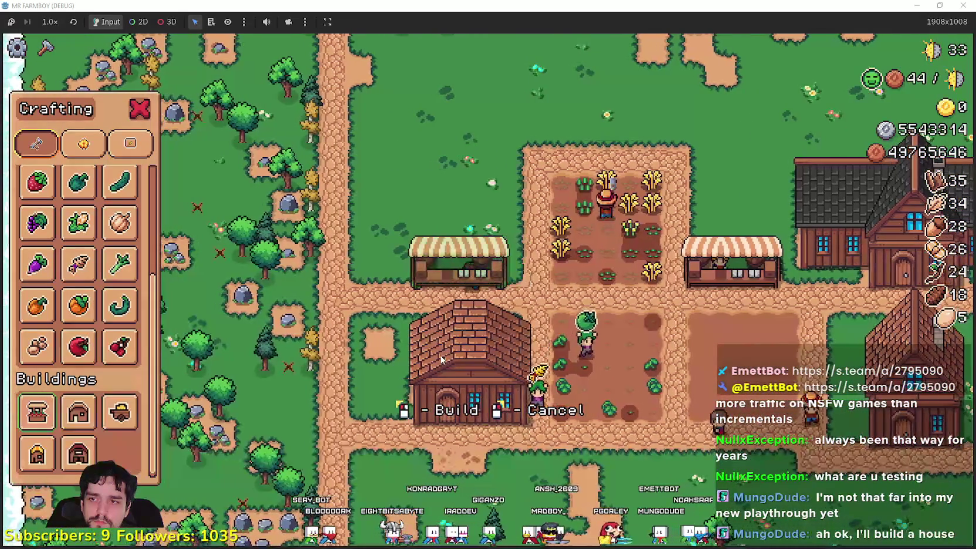
pyautogui.click(441, 359)
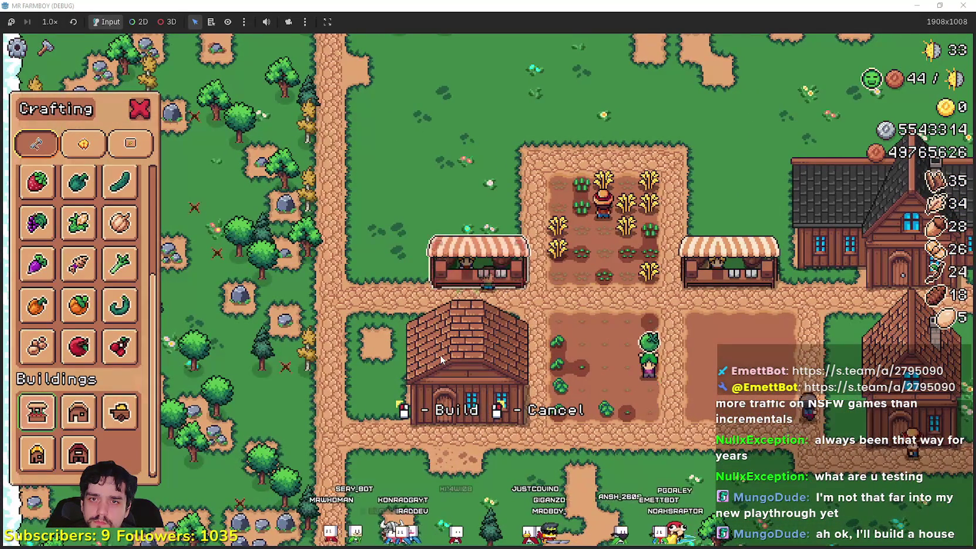
pyautogui.press('a')
pyautogui.rightClick(441, 359)
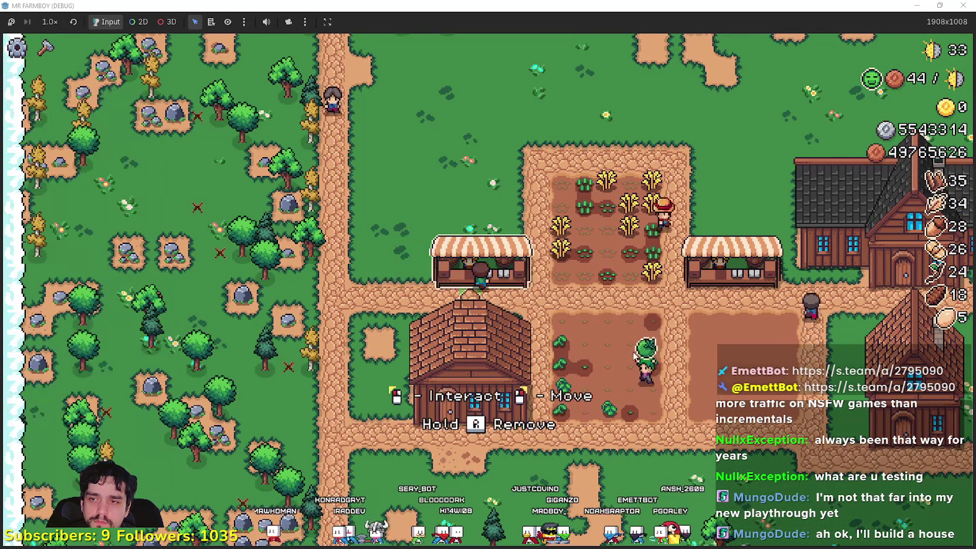
pyautogui.click(484, 264)
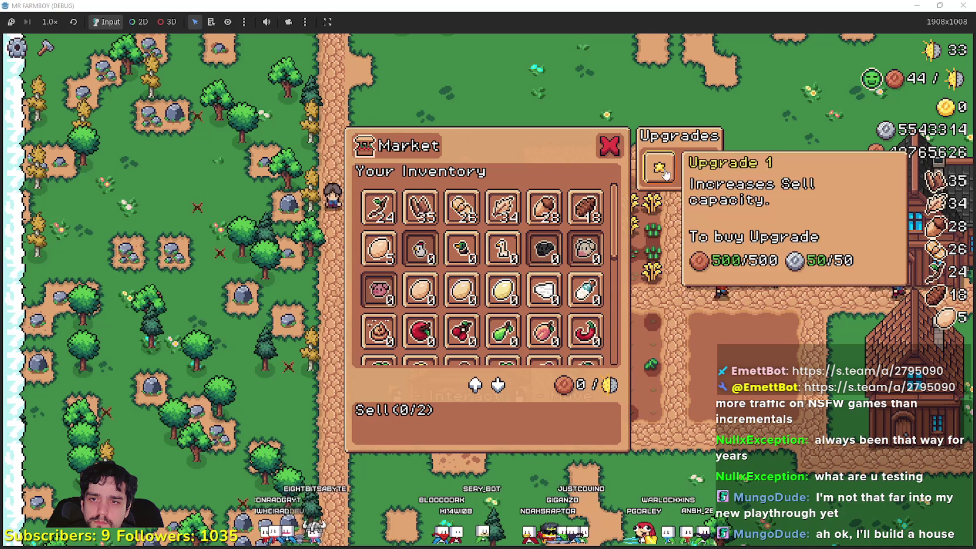
# Buy the market's Upgrade 1, scroll the inventory back to the top, and close the market.
pyautogui.moveTo(702, 170)
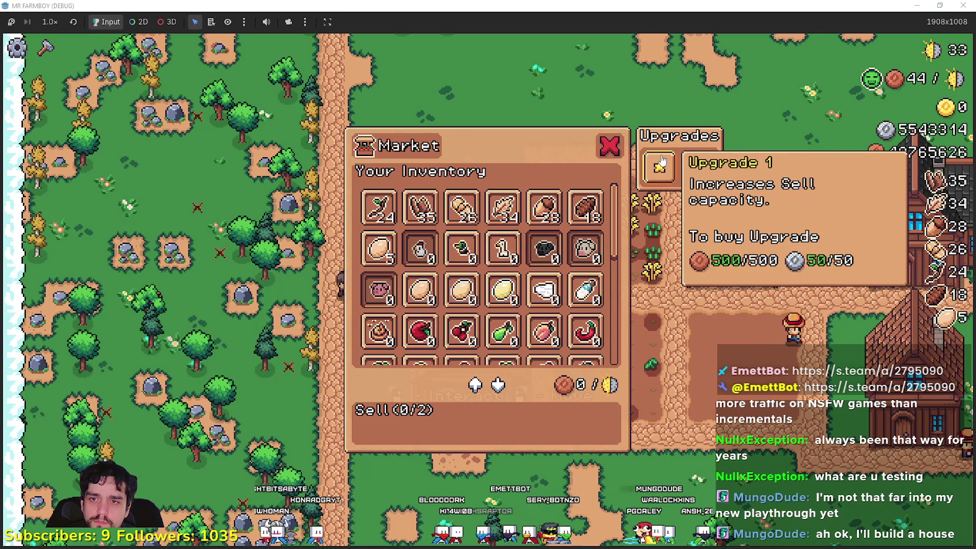
pyautogui.click(654, 168)
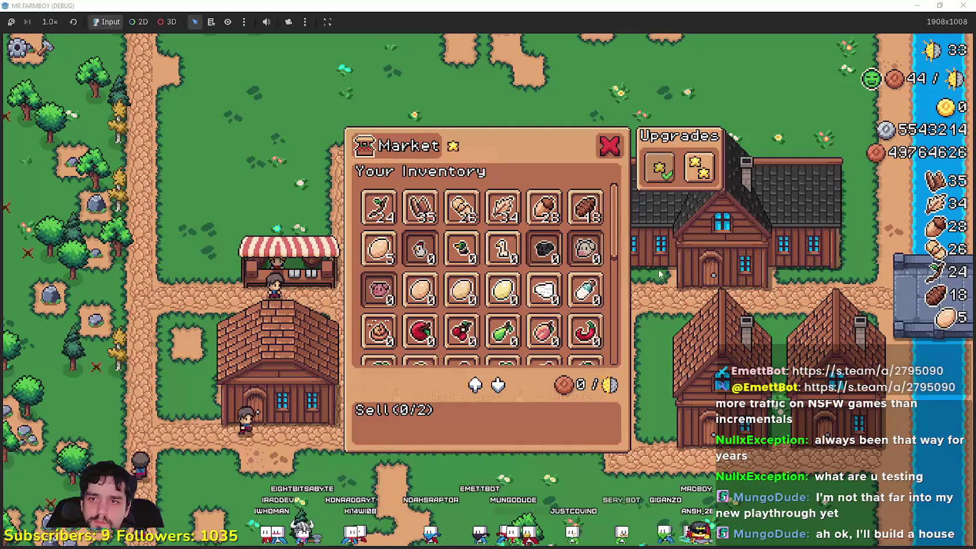
pyautogui.scroll(-5, 512, 315)
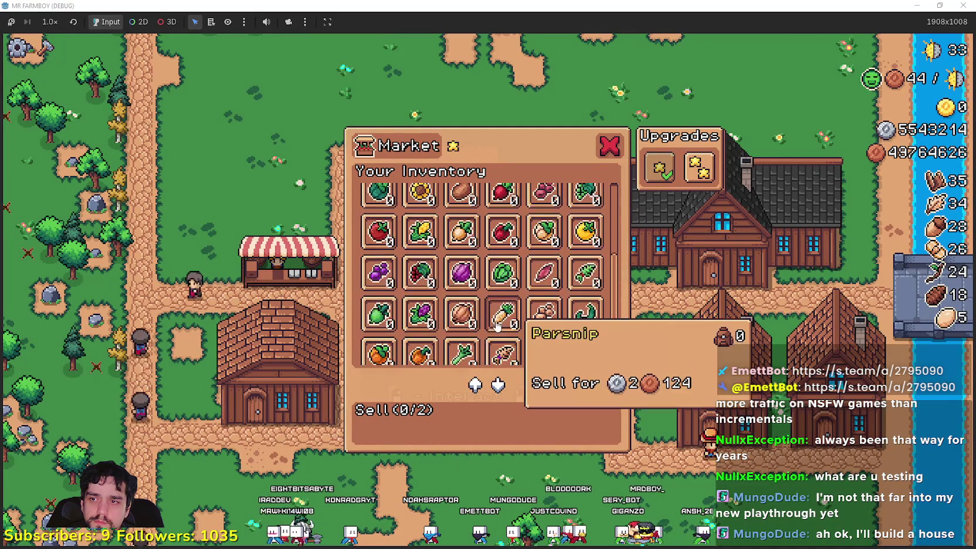
pyautogui.moveTo(615, 330); pyautogui.dragTo(609, 172)
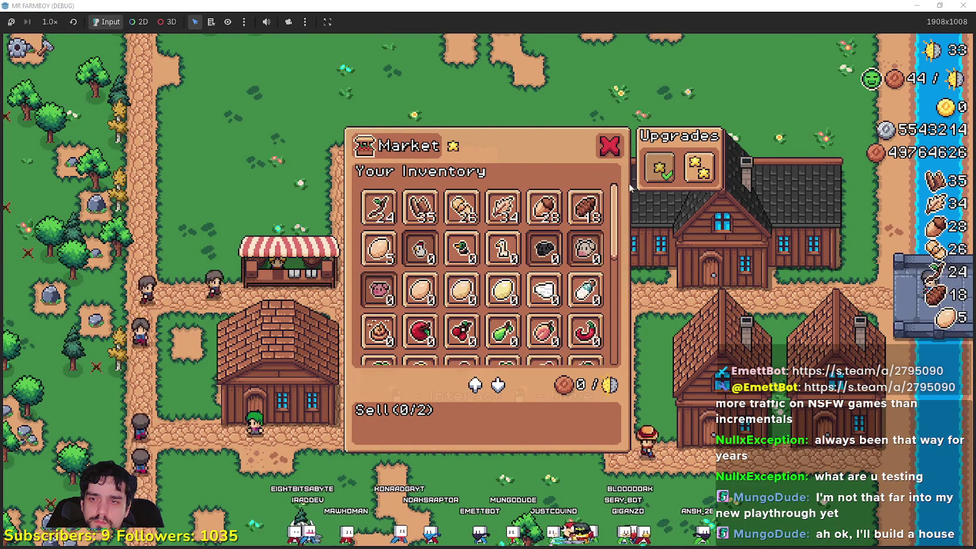
pyautogui.click(632, 399)
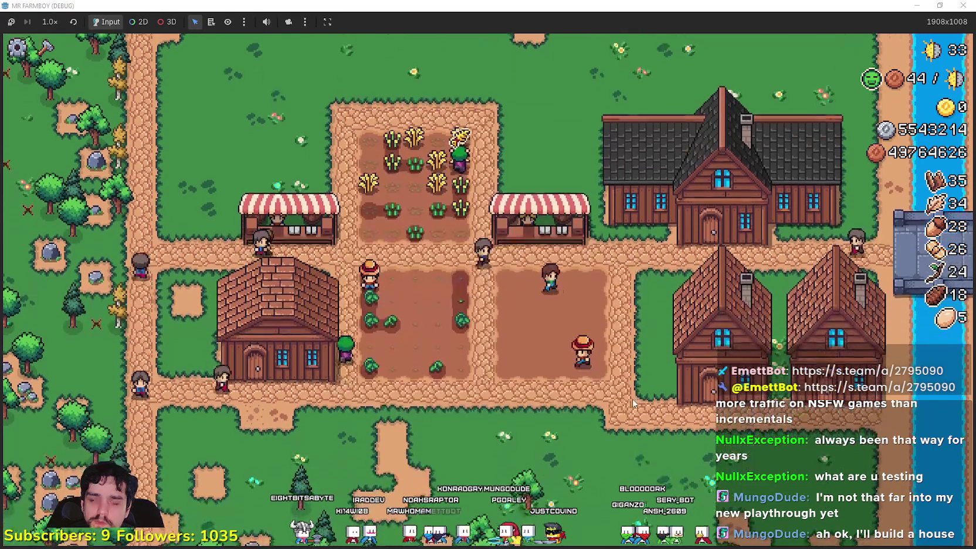
# After cancelling a stray house placement, place a row of market stalls north of the crop fields.
pyautogui.press('c')
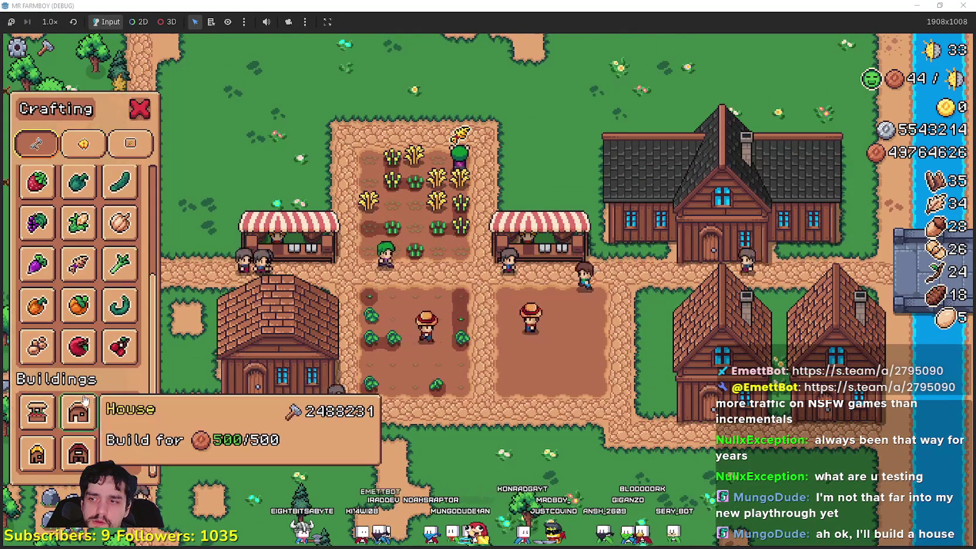
pyautogui.click(38, 414)
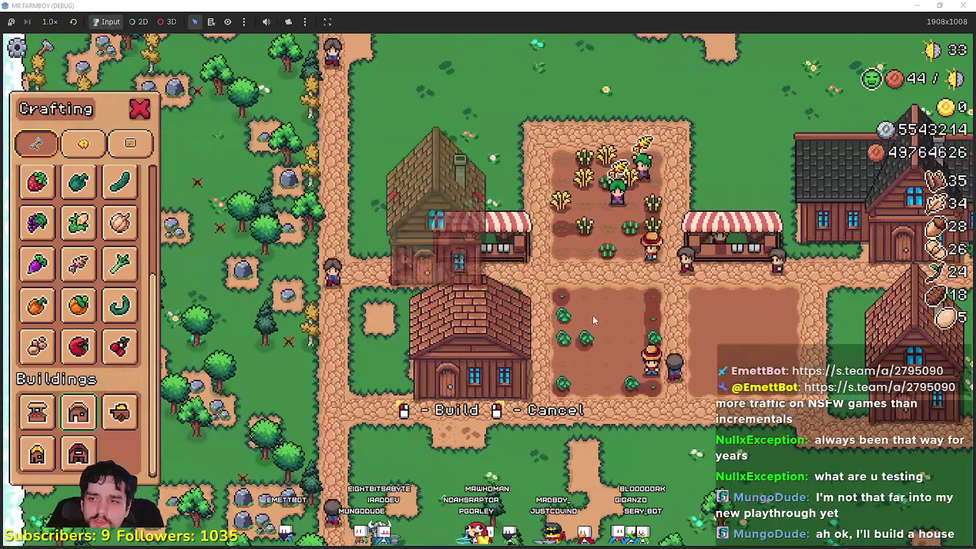
pyautogui.click(592, 315)
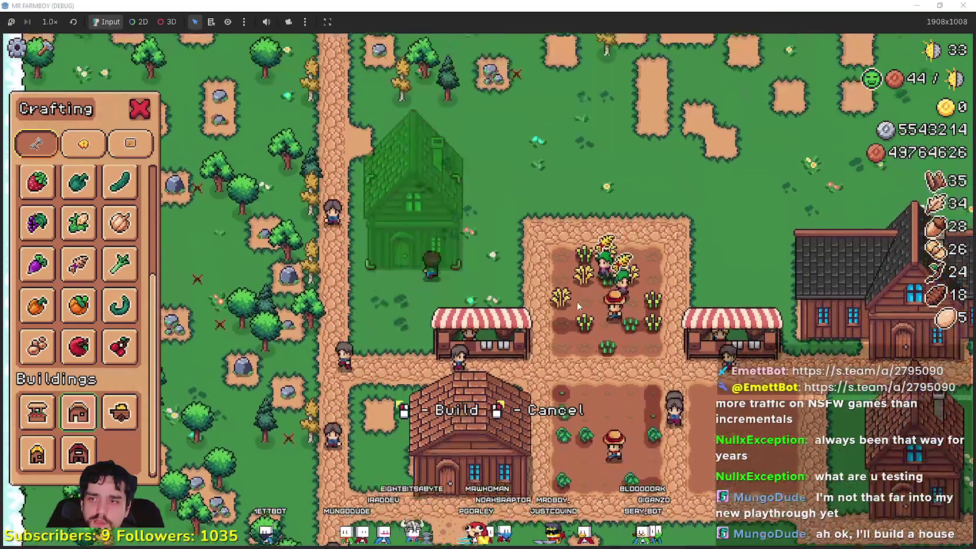
pyautogui.rightClick(212, 394)
pyautogui.press('c')
pyautogui.click(38, 413)
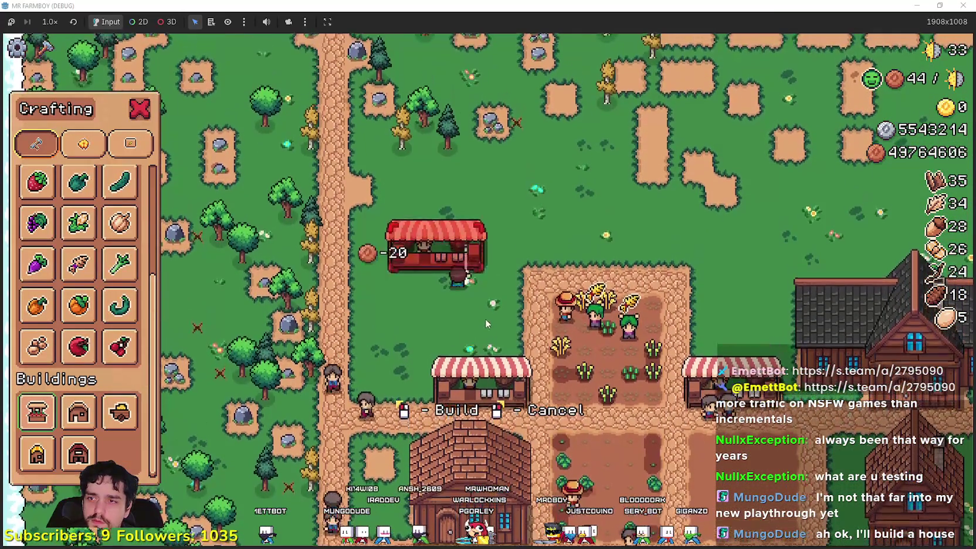
pyautogui.click(469, 316)
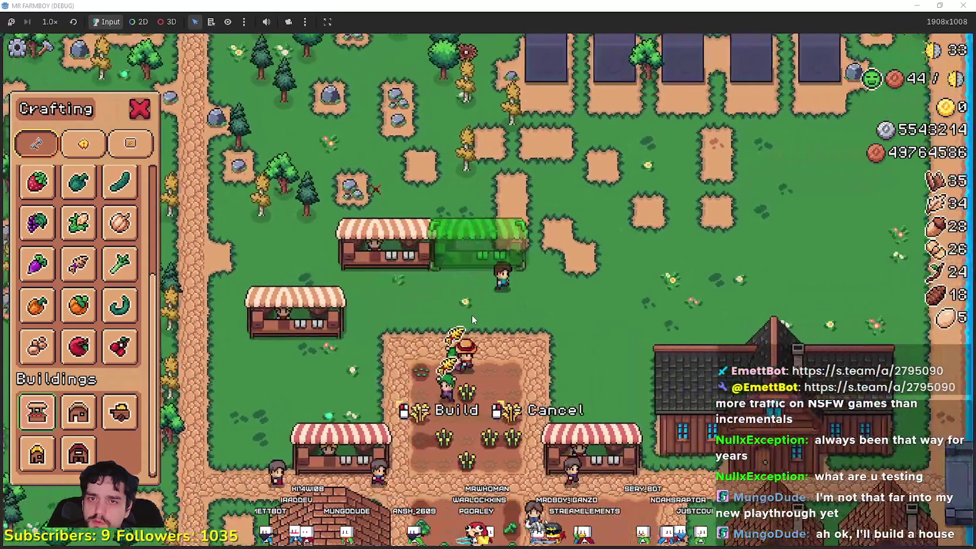
pyautogui.click(471, 314)
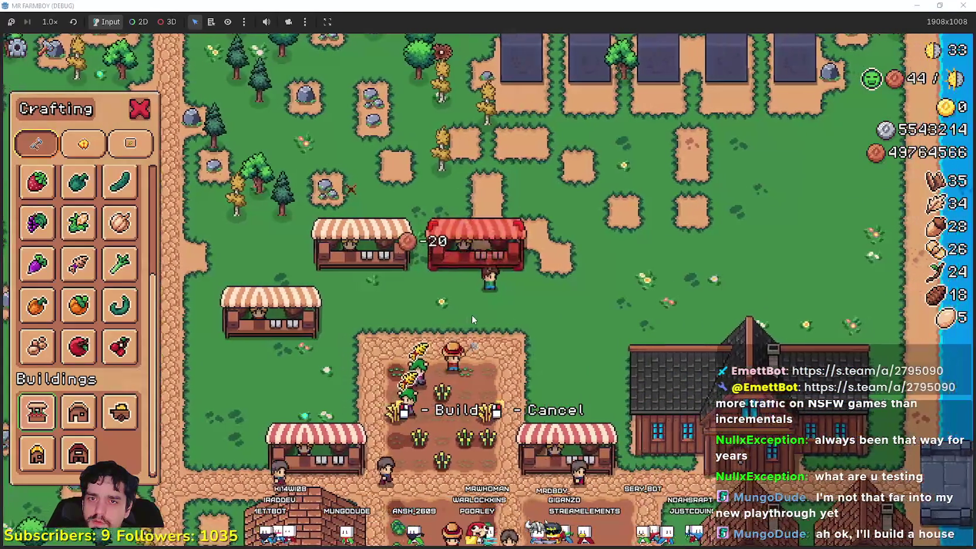
pyautogui.click(535, 314)
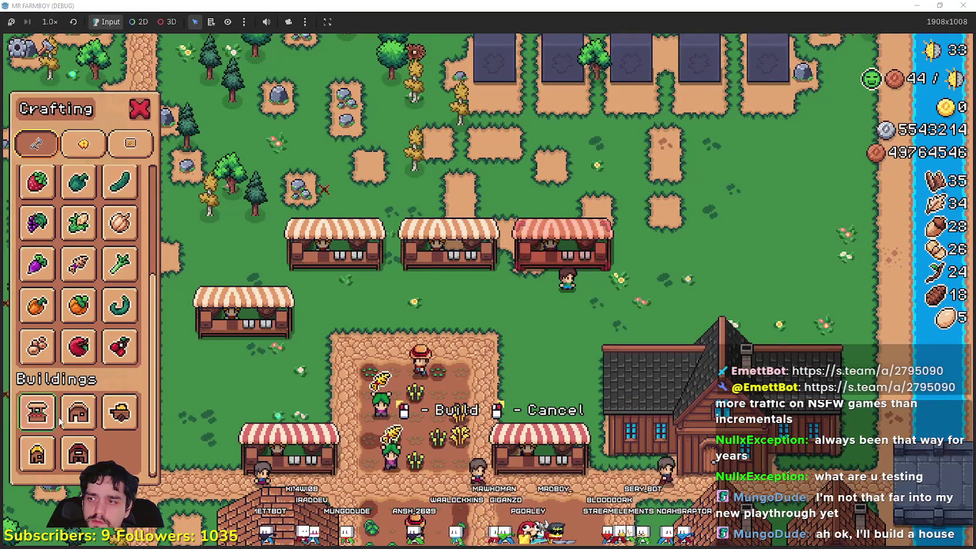
pyautogui.click(634, 321)
pyautogui.rightClick(255, 421)
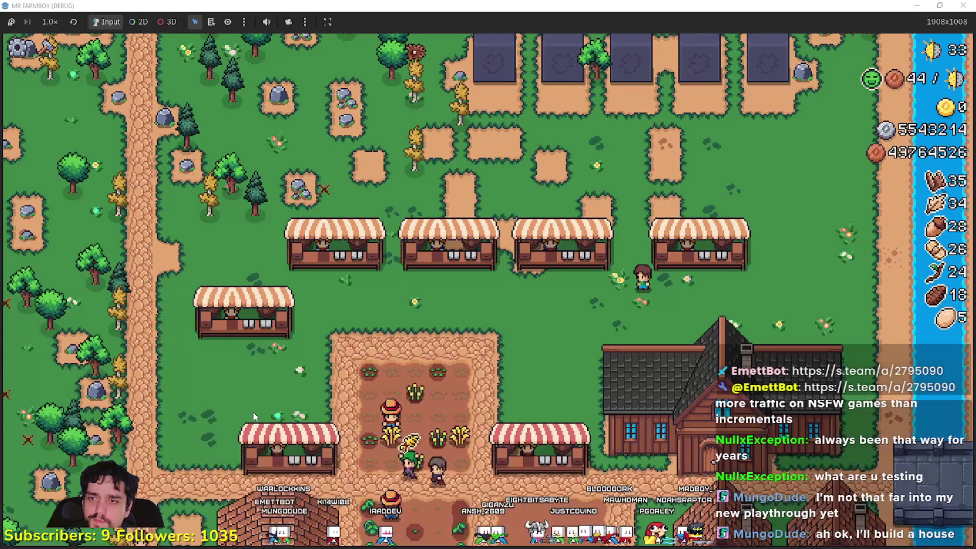
# Enter 'f' in the Godot editor's file filter, then return to the game and resume.
pyautogui.hotkey('alt', 'Tab')
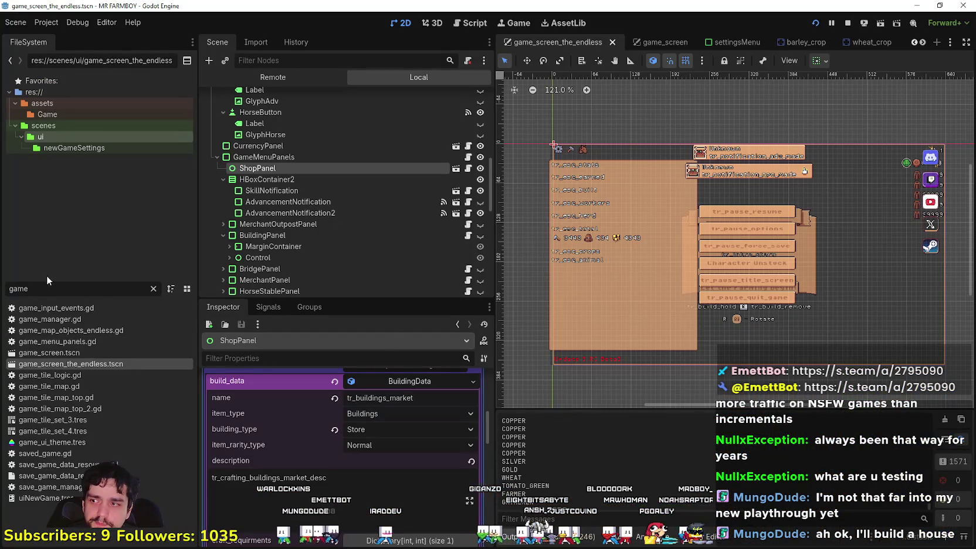
pyautogui.doubleClick(31, 289)
pyautogui.write('f')
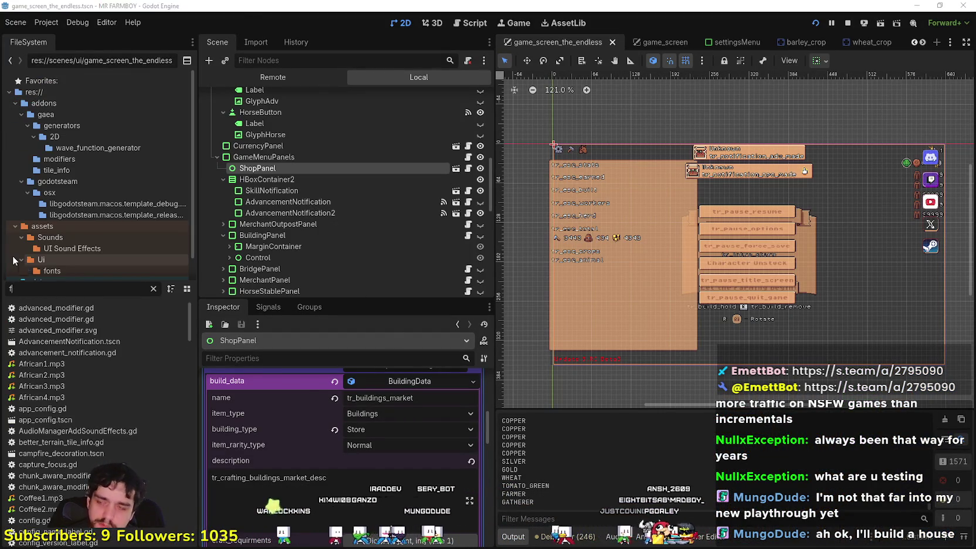
pyautogui.hotkey('alt', 'Tab')
pyautogui.press('Escape')
# Select Market in Crafting and place a stall at the end of the top row.
pyautogui.press('c')
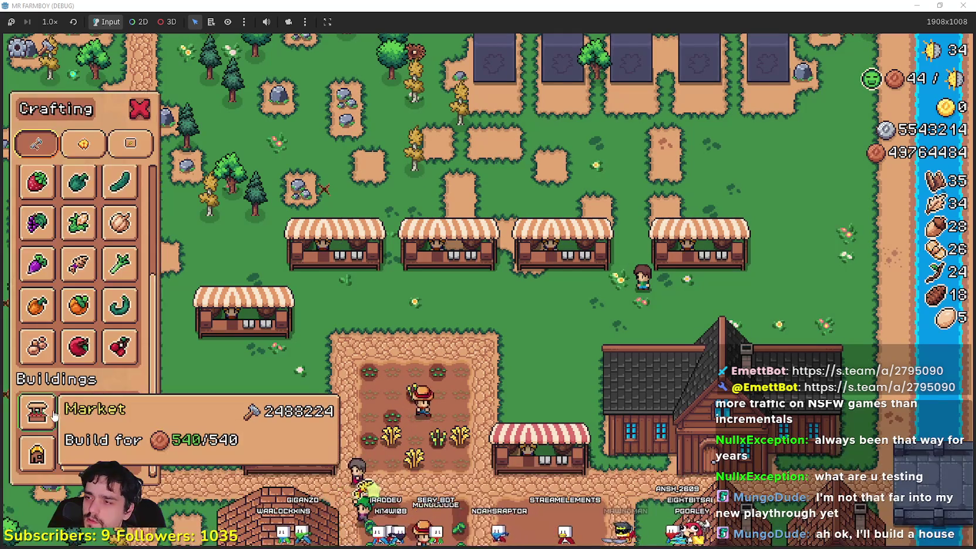
pyautogui.press('s')
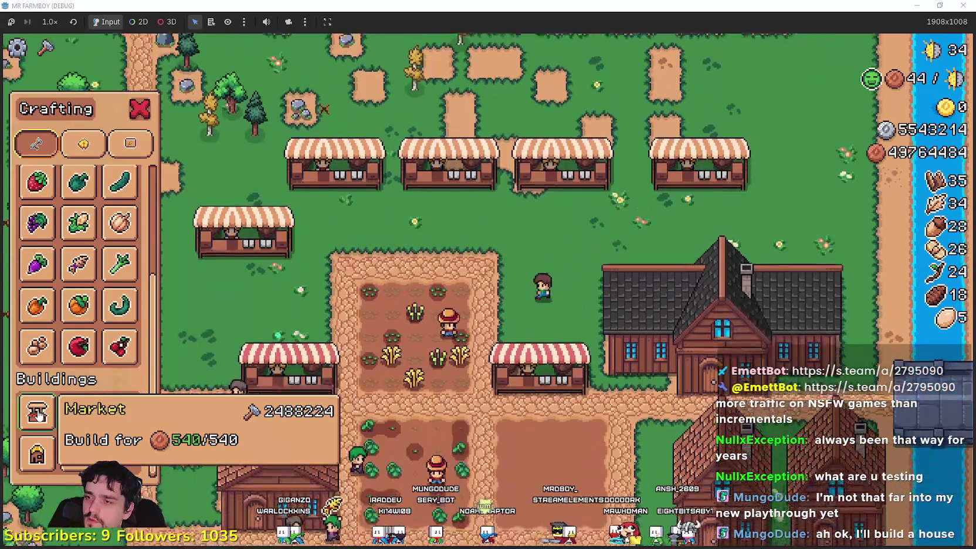
pyautogui.press('a')
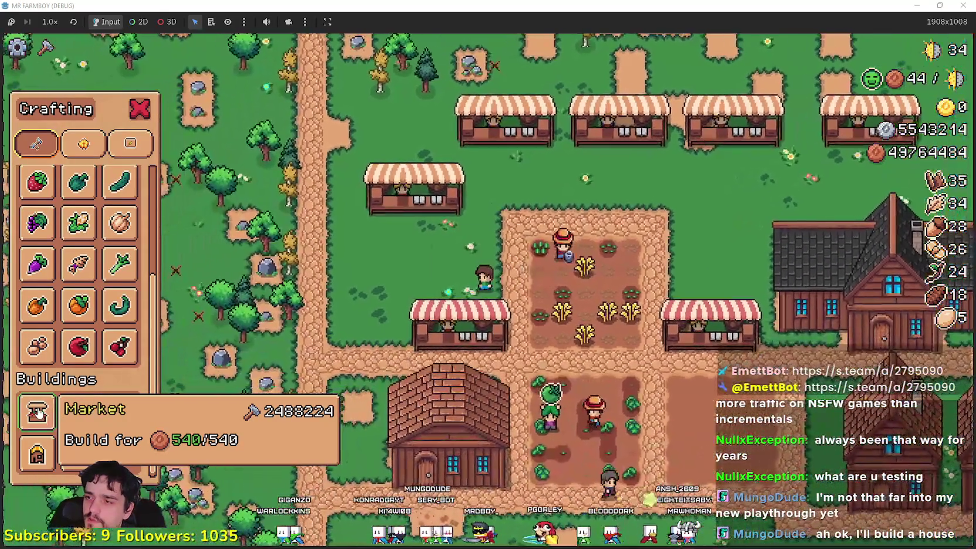
pyautogui.click(37, 412)
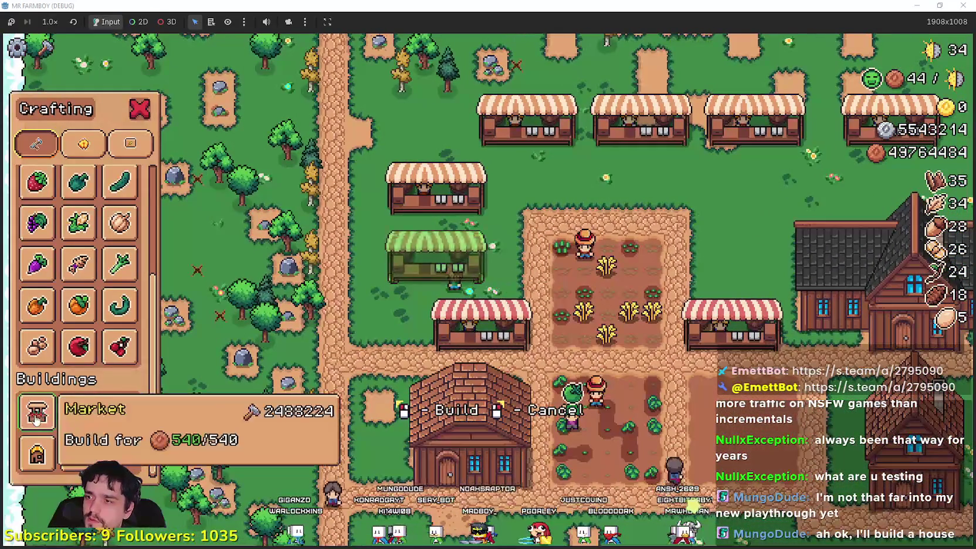
pyautogui.press('d')
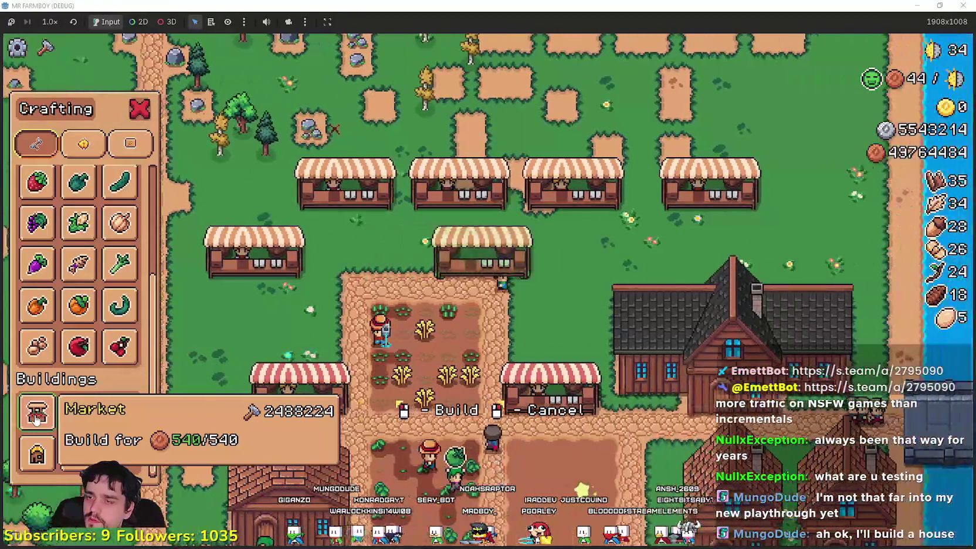
pyautogui.press('d')
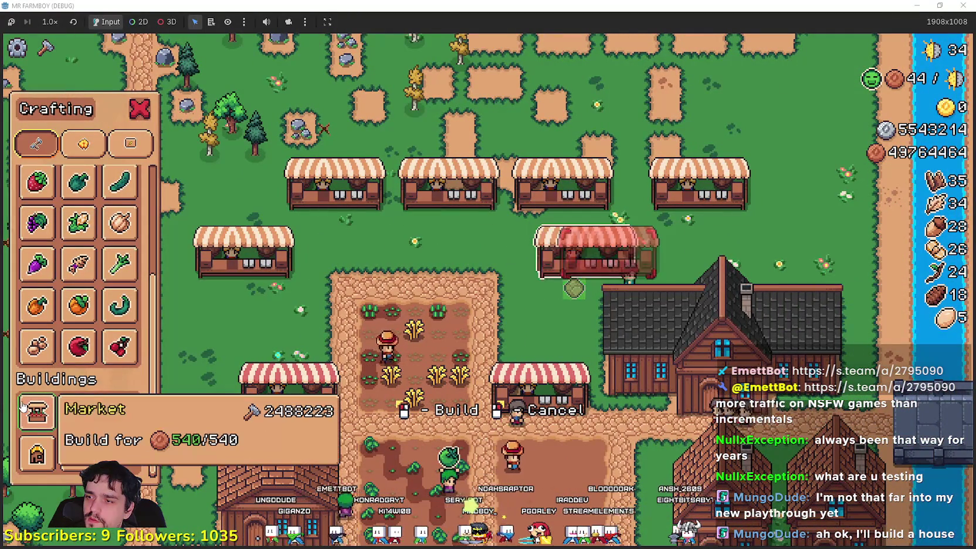
pyautogui.press('d')
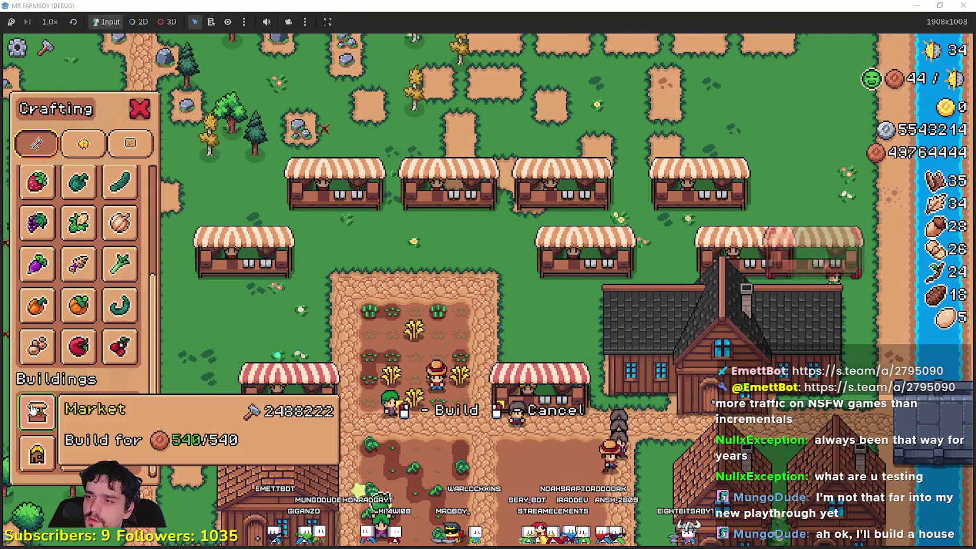
pyautogui.press('w')
pyautogui.click(37, 414)
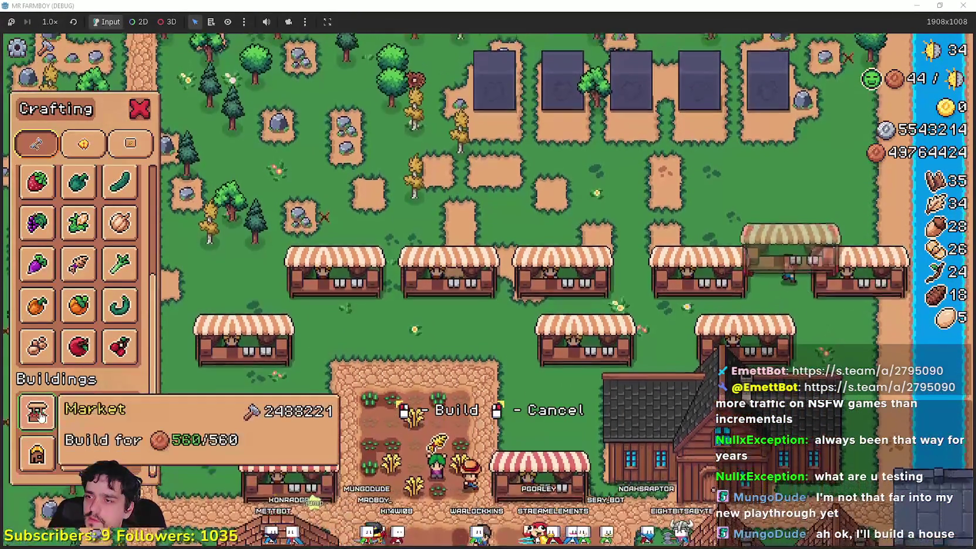
# Walk the market placement up, then down and left past the farm to a new spot.
pyautogui.press('w')
pyautogui.press('a')
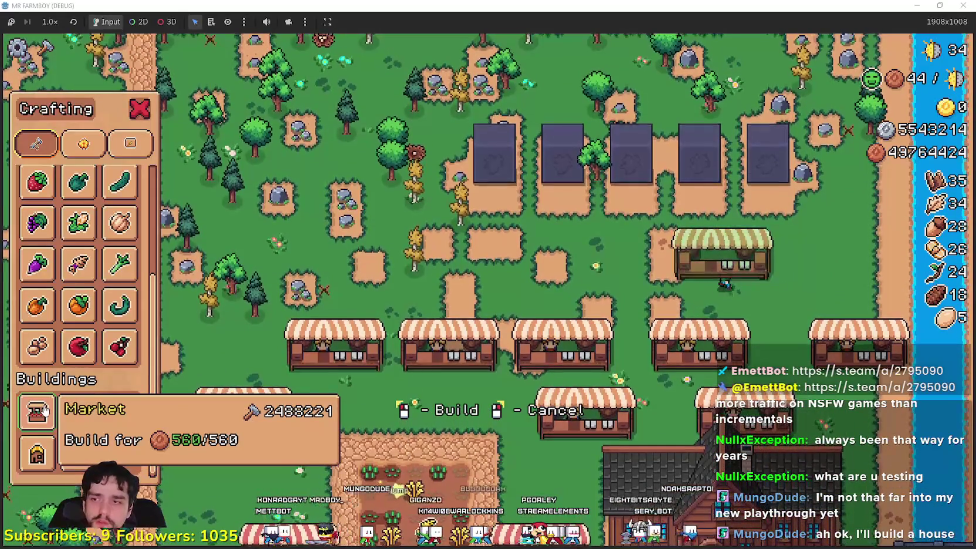
pyautogui.press('s')
pyautogui.scroll(-2, 445, 411)
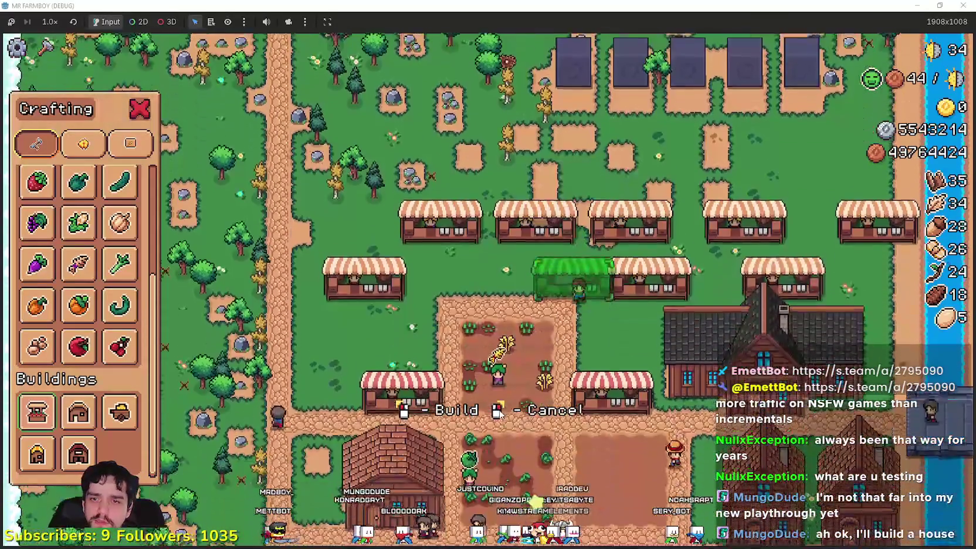
pyautogui.press('s')
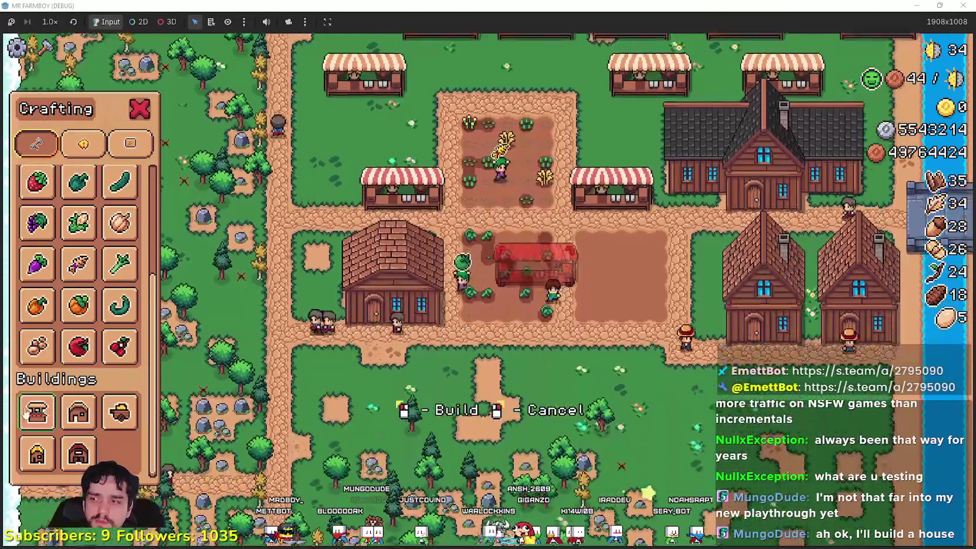
pyautogui.moveTo(25, 413)
pyautogui.press('s')
pyautogui.press('a')
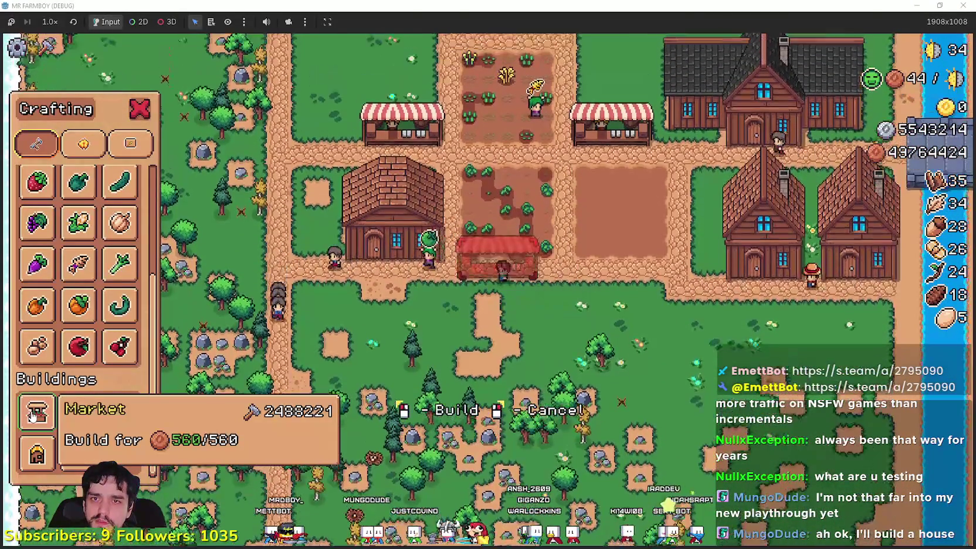
pyautogui.press('w')
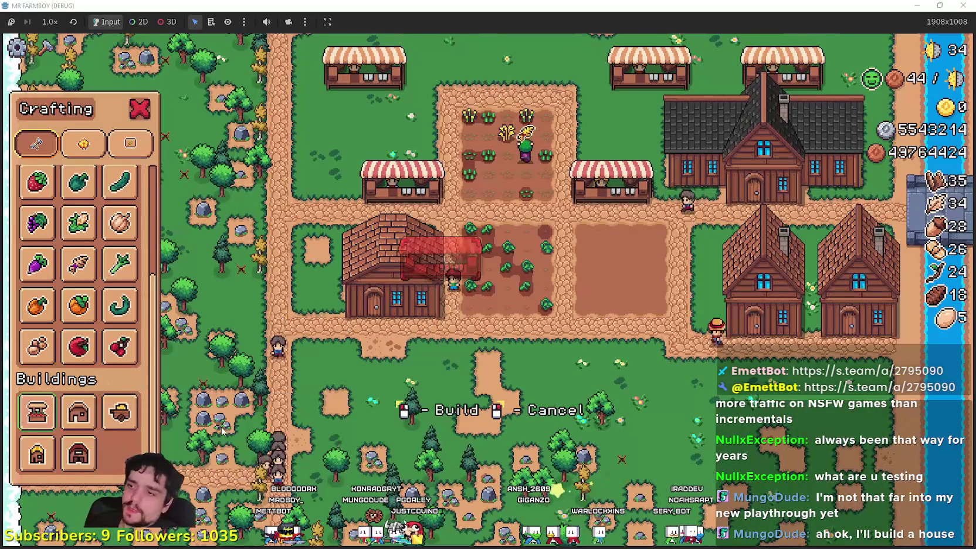
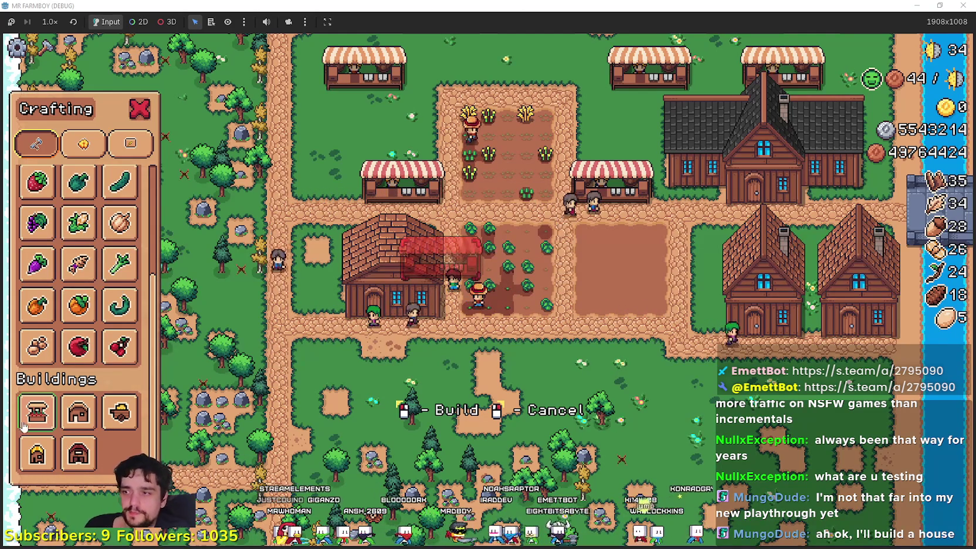
# Filter the FileSystem file list by 'curso' to show field_cursor_component and the other cursor files.
pyautogui.hotkey('alt', 'Tab')
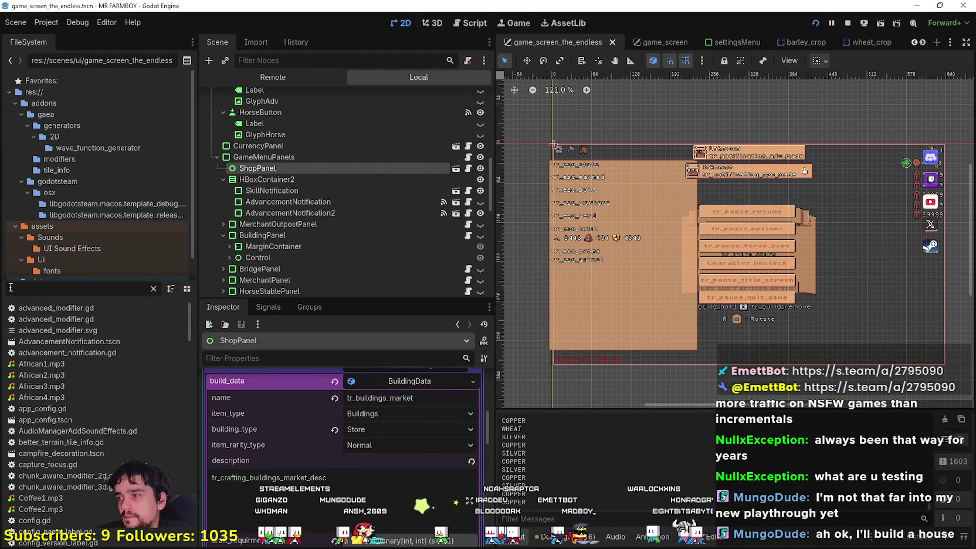
pyautogui.click(27, 277)
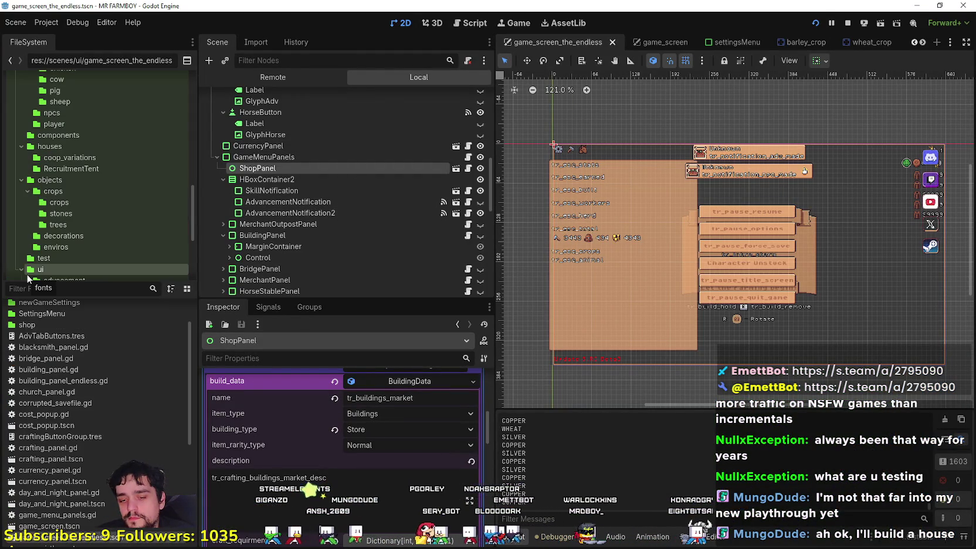
pyautogui.hotkey('alt', 'Tab')
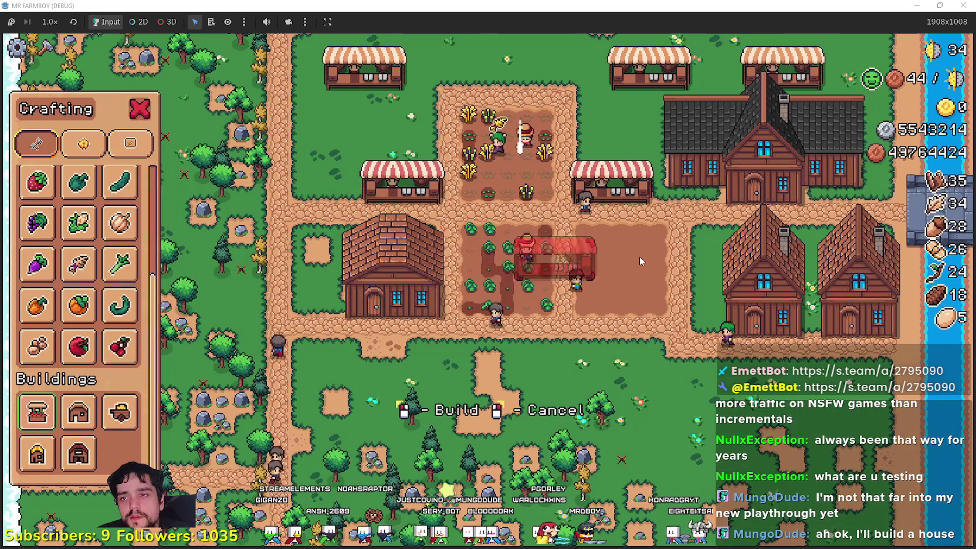
pyautogui.hotkey('alt', 'Tab')
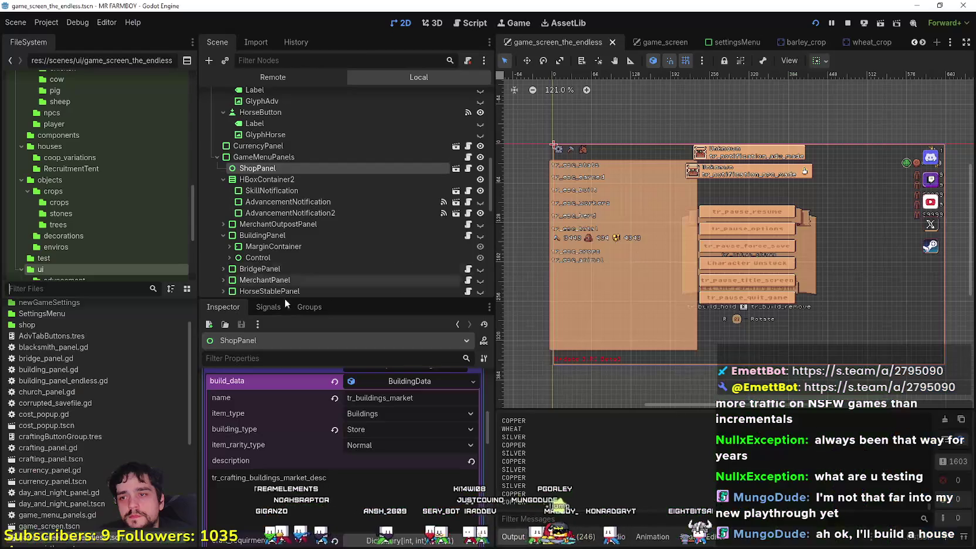
pyautogui.click(74, 288)
pyautogui.write('curso')
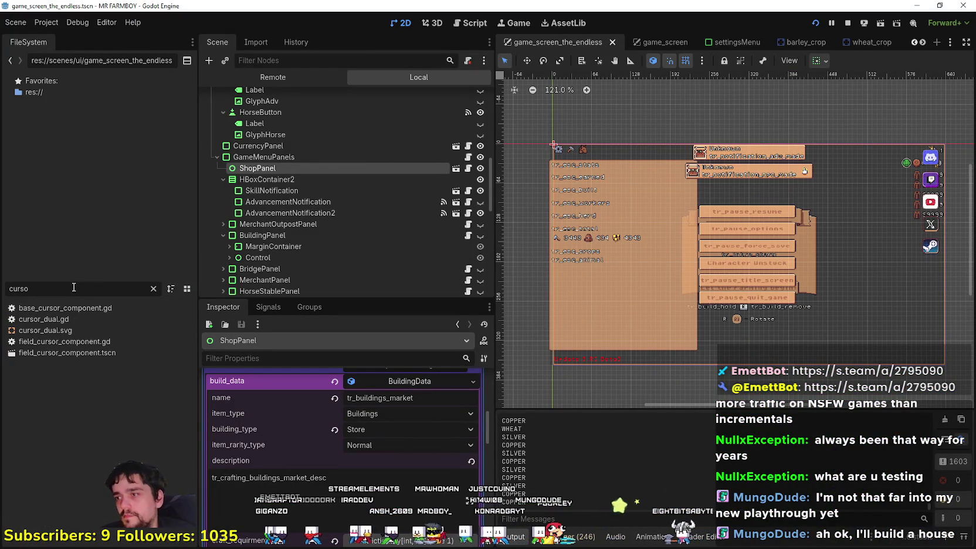
# Open field_cursor_component.gd and drag the script-list divider left to widen the code view.
pyautogui.doubleClick(148, 342)
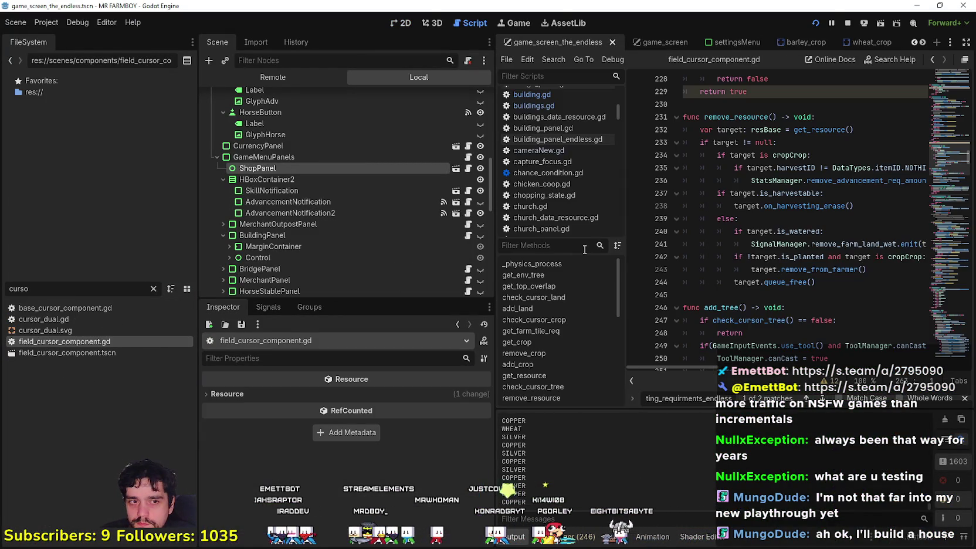
pyautogui.scroll(-2, 755, 263)
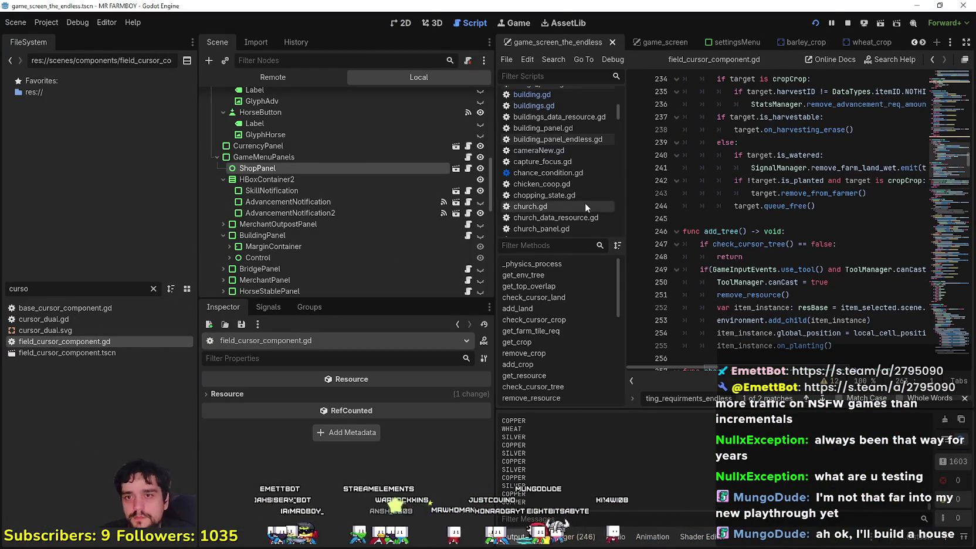
pyautogui.moveTo(495, 223); pyautogui.dragTo(366, 223)
pyautogui.scroll(2, 744, 226)
pyautogui.scroll(-2, 743, 225)
# Read from add_tree down through check_crafting_requirments_endless, adding a blank line after its return true.
pyautogui.click(744, 226)
pyautogui.scroll(-2, 744, 225)
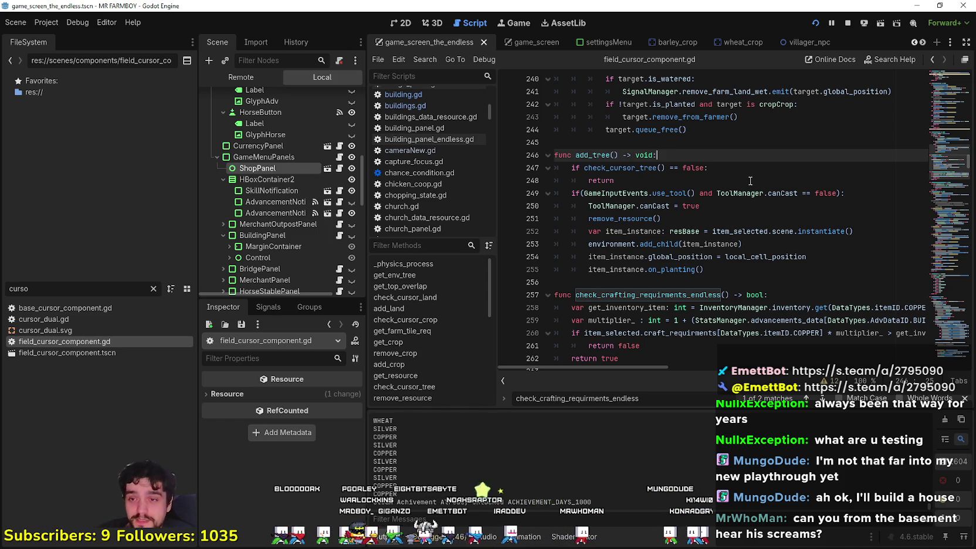
pyautogui.click(691, 280)
pyautogui.scroll(-3, 675, 260)
pyautogui.click(673, 244)
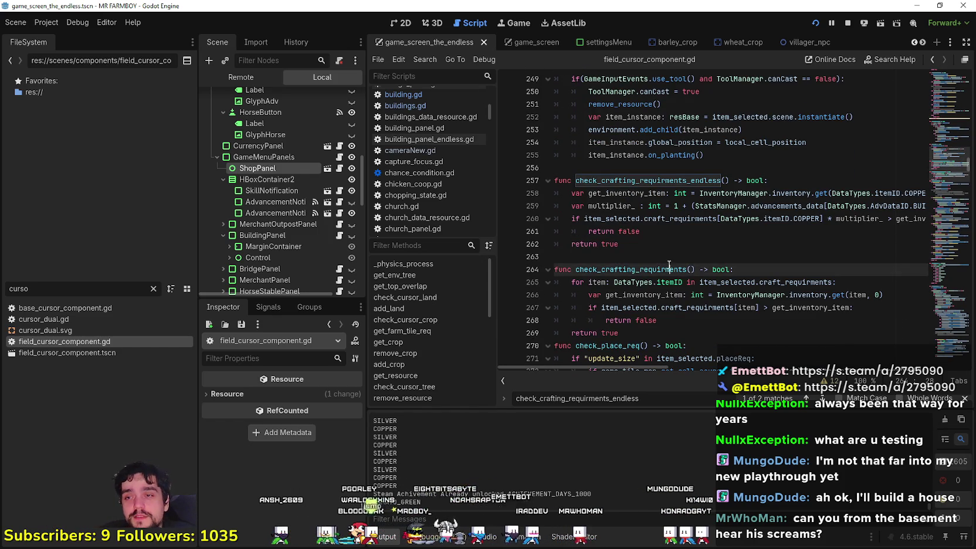
pyautogui.press('Return')
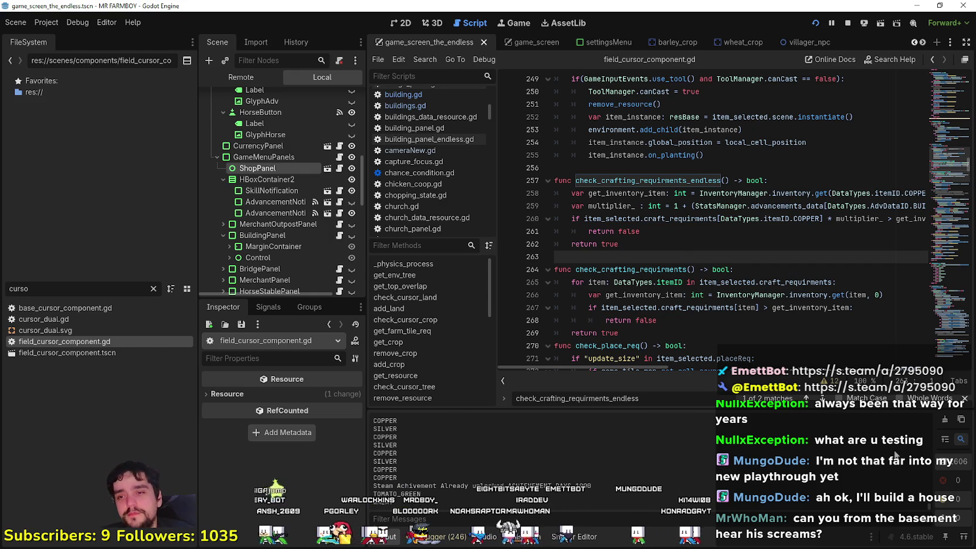
pyautogui.scroll(-2, 675, 264)
pyautogui.click(675, 258)
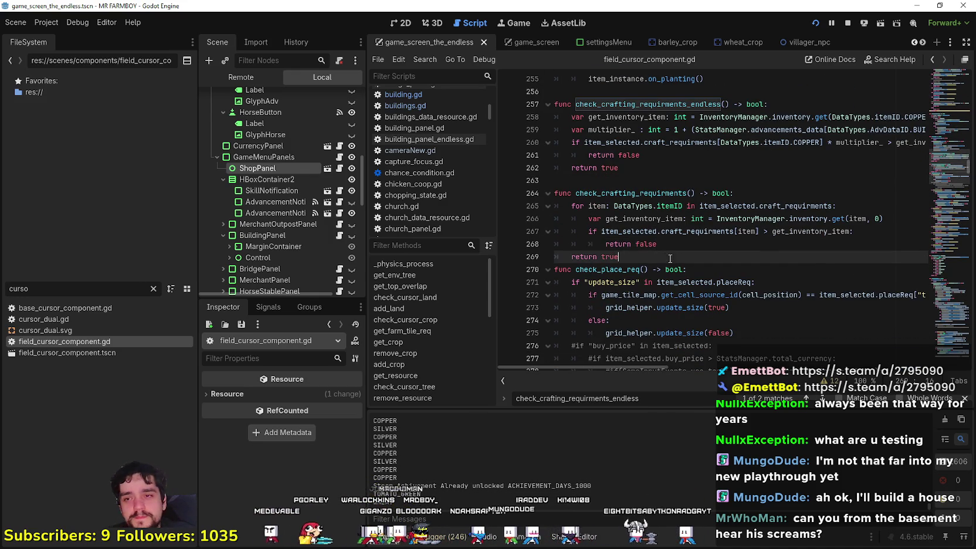
pyautogui.scroll(-3, 847, 289)
pyautogui.scroll(-12, 945, 176)
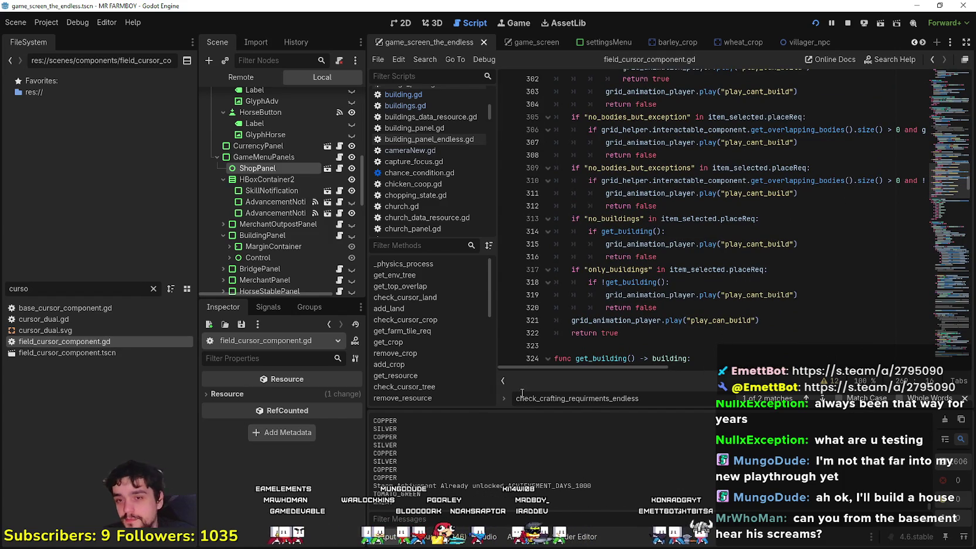
pyautogui.click(657, 335)
pyautogui.click(648, 354)
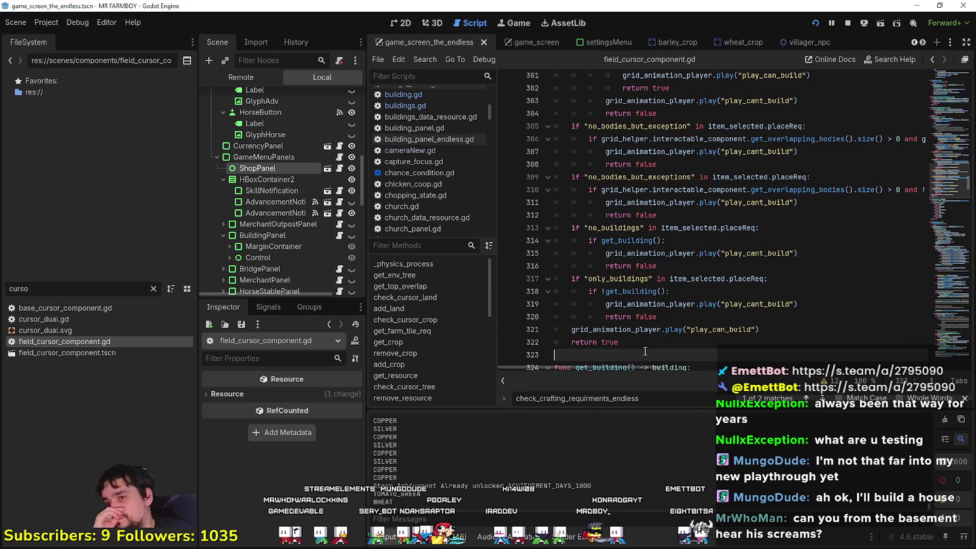
# Close the find results bar and review get_building and the add_building placement code.
pyautogui.scroll(-3, 638, 329)
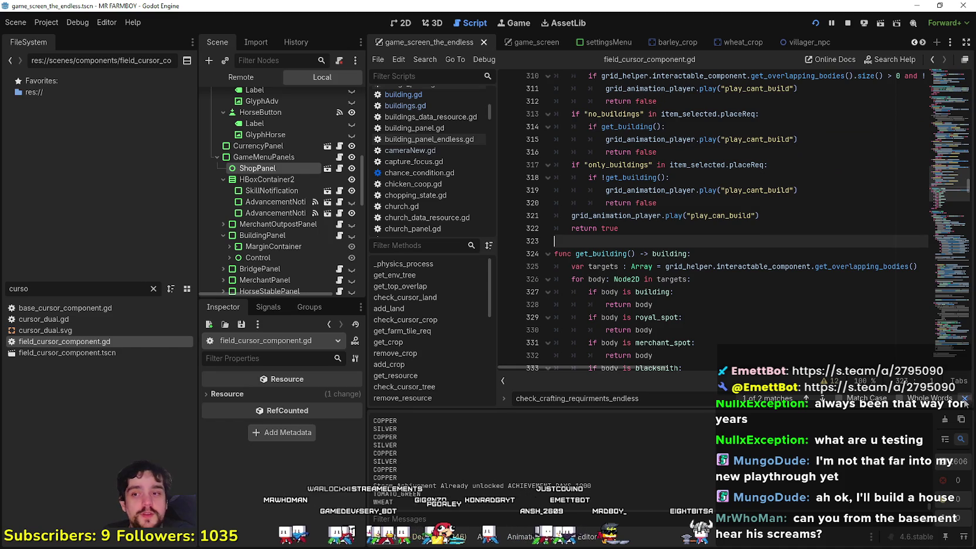
pyautogui.click(964, 399)
pyautogui.click(756, 310)
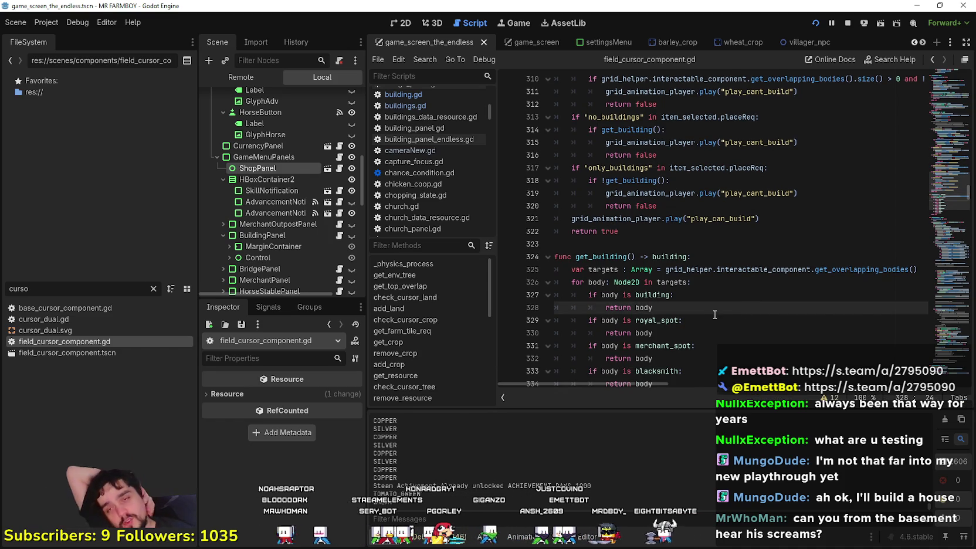
pyautogui.scroll(-7, 698, 279)
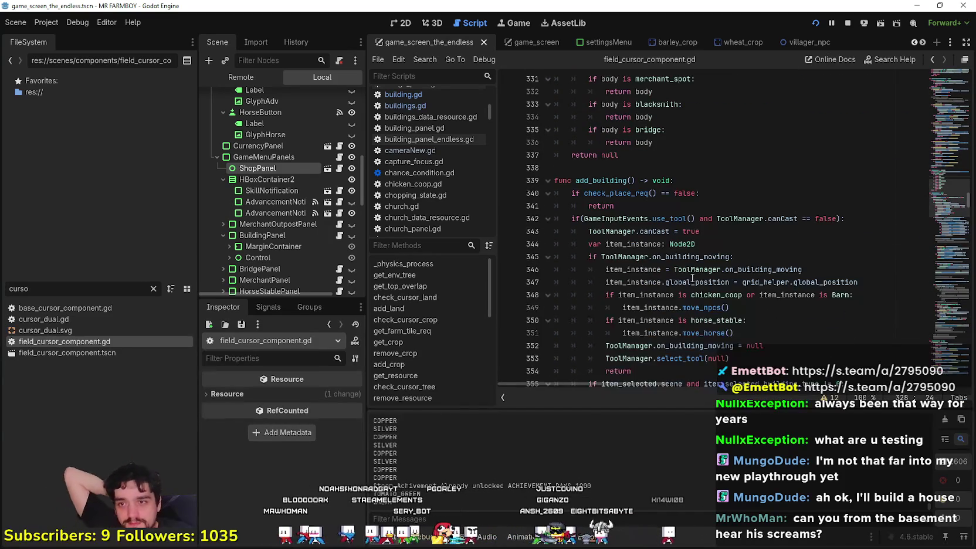
pyautogui.scroll(-4, 692, 278)
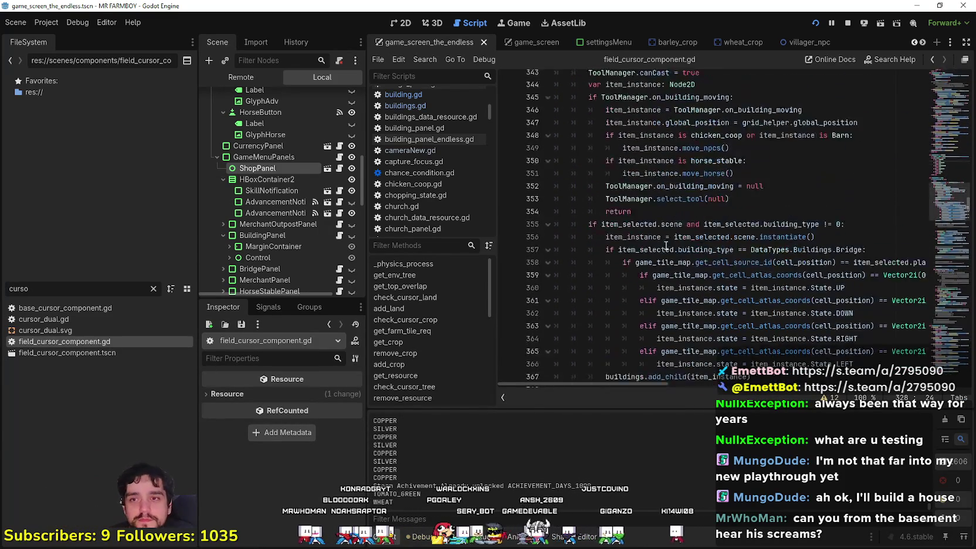
pyautogui.scroll(1, 666, 246)
pyautogui.scroll(-8, 730, 259)
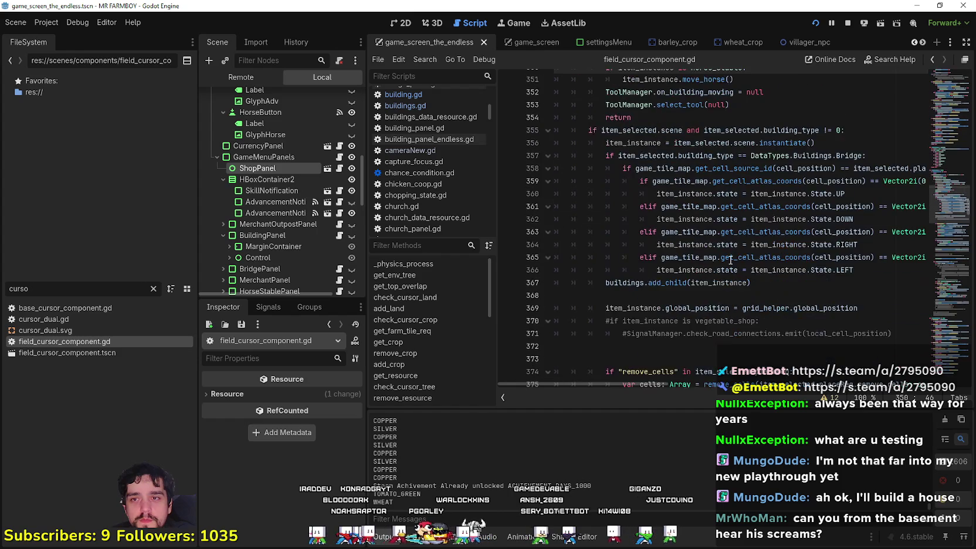
pyautogui.scroll(-3, 751, 375)
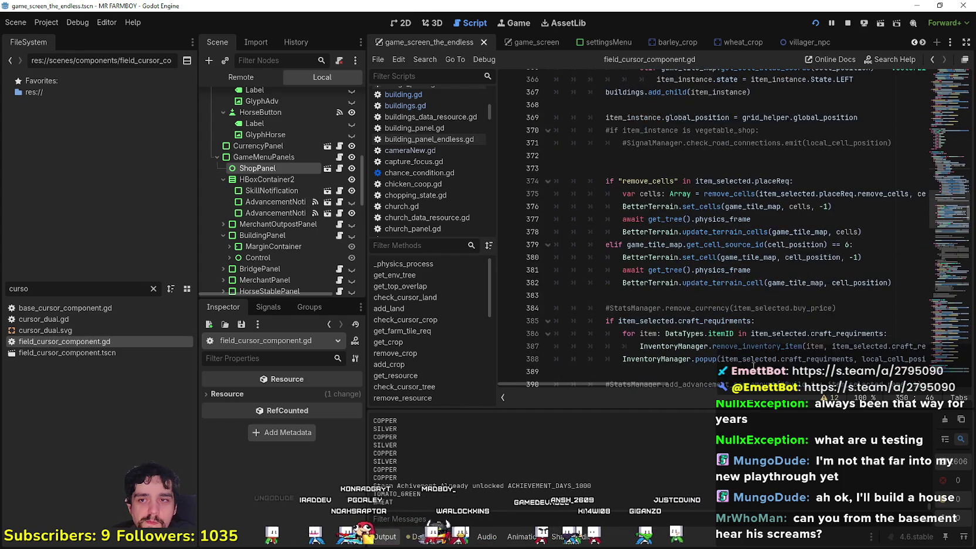
pyautogui.click(737, 296)
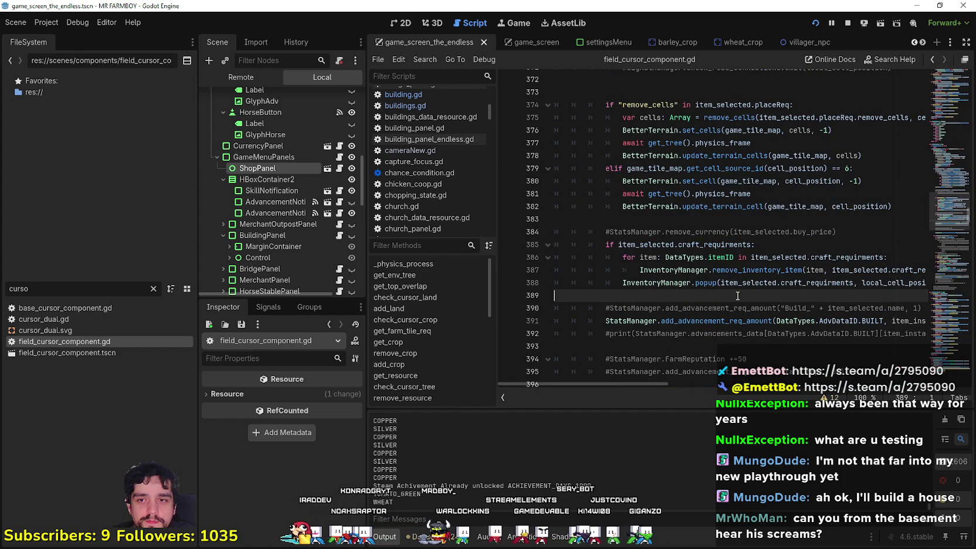
pyautogui.moveTo(642, 384)
pyautogui.mouseDown()
pyautogui.moveTo(684, 385)
pyautogui.moveTo(653, 383)
pyautogui.mouseUp()
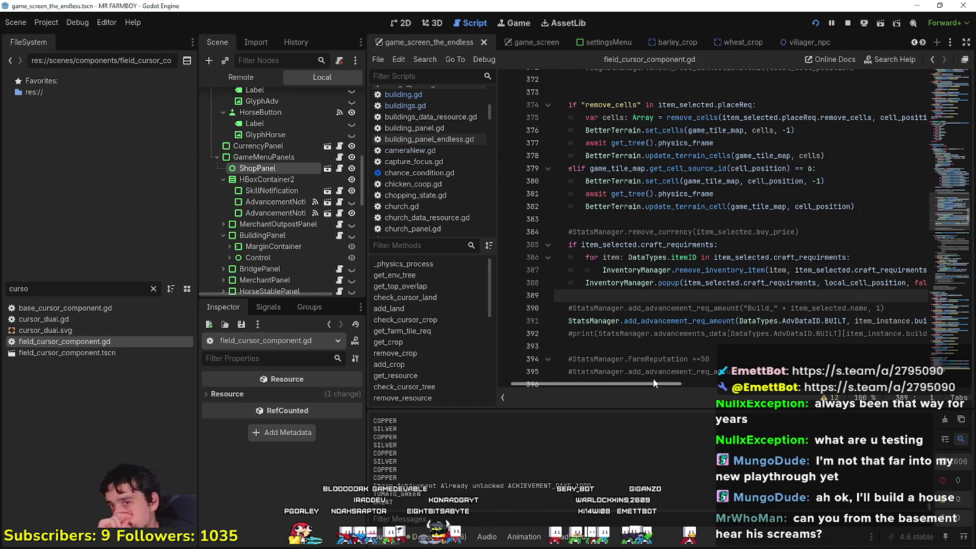
pyautogui.moveTo(653, 379); pyautogui.dragTo(616, 377)
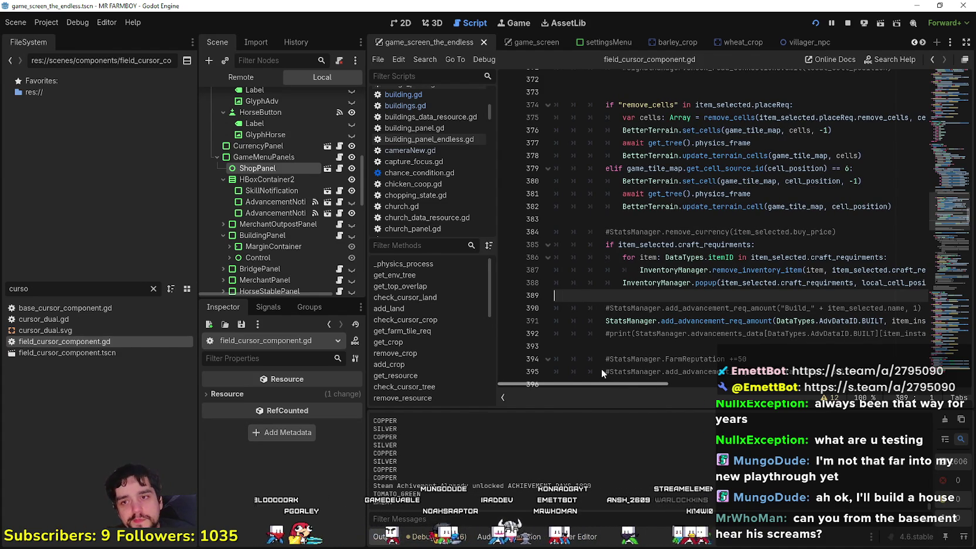
pyautogui.scroll(1, 549, 249)
pyautogui.scroll(15, 549, 249)
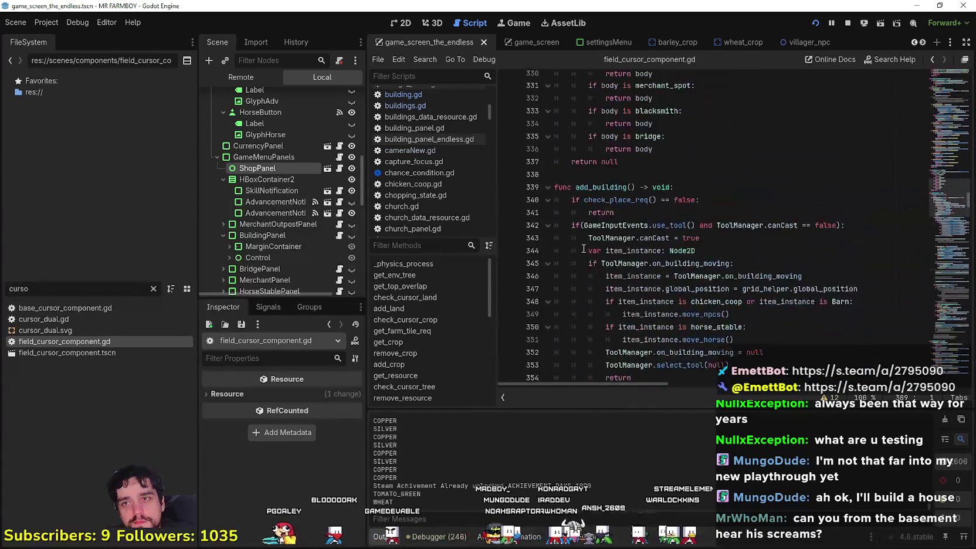
pyautogui.scroll(-9, 582, 249)
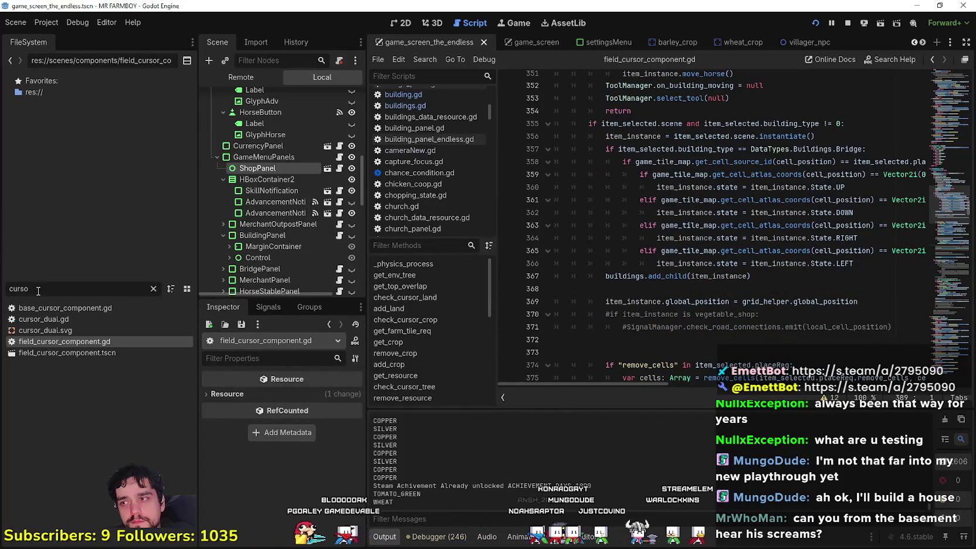
# Filter files by 'too', open tooltip_component_test.gd and browse its tooltip text code around line 644.
pyautogui.write('tool')
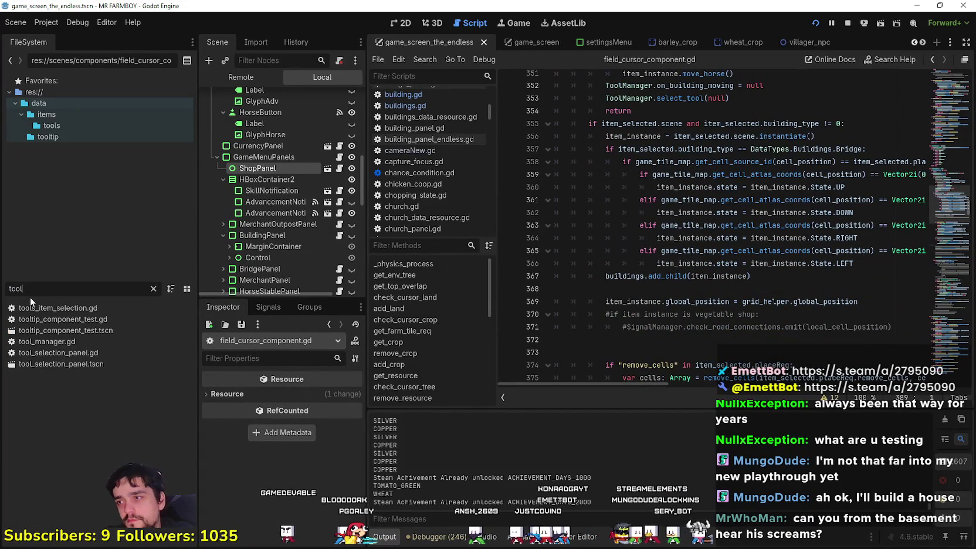
pyautogui.doubleClick(68, 321)
pyautogui.click(742, 209)
pyautogui.click(734, 228)
pyautogui.scroll(-5, 734, 228)
pyautogui.click(707, 269)
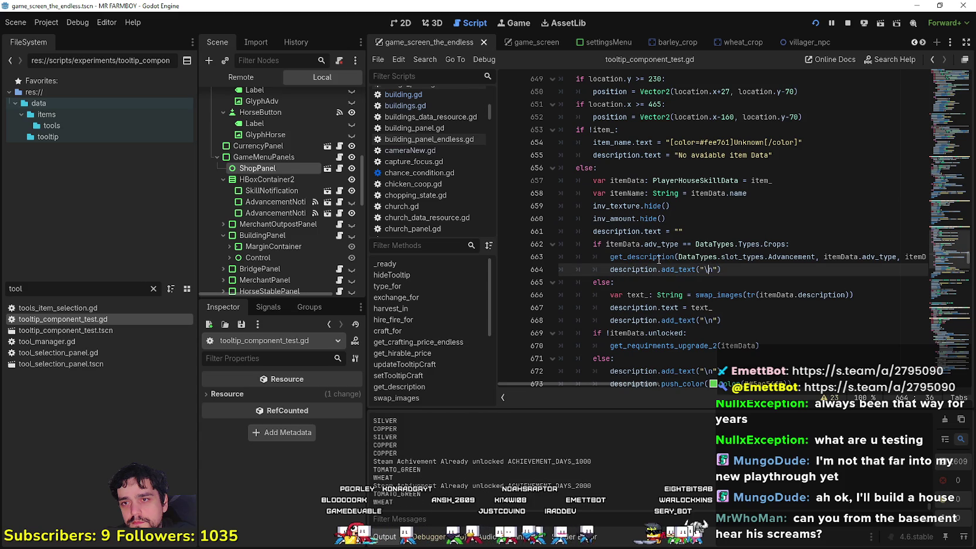
pyautogui.scroll(-4, 659, 259)
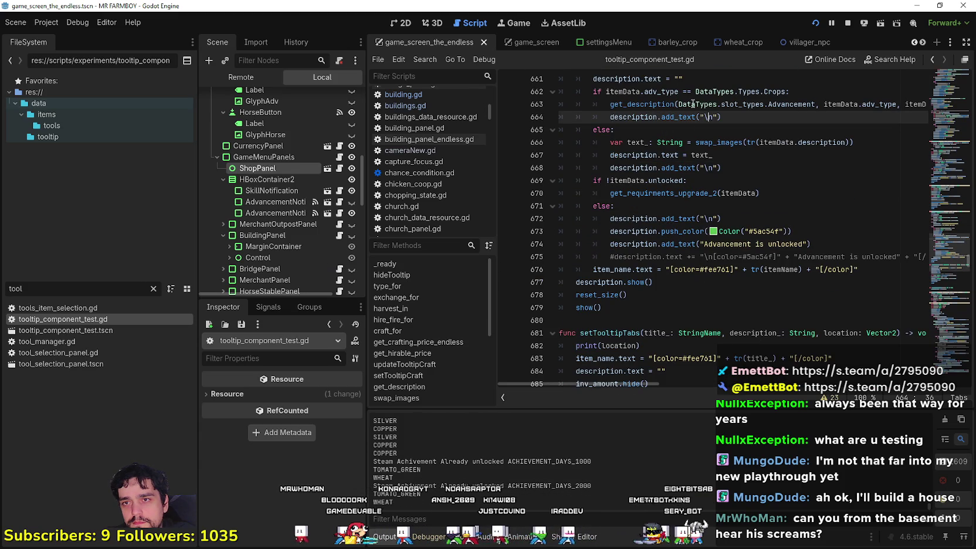
pyautogui.scroll(7, 696, 212)
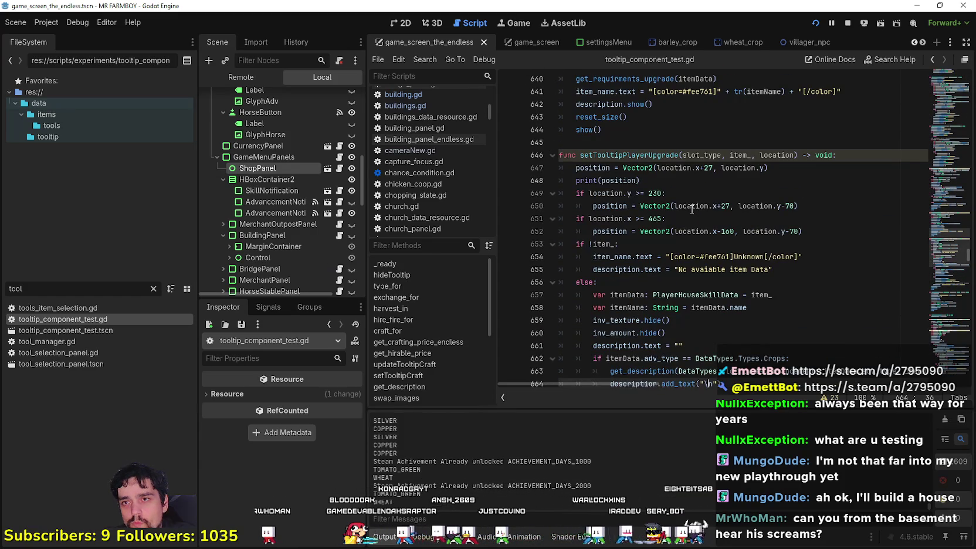
pyautogui.scroll(-9, 692, 209)
pyautogui.scroll(3, 690, 206)
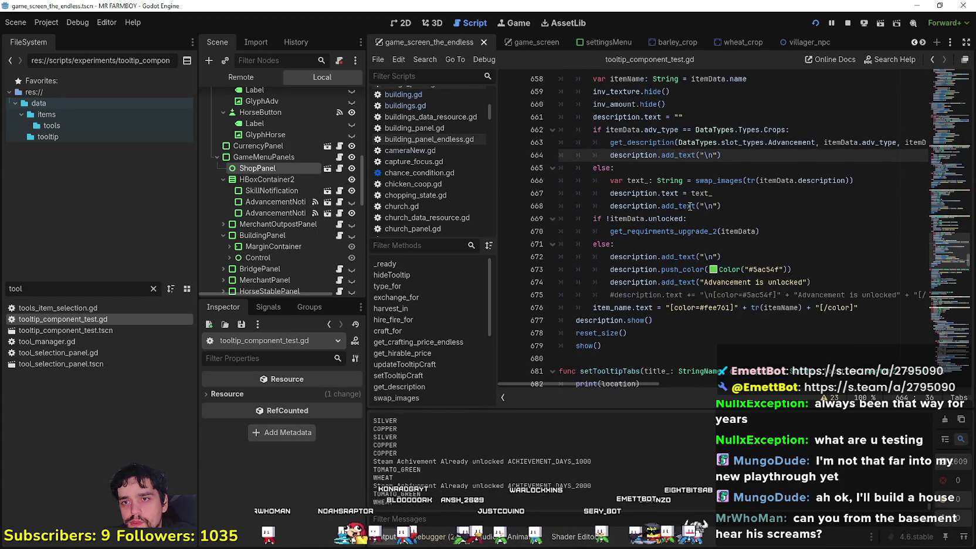
# Jump from the setTooltipCraft connection in _ready to its definition with Lookup Symbol.
pyautogui.moveTo(958, 228); pyautogui.dragTo(944, 92)
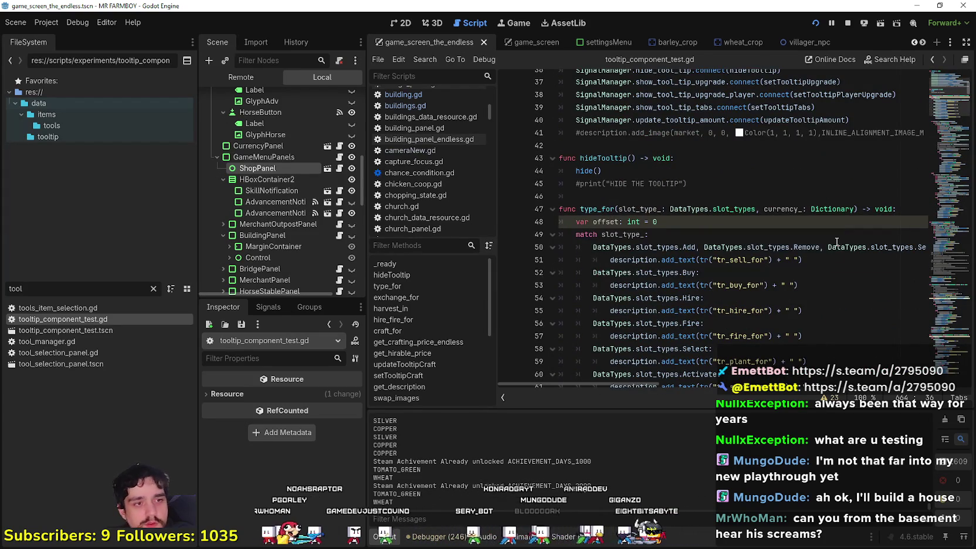
pyautogui.scroll(2, 796, 229)
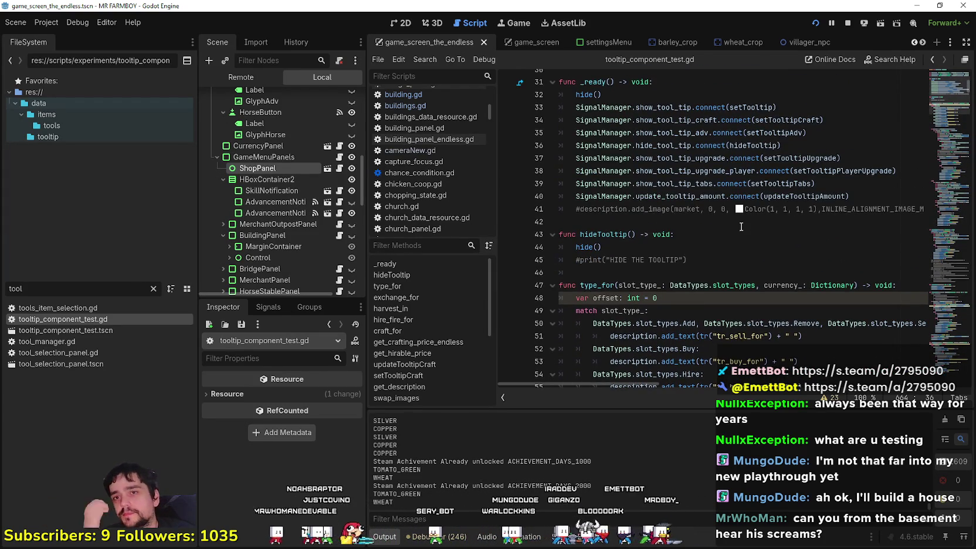
pyautogui.rightClick(792, 123)
pyautogui.click(826, 283)
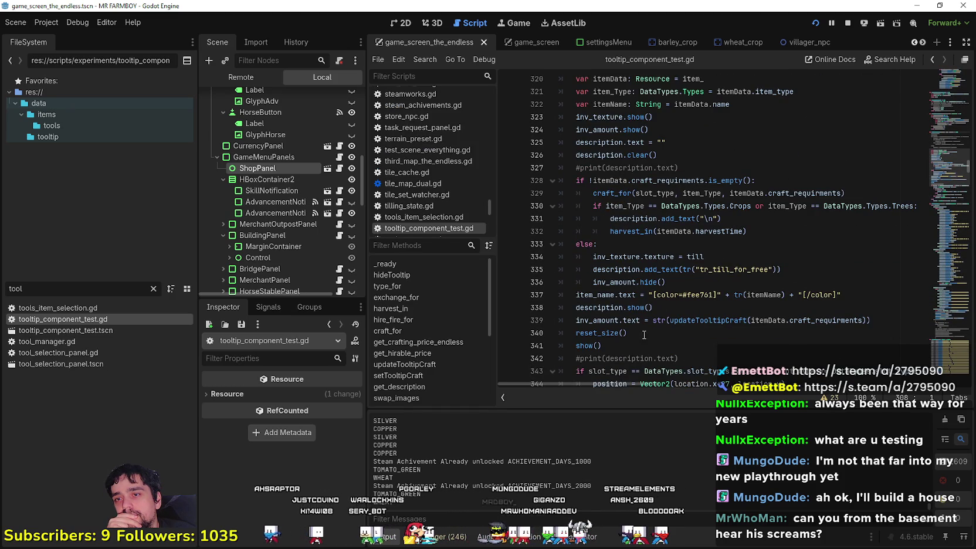
# Scroll through the craft tooltip code of setTooltipCraft.
pyautogui.scroll(-2, 643, 324)
pyautogui.scroll(-2, 607, 245)
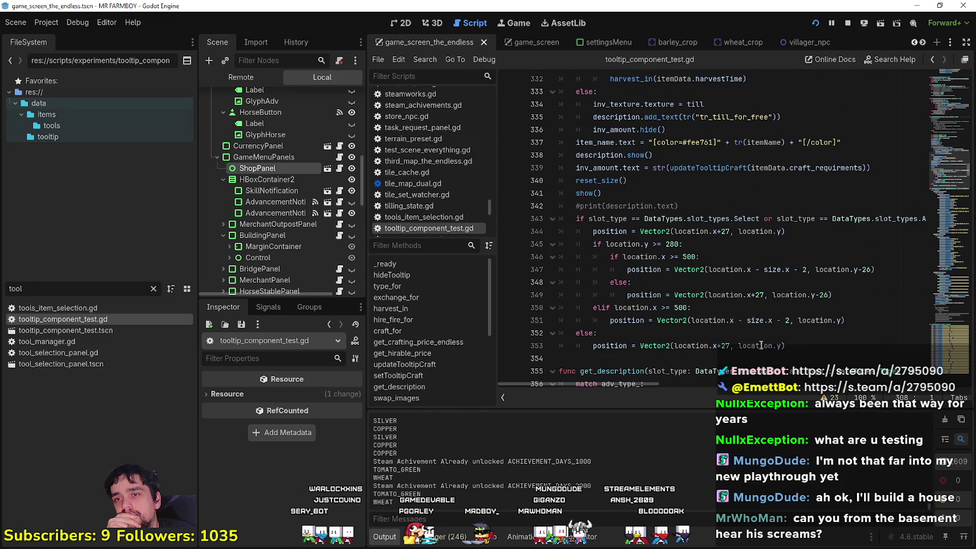
pyautogui.scroll(5, 751, 340)
pyautogui.scroll(-5, 754, 345)
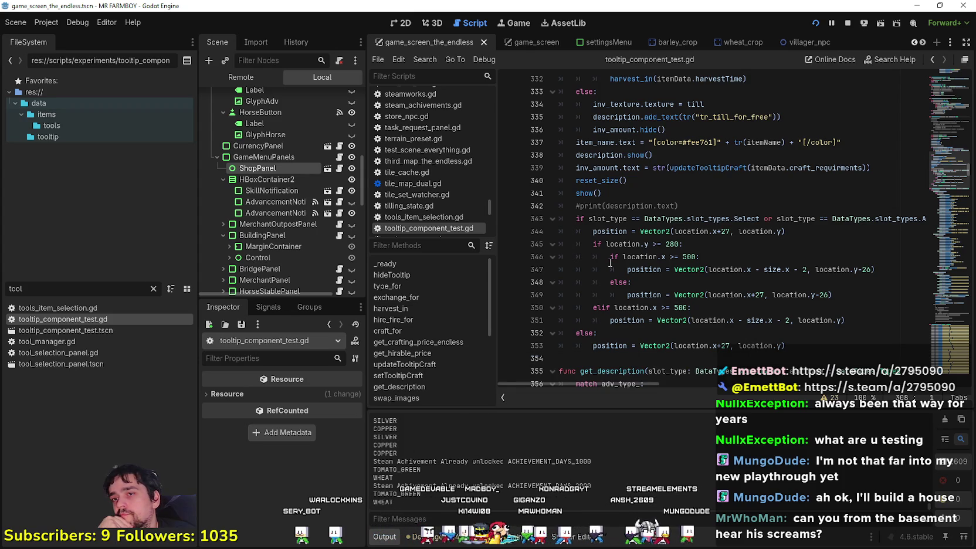
pyautogui.scroll(3, 610, 261)
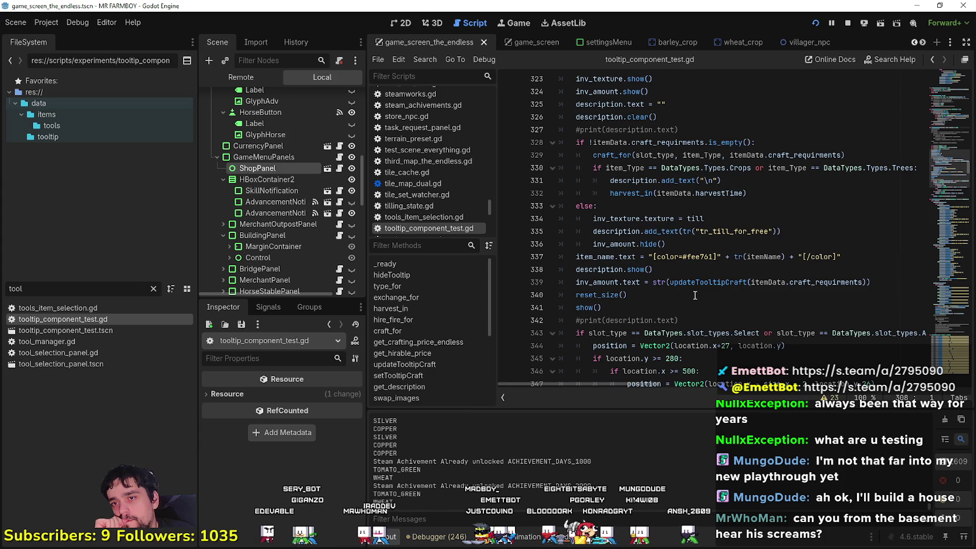
pyautogui.scroll(-2, 694, 294)
pyautogui.scroll(5, 694, 295)
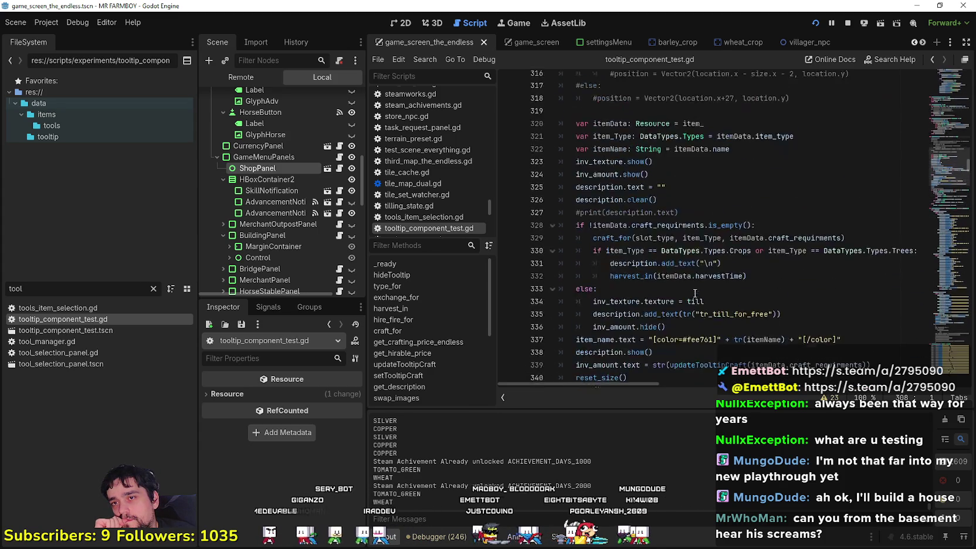
pyautogui.scroll(-3, 695, 293)
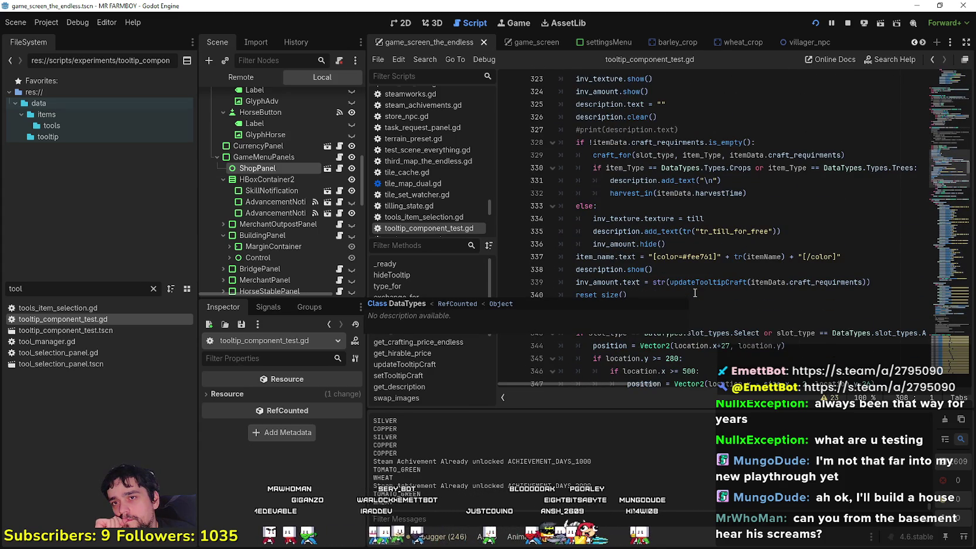
pyautogui.scroll(-7, 693, 291)
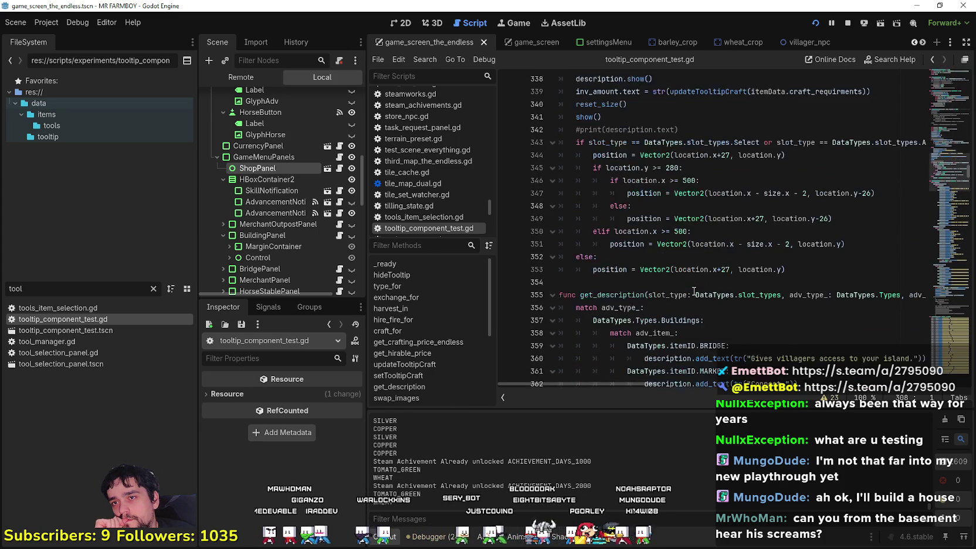
pyautogui.scroll(-1, 690, 284)
pyautogui.moveTo(965, 287); pyautogui.dragTo(967, 270)
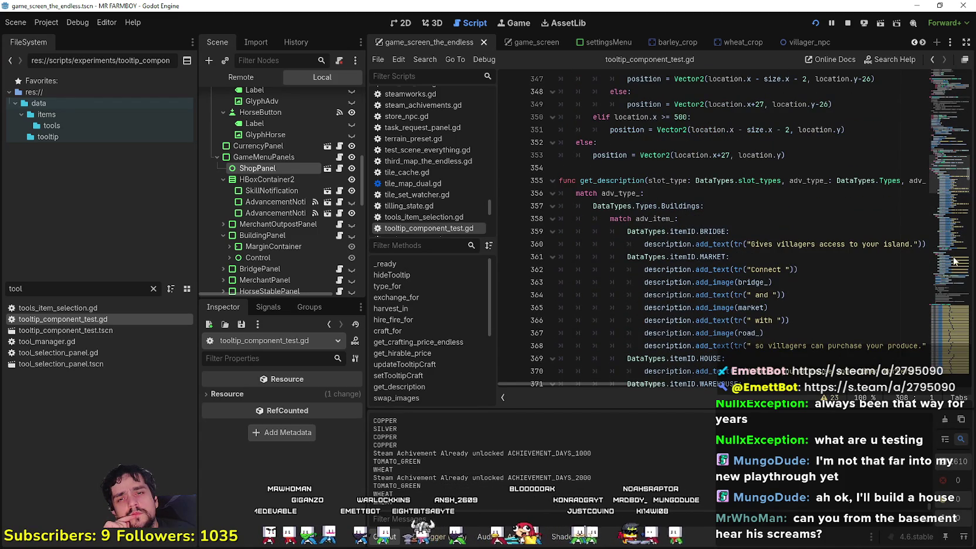
pyautogui.scroll(2, 942, 299)
pyautogui.click(837, 240)
pyautogui.scroll(3, 688, 285)
pyautogui.scroll(4, 689, 286)
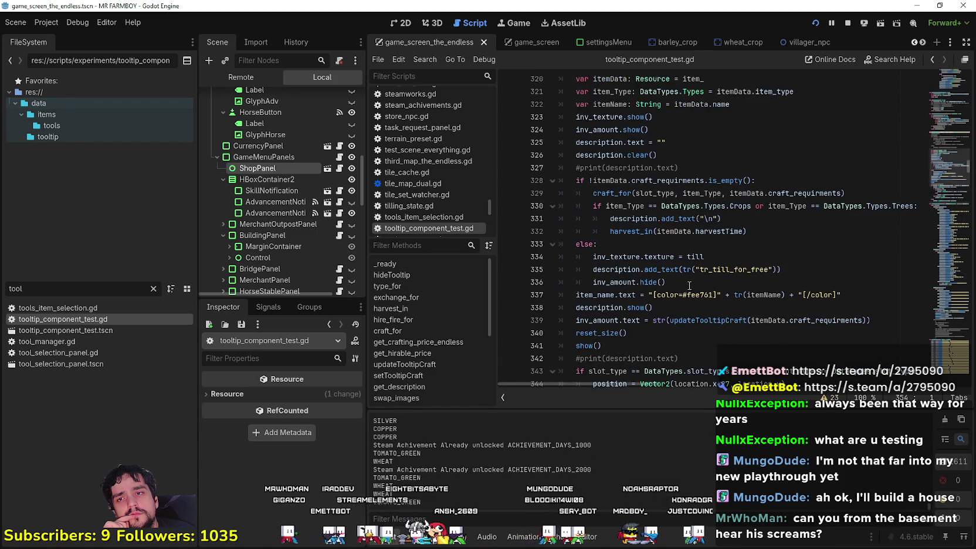
pyautogui.scroll(4, 688, 282)
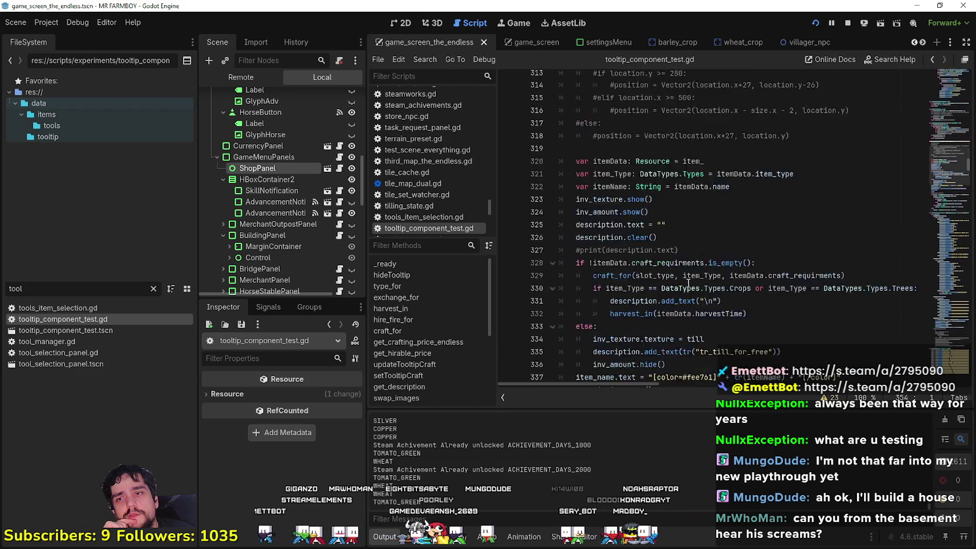
pyautogui.scroll(-9, 688, 283)
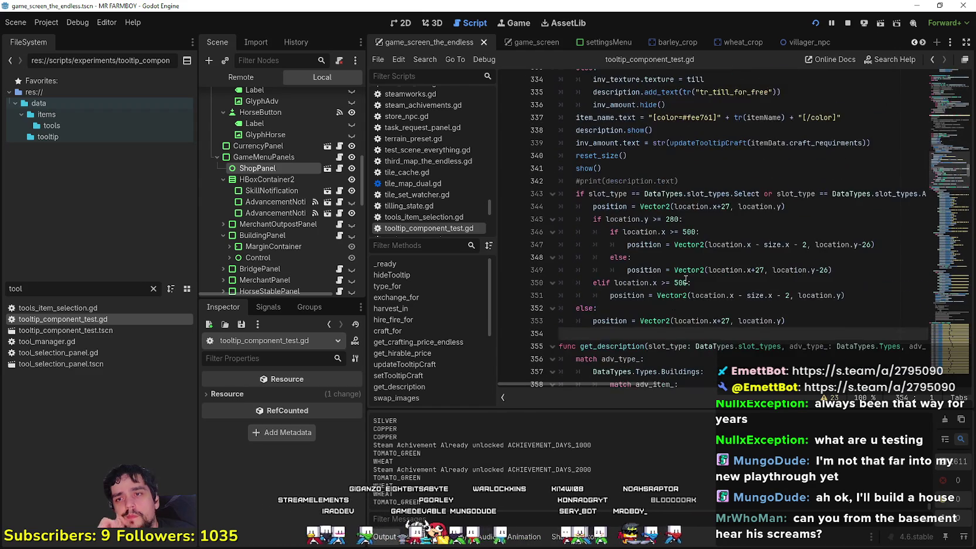
pyautogui.scroll(-5, 671, 279)
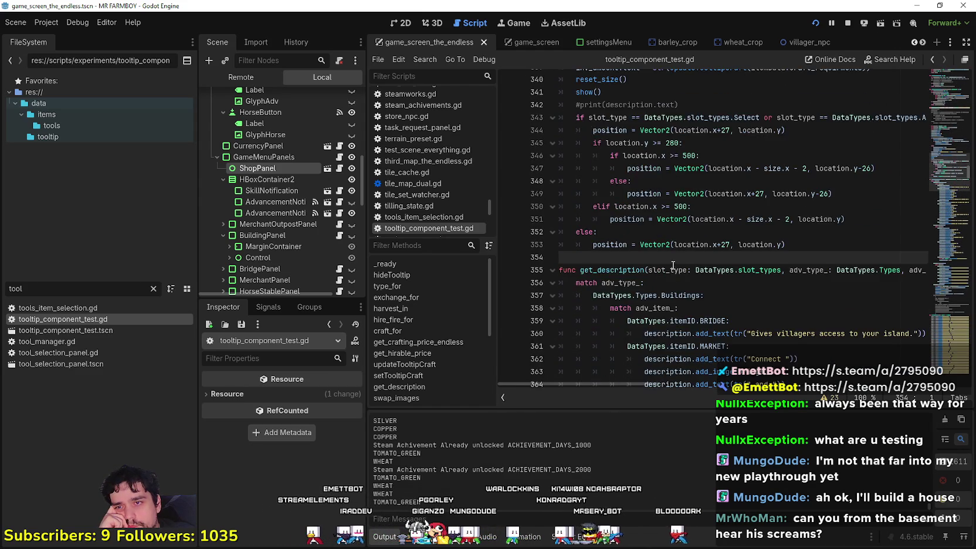
pyautogui.scroll(-18, 671, 276)
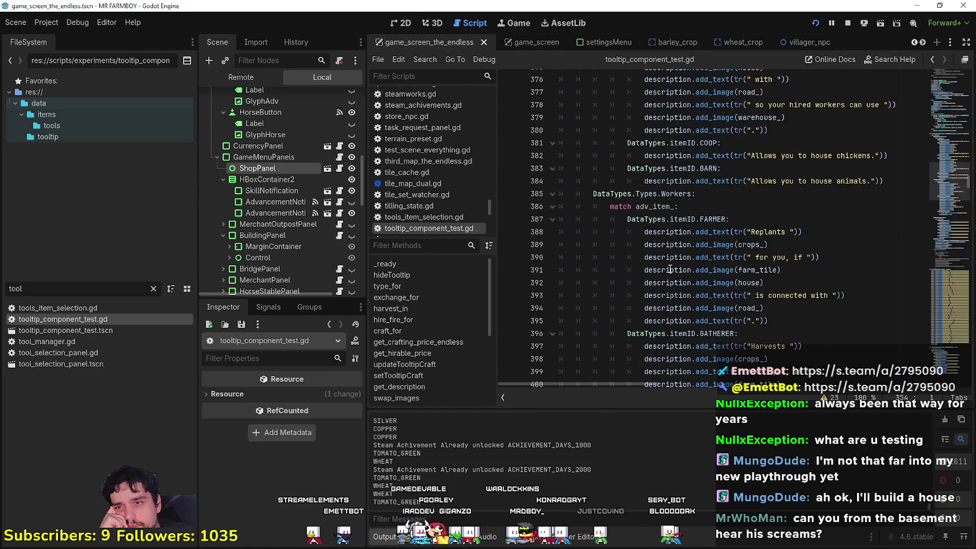
pyautogui.scroll(14, 669, 263)
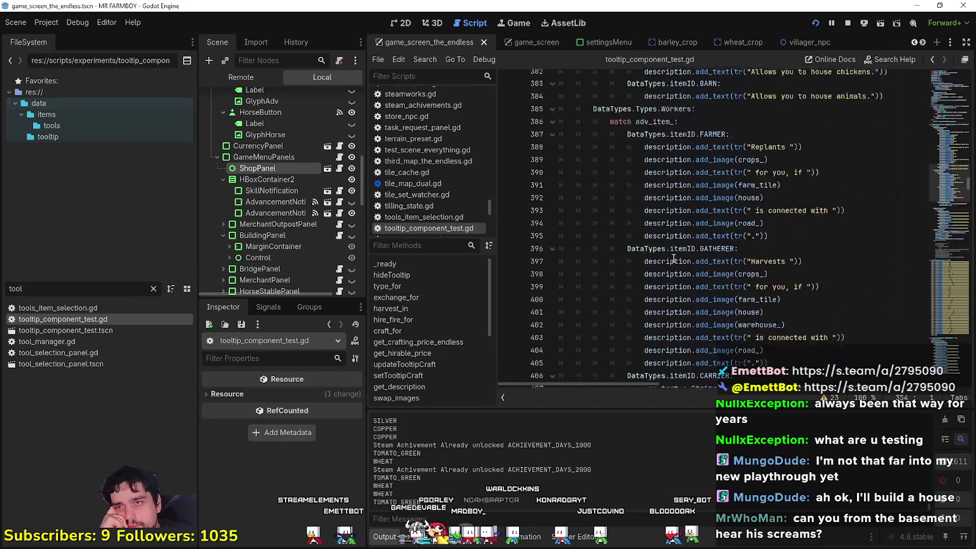
pyautogui.scroll(11, 673, 258)
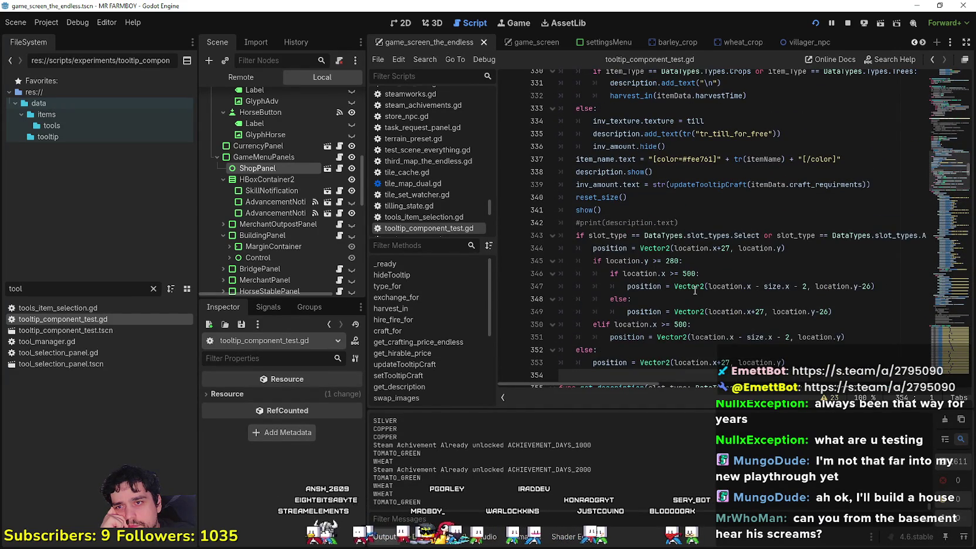
pyautogui.scroll(3, 694, 290)
# Highlight harvest_in, the crop and till branch on lines 331–335, and inv_amount.
pyautogui.doubleClick(631, 209)
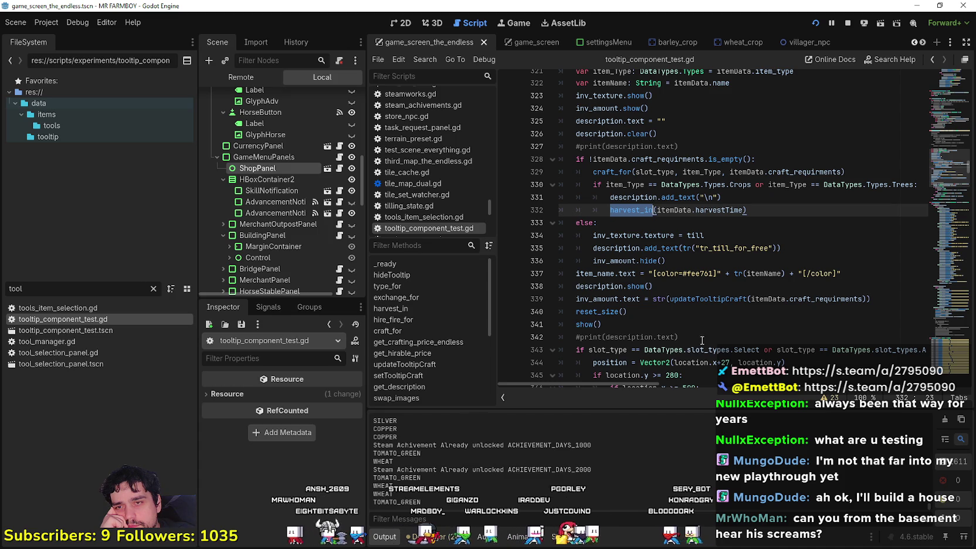
pyautogui.moveTo(790, 247); pyautogui.dragTo(605, 201)
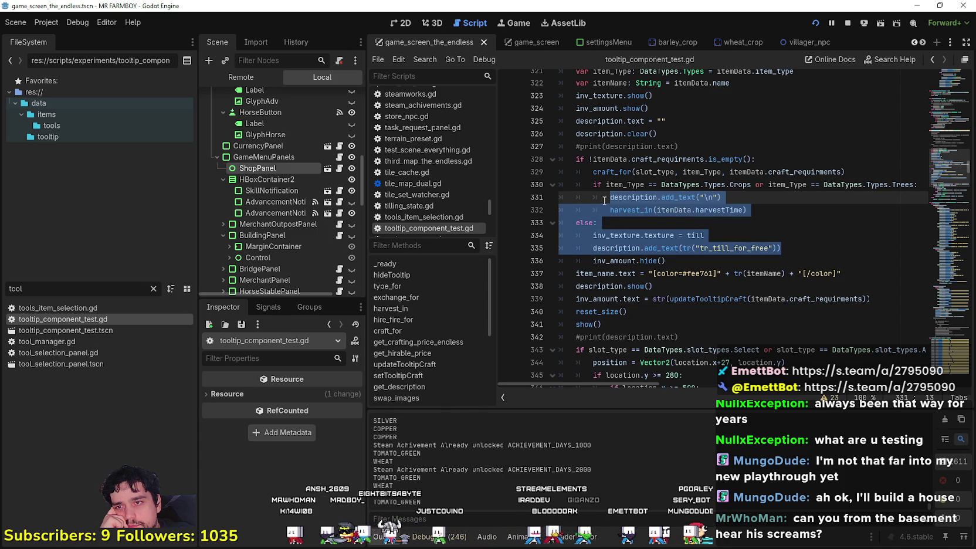
pyautogui.doubleClick(604, 299)
pyautogui.click(656, 320)
pyautogui.scroll(-3, 657, 320)
pyautogui.scroll(4, 655, 317)
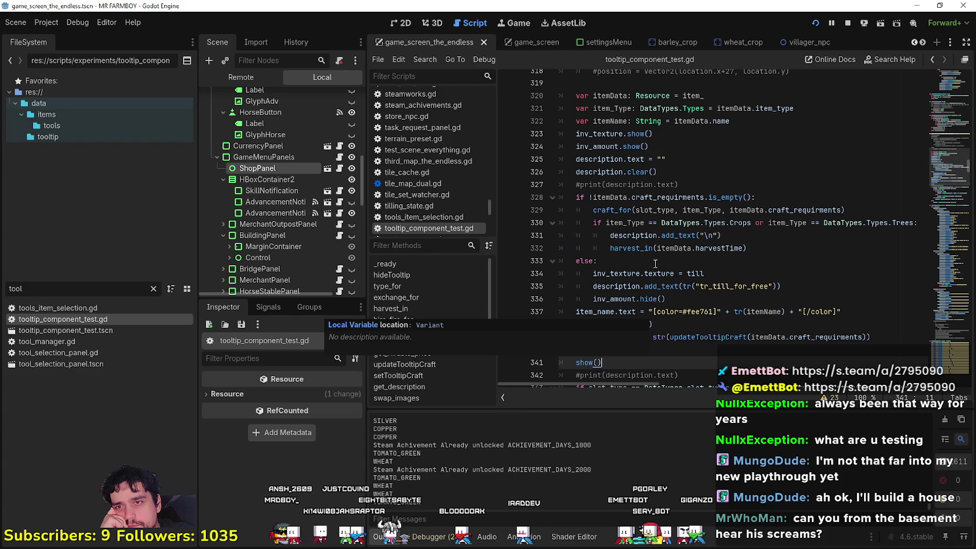
# Jump to the craft_for function definition with Lookup Symbol.
pyautogui.click(604, 209)
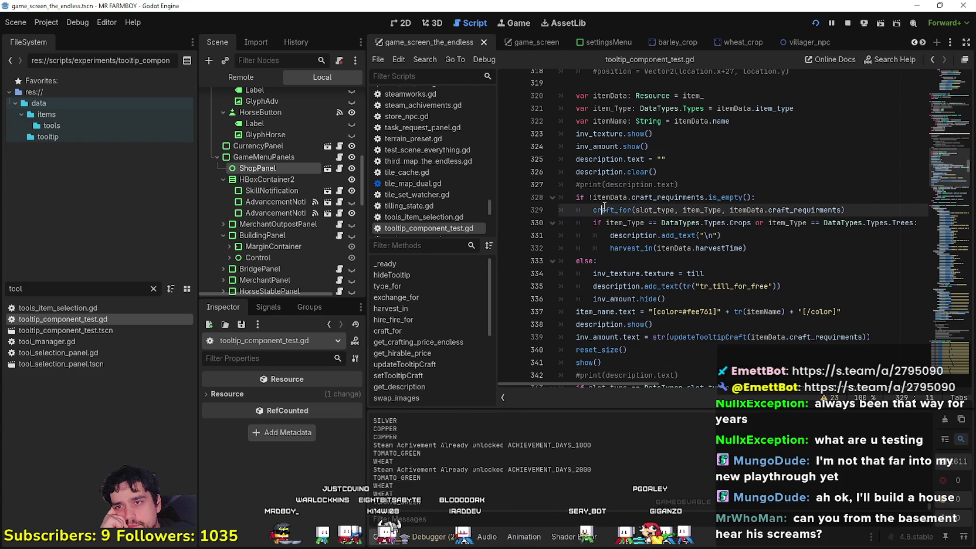
pyautogui.rightClick(603, 208)
pyautogui.click(657, 367)
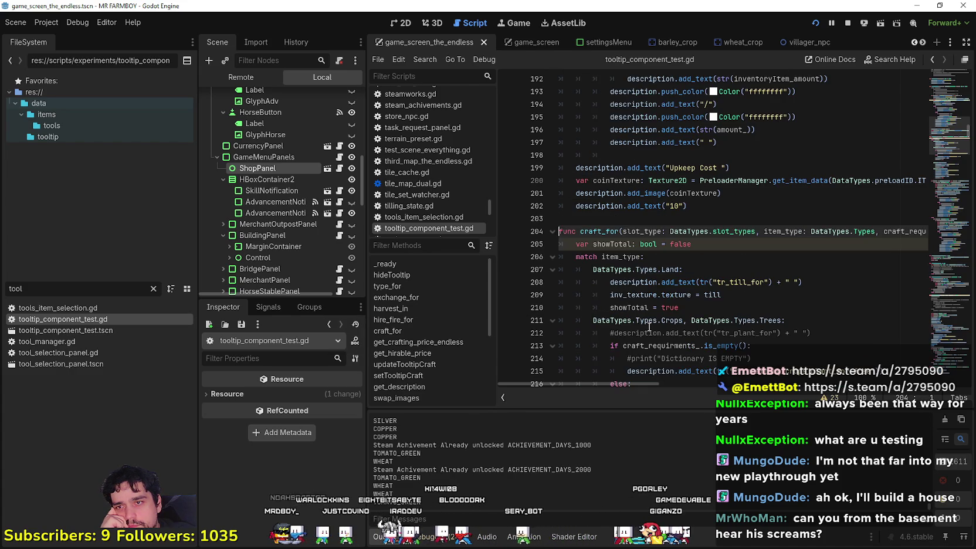
pyautogui.scroll(-4, 645, 314)
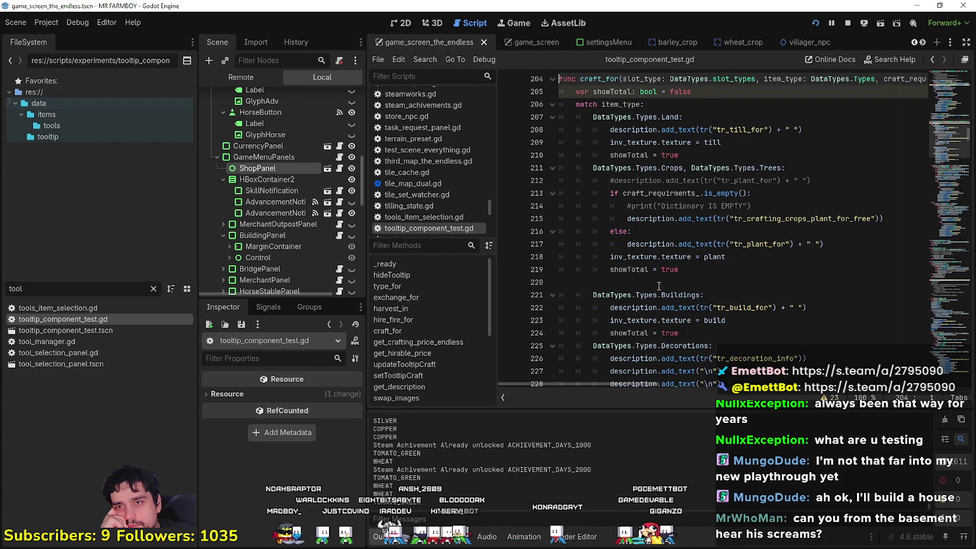
pyautogui.scroll(-8, 656, 285)
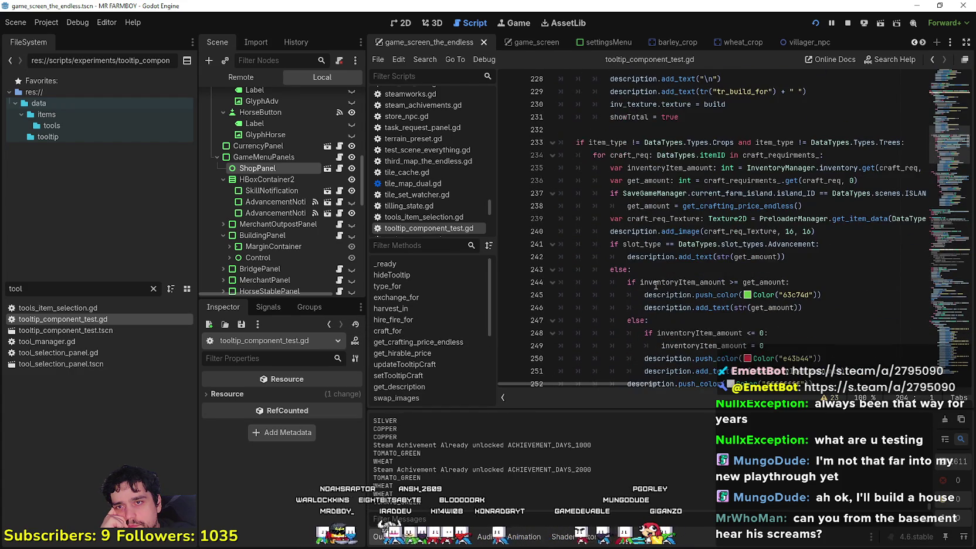
# Jump to get_crafting_price_endless at line 282 and select its lines 281–285.
pyautogui.rightClick(760, 205)
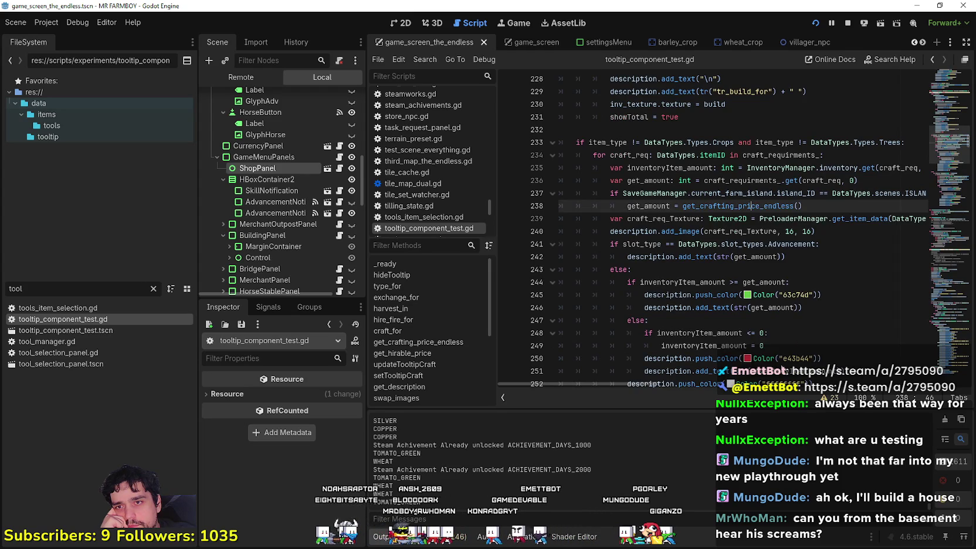
pyautogui.click(773, 365)
pyautogui.moveTo(572, 269); pyautogui.dragTo(561, 218)
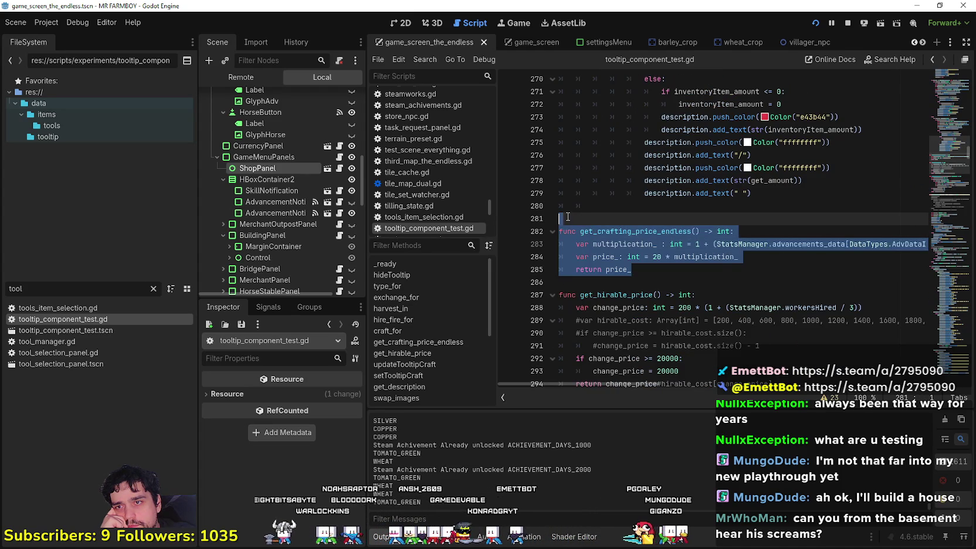
pyautogui.rightClick(572, 239)
pyautogui.click(594, 304)
pyautogui.click(607, 308)
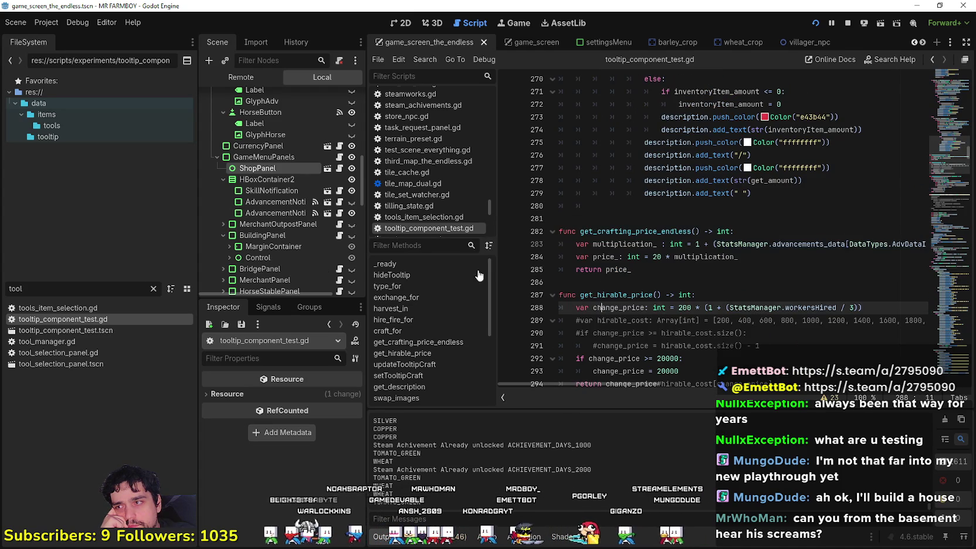
# Refilter the file list by 'cur' and reopen field_cursor_component.gd.
pyautogui.hotkey('ctrl', 'a')
pyautogui.write('focu')
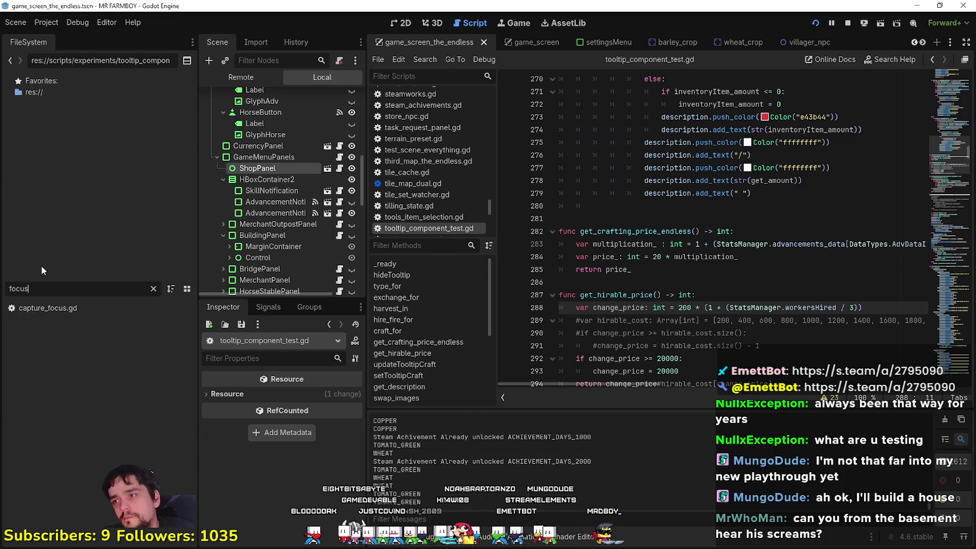
pyautogui.write('s')
pyautogui.moveTo(28, 288); pyautogui.dragTo(2, 288)
pyautogui.press('BackSpace')
pyautogui.press('BackSpace')
pyautogui.press('BackSpace')
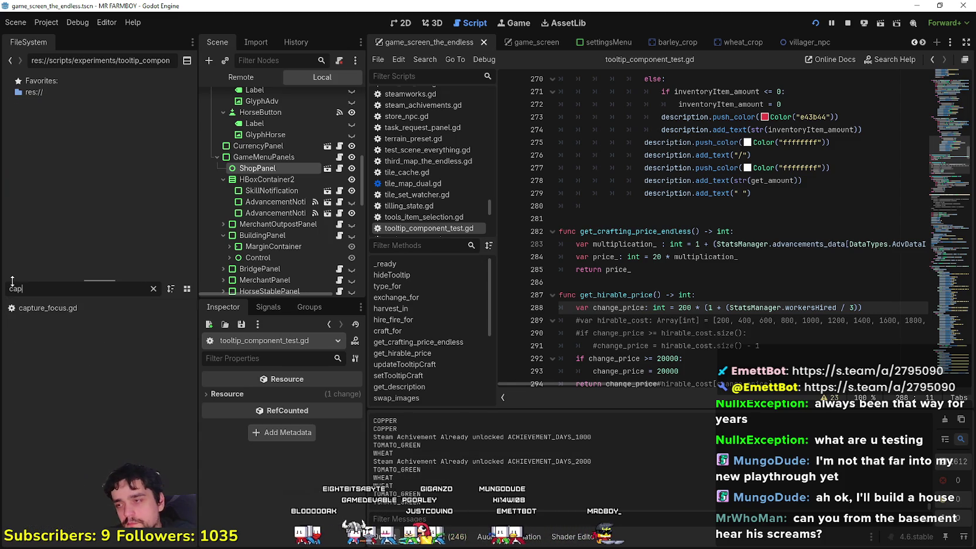
pyautogui.write('cu')
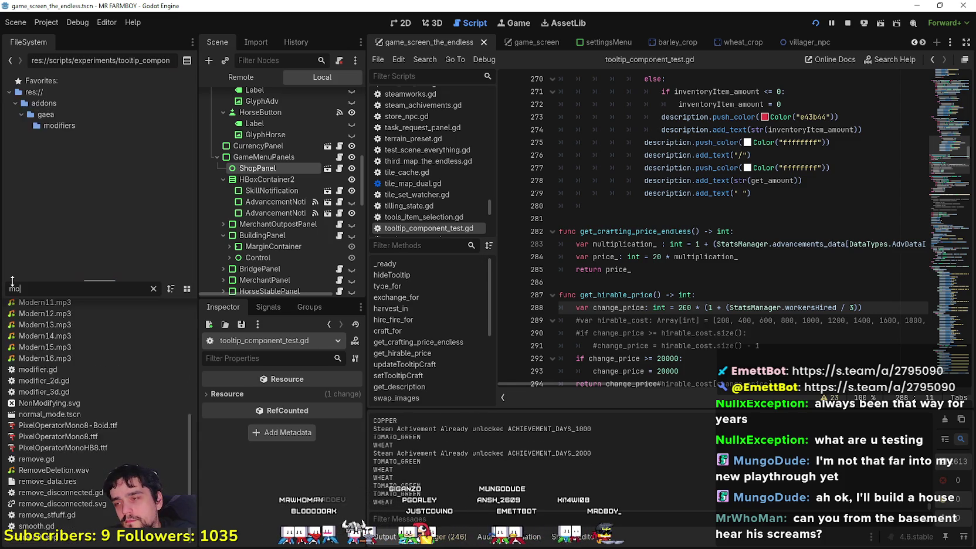
pyautogui.write('r')
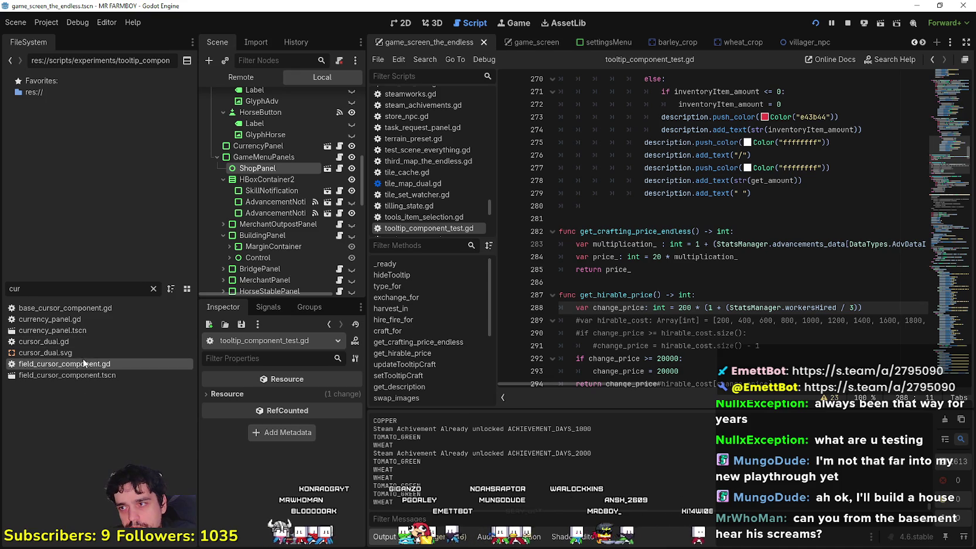
pyautogui.doubleClick(64, 363)
# Paste get_crafting_price_endless onto empty line 338 below get_building and remove the leftover indent.
pyautogui.scroll(10, 618, 256)
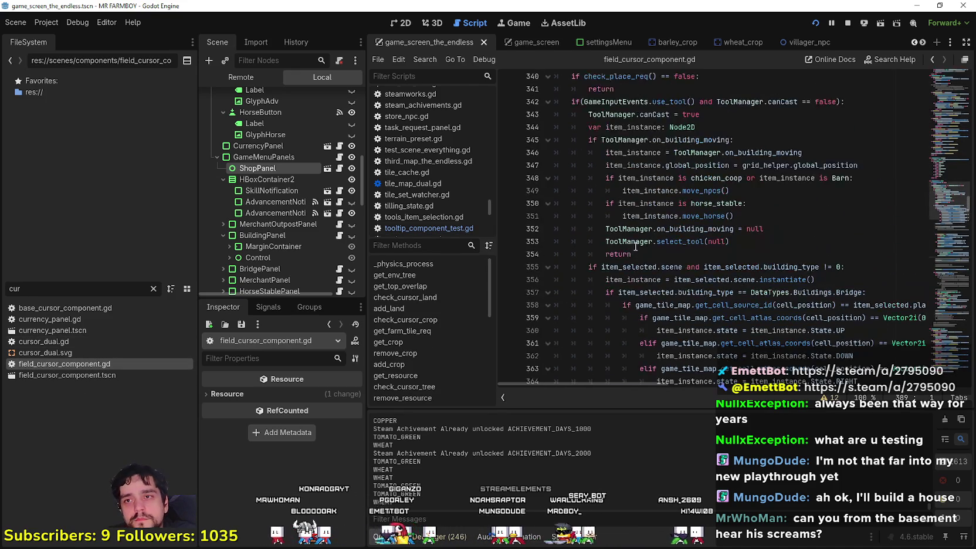
pyautogui.click(604, 280)
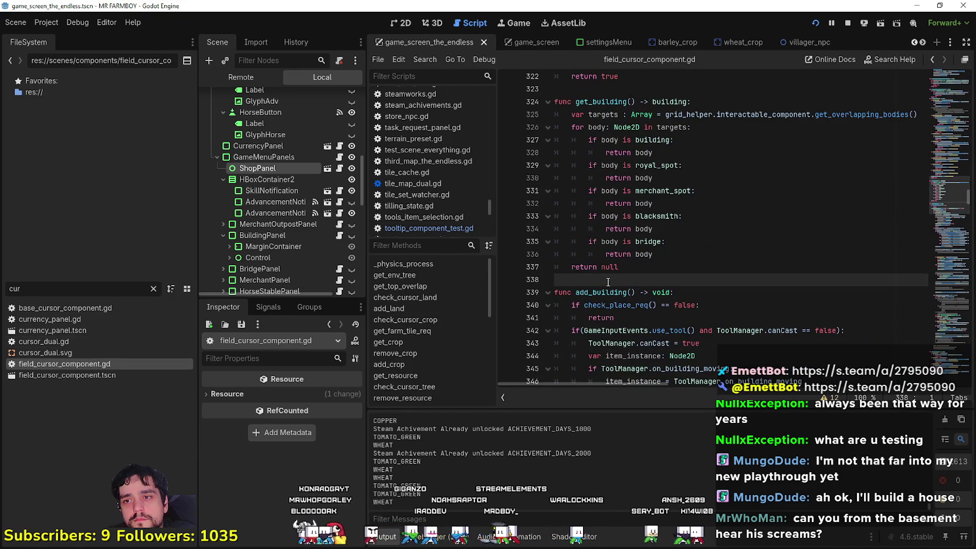
pyautogui.hotkey('ctrl', 'v')
pyautogui.press('Return')
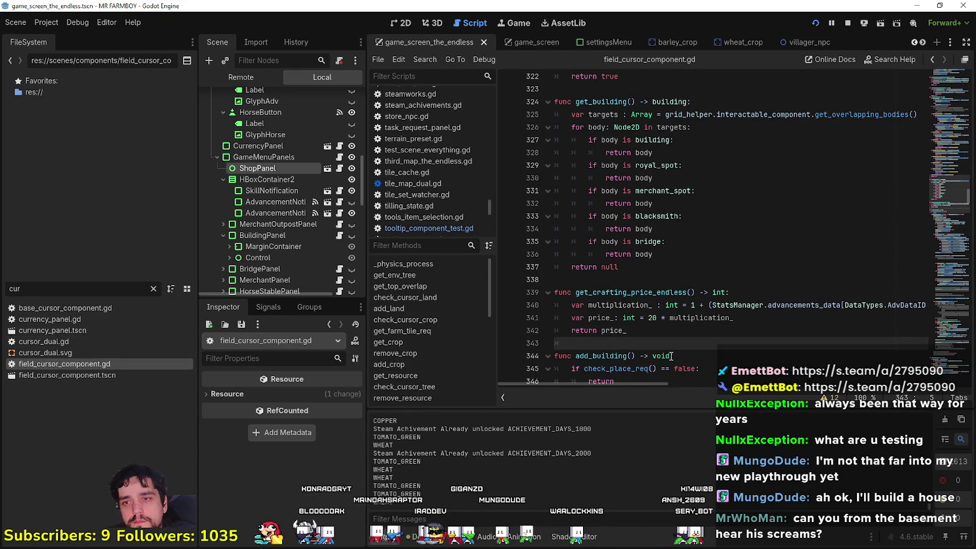
pyautogui.press('BackSpace')
pyautogui.moveTo(631, 383)
pyautogui.mouseDown()
pyautogui.moveTo(712, 383)
pyautogui.moveTo(560, 367)
pyautogui.mouseUp()
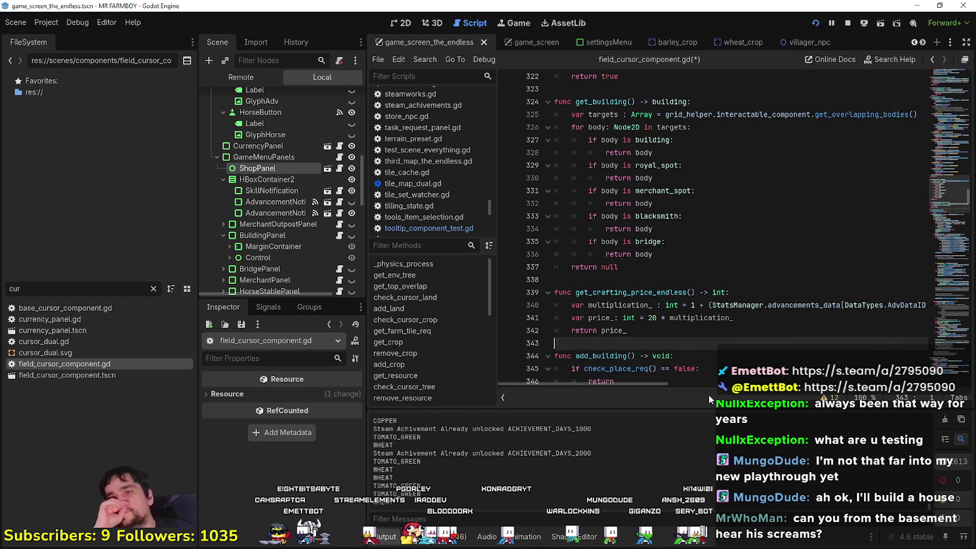
pyautogui.moveTo(632, 384)
pyautogui.mouseDown()
pyautogui.moveTo(736, 384)
pyautogui.moveTo(616, 373)
pyautogui.mouseUp()
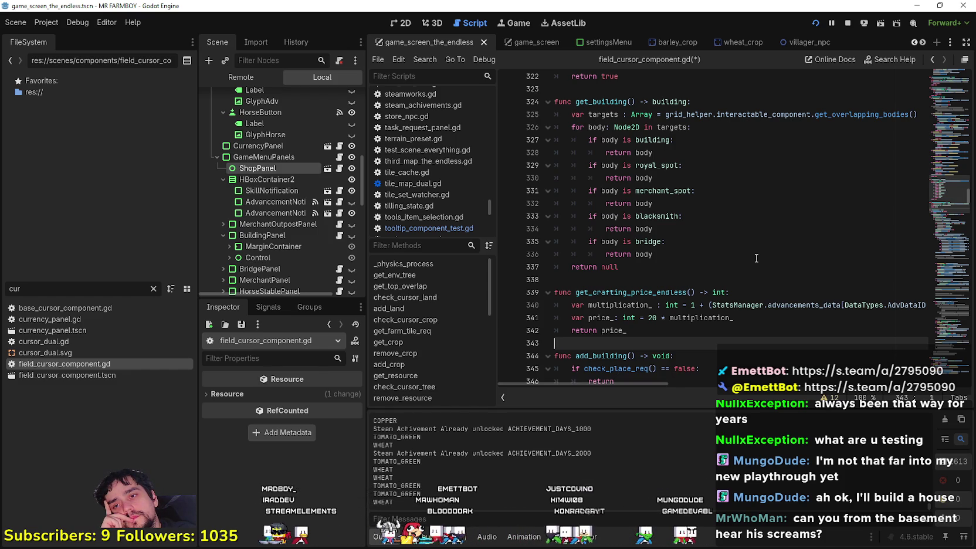
pyautogui.click(692, 305)
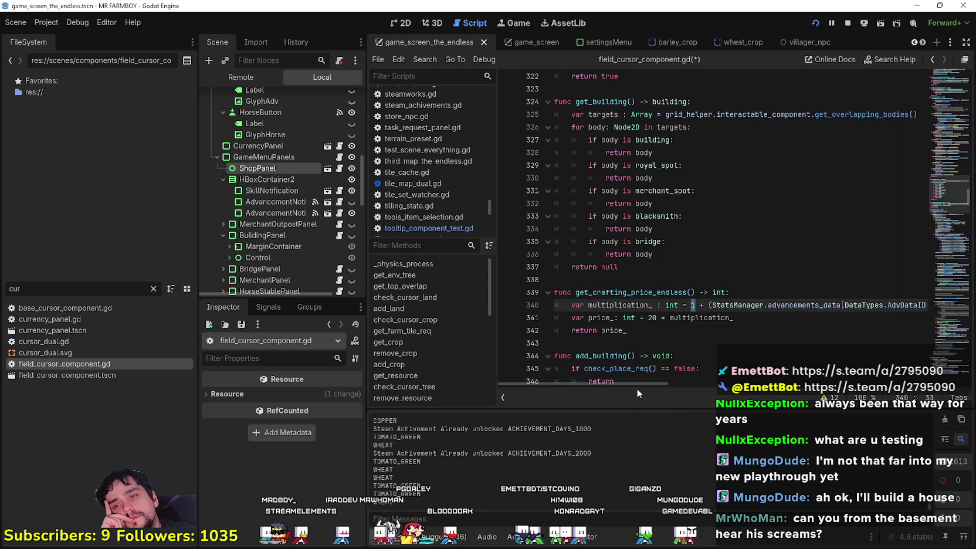
pyautogui.moveTo(634, 383)
pyautogui.mouseDown()
pyautogui.moveTo(773, 390)
pyautogui.moveTo(627, 374)
pyautogui.mouseUp()
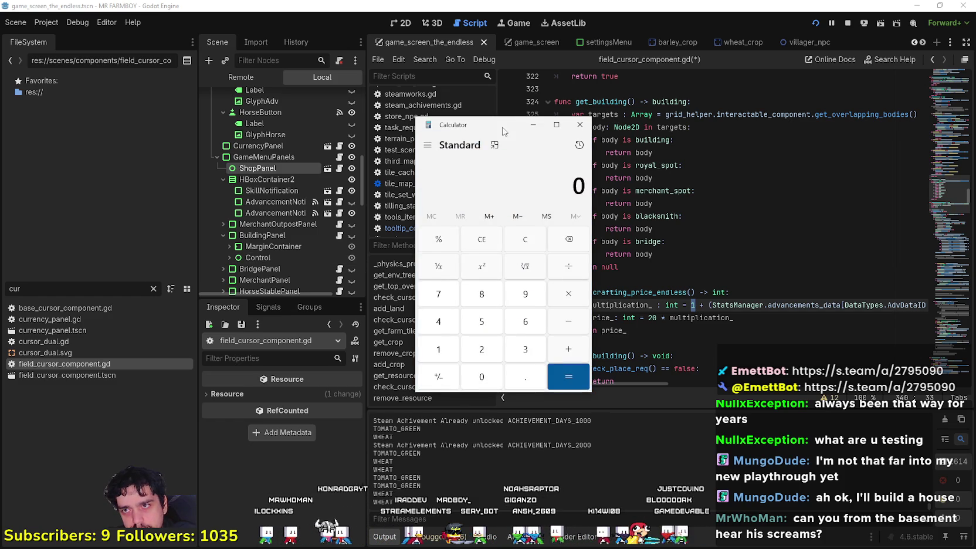
# Calculate 20 × 5 × 5 = 500 in Calculator, close it, and reselect get_crafting_price_endless.
pyautogui.moveTo(503, 130); pyautogui.dragTo(300, 135)
pyautogui.write('20*5')
pyautogui.click(370, 389)
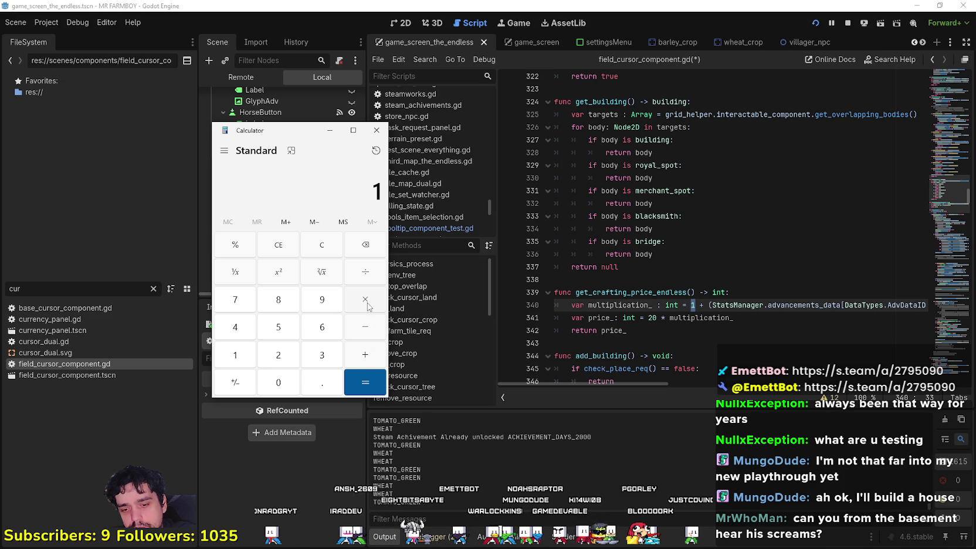
pyautogui.write('5')
pyautogui.click(367, 384)
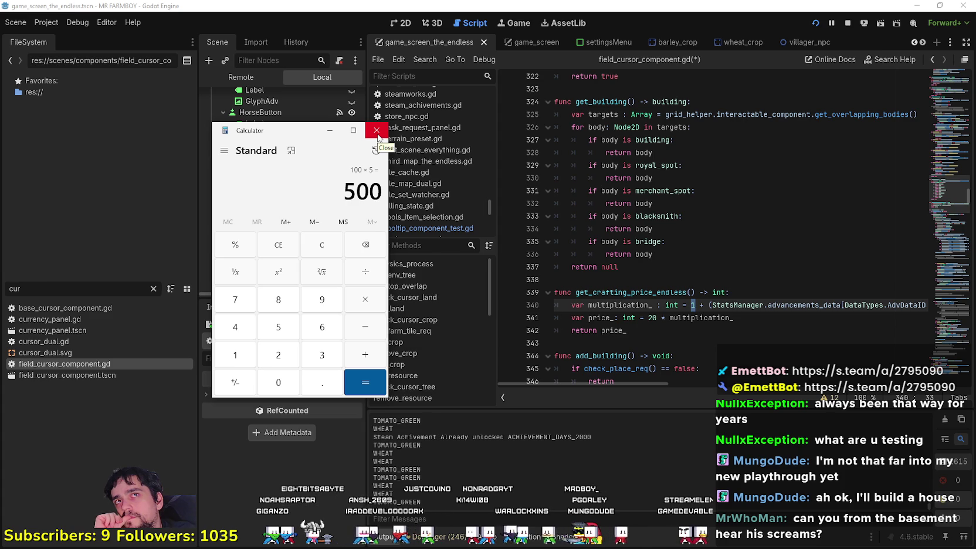
pyautogui.click(377, 131)
pyautogui.click(697, 304)
pyautogui.moveTo(575, 292); pyautogui.dragTo(698, 292)
pyautogui.click(698, 341)
pyautogui.scroll(-6, 623, 270)
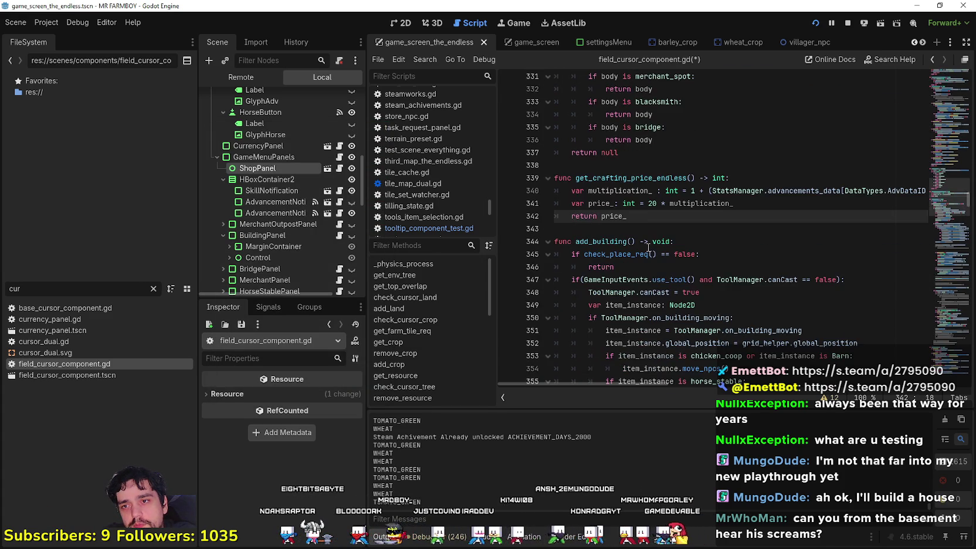
pyautogui.scroll(-4, 622, 270)
pyautogui.scroll(7, 624, 263)
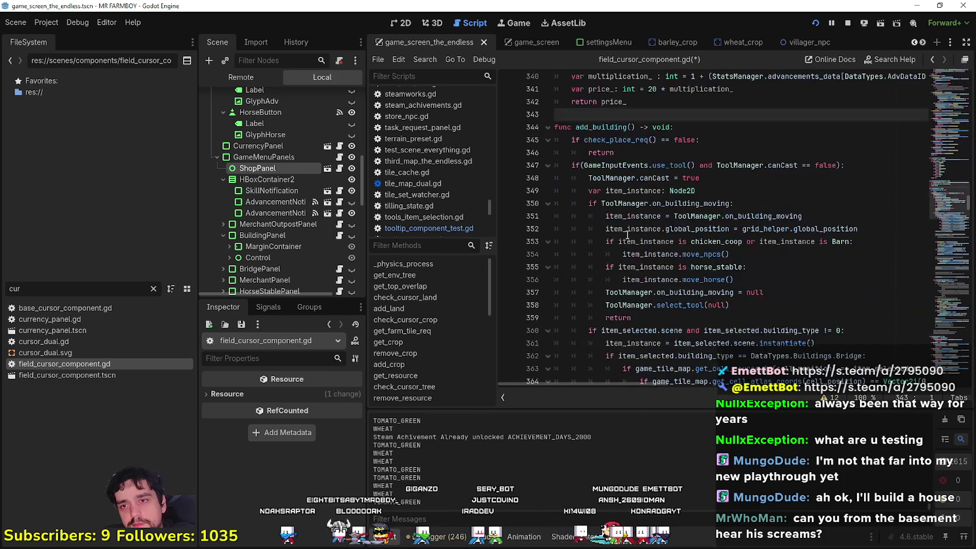
pyautogui.scroll(-10, 702, 249)
pyautogui.scroll(7, 708, 236)
pyautogui.scroll(5, 708, 236)
pyautogui.doubleClick(677, 235)
pyautogui.scroll(13, 677, 234)
pyautogui.scroll(6, 674, 235)
pyautogui.scroll(-20, 674, 231)
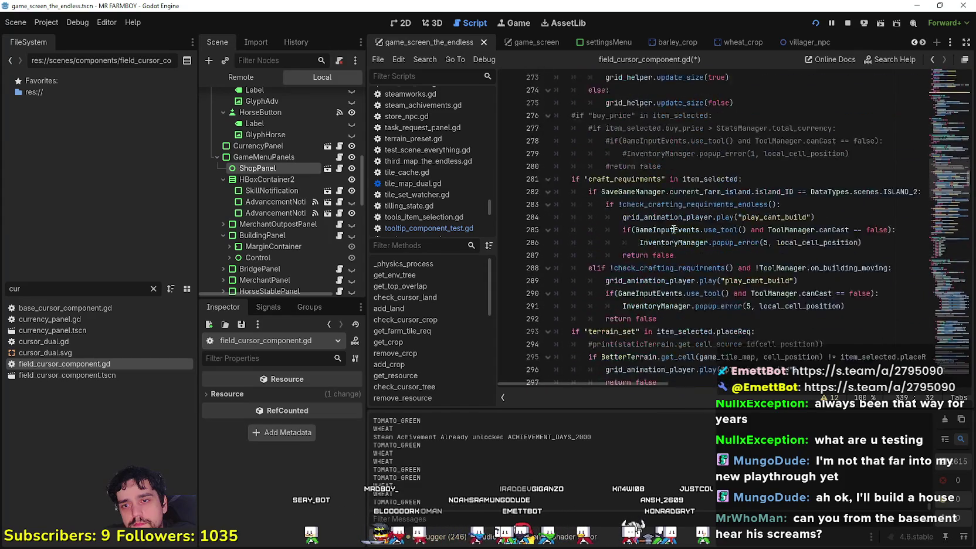
pyautogui.scroll(-3, 675, 226)
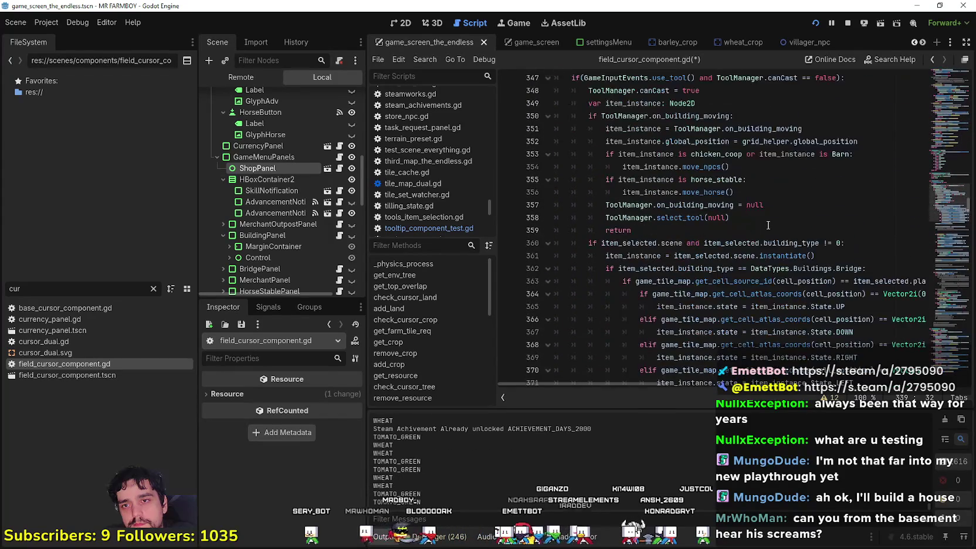
pyautogui.scroll(-4, 768, 225)
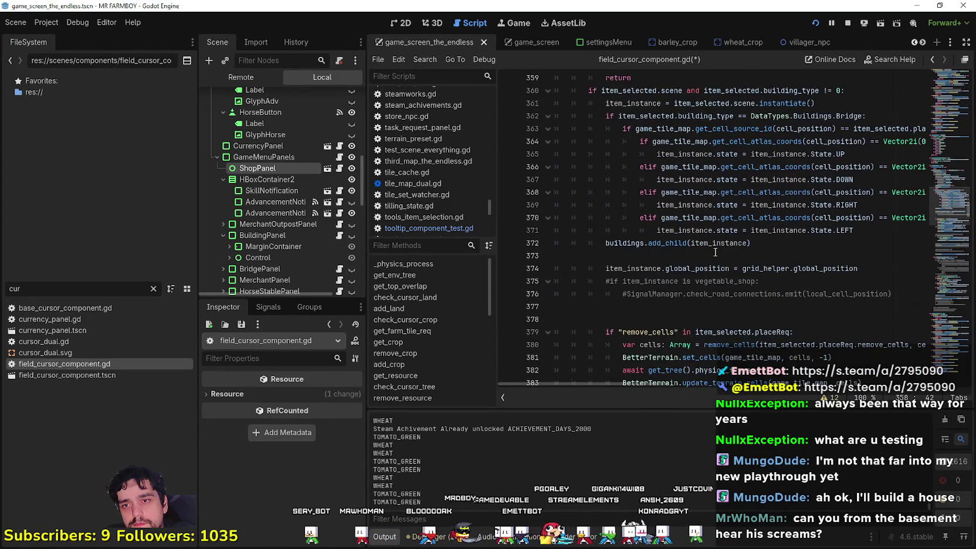
pyautogui.scroll(-13, 714, 252)
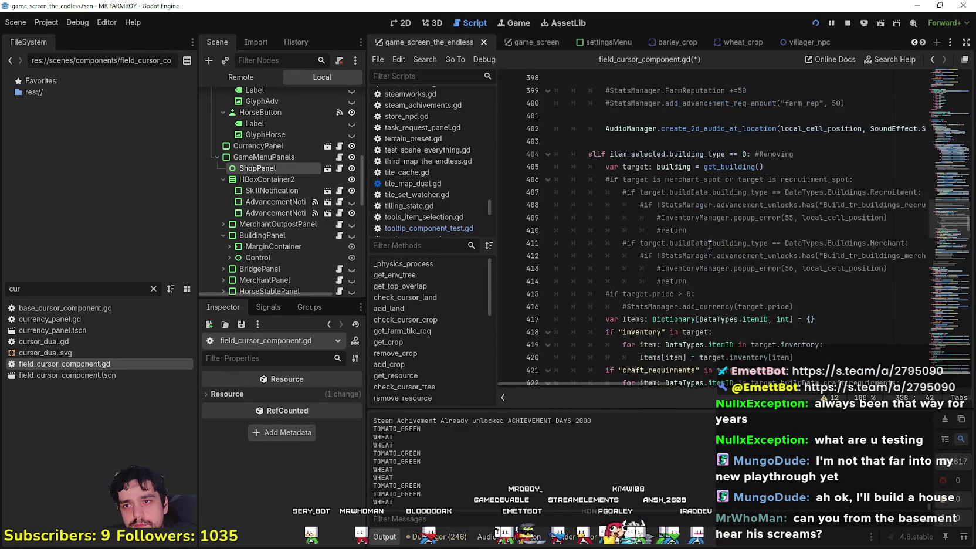
pyautogui.scroll(-8, 710, 246)
pyautogui.scroll(11, 706, 242)
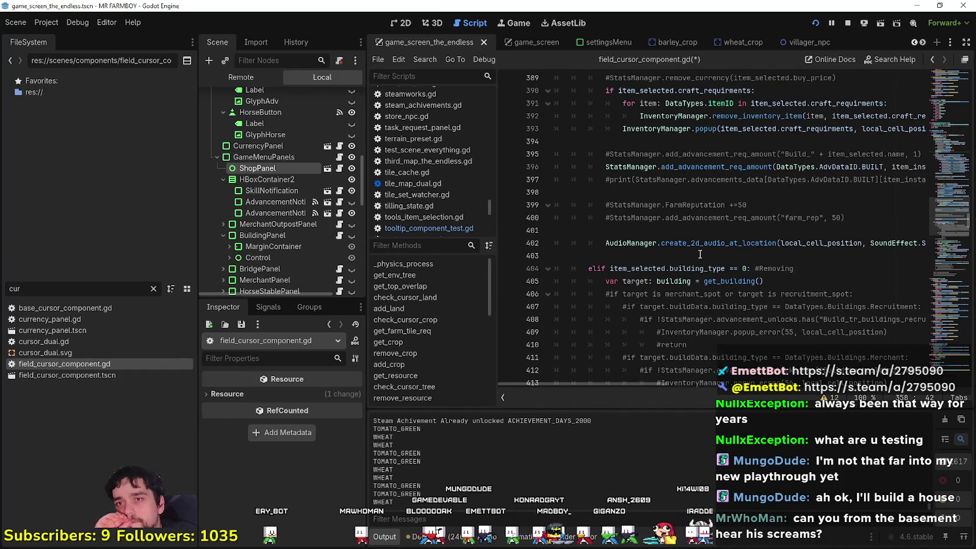
pyautogui.scroll(6, 699, 253)
pyautogui.scroll(5, 727, 293)
pyautogui.scroll(-4, 713, 282)
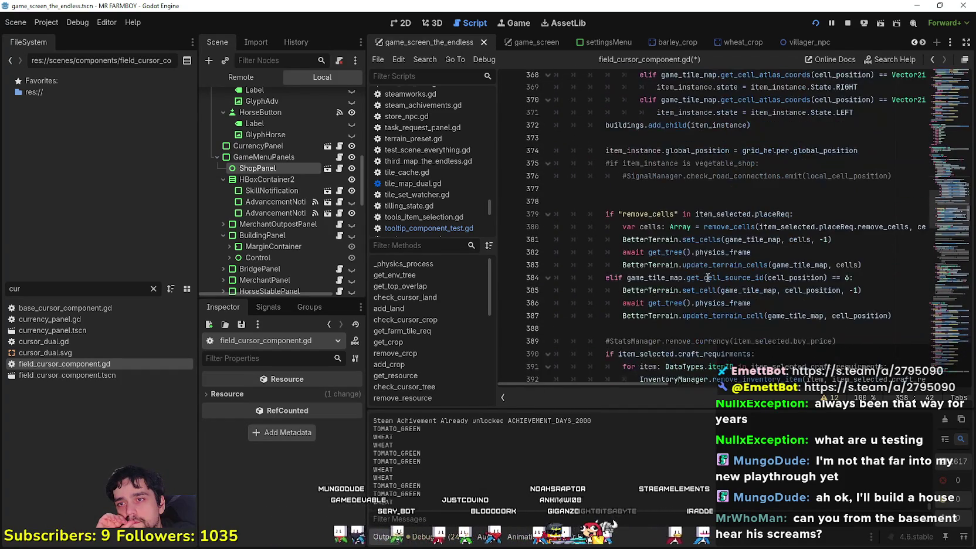
pyautogui.scroll(-2, 708, 277)
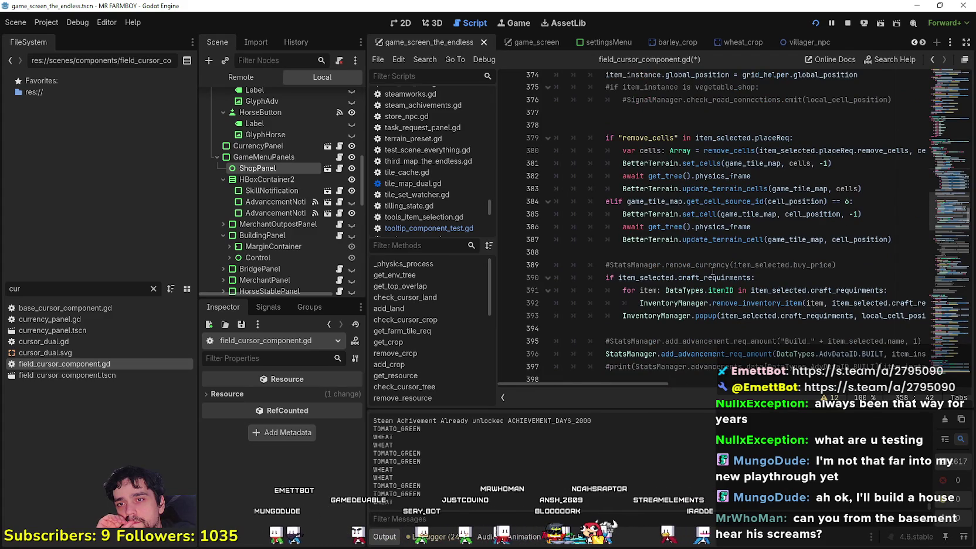
pyautogui.scroll(-2, 712, 271)
pyautogui.click(690, 265)
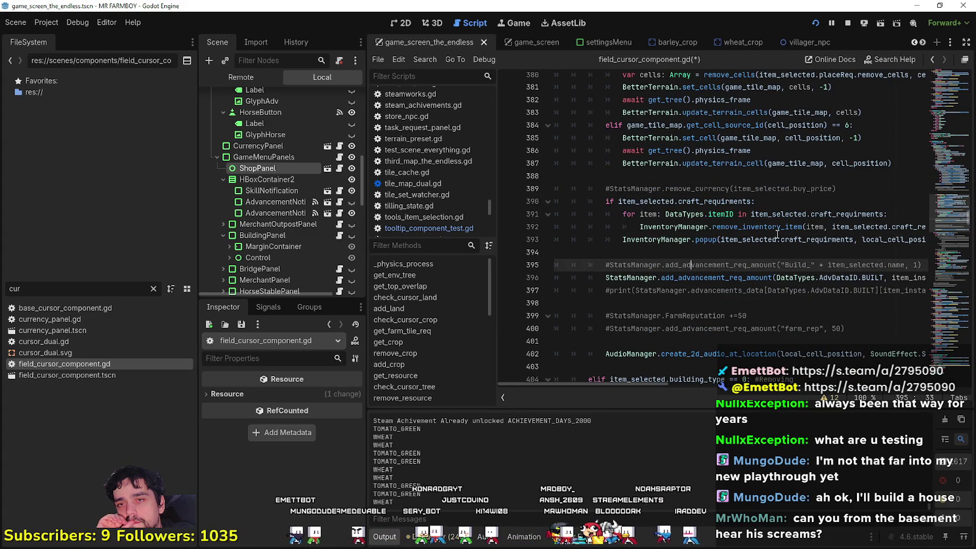
# Start a new condition line inside the craft check using SaveGameManager.current_farm_island.
pyautogui.click(840, 188)
pyautogui.press('Return')
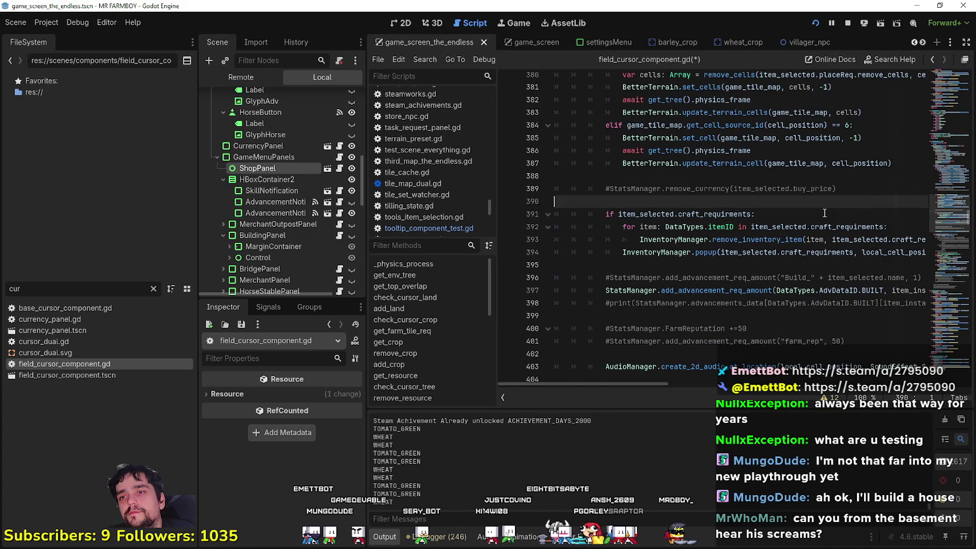
pyautogui.press('BackSpace')
pyautogui.press('Down')
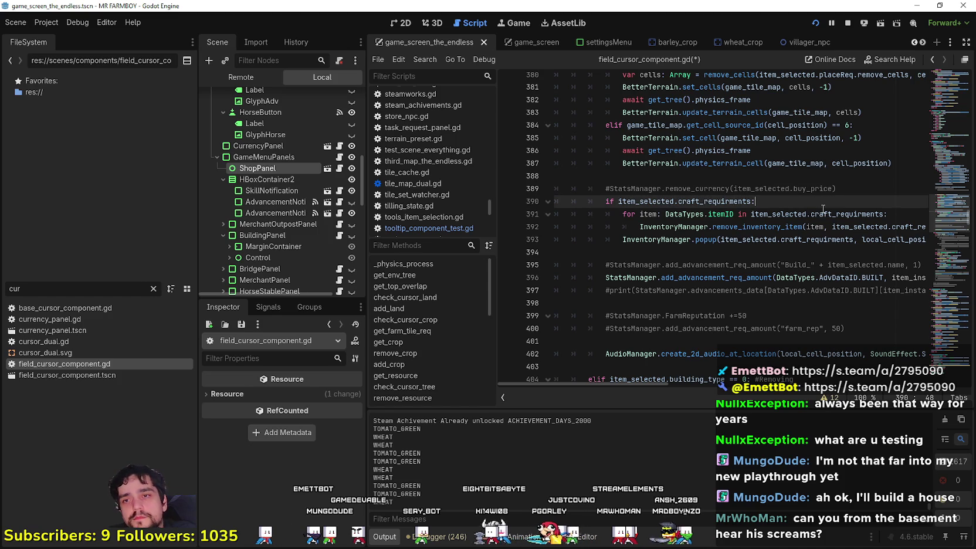
pyautogui.press('Return')
pyautogui.write('if S')
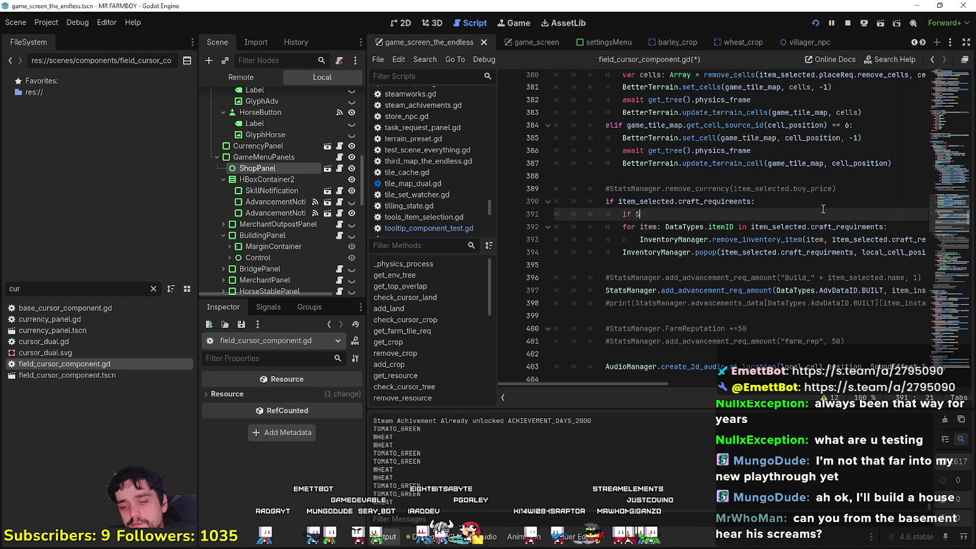
pyautogui.write('avage')
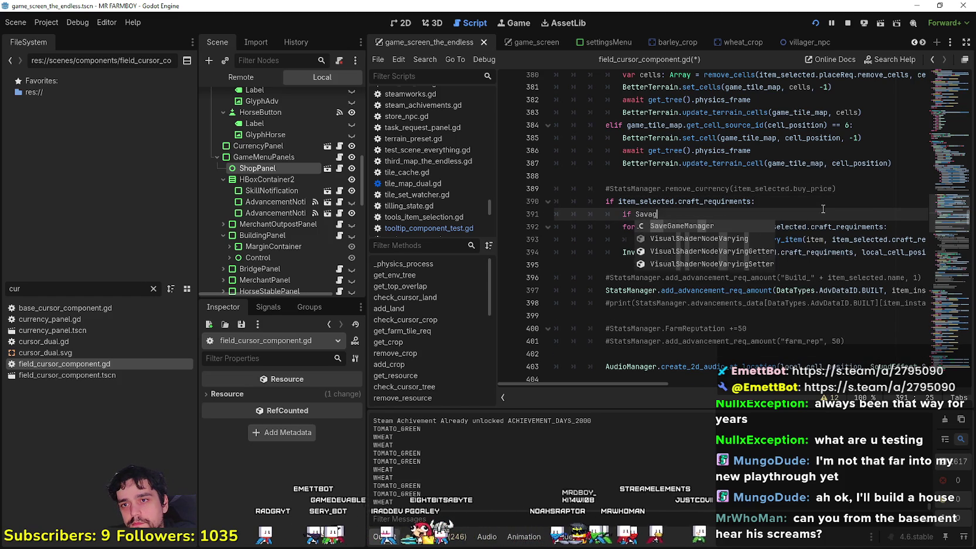
pyautogui.press('Return')
pyautogui.write('.')
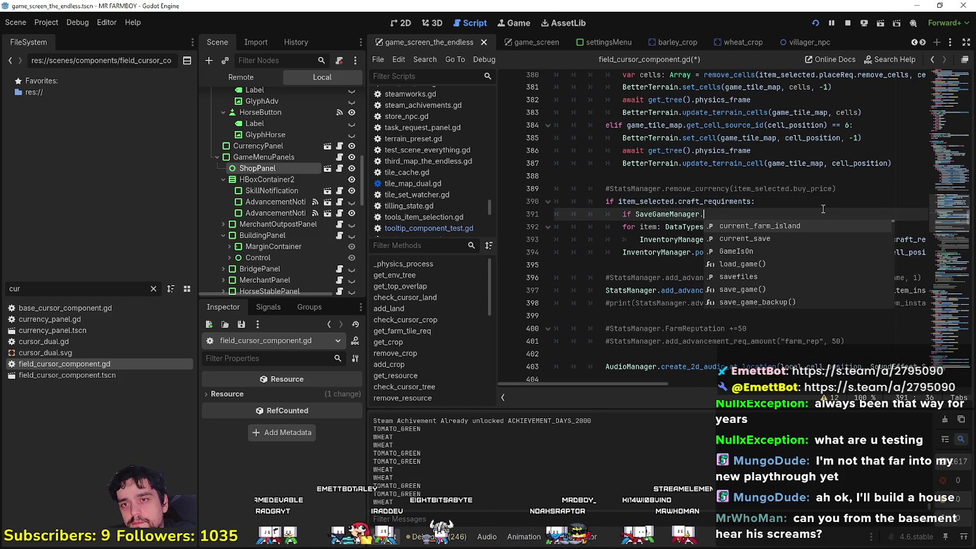
pyautogui.press('Return')
pyautogui.write('.')
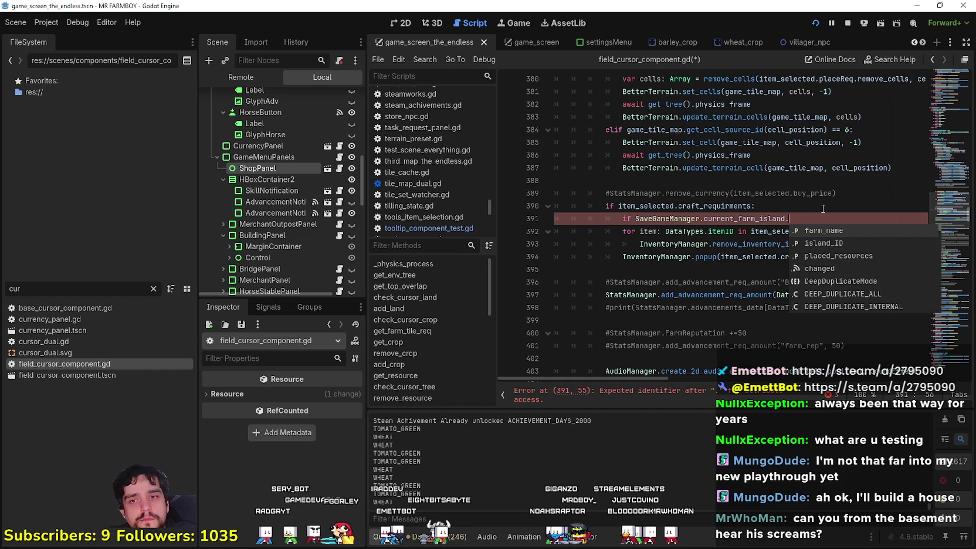
pyautogui.press('Escape')
pyautogui.moveTo(823, 209); pyautogui.dragTo(836, 213)
pyautogui.click(835, 213)
# Make line 391 test that the farm island ID != DataTypes.scenes.ISLAND_2.
pyautogui.write('land_ID ')
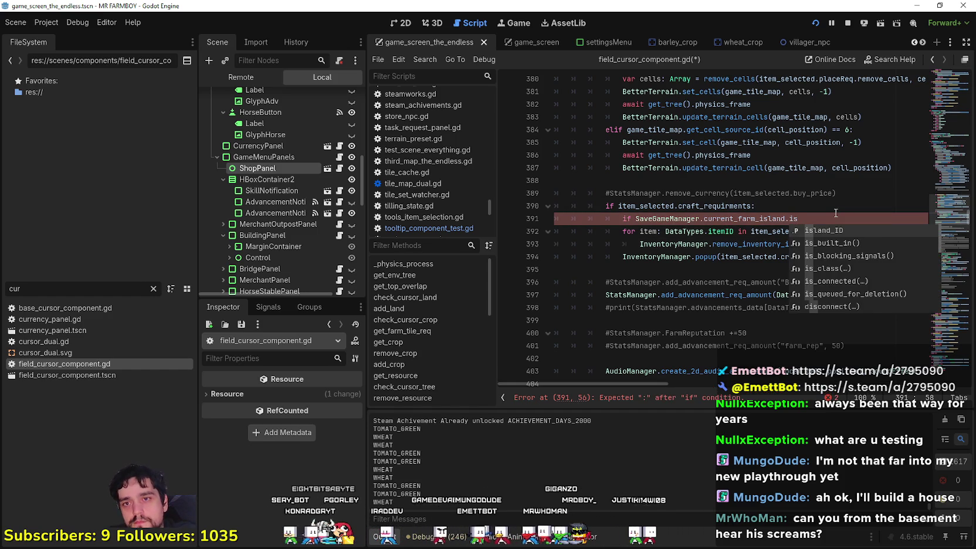
pyautogui.write('== DataTypes.')
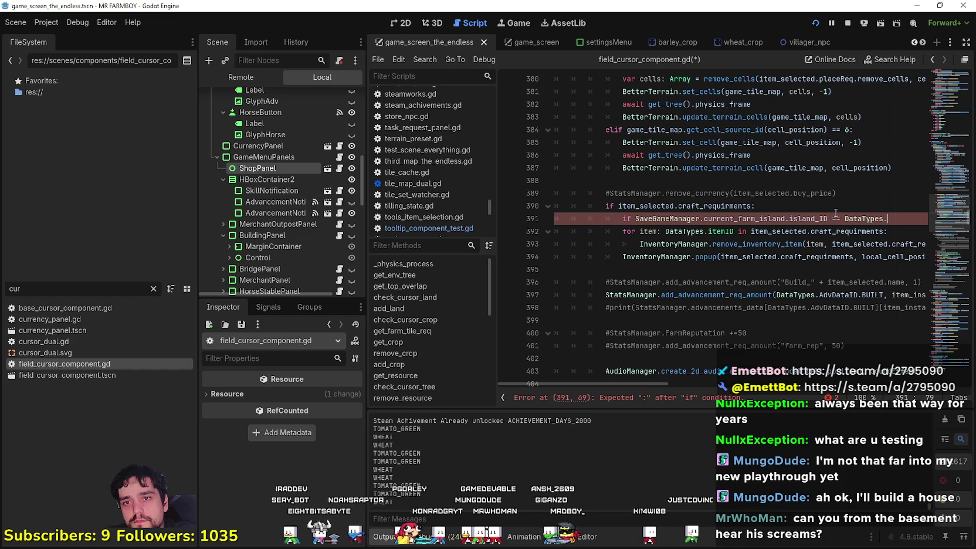
pyautogui.write('itemID.')
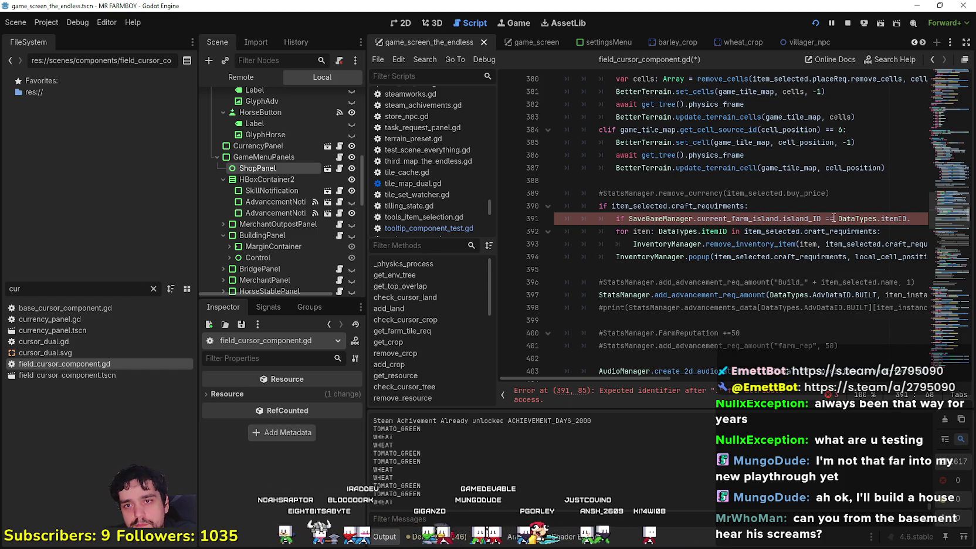
pyautogui.press('BackSpace')
pyautogui.press('BackSpace')
pyautogui.write('!=')
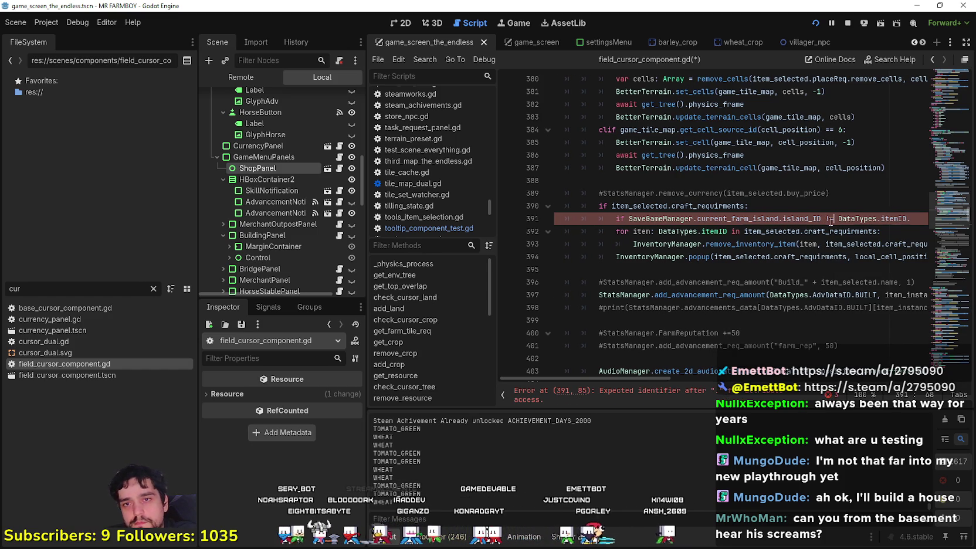
pyautogui.click(923, 221)
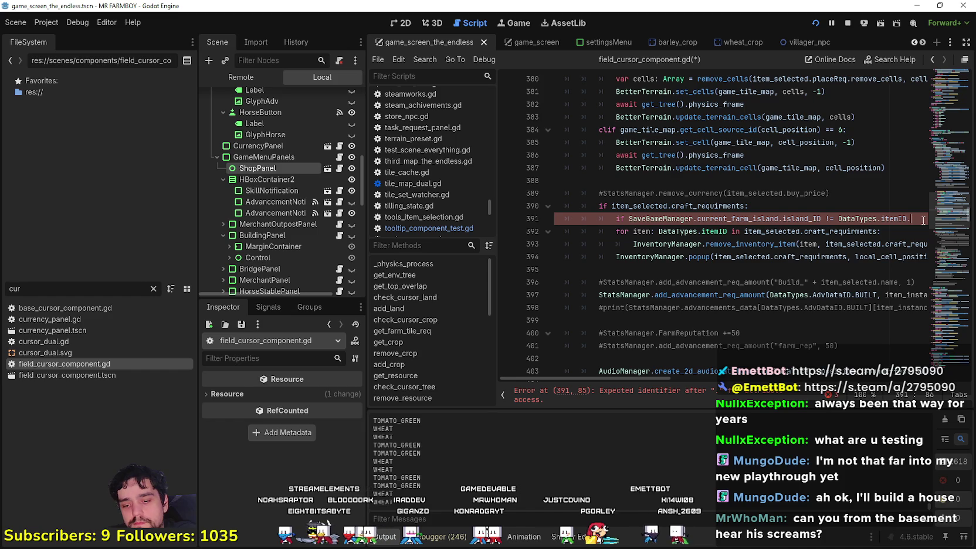
pyautogui.press('BackSpace')
pyautogui.hotkey('ctrl', 'BackSpace')
pyautogui.write('scenes.')
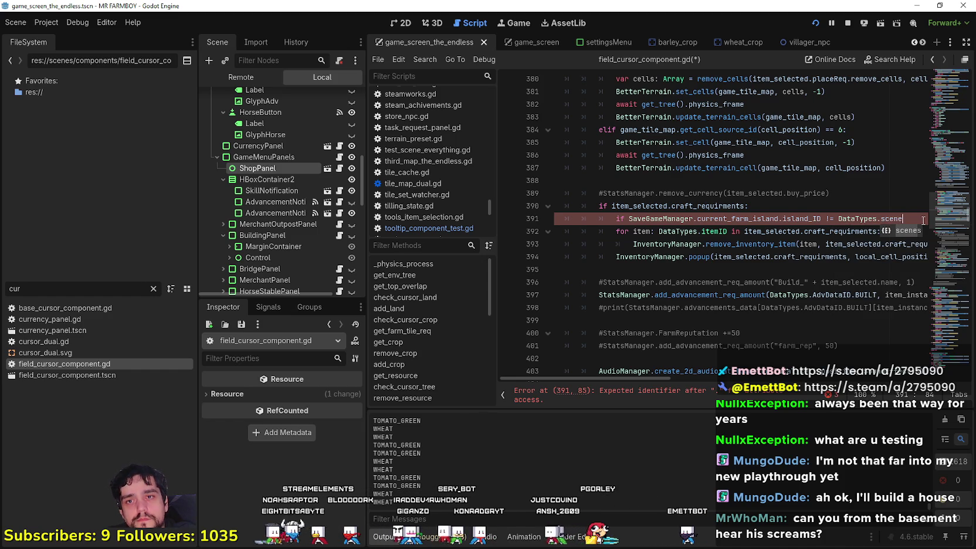
pyautogui.press('Down')
pyautogui.press('Down')
pyautogui.press('Down')
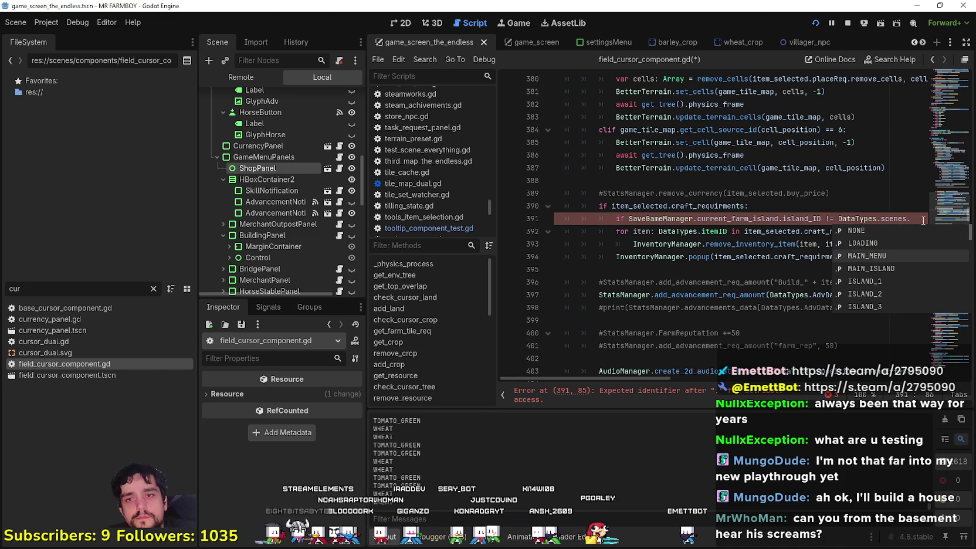
pyautogui.press('Return')
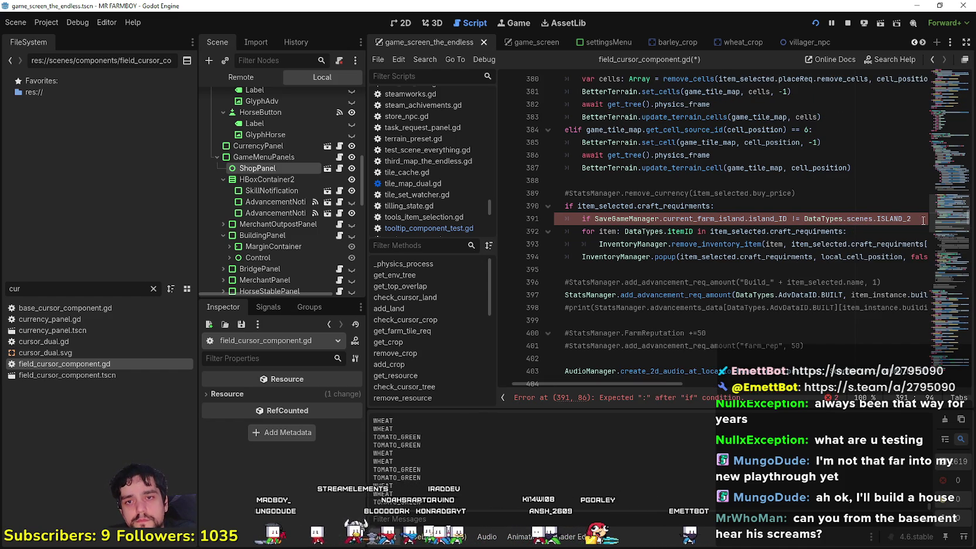
# Indent lines 392–394 under the island check and add an else branch calling get_crafting_price_endless().
pyautogui.click(597, 265)
pyautogui.hotkey('shift', 'Up')
pyautogui.hotkey('shift', 'Up')
pyautogui.hotkey('shift', 'Up')
pyautogui.press('Tab')
pyautogui.click(700, 275)
pyautogui.press('Tab')
pyautogui.press('Tab')
pyautogui.press('Tab')
pyautogui.write('e;')
pyautogui.press('Return')
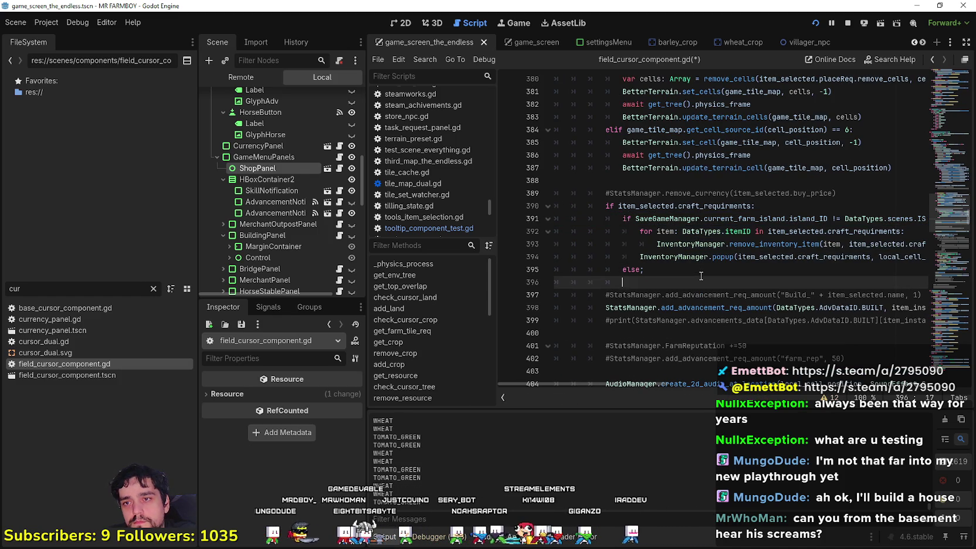
pyautogui.write('get_crafting_price_endless()')
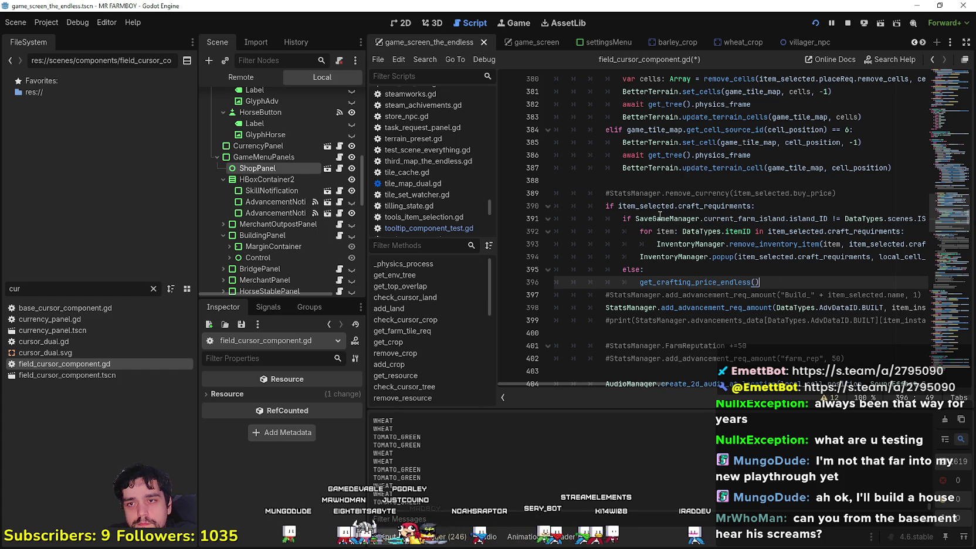
pyautogui.click(745, 269)
# Review the popup call on line 394 and the new get_crafting_price_endless() call.
pyautogui.doubleClick(833, 257)
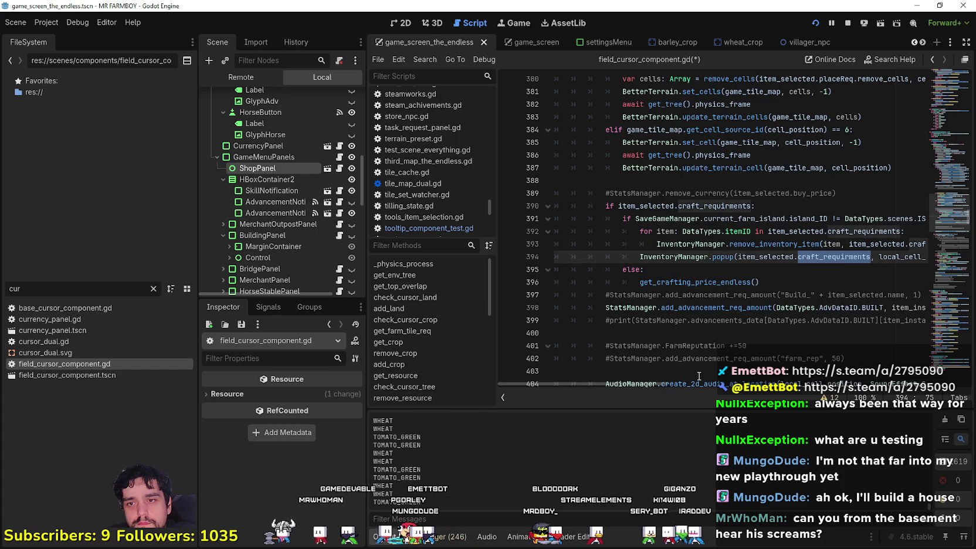
pyautogui.hscroll(5, 679, 387)
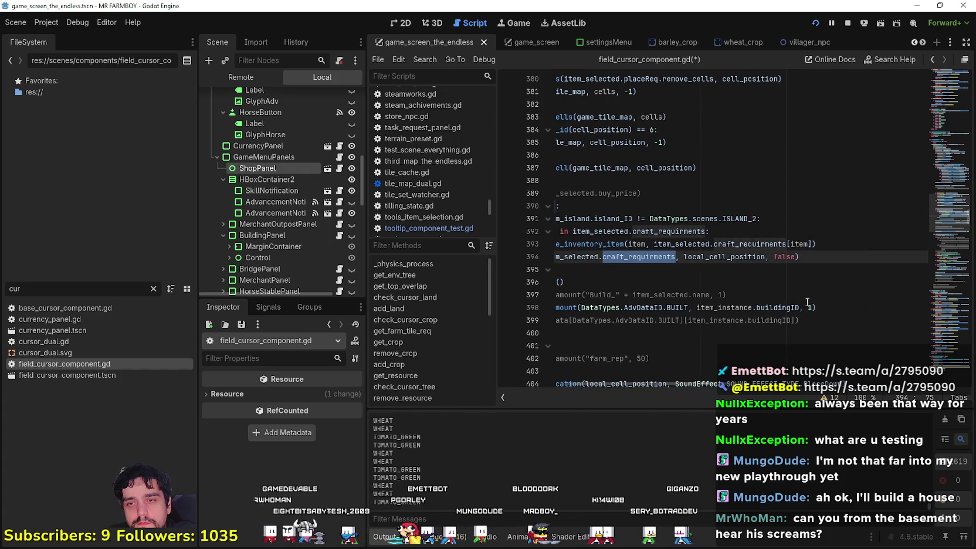
pyautogui.moveTo(839, 258)
pyautogui.mouseDown()
pyautogui.moveTo(551, 257)
pyautogui.moveTo(657, 257)
pyautogui.moveTo(639, 256)
pyautogui.mouseUp()
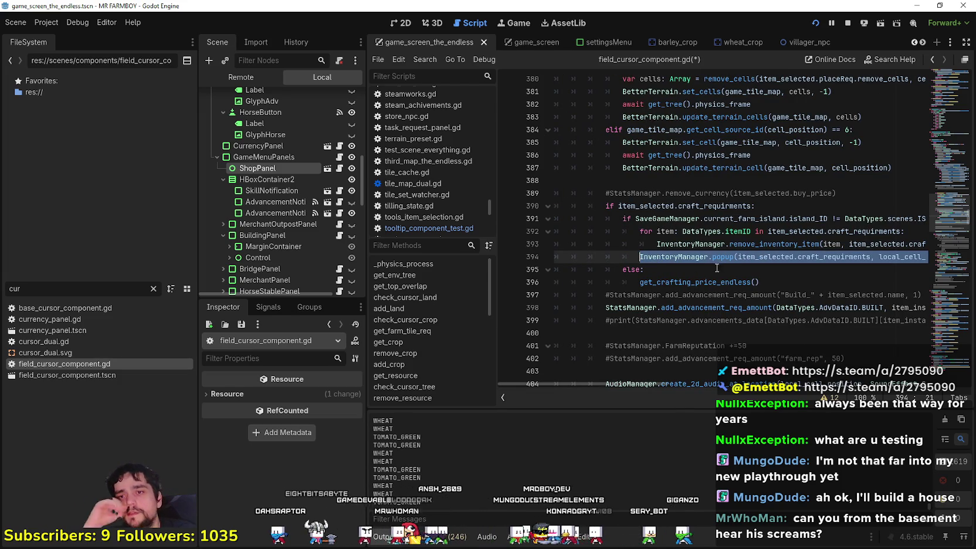
pyautogui.click(819, 258)
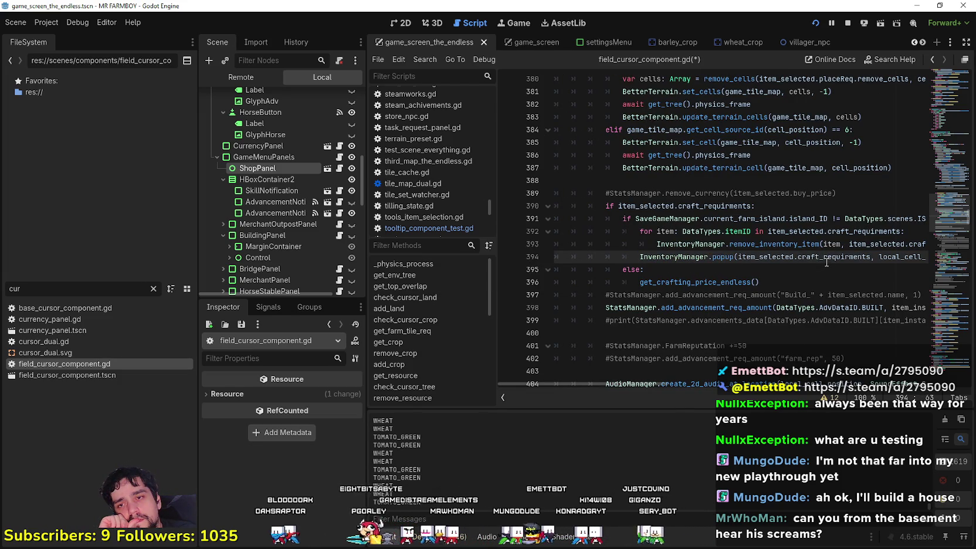
pyautogui.moveTo(641, 257); pyautogui.dragTo(879, 256)
pyautogui.doubleClick(730, 281)
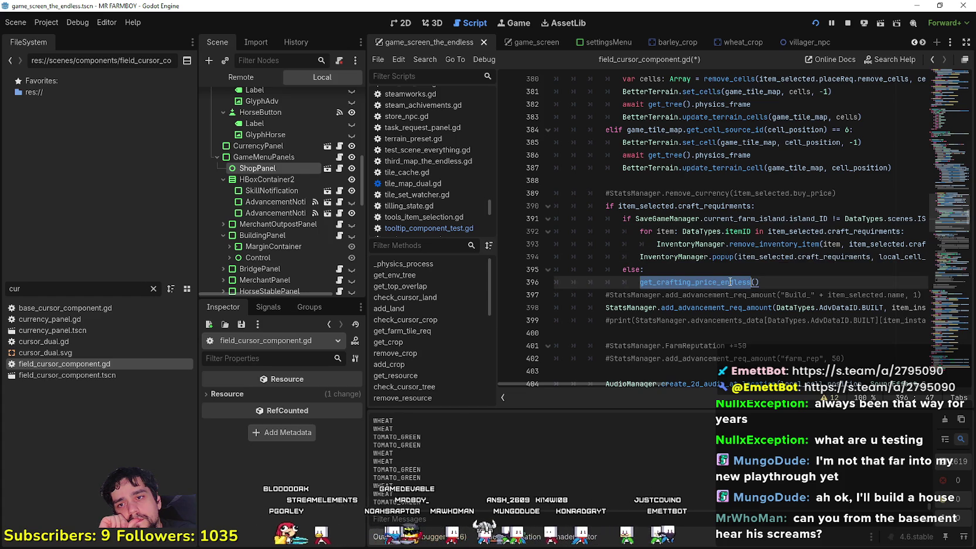
pyautogui.moveTo(640, 256); pyautogui.dragTo(942, 254)
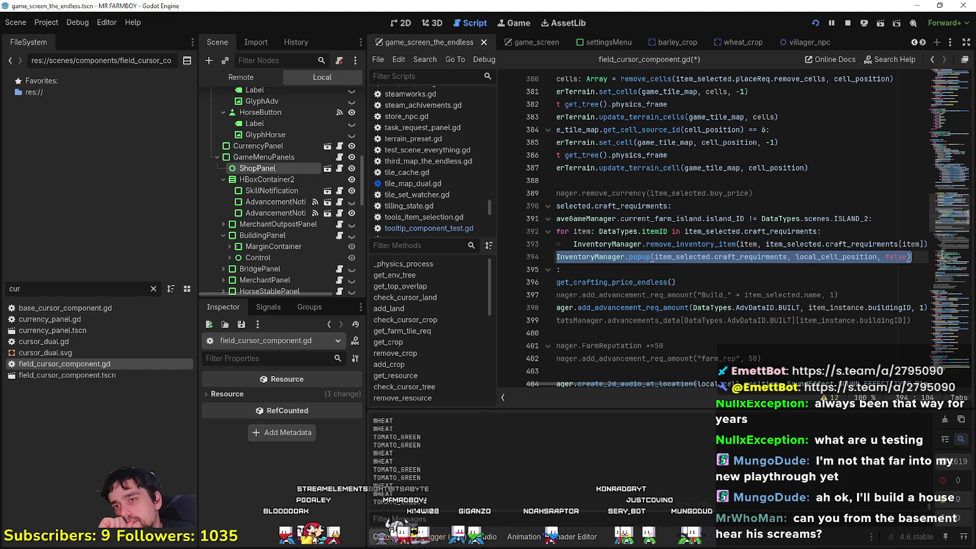
pyautogui.moveTo(763, 279)
pyautogui.mouseDown()
pyautogui.moveTo(557, 282)
pyautogui.moveTo(644, 282)
pyautogui.mouseUp()
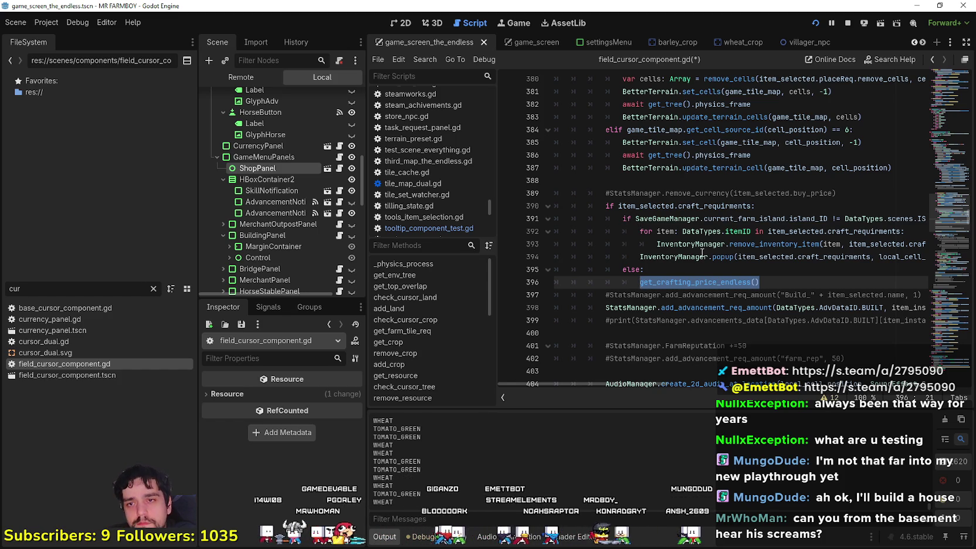
pyautogui.moveTo(639, 257); pyautogui.dragTo(919, 258)
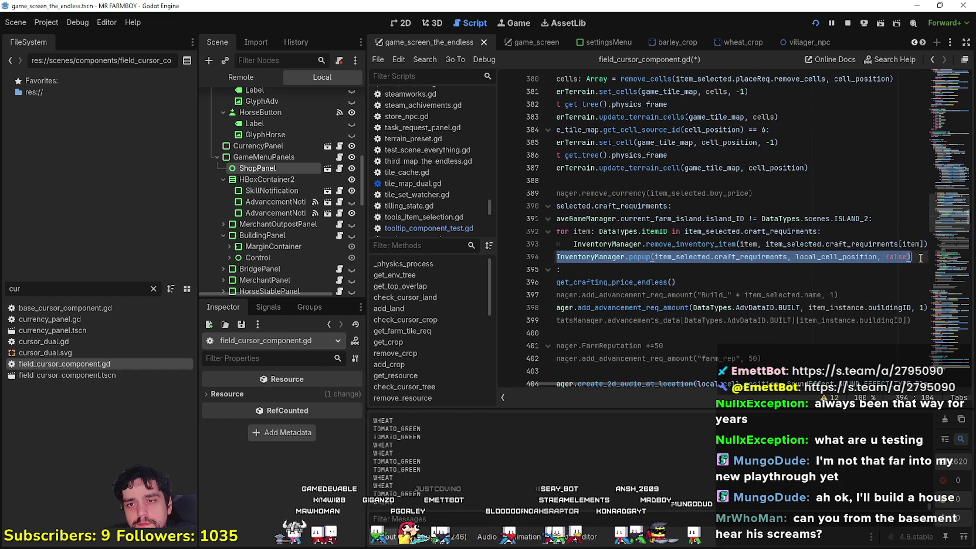
pyautogui.click(743, 258)
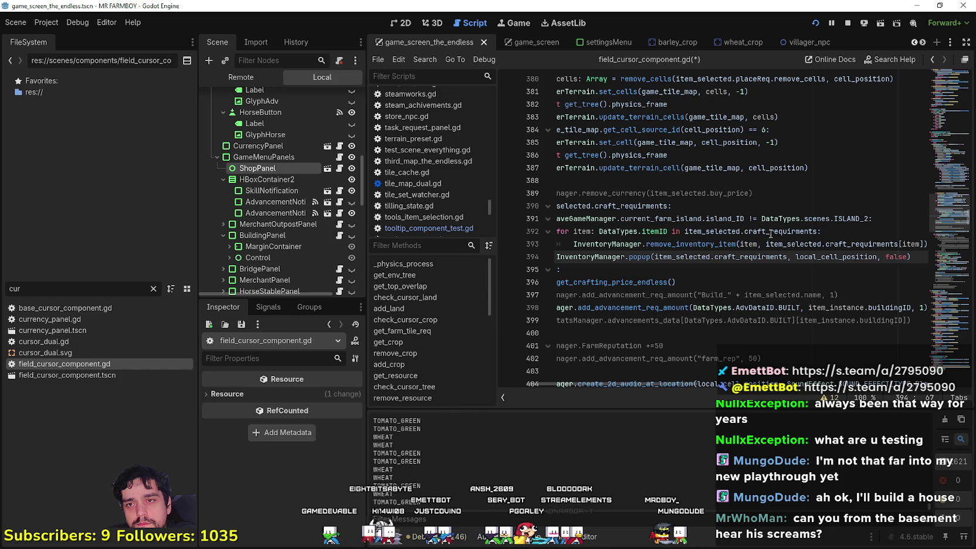
# Inspect the loop and remove_inventory_item lines 392–393, ending on empty line 395.
pyautogui.doubleClick(649, 232)
pyautogui.doubleClick(568, 232)
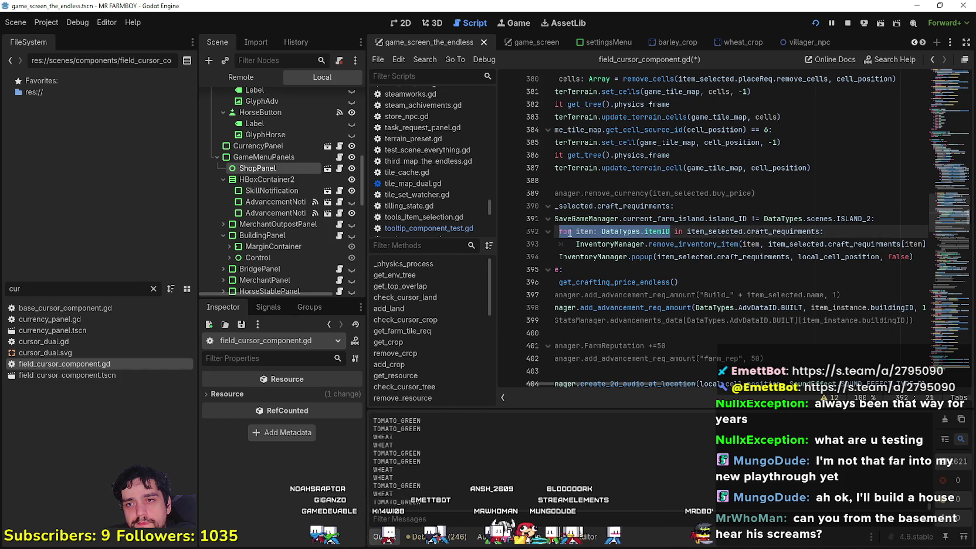
pyautogui.moveTo(891, 261)
pyautogui.mouseDown()
pyautogui.moveTo(586, 243)
pyautogui.moveTo(549, 230)
pyautogui.mouseUp()
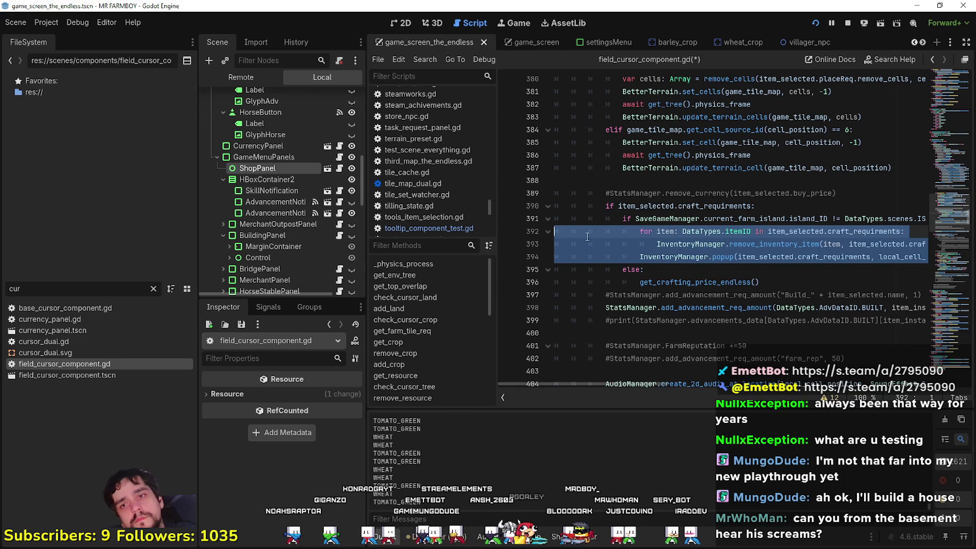
pyautogui.click(810, 278)
pyautogui.click(639, 280)
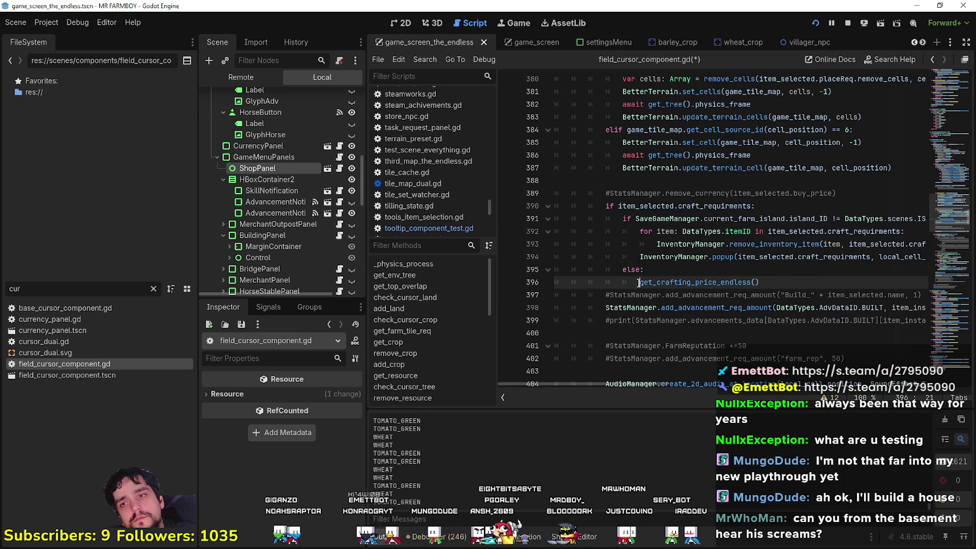
pyautogui.moveTo(634, 255); pyautogui.dragTo(760, 255)
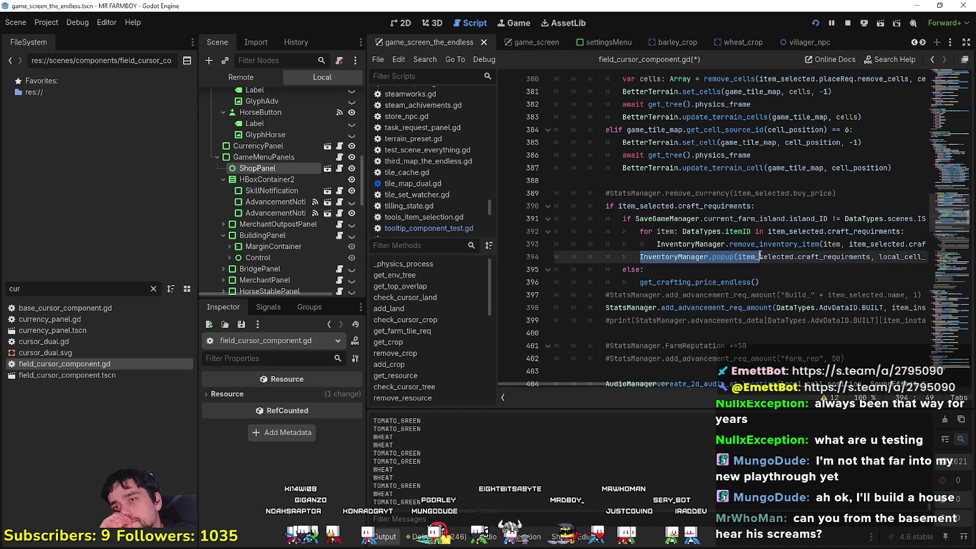
pyautogui.click(653, 245)
pyautogui.moveTo(656, 244); pyautogui.dragTo(915, 243)
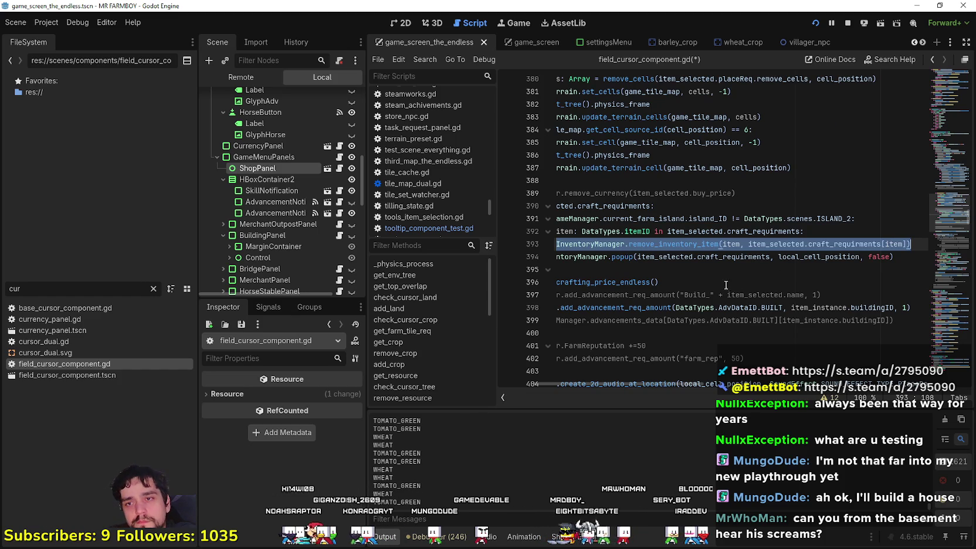
pyautogui.click(730, 287)
pyautogui.click(701, 267)
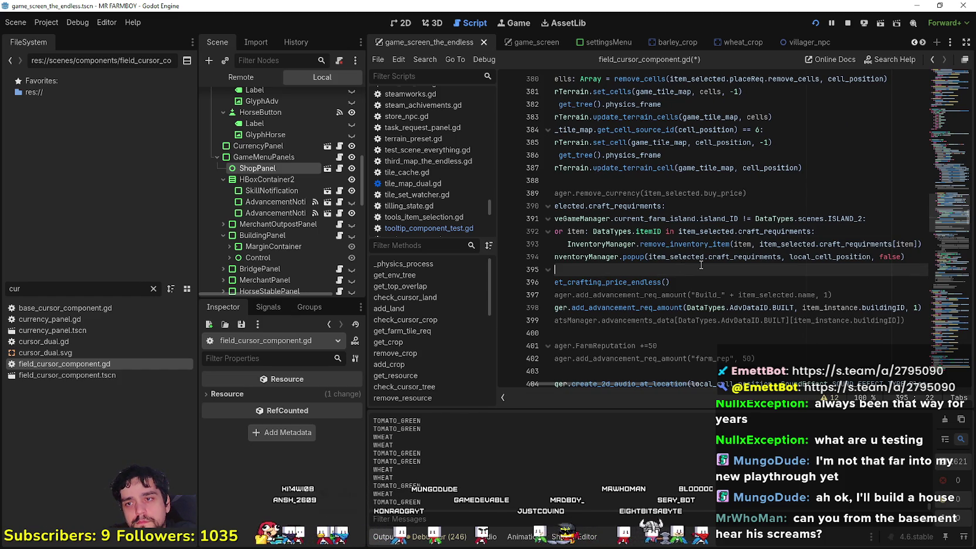
# Paste the remove_inventory_item call under else and set its item to DataTypes.itemID.COPPER.
pyautogui.press('Return')
pyautogui.write('InventoryManager.remove_inventory_item(item, item_selected.craft_requirments[item])')
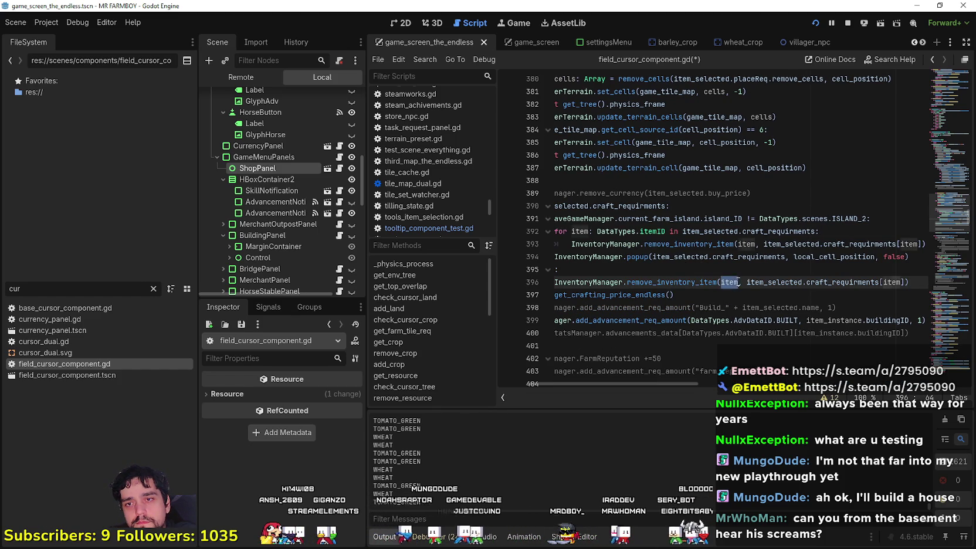
pyautogui.doubleClick(730, 282)
pyautogui.write('Data')
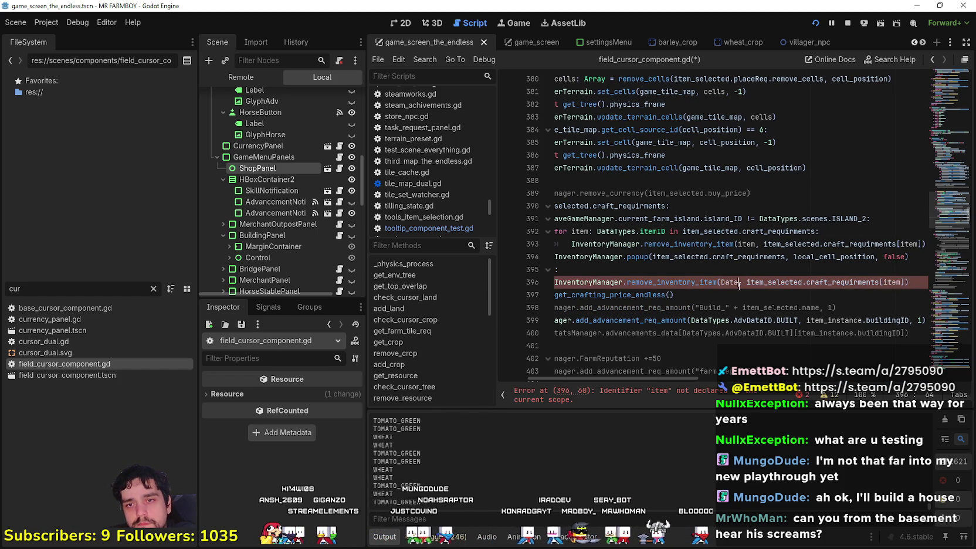
pyautogui.write('T')
pyautogui.press('Return')
pyautogui.write('.item')
pyautogui.press('Return')
pyautogui.write('.co')
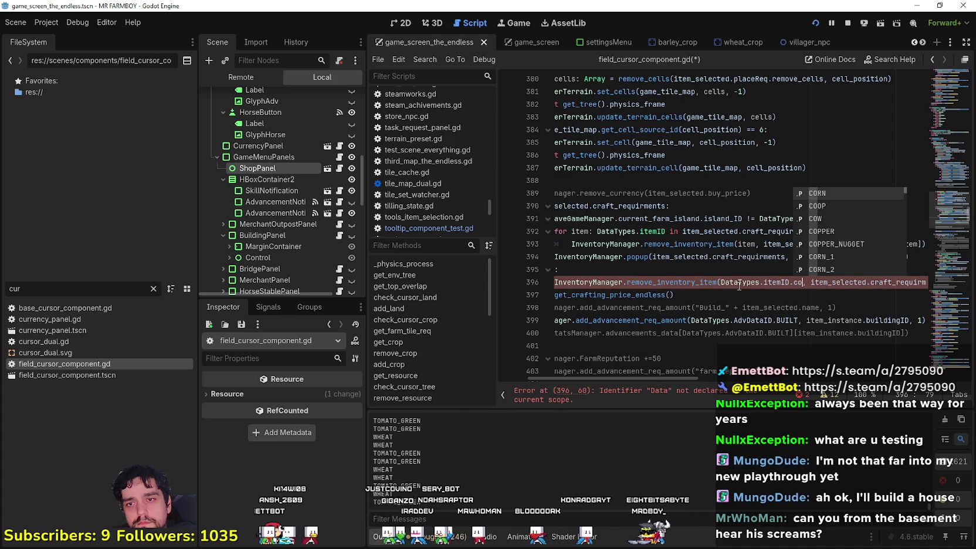
pyautogui.write('pp')
pyautogui.press('Return')
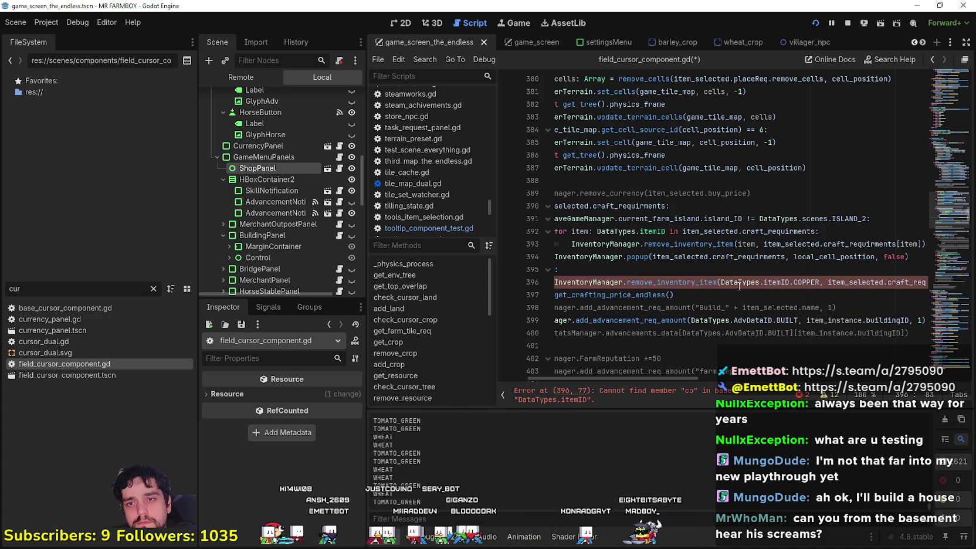
# Use get_crafting_price_endless() as the amount of copper removed.
pyautogui.tripleClick(672, 294)
pyautogui.hotkey('ctrl', 'c')
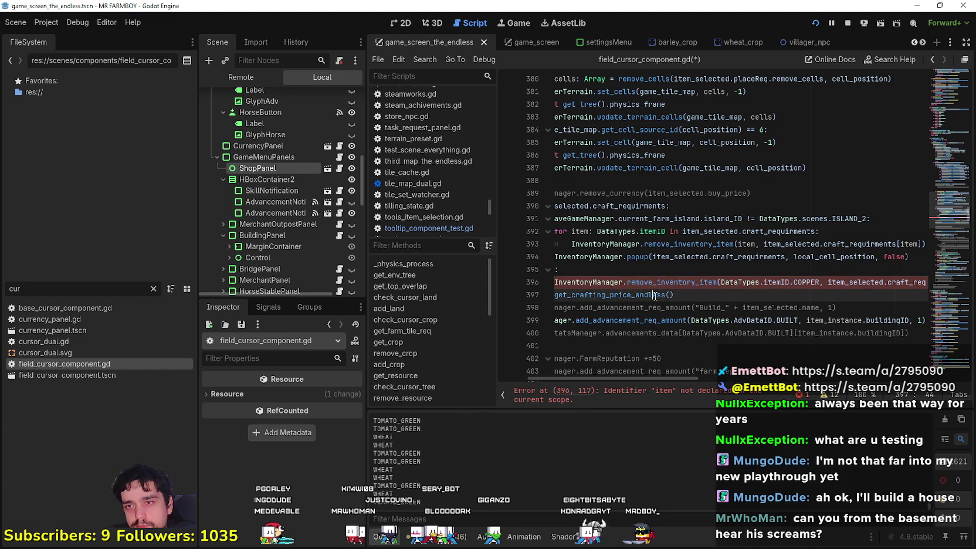
pyautogui.doubleClick(916, 282)
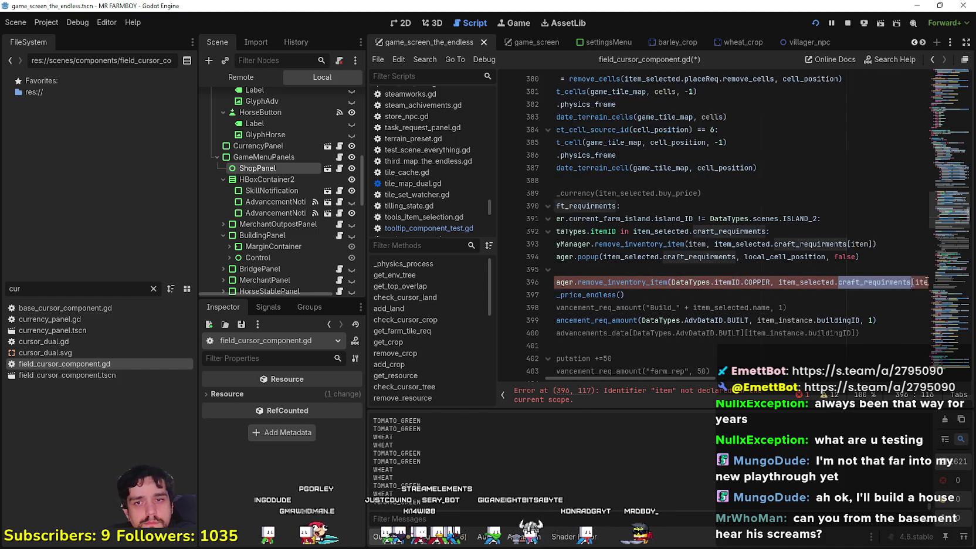
pyautogui.click(872, 282)
pyautogui.moveTo(749, 282); pyautogui.dragTo(901, 282)
pyautogui.hotkey('ctrl', 'v')
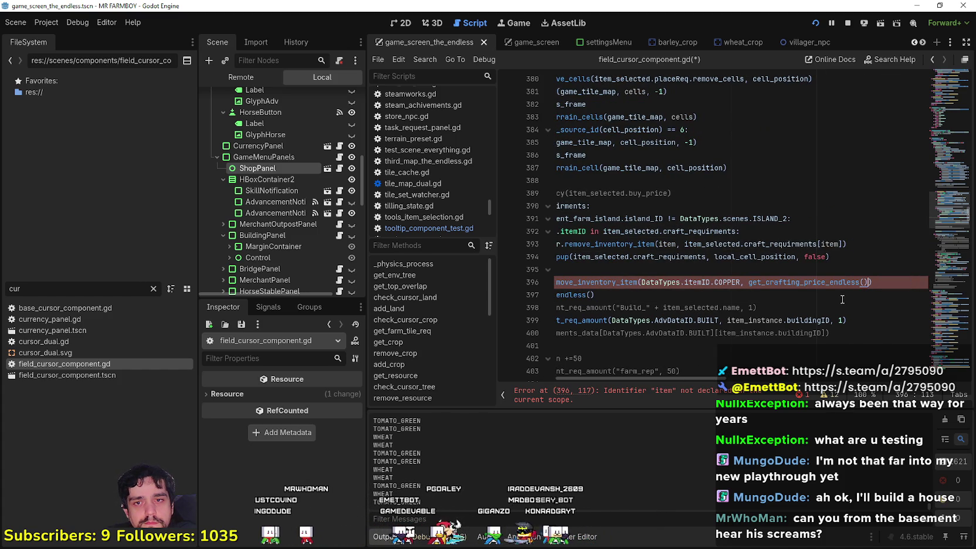
# Indent leftover line 397 and replace it with the copied popup call.
pyautogui.press('Down')
pyautogui.hotkey('shift', 'Home')
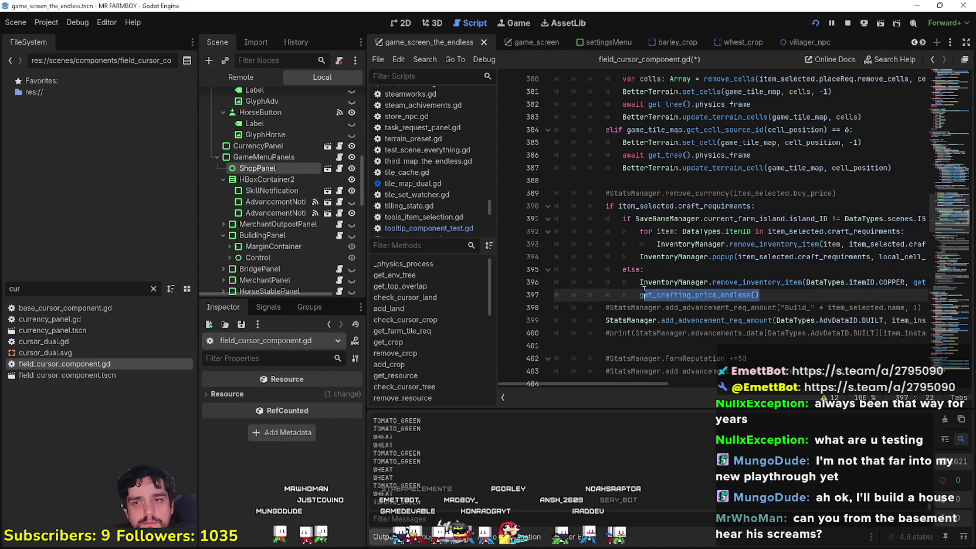
pyautogui.moveTo(663, 257); pyautogui.dragTo(926, 256)
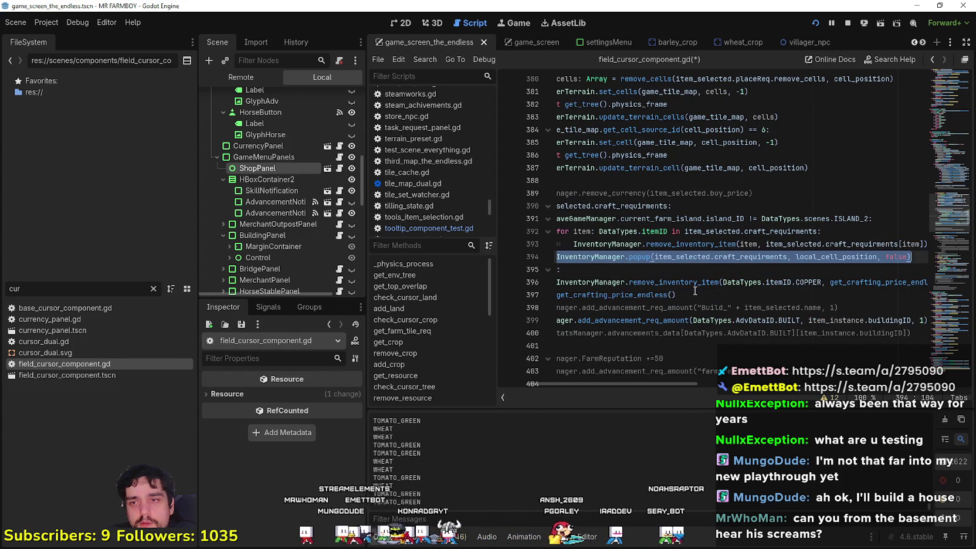
pyautogui.moveTo(677, 294); pyautogui.dragTo(649, 294)
pyautogui.press('Tab')
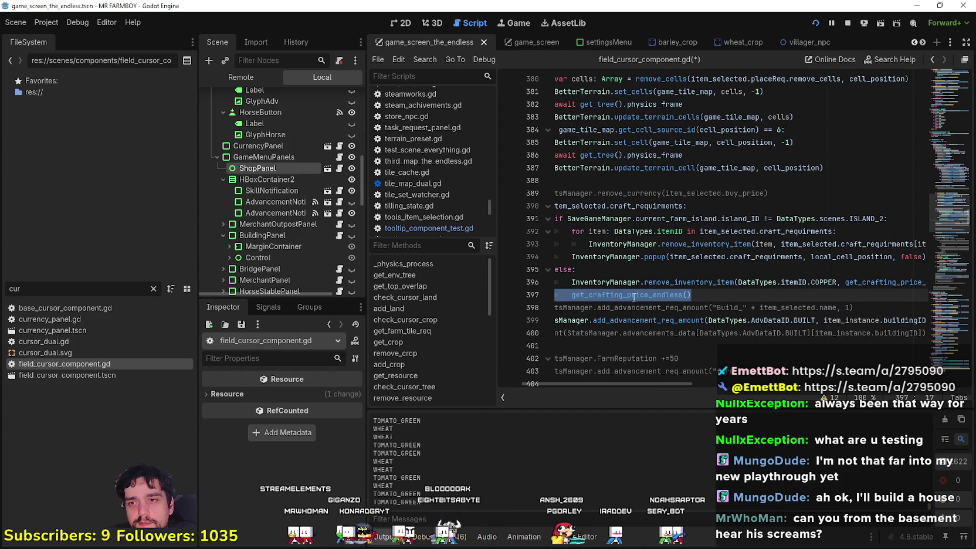
pyautogui.click(711, 294)
pyautogui.moveTo(711, 295); pyautogui.dragTo(592, 299)
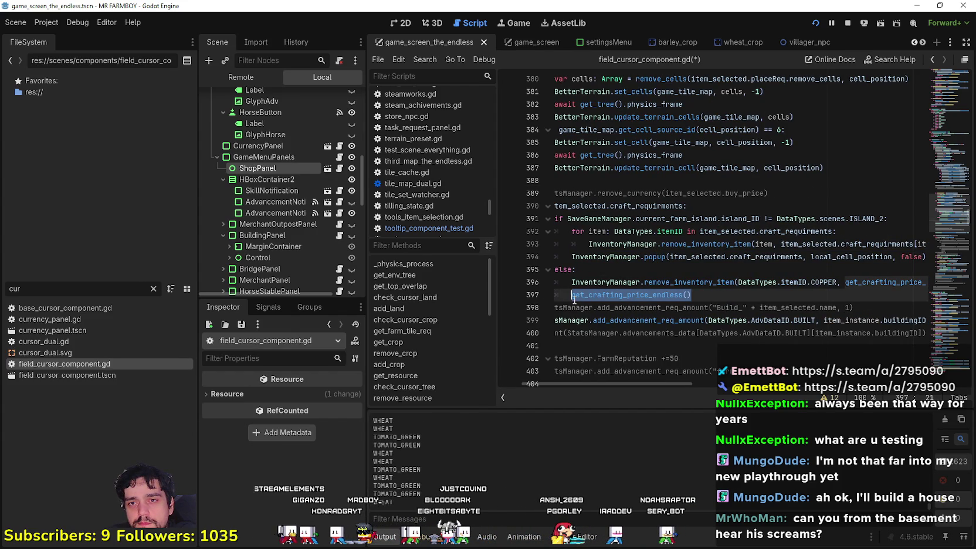
pyautogui.write('InventoryManager.popup(item_selected.craft_requirements, local_cell_position, false)')
# Change the popup's argument to {DataTypes.itemID.COPPER: get_crafting_price_endless()}.
pyautogui.doubleClick(765, 294)
pyautogui.moveTo(765, 295); pyautogui.dragTo(665, 296)
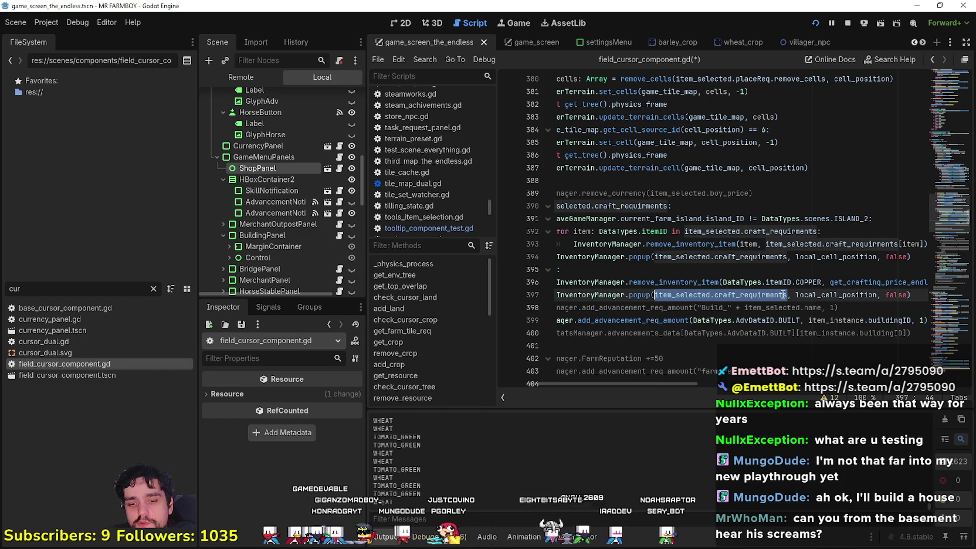
pyautogui.write('{')
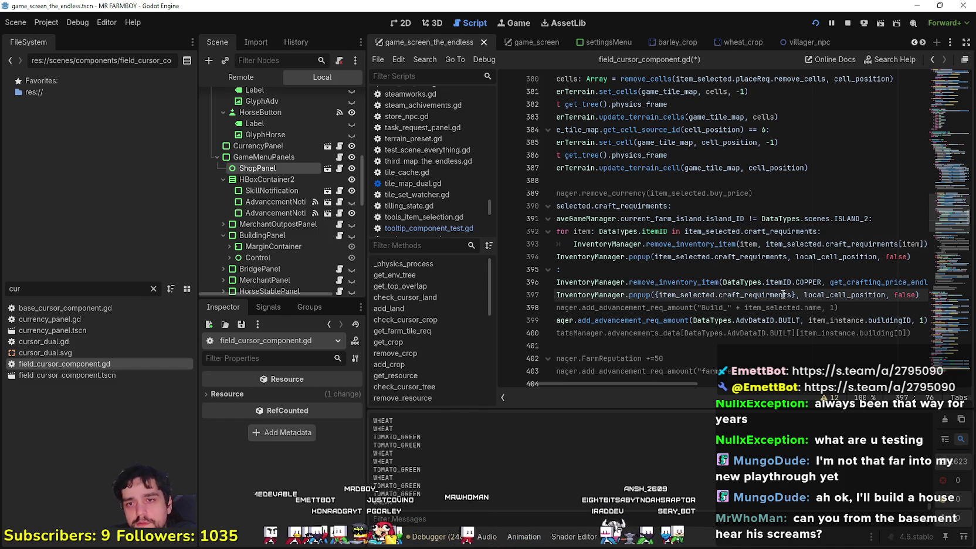
pyautogui.moveTo(822, 282); pyautogui.dragTo(722, 282)
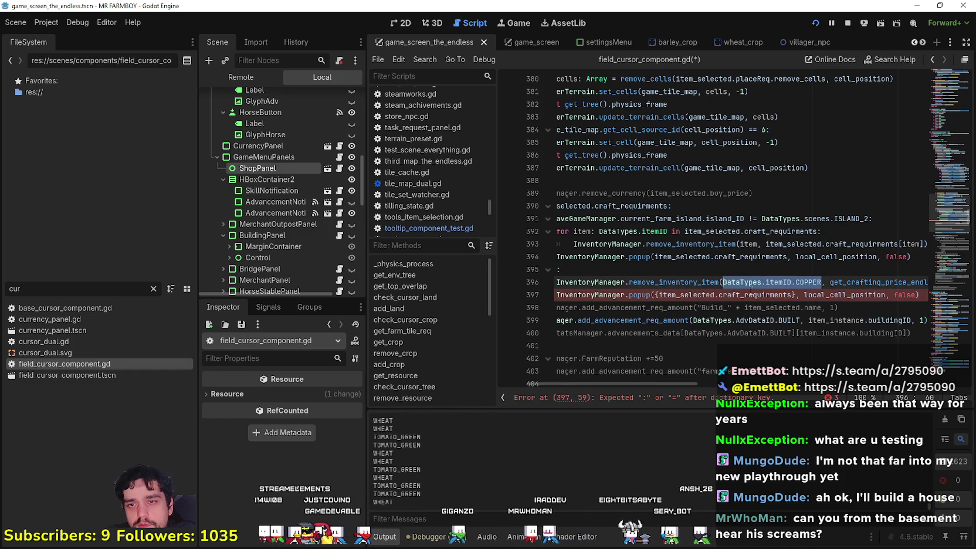
pyautogui.hotkey('ctrl', 'c')
pyautogui.moveTo(657, 295); pyautogui.dragTo(915, 295)
pyautogui.hotkey('ctrl', 'v')
pyautogui.write(': get_crafting_price_endless()')
# Write else: on line 395 and begin a var: int declaration beneath it.
pyautogui.click(735, 268)
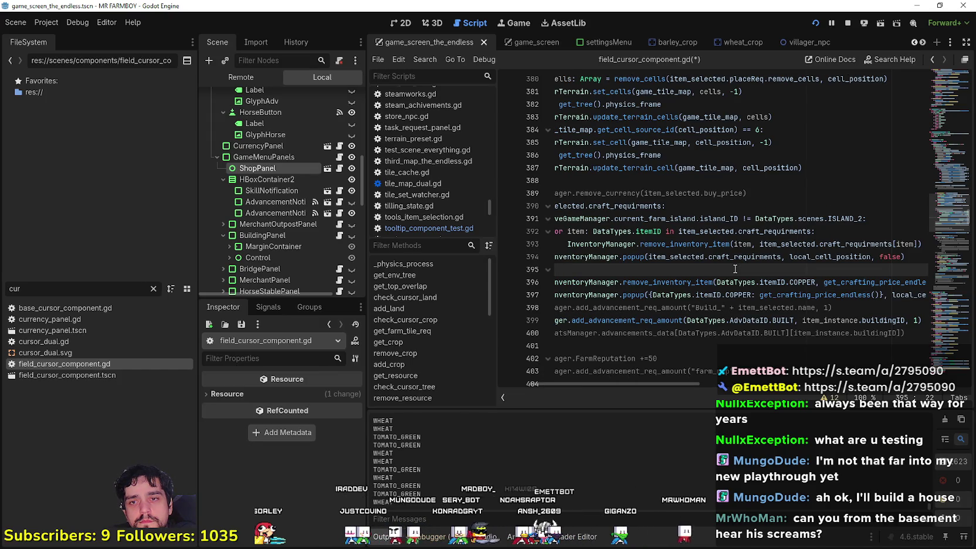
pyautogui.write('else:')
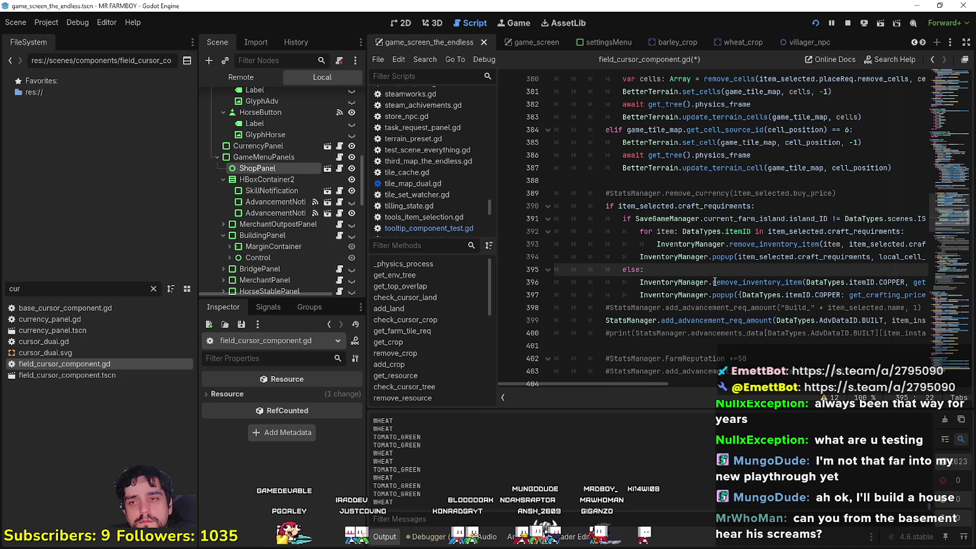
pyautogui.press('Return')
pyautogui.write('var co')
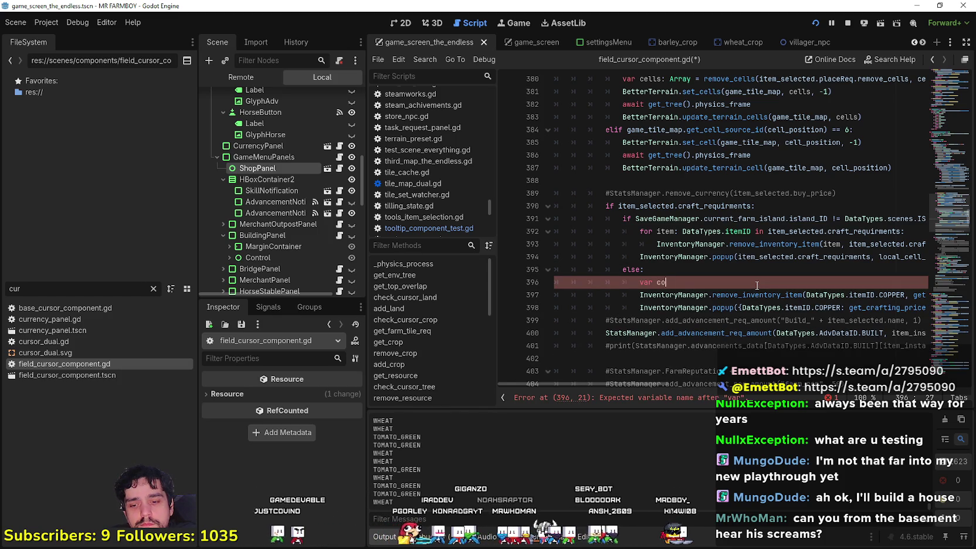
pyautogui.write(': int =')
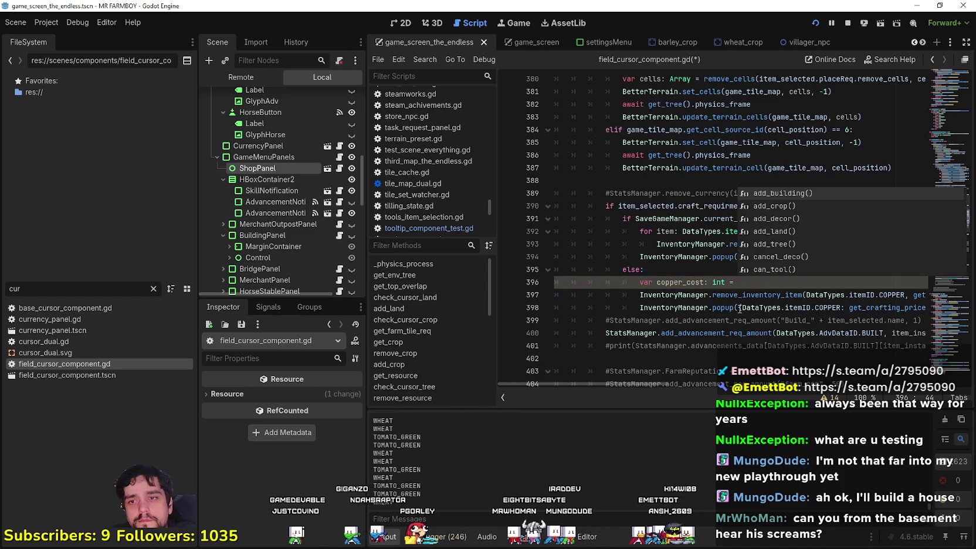
# Initialize copper_cost: int with get_crafting_price_endless() on line 396.
pyautogui.moveTo(873, 295); pyautogui.dragTo(739, 282)
pyautogui.hscroll(3, 738, 282)
pyautogui.click(856, 295)
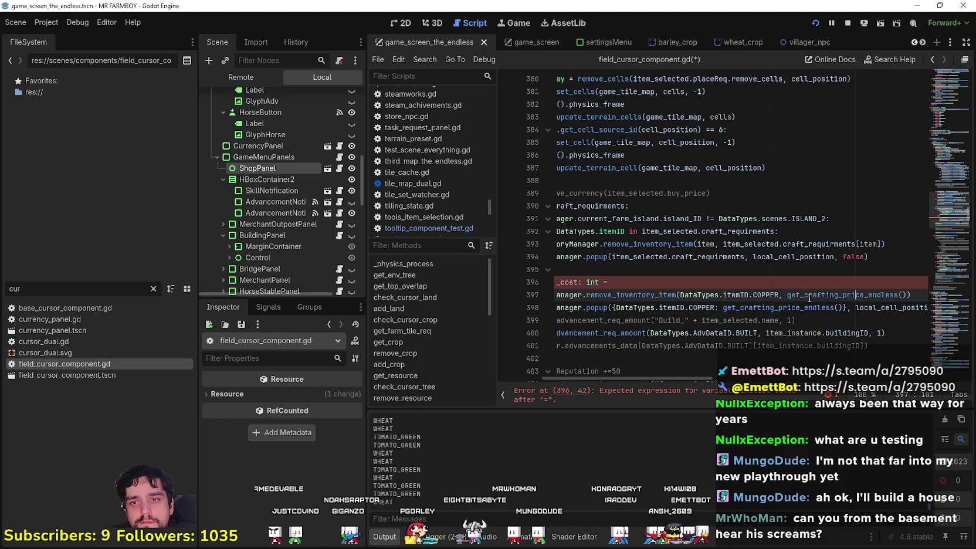
pyautogui.doubleClick(809, 295)
pyautogui.keyDown('shift'); pyautogui.click(908, 294); pyautogui.keyUp('shift')
pyautogui.hotkey('ctrl', 'c')
pyautogui.click(776, 282)
pyautogui.hotkey('ctrl', 'v')
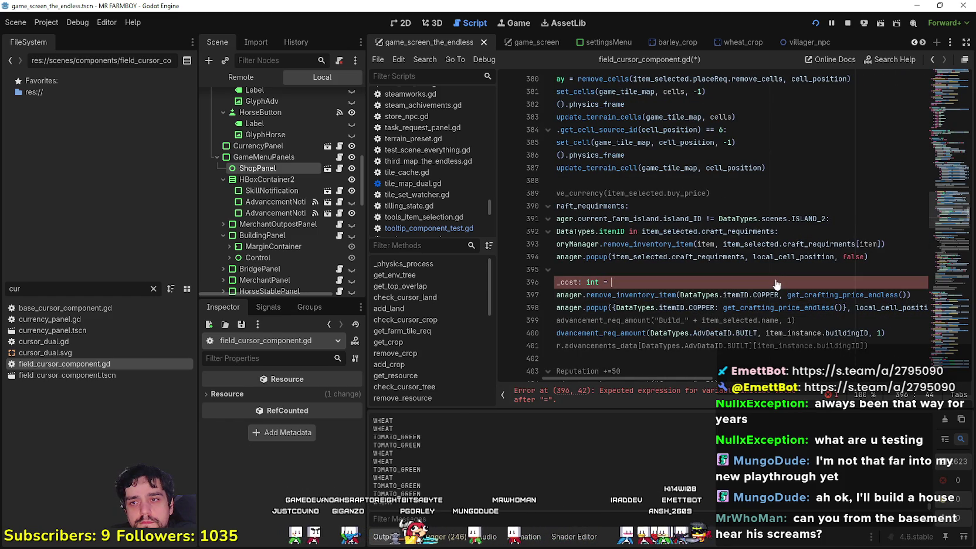
# Replace the deduction and popup price calls with copper_cost and save the script.
pyautogui.doubleClick(572, 282)
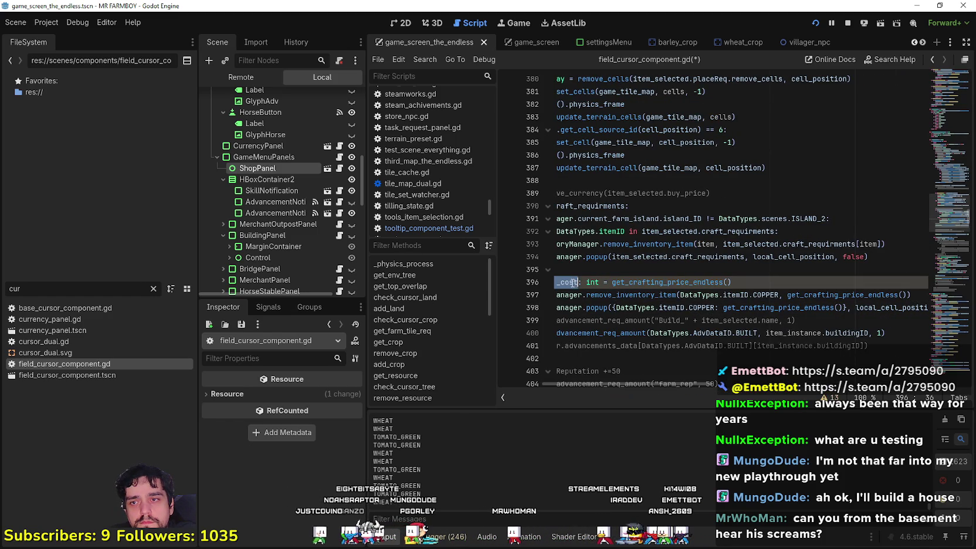
pyautogui.doubleClick(807, 295)
pyautogui.keyDown('shift'); pyautogui.click(906, 295); pyautogui.keyUp('shift')
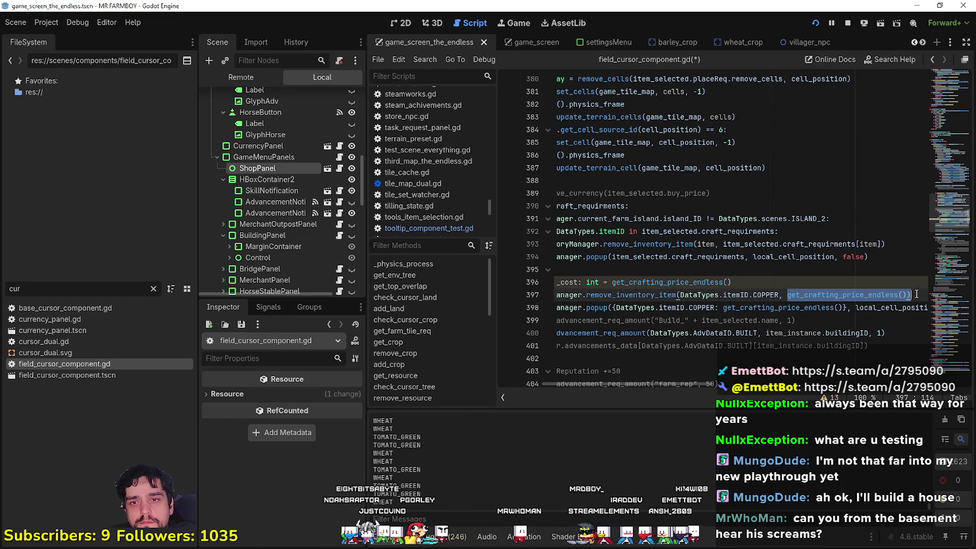
pyautogui.hotkey('ctrl', 'v')
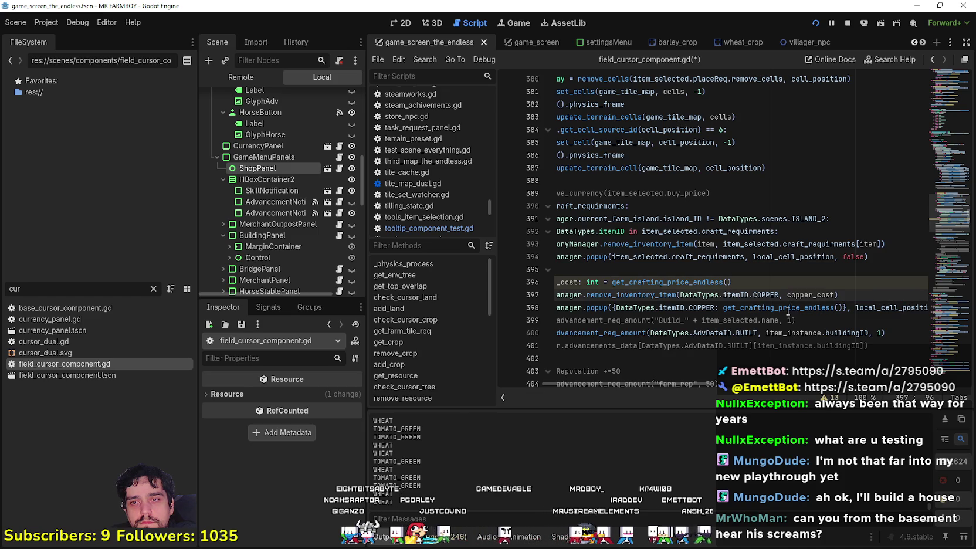
pyautogui.click(830, 307)
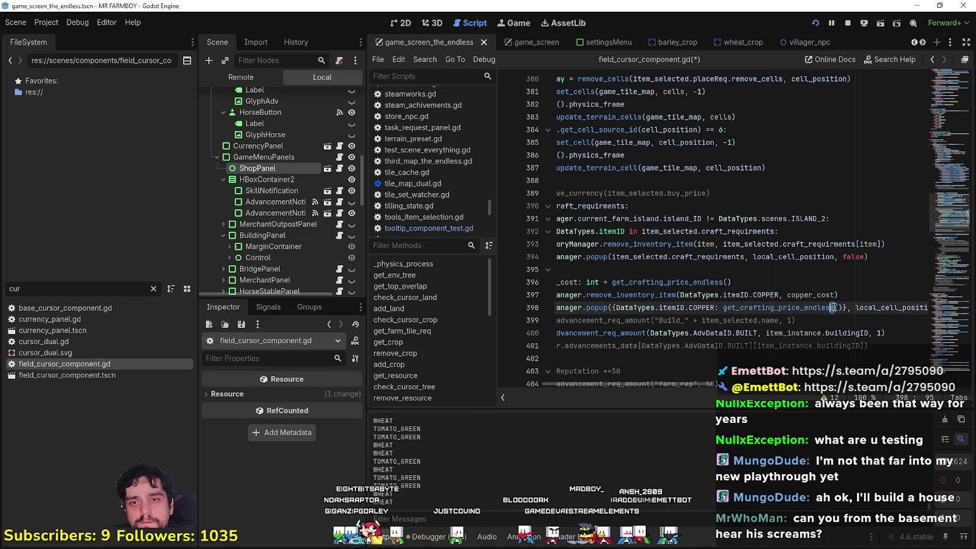
pyautogui.moveTo(839, 307); pyautogui.dragTo(723, 309)
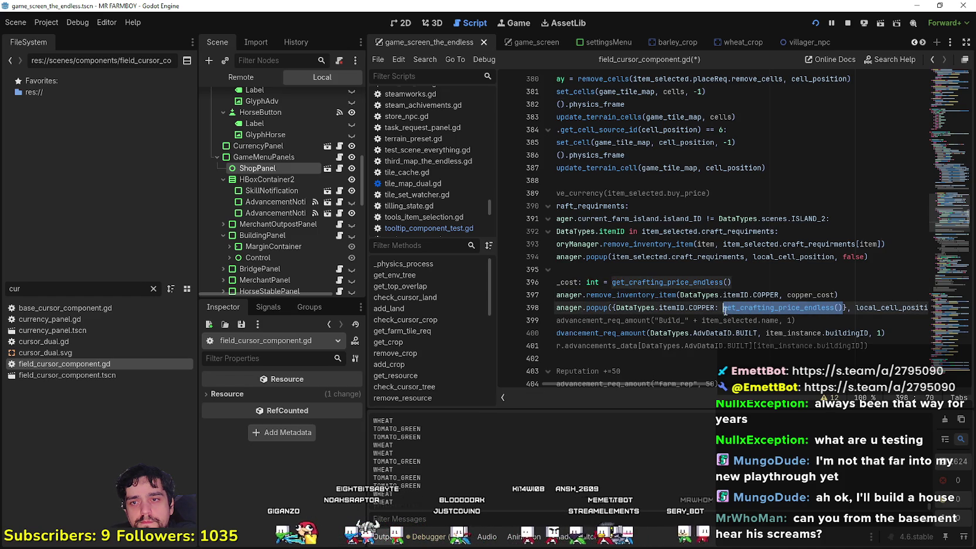
pyautogui.hotkey('ctrl', 'v')
pyautogui.click(892, 297)
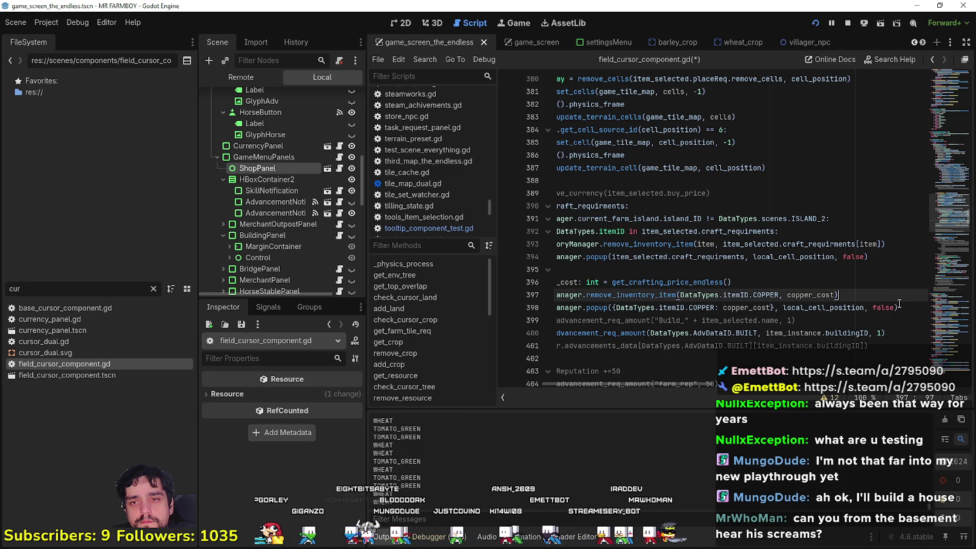
pyautogui.hotkey('ctrl', 's')
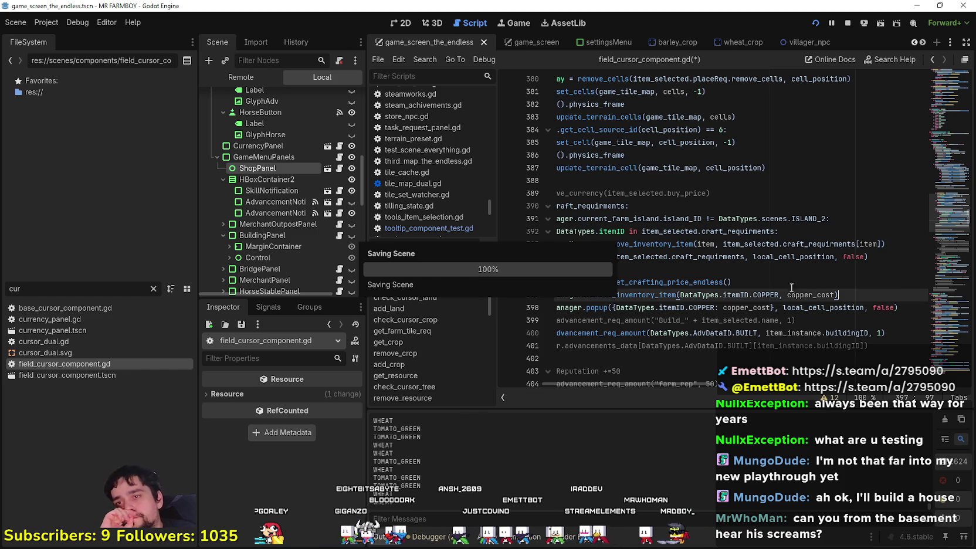
pyautogui.moveTo(796, 320)
pyautogui.mouseDown()
pyautogui.moveTo(587, 294)
pyautogui.moveTo(630, 292)
pyautogui.mouseUp()
# Place nine market stalls in a row, watching each copper cost popup rise.
pyautogui.click(705, 269)
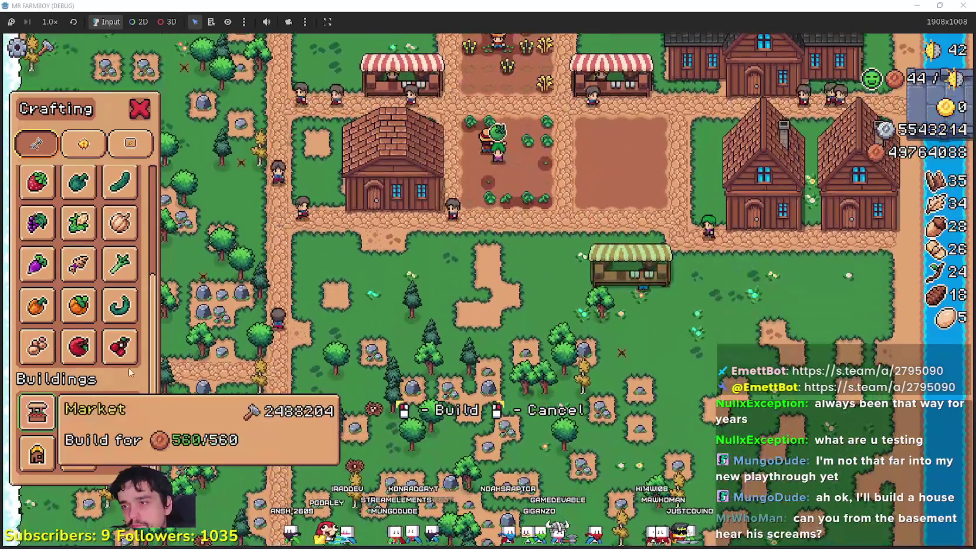
pyautogui.click(676, 336)
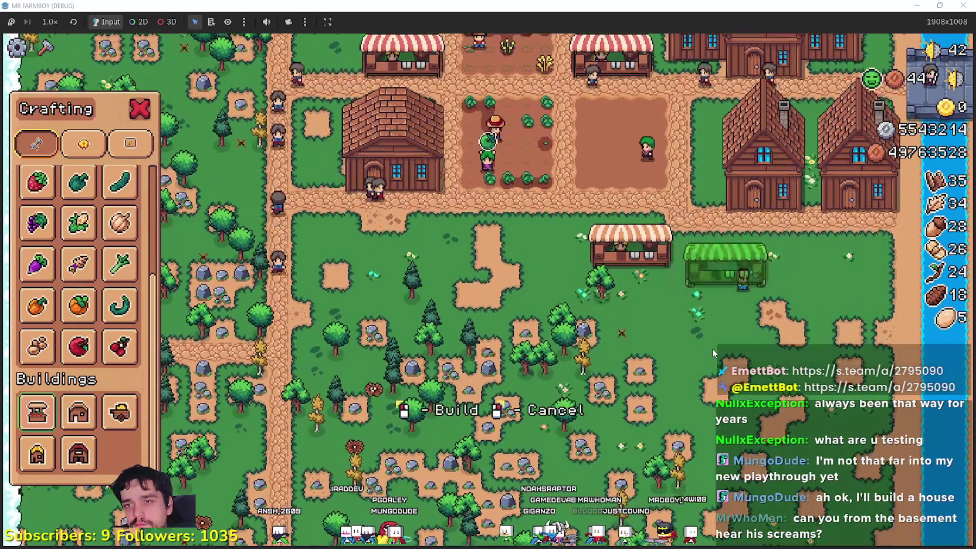
pyautogui.click(712, 350)
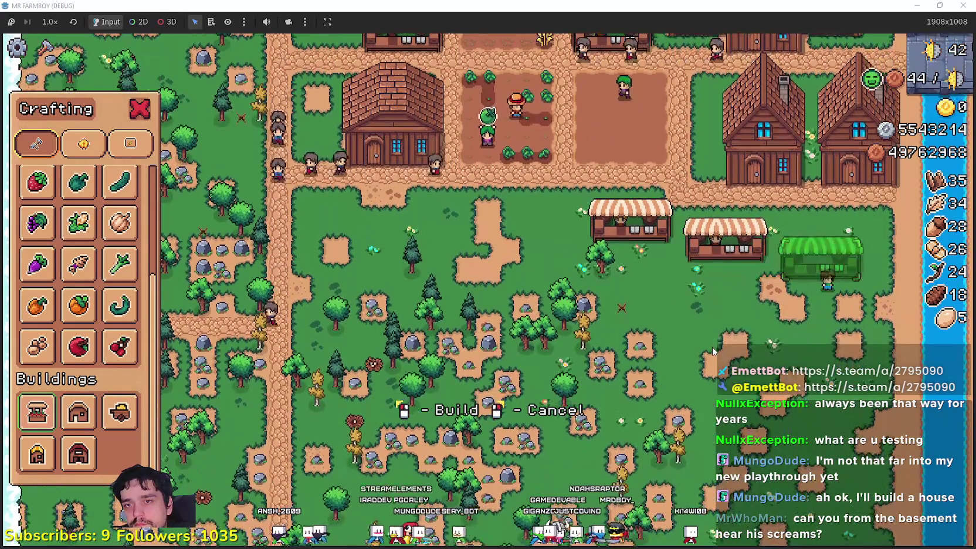
pyautogui.click(711, 350)
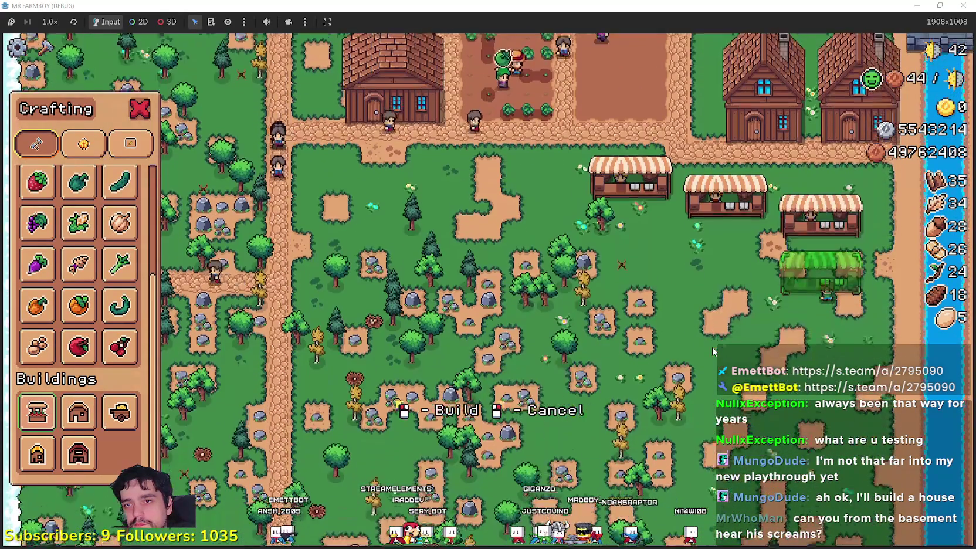
pyautogui.click(712, 350)
pyautogui.click(711, 345)
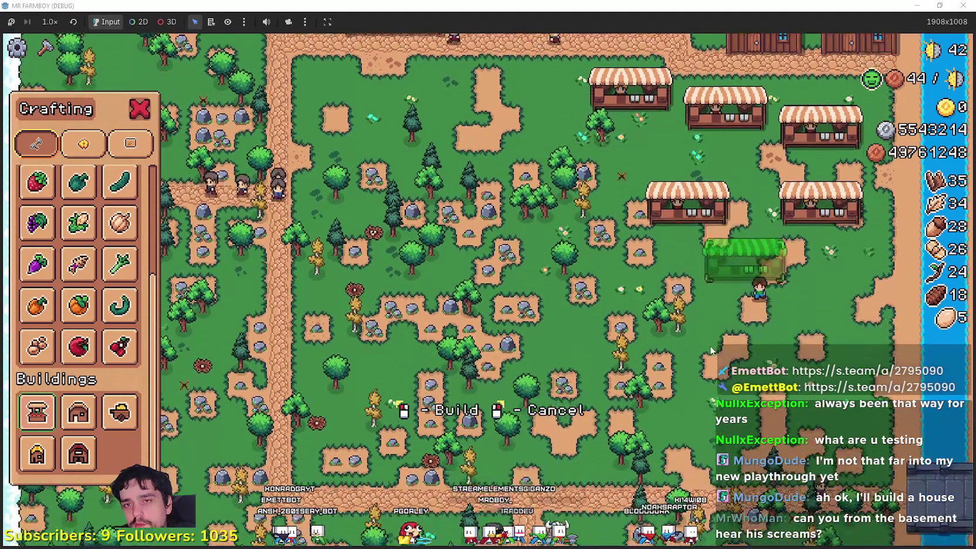
pyautogui.click(709, 345)
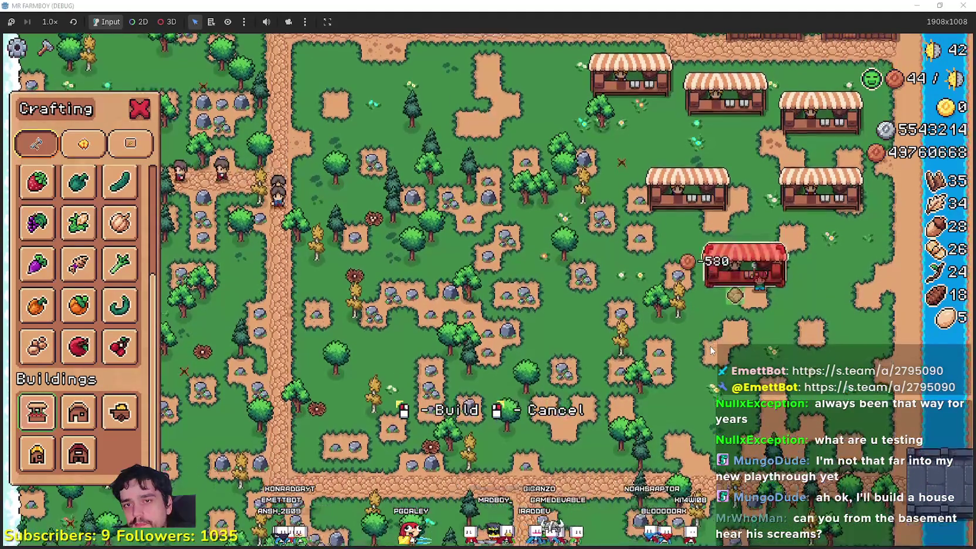
pyautogui.click(707, 345)
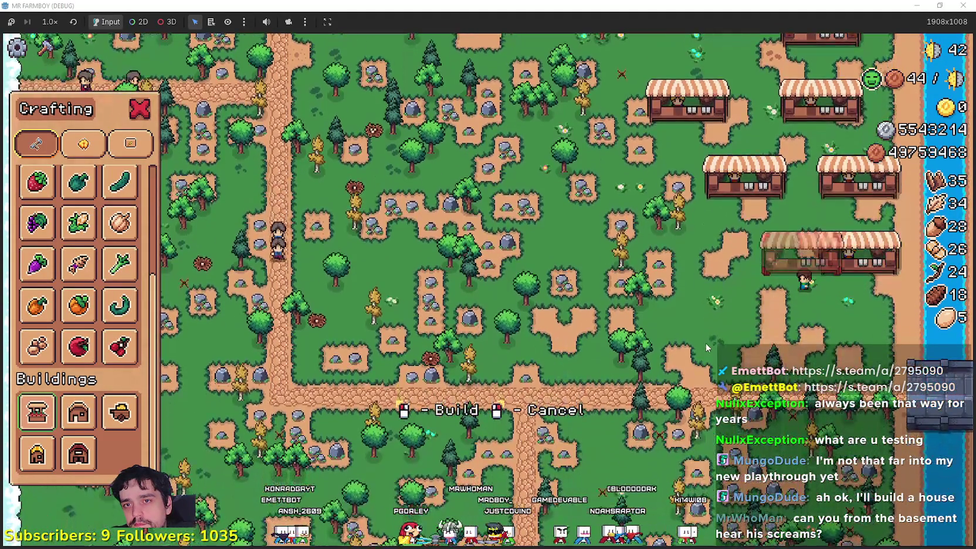
pyautogui.click(707, 348)
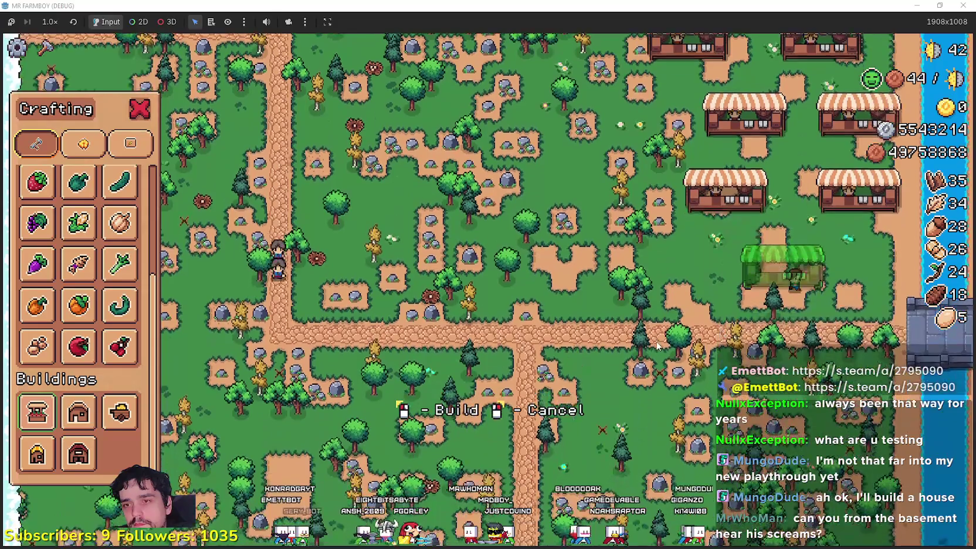
pyautogui.click(762, 360)
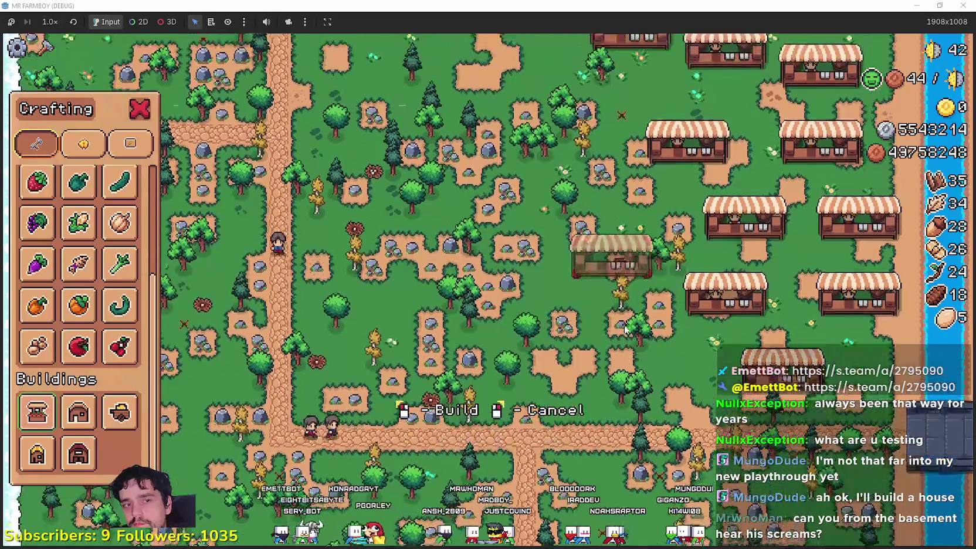
# Place two more stalls near the farmer, walk around, then quit the game with F8.
pyautogui.scroll(3, 624, 330)
pyautogui.scroll(-4, 625, 329)
pyautogui.scroll(2, 624, 330)
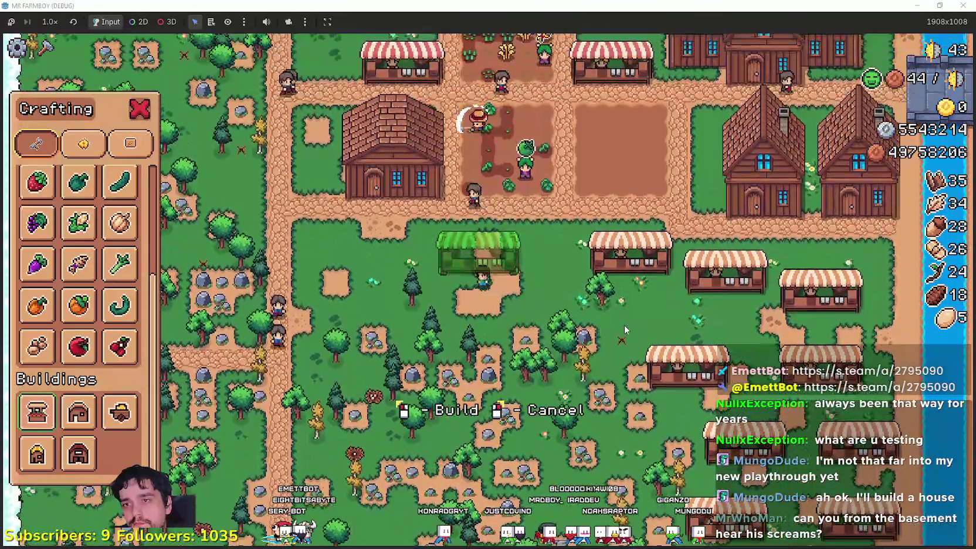
pyautogui.click(623, 325)
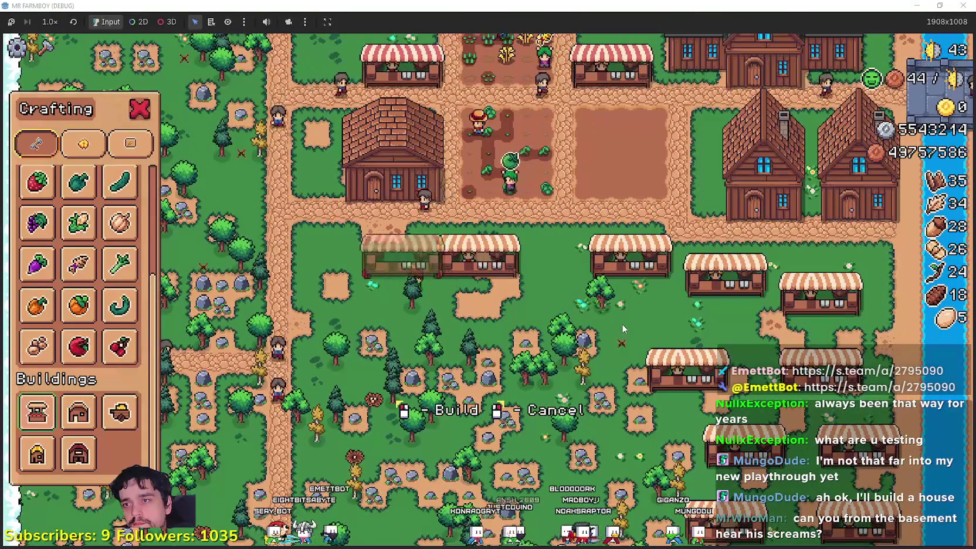
pyautogui.click(622, 325)
pyautogui.press('w')
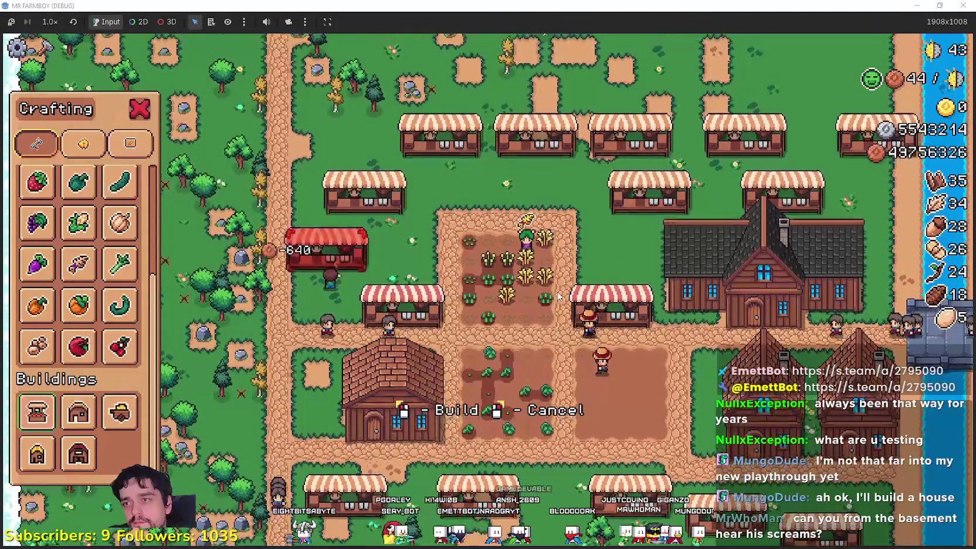
pyautogui.press('d')
pyautogui.press('w')
pyautogui.press('w')
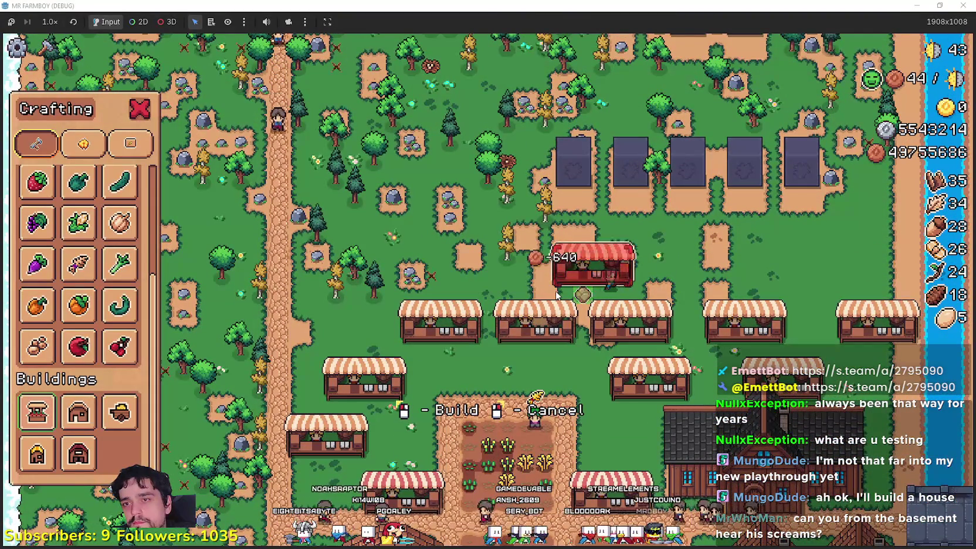
pyautogui.press('F8')
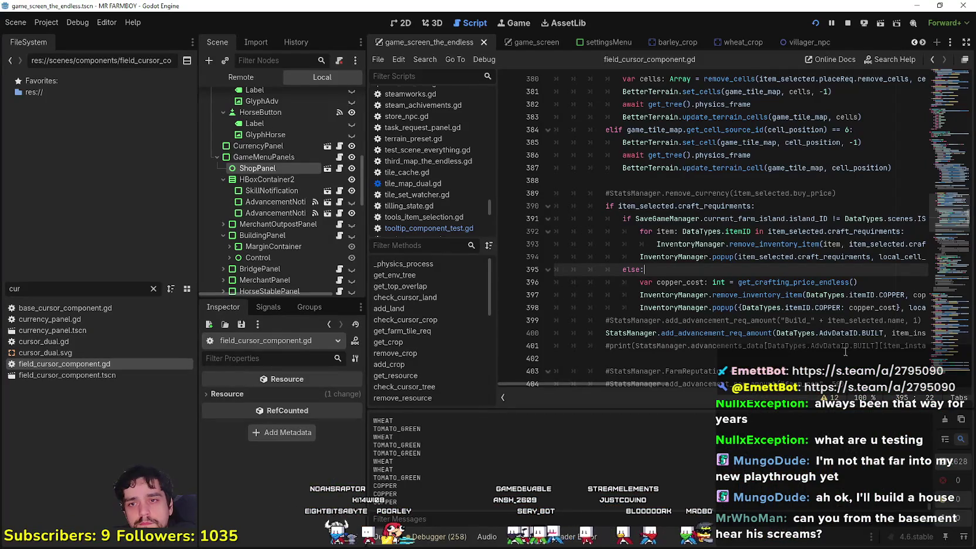
# Jump to the get_crafting_price_endless definition and copy its function name.
pyautogui.click(818, 309)
pyautogui.click(789, 282)
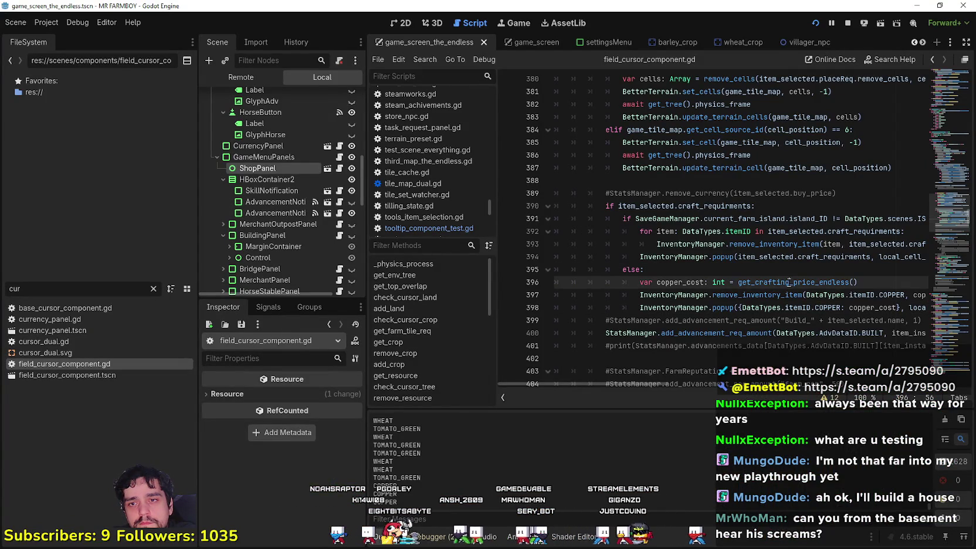
pyautogui.click(777, 282)
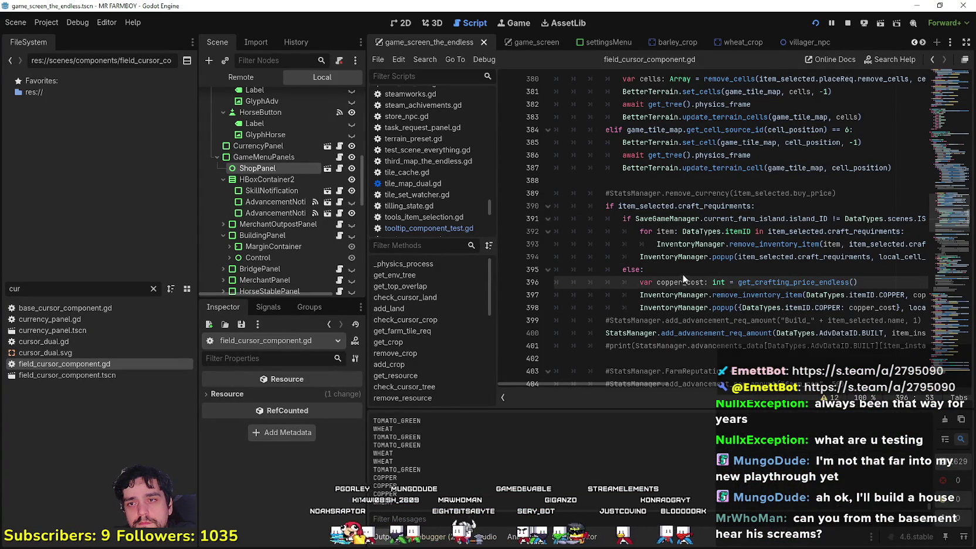
pyautogui.press('F12')
pyautogui.click(692, 269)
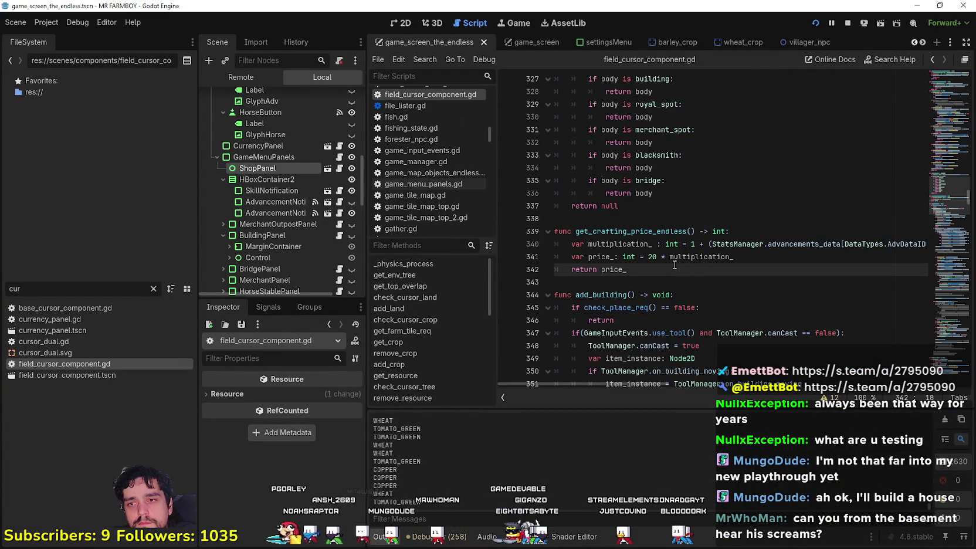
pyautogui.moveTo(575, 231); pyautogui.dragTo(700, 231)
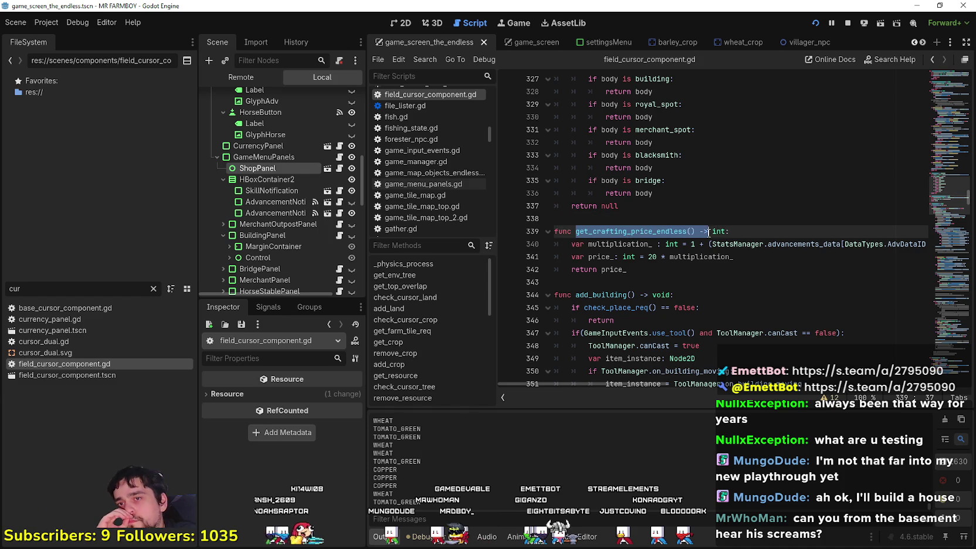
pyautogui.rightClick(696, 232)
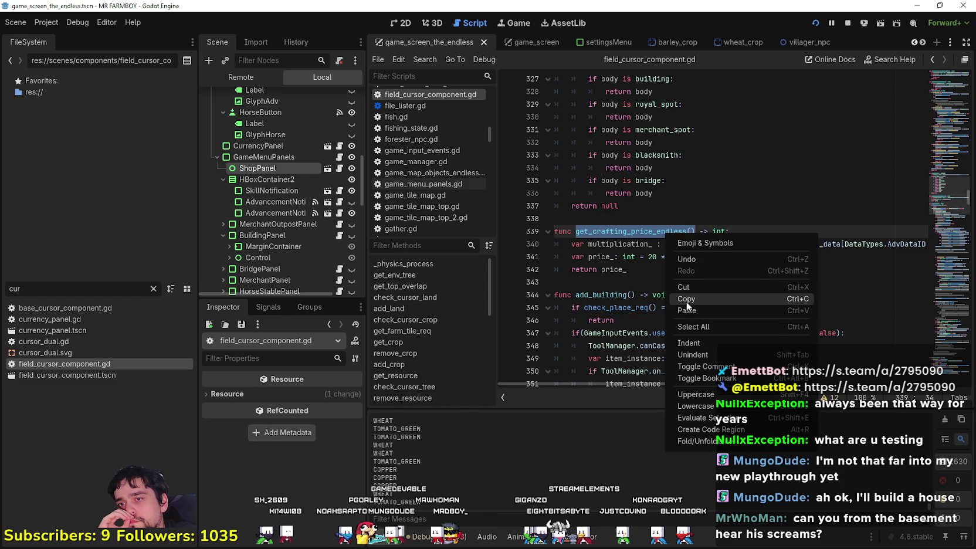
pyautogui.click(683, 302)
# Go to check_crafting_requirments_endless and select line 260's copper cost expression.
pyautogui.scroll(3, 668, 275)
pyautogui.scroll(10, 668, 275)
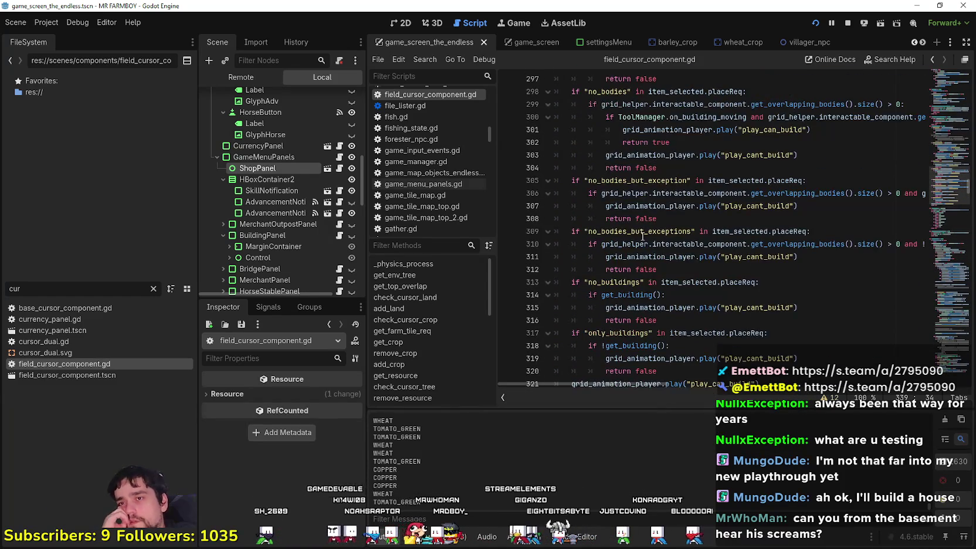
pyautogui.scroll(3, 645, 223)
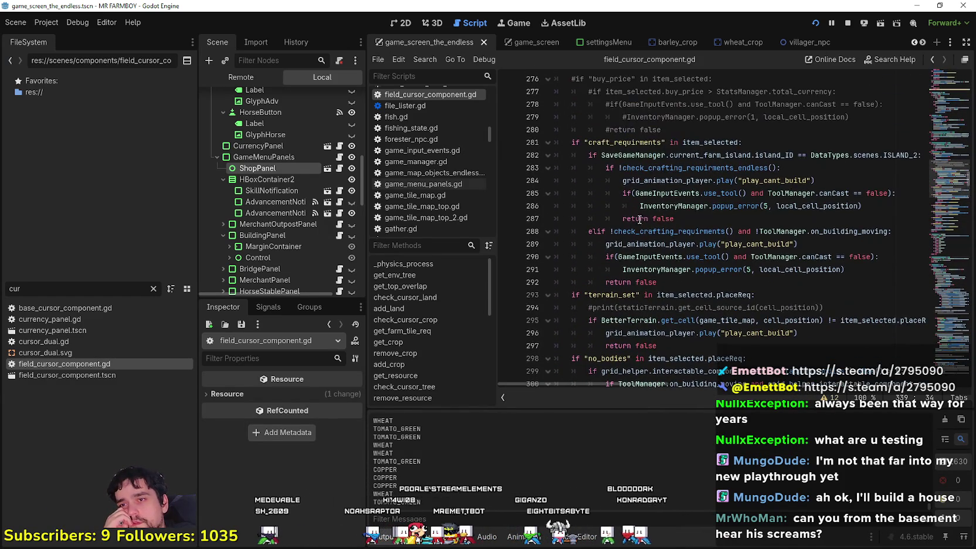
pyautogui.rightClick(670, 168)
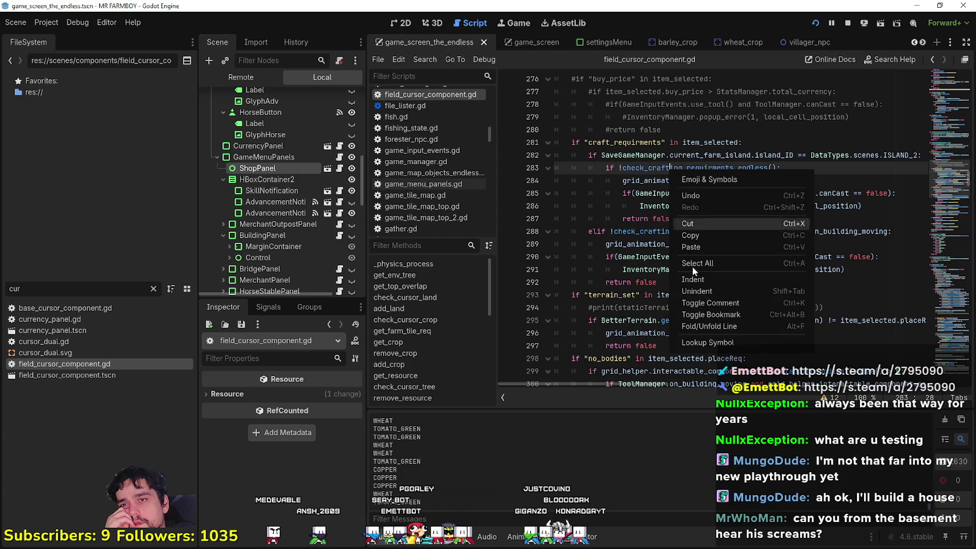
pyautogui.click(720, 340)
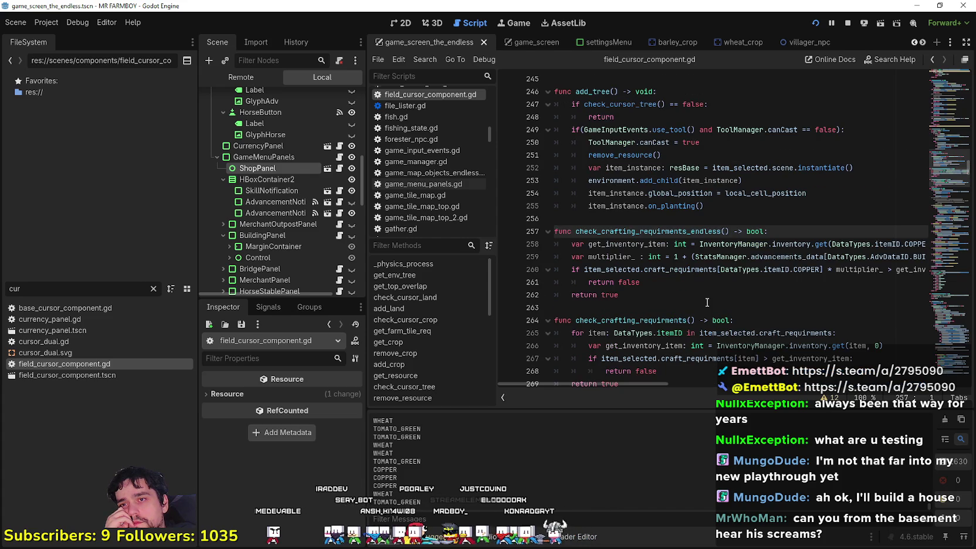
pyautogui.click(698, 281)
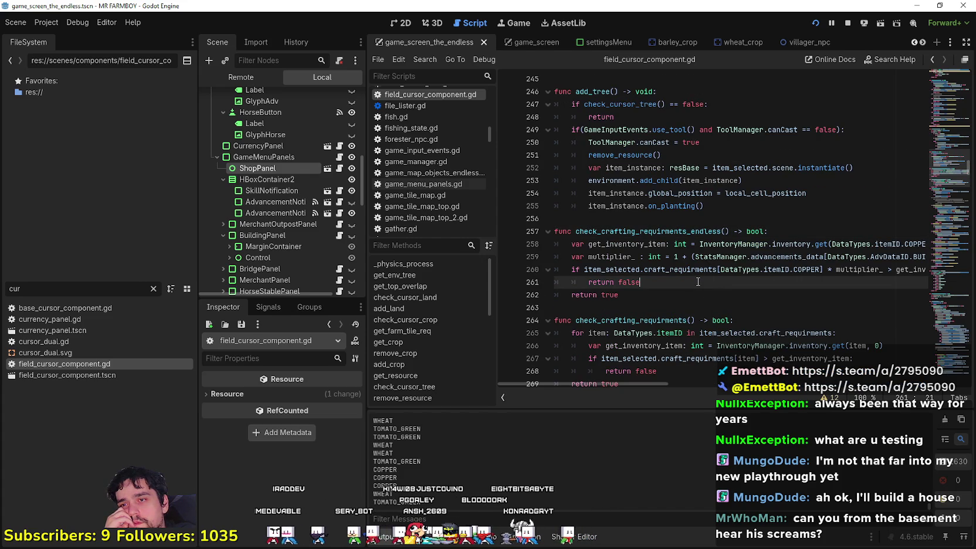
pyautogui.moveTo(825, 269); pyautogui.dragTo(927, 270)
pyautogui.click(835, 269)
pyautogui.doubleClick(787, 270)
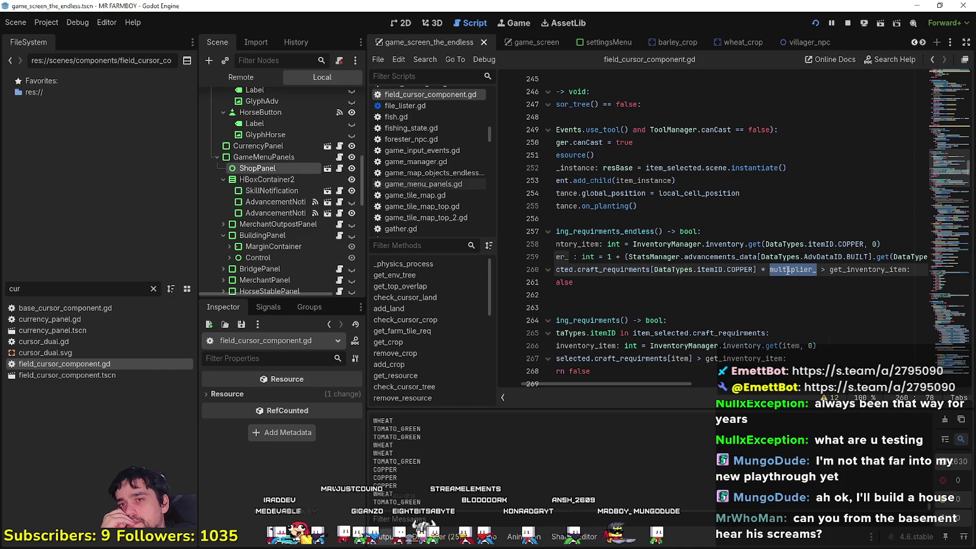
pyautogui.moveTo(787, 269); pyautogui.dragTo(585, 270)
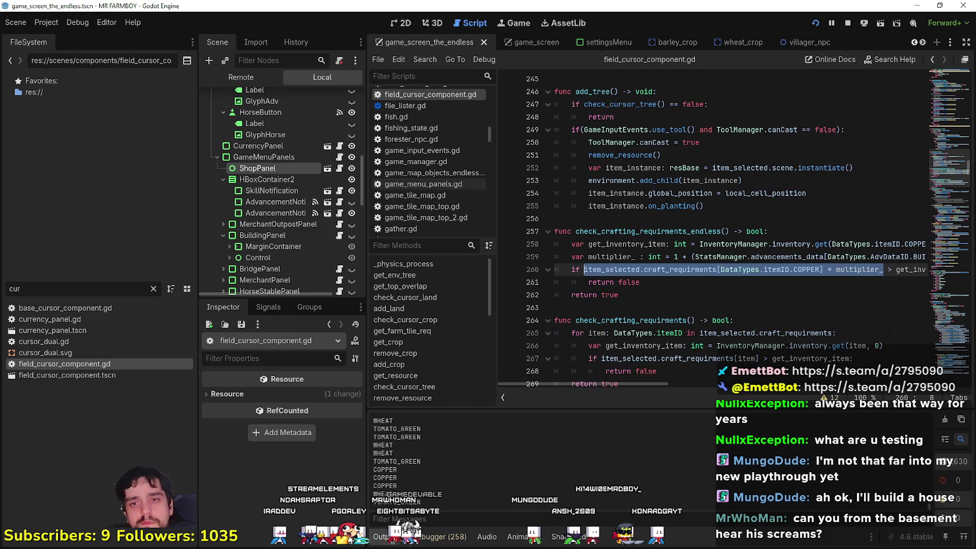
pyautogui.moveTo(638, 383)
pyautogui.mouseDown()
pyautogui.moveTo(668, 383)
pyautogui.moveTo(610, 379)
pyautogui.moveTo(713, 384)
pyautogui.mouseUp()
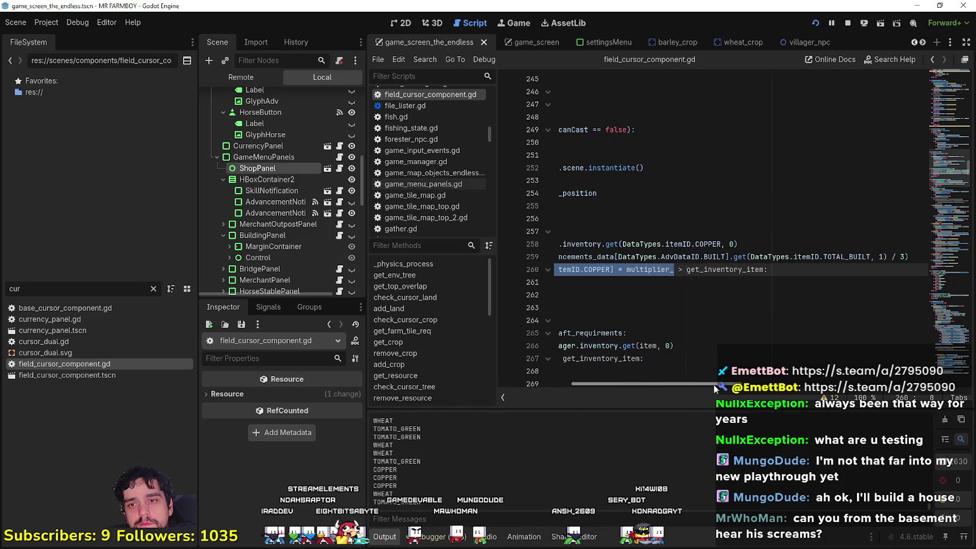
# Replace line 260's cost expression with get_crafting_price_endless() and comment out the old multiplier_ line.
pyautogui.hotkey('ctrl', 'v')
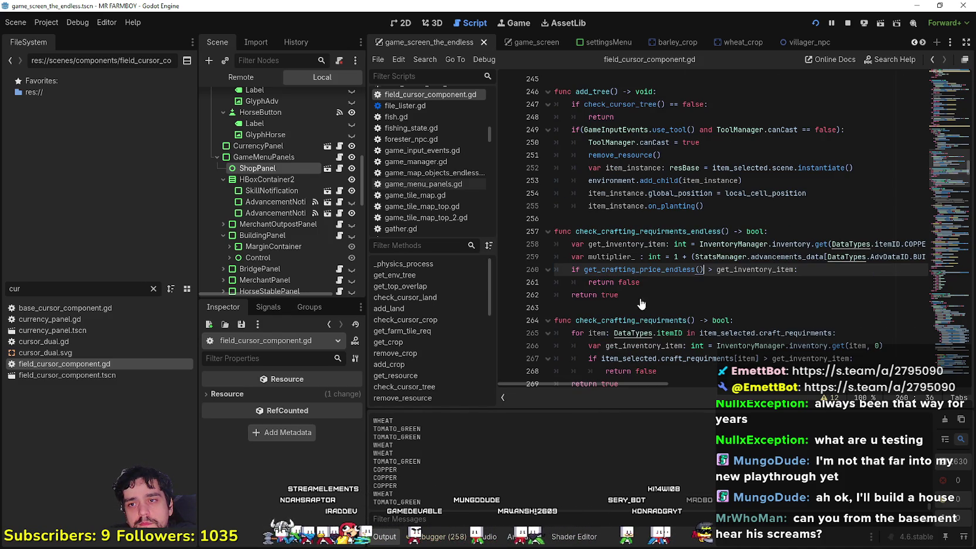
pyautogui.press('Down')
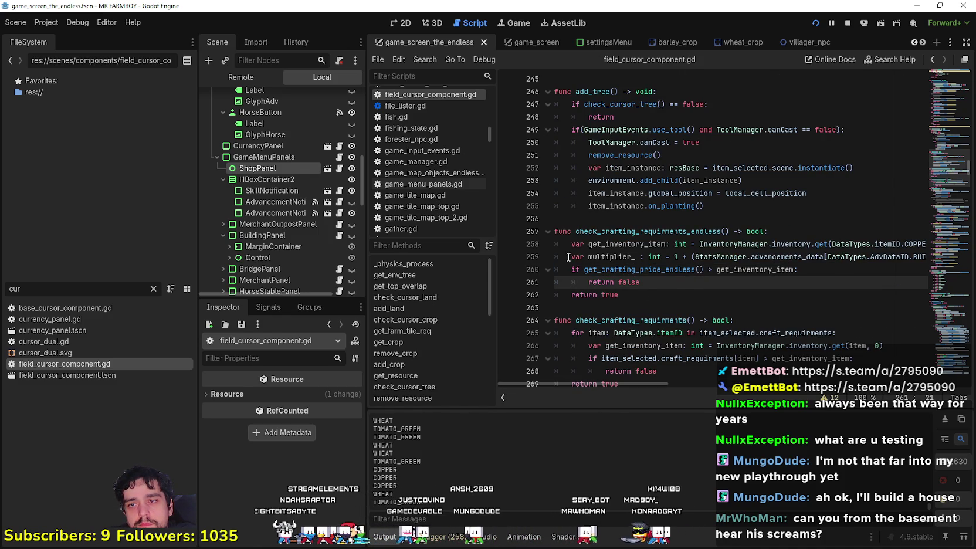
pyautogui.click(579, 256)
pyautogui.hotkey('ctrl', 'k')
pyautogui.click(574, 244)
pyautogui.hotkey('ctrl', 'k')
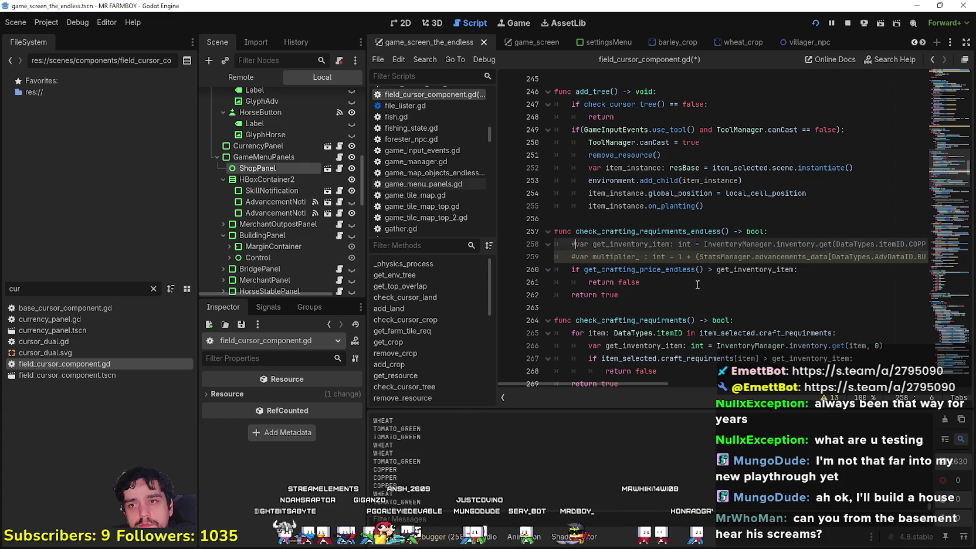
pyautogui.click(648, 280)
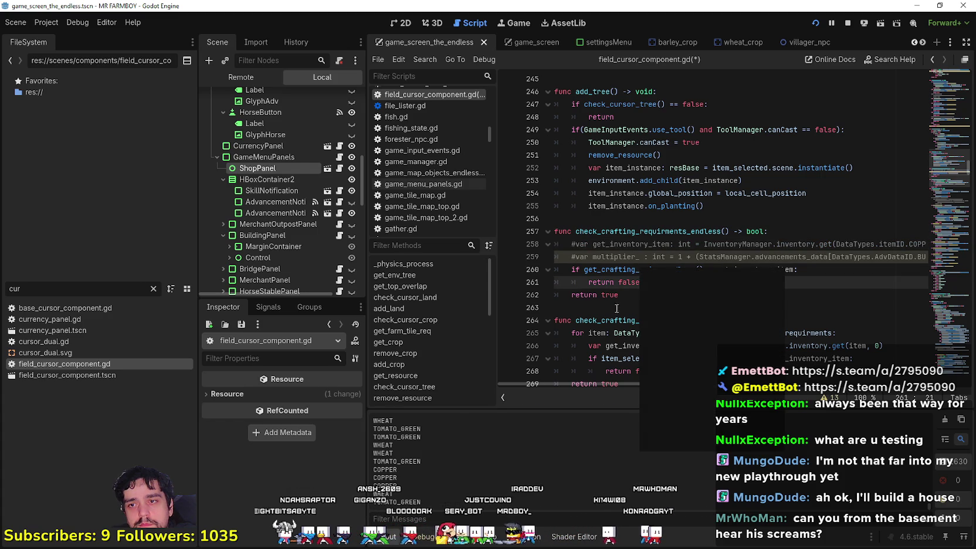
pyautogui.rightClick(640, 269)
pyautogui.click(687, 288)
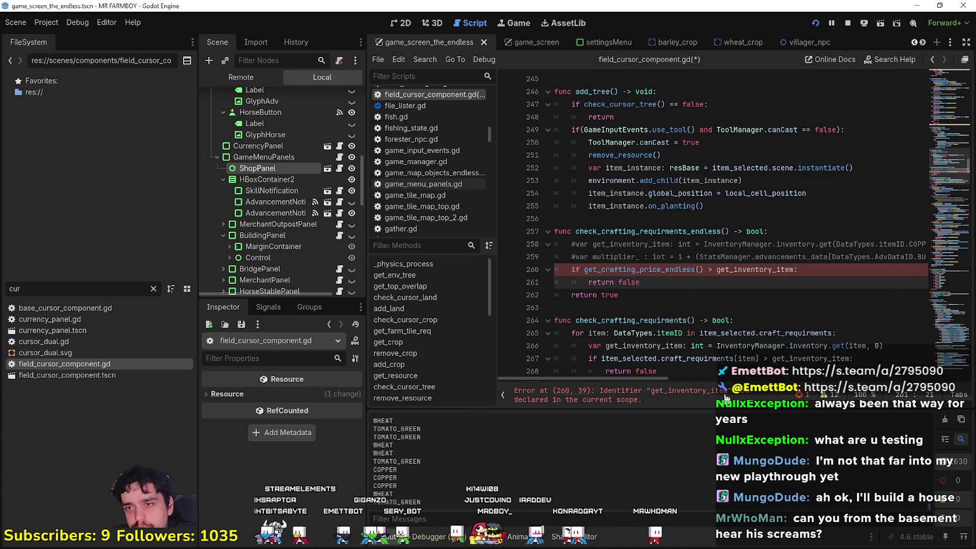
# Resolve the error on line 260's get_crafting_price_endless() call and save the script.
pyautogui.scroll(-2, 725, 397)
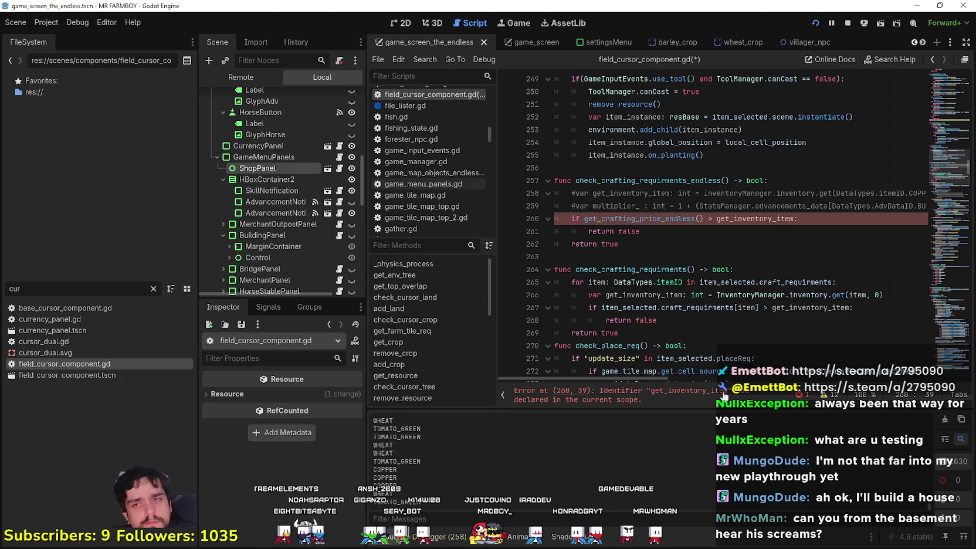
pyautogui.click(819, 218)
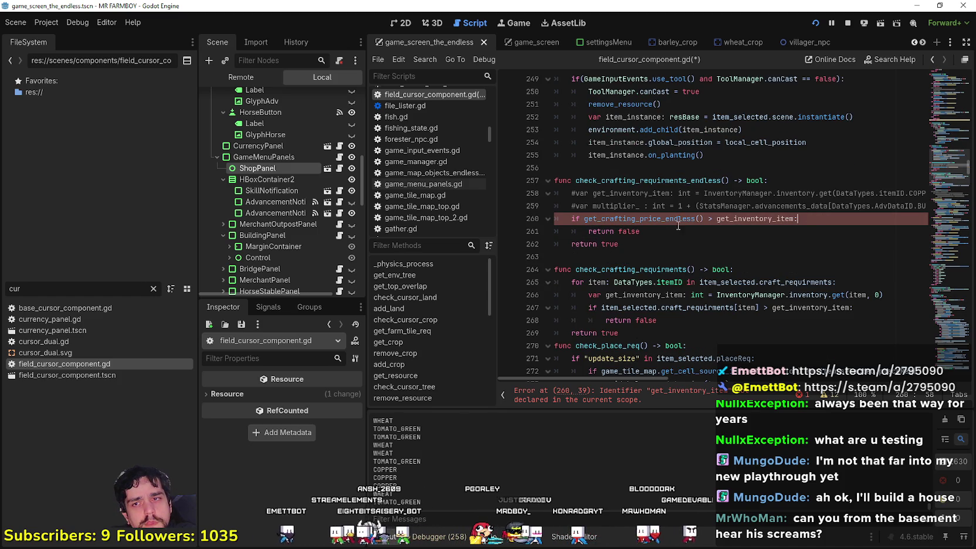
pyautogui.moveTo(584, 218); pyautogui.dragTo(705, 218)
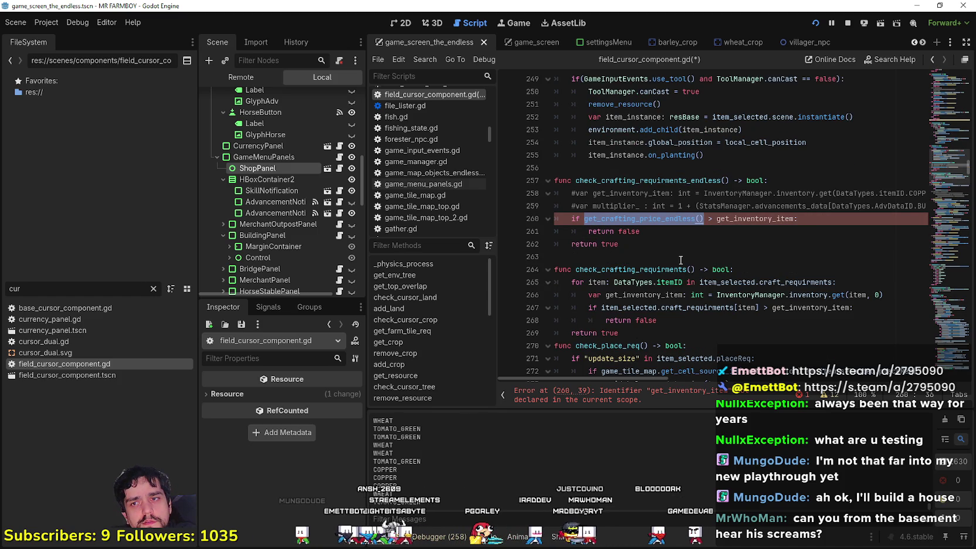
pyautogui.click(659, 245)
pyautogui.click(656, 218)
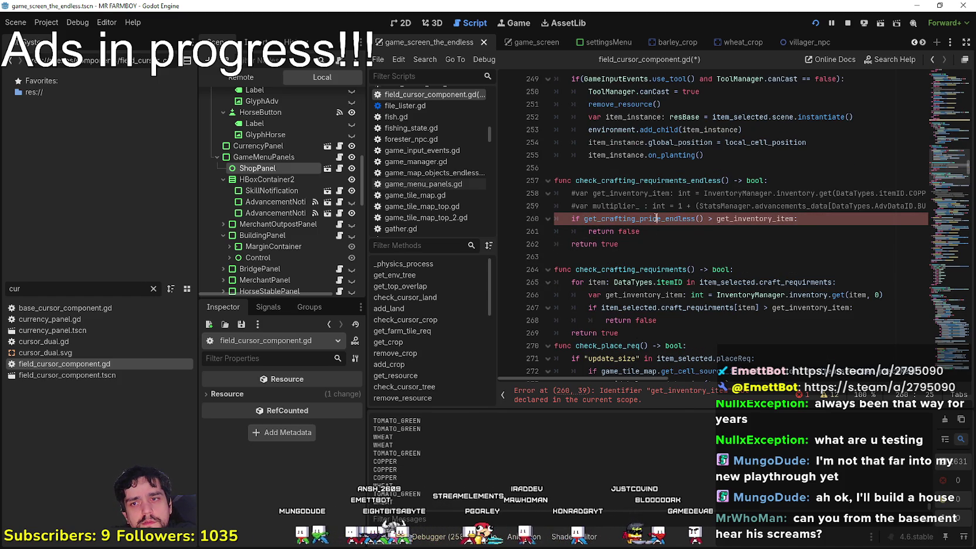
pyautogui.hotkey('ctrl', 'f')
pyautogui.hotkey('ctrl', 'z')
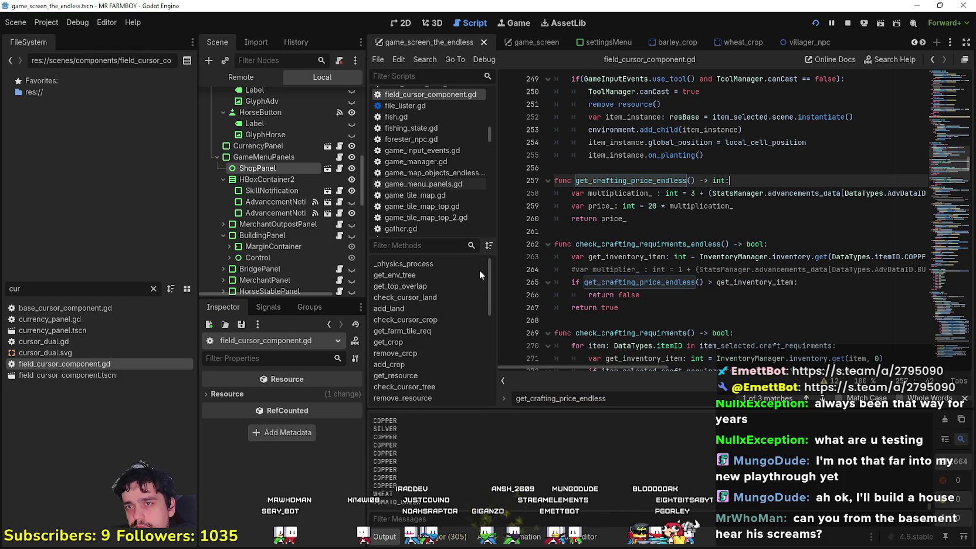
pyautogui.doubleClick(657, 180)
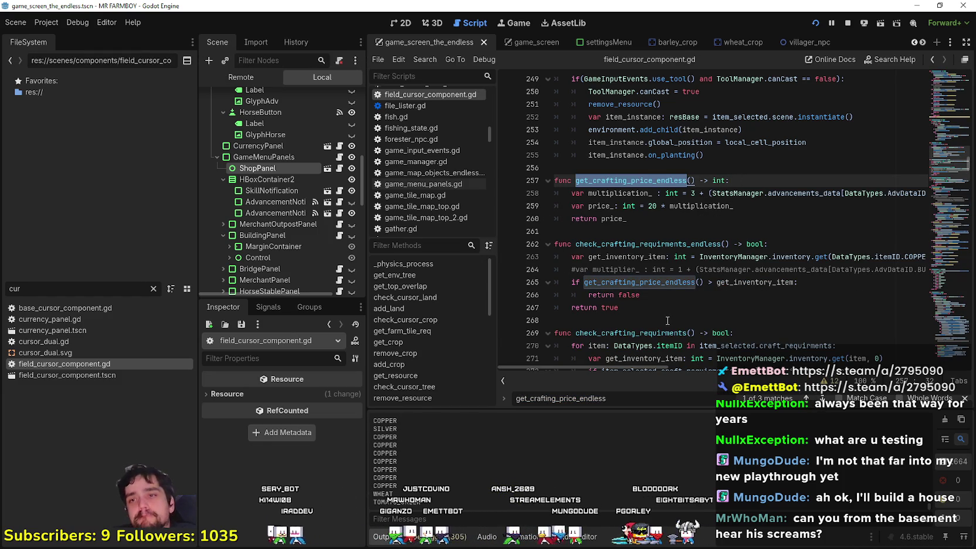
pyautogui.moveTo(650, 364)
pyautogui.mouseDown()
pyautogui.moveTo(765, 365)
pyautogui.moveTo(662, 365)
pyautogui.mouseUp()
pyautogui.click(630, 315)
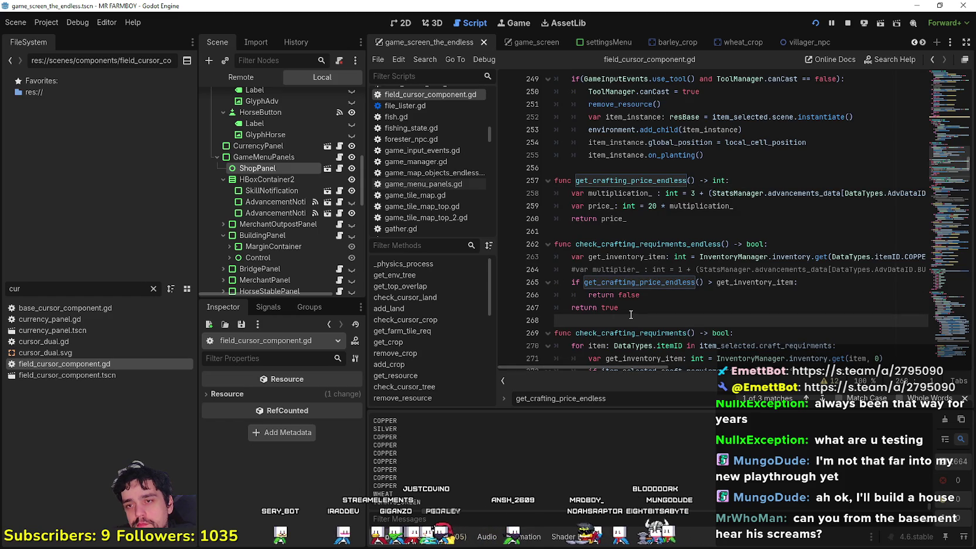
pyautogui.hotkey('ctrl', 's')
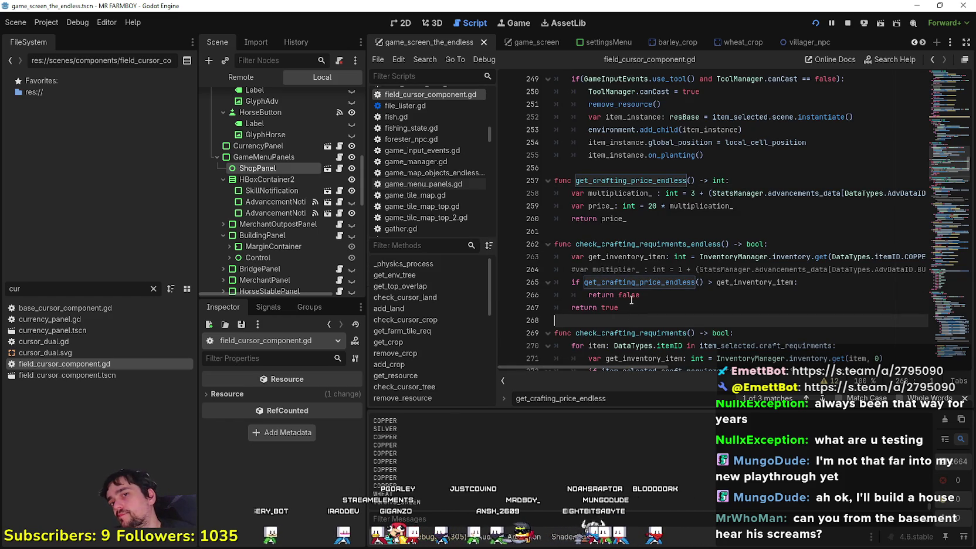
# Review the price function's multiplier base 3 and stop the running game.
pyautogui.click(747, 145)
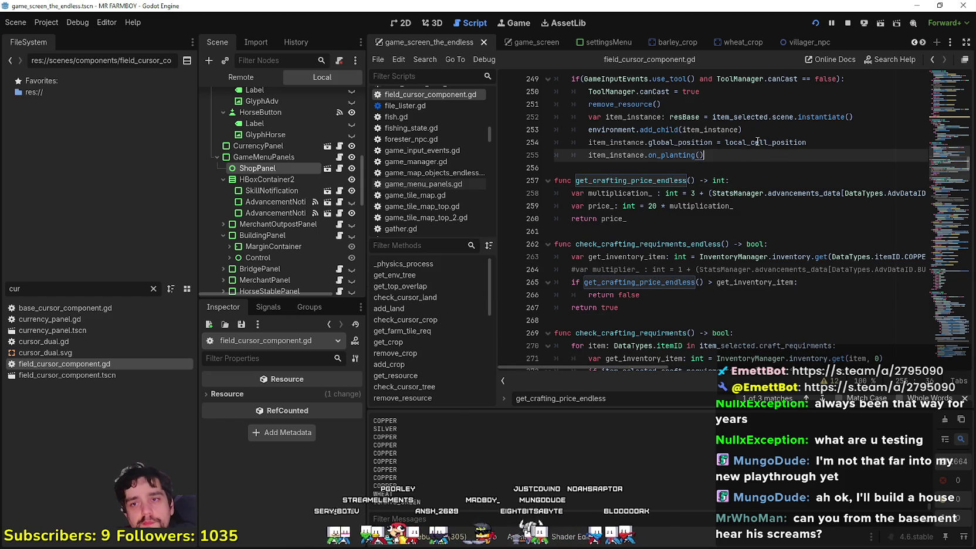
pyautogui.moveTo(777, 145); pyautogui.dragTo(790, 151)
pyautogui.click(775, 152)
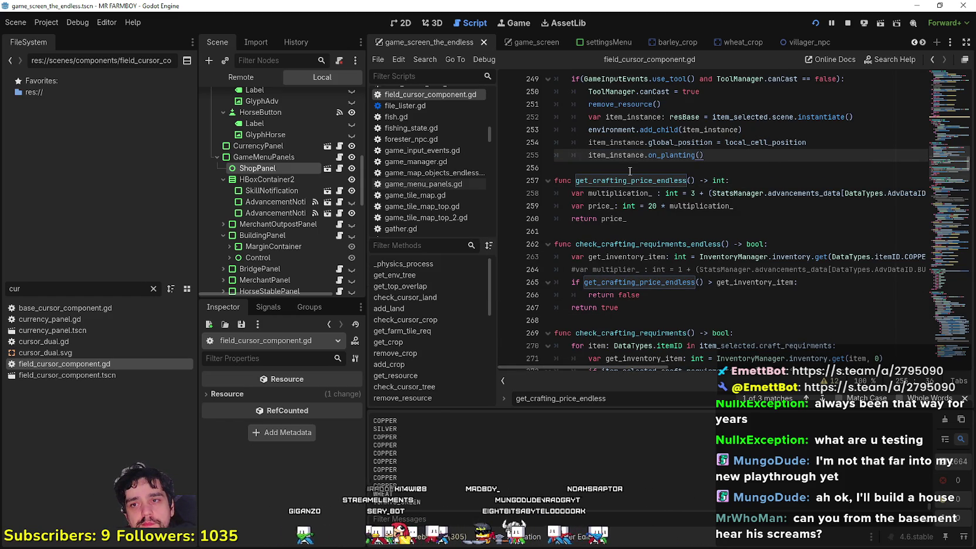
pyautogui.click(669, 219)
pyautogui.doubleClick(694, 193)
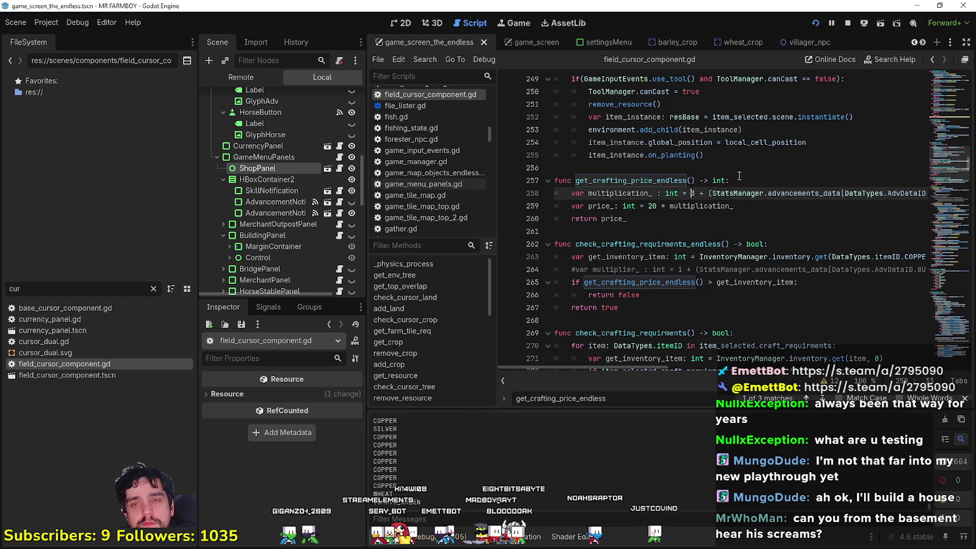
pyautogui.click(849, 25)
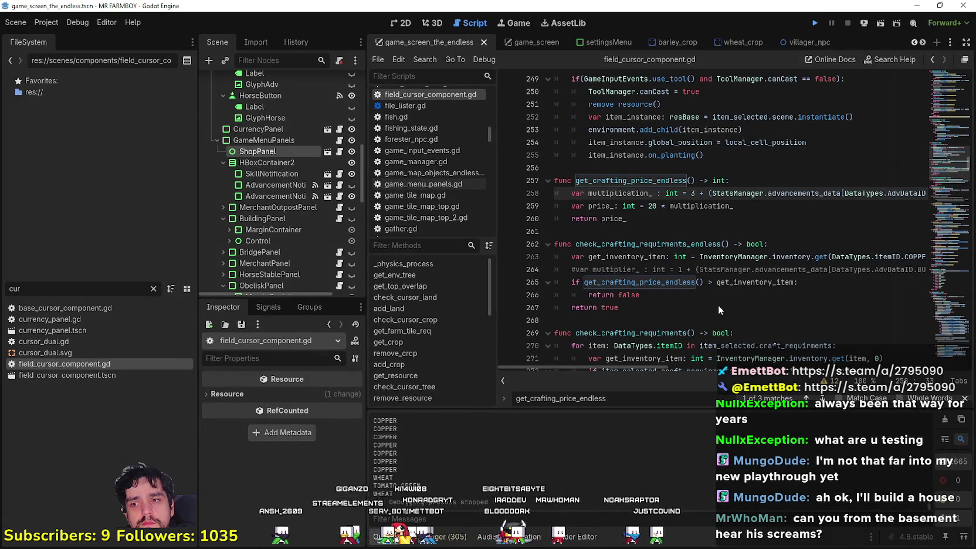
# Run the project, delete Save 4, and create a new game save in that slot.
pyautogui.press('F5')
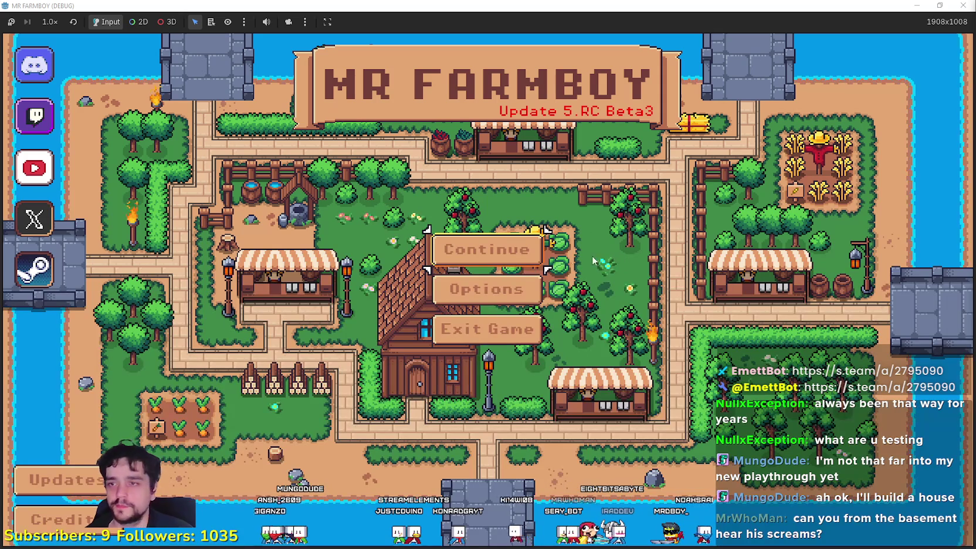
pyautogui.click(484, 244)
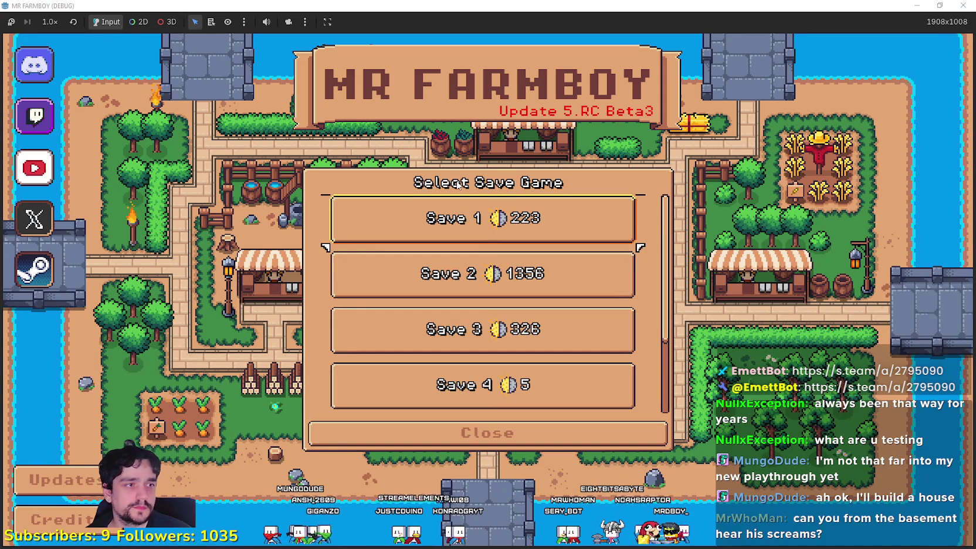
pyautogui.scroll(-2, 503, 263)
pyautogui.click(561, 347)
pyautogui.click(540, 342)
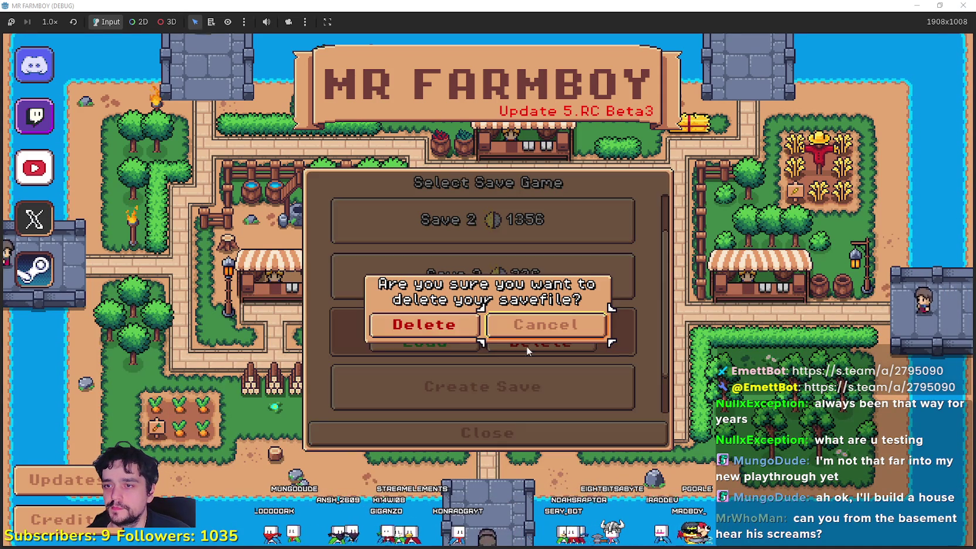
pyautogui.click(457, 328)
pyautogui.click(480, 387)
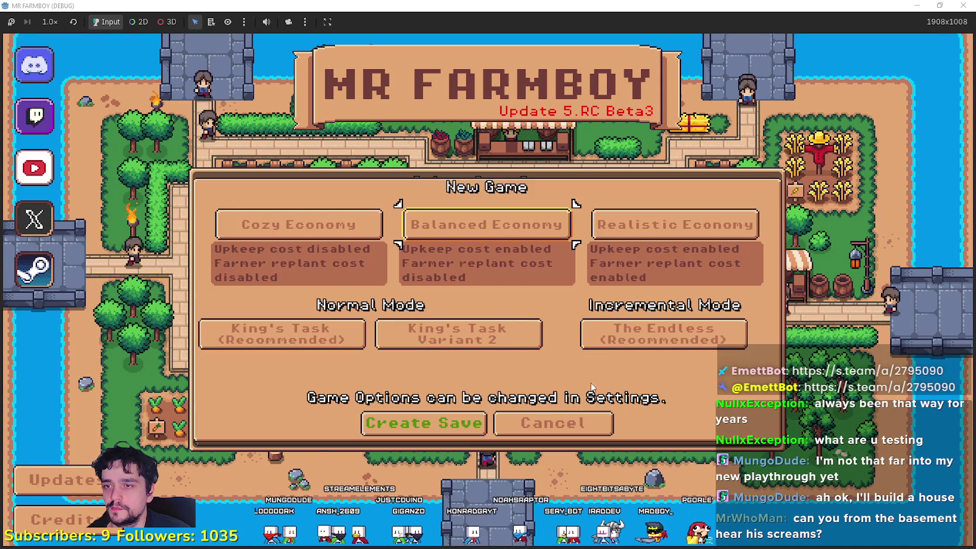
pyautogui.click(470, 417)
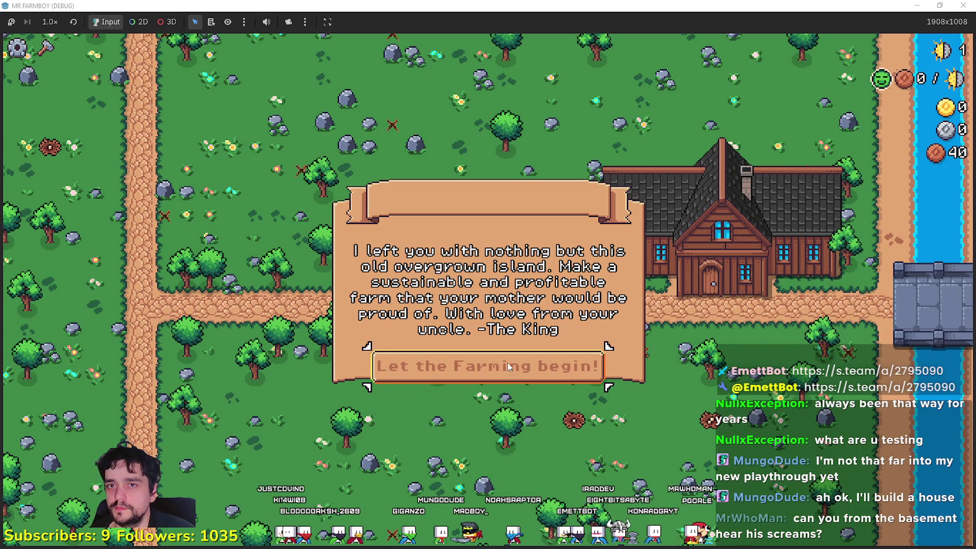
# Dismiss the King's letter and unlock Market, Farm Tile and Wheat in Player House.
pyautogui.click(498, 375)
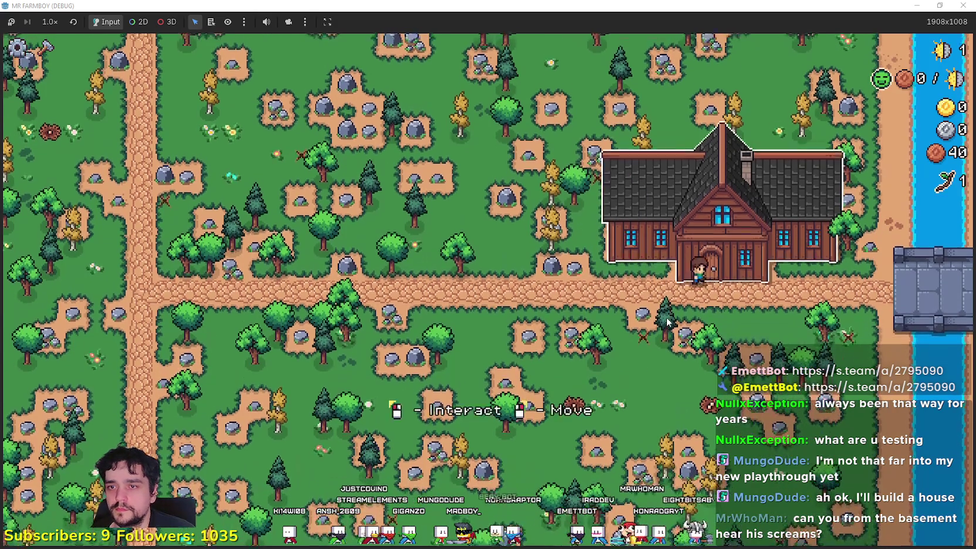
pyautogui.click(666, 317)
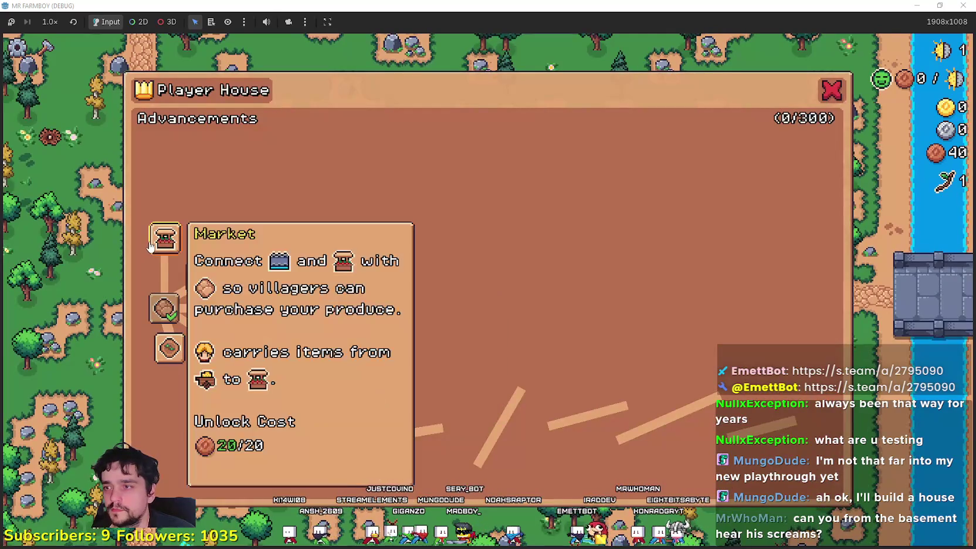
pyautogui.click(165, 238)
pyautogui.click(169, 347)
pyautogui.click(186, 384)
pyautogui.press('Escape')
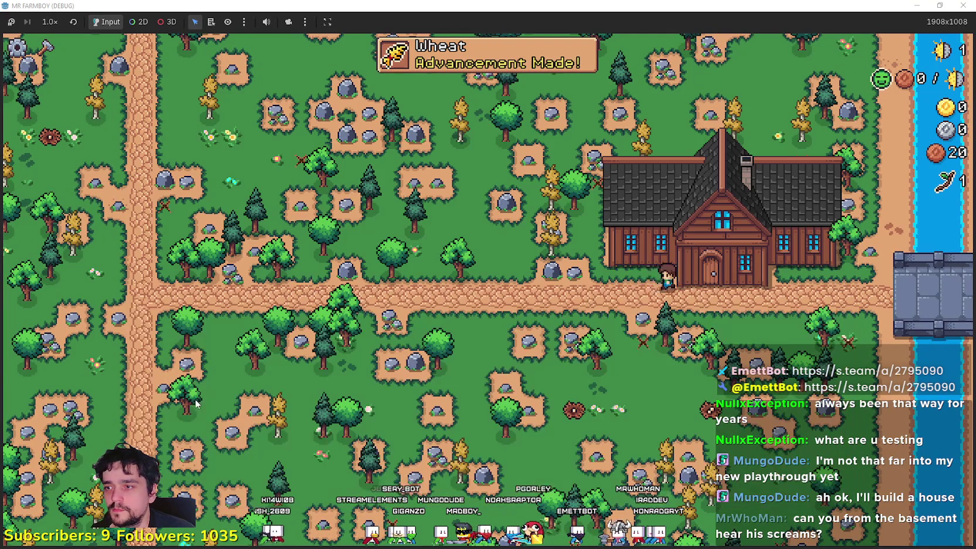
pyautogui.press('a')
pyautogui.press('w')
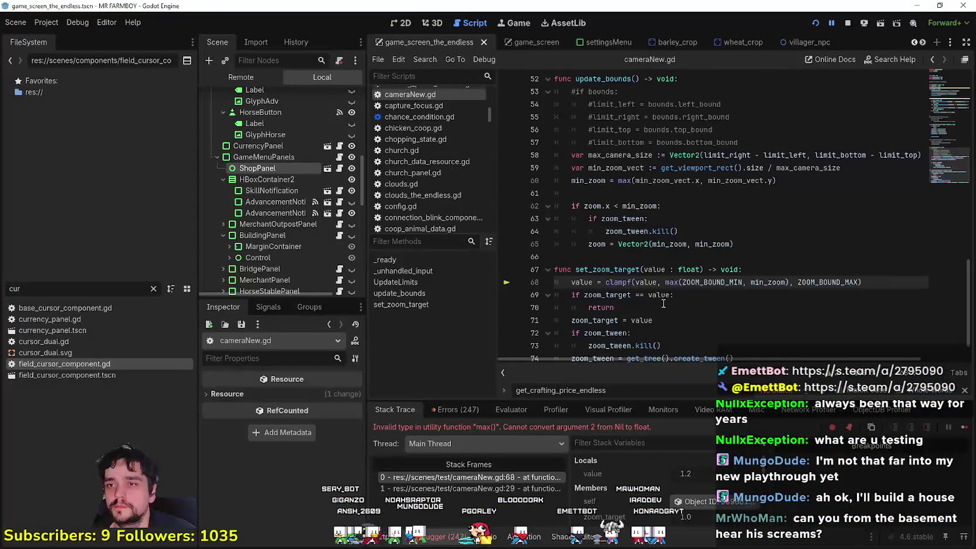
# Resume past the debugger break, check the Market build cost in Crafting, then stop the game.
pyautogui.press('F12')
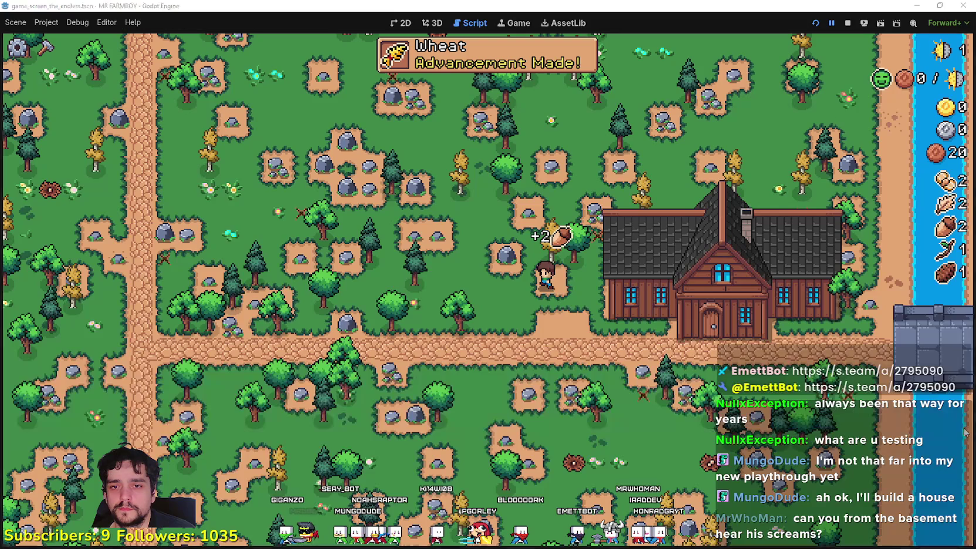
pyautogui.doubleClick(683, 5)
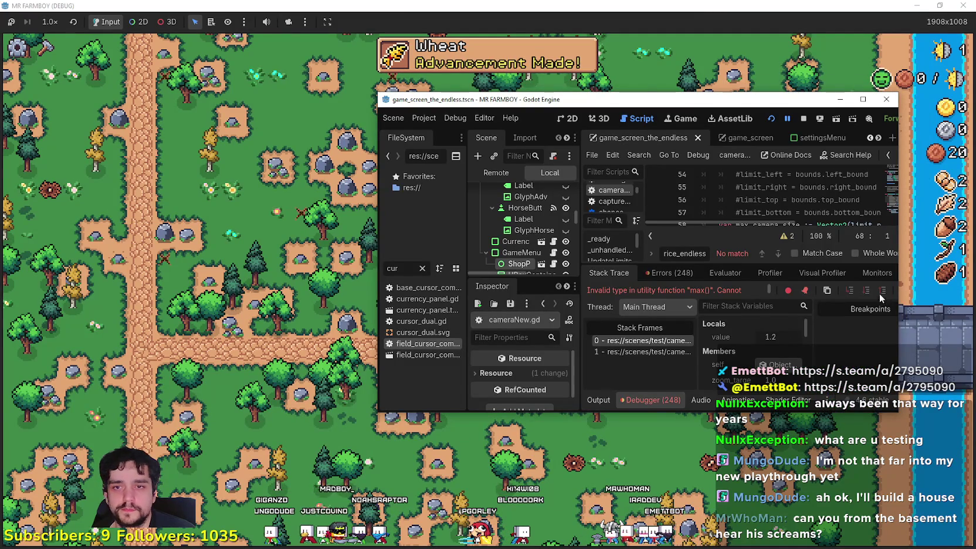
pyautogui.press('super+Up')
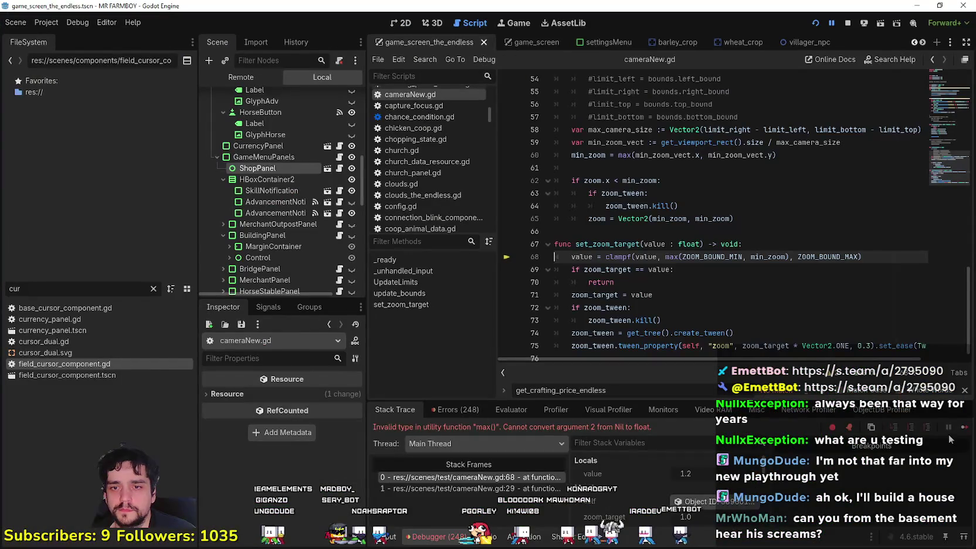
pyautogui.click(964, 427)
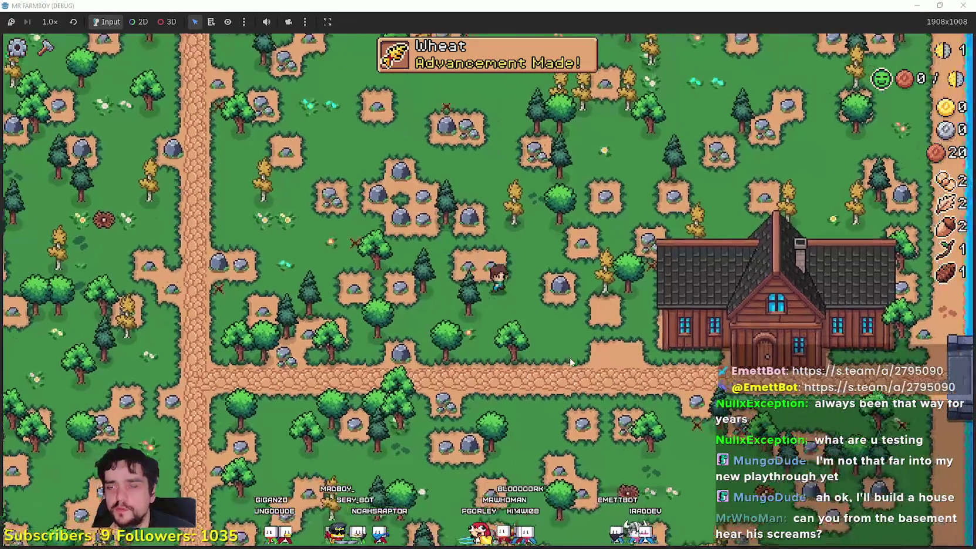
pyautogui.press('super+Down')
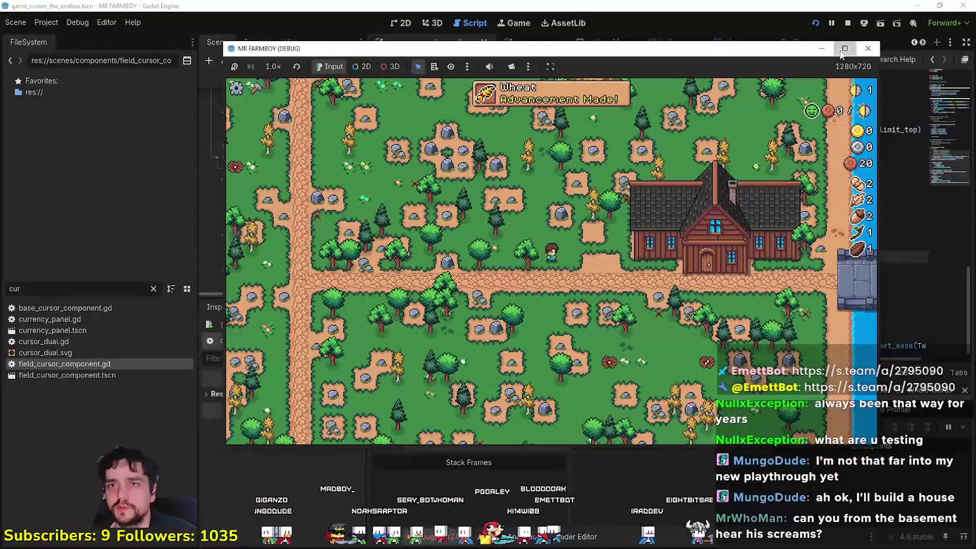
pyautogui.click(844, 50)
pyautogui.click(46, 47)
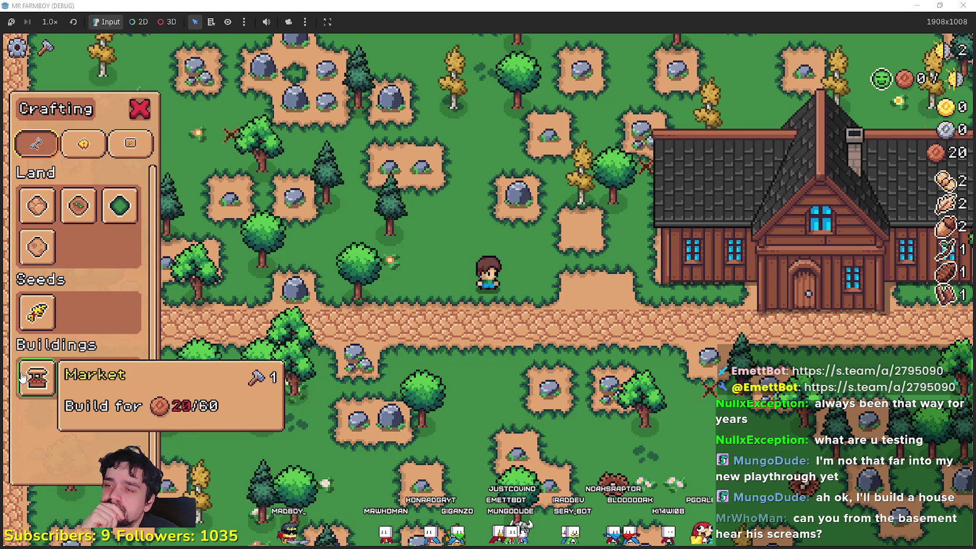
pyautogui.press('F8')
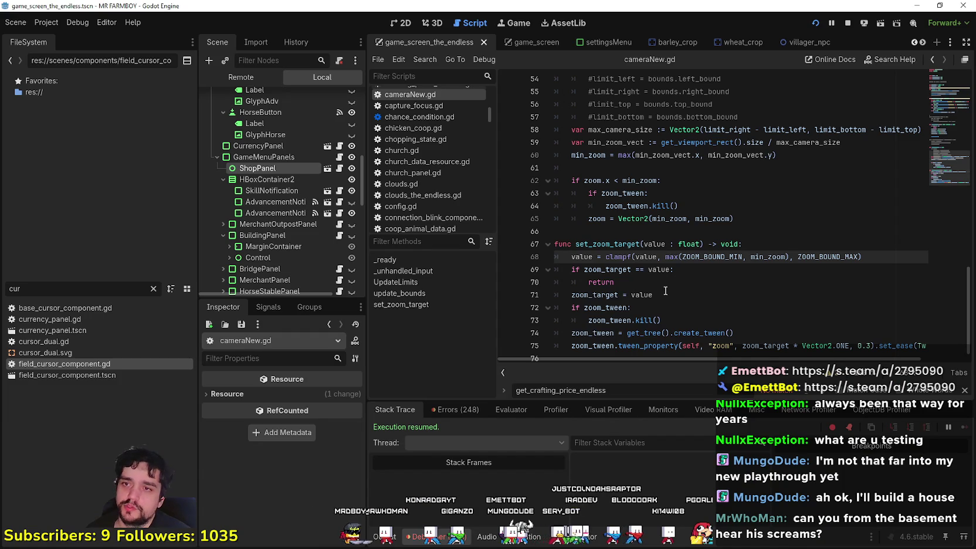
# Open field_cursor_component.gd and inspect get_crafting_price_endless's multiplier start 3 and base price 20.
pyautogui.click(670, 293)
pyautogui.scroll(3, 701, 297)
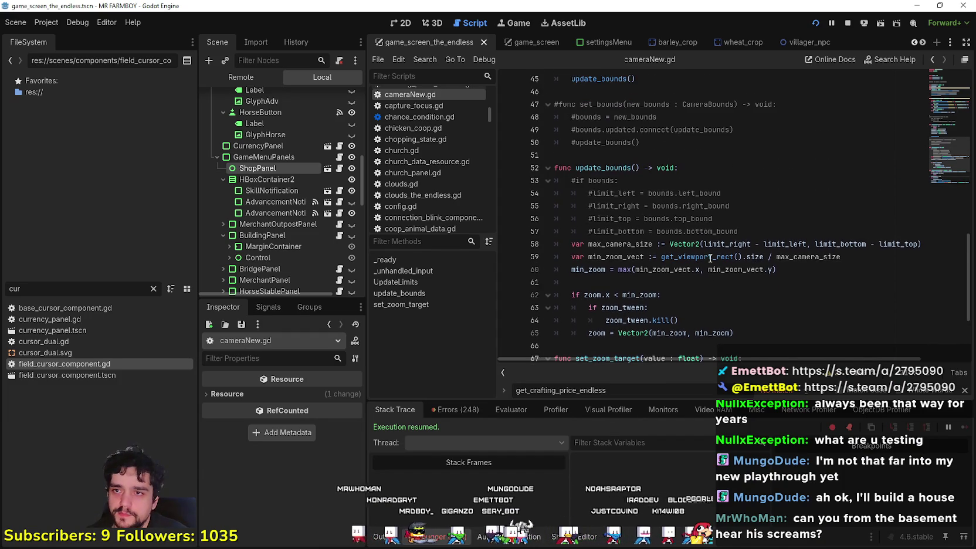
pyautogui.scroll(-2, 710, 258)
pyautogui.doubleClick(47, 363)
pyautogui.click(662, 232)
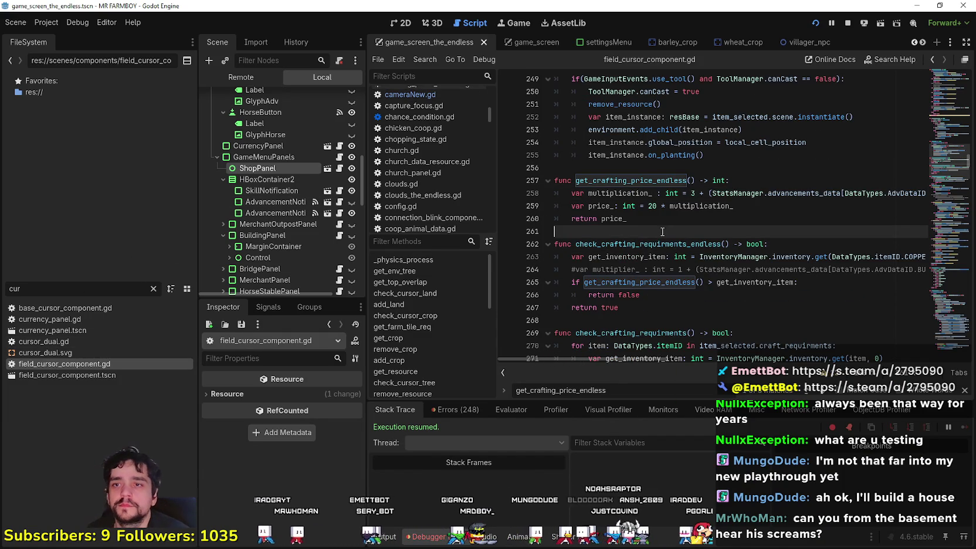
pyautogui.click(694, 193)
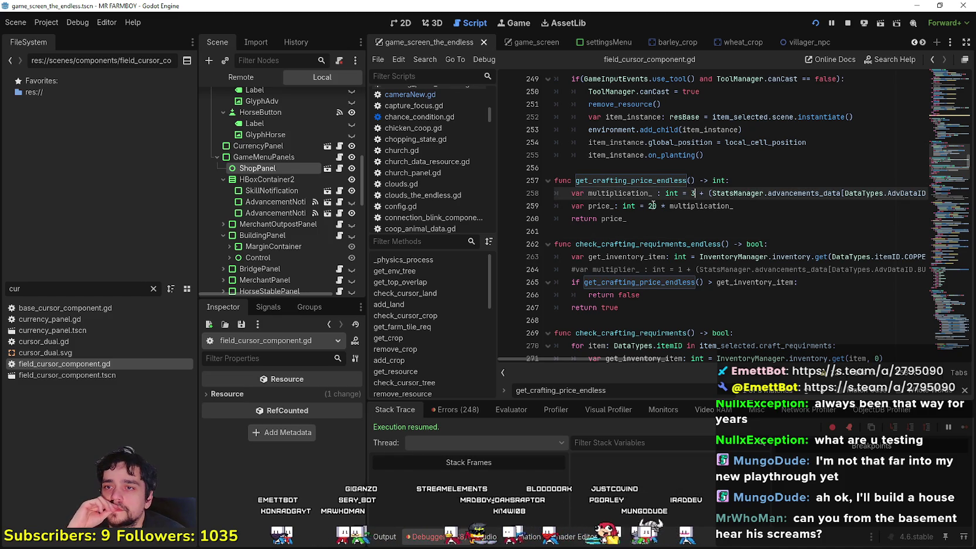
pyautogui.click(655, 206)
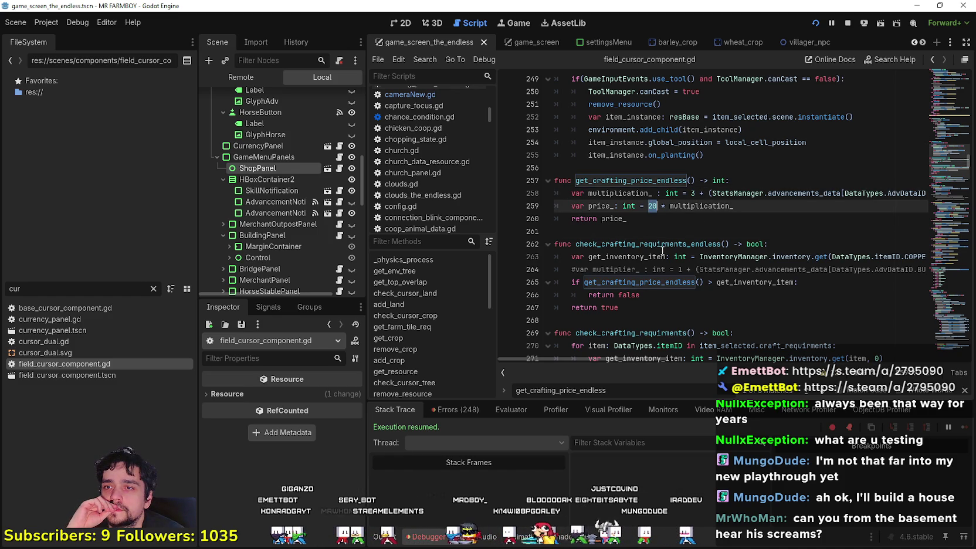
pyautogui.doubleClick(610, 218)
pyautogui.moveTo(630, 359)
pyautogui.mouseDown()
pyautogui.moveTo(771, 330)
pyautogui.moveTo(584, 313)
pyautogui.moveTo(724, 315)
pyautogui.moveTo(670, 318)
pyautogui.moveTo(737, 307)
pyautogui.mouseUp()
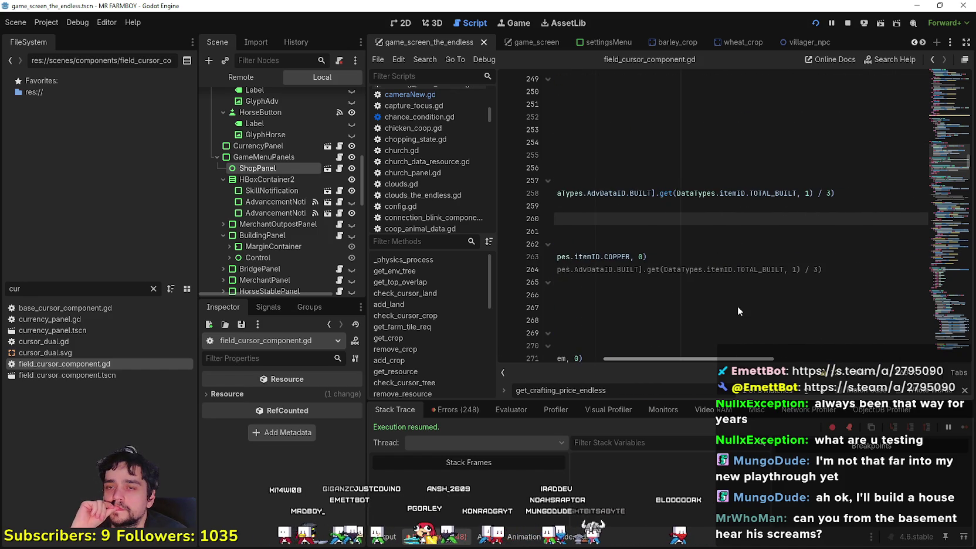
pyautogui.hotkey('ctrl', 'shift', 'Left')
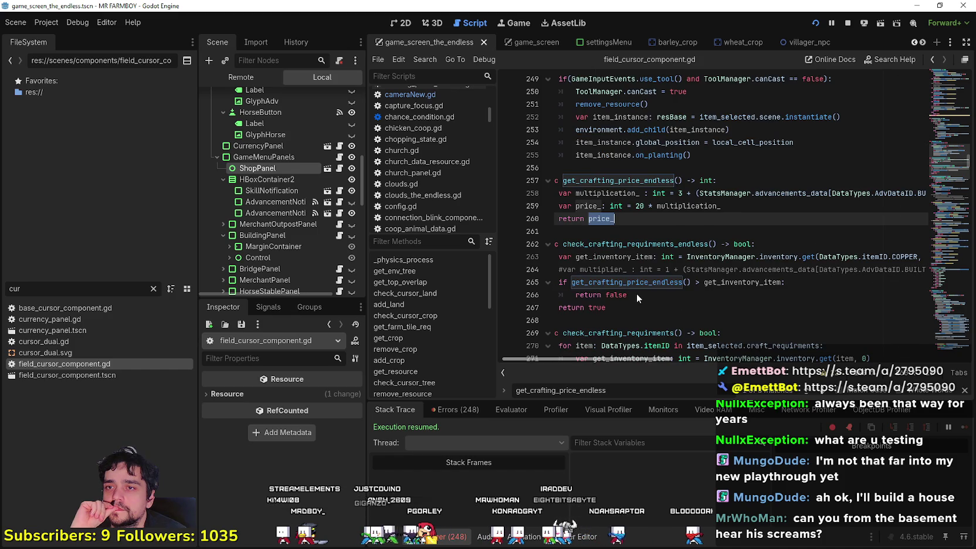
pyautogui.moveTo(699, 193)
pyautogui.mouseDown()
pyautogui.moveTo(926, 193)
pyautogui.moveTo(563, 193)
pyautogui.moveTo(598, 193)
pyautogui.mouseUp()
pyautogui.click(718, 195)
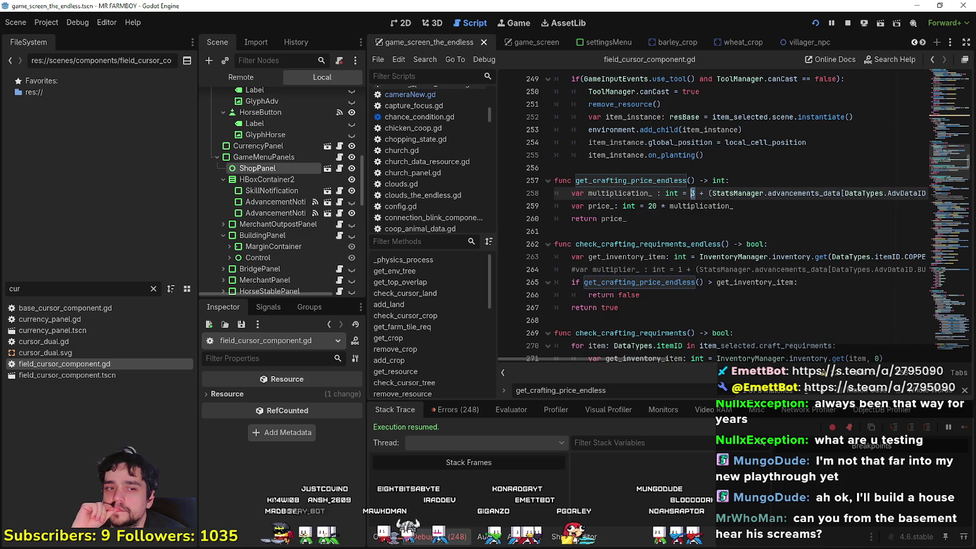
pyautogui.hotkey('alt', 'Tab')
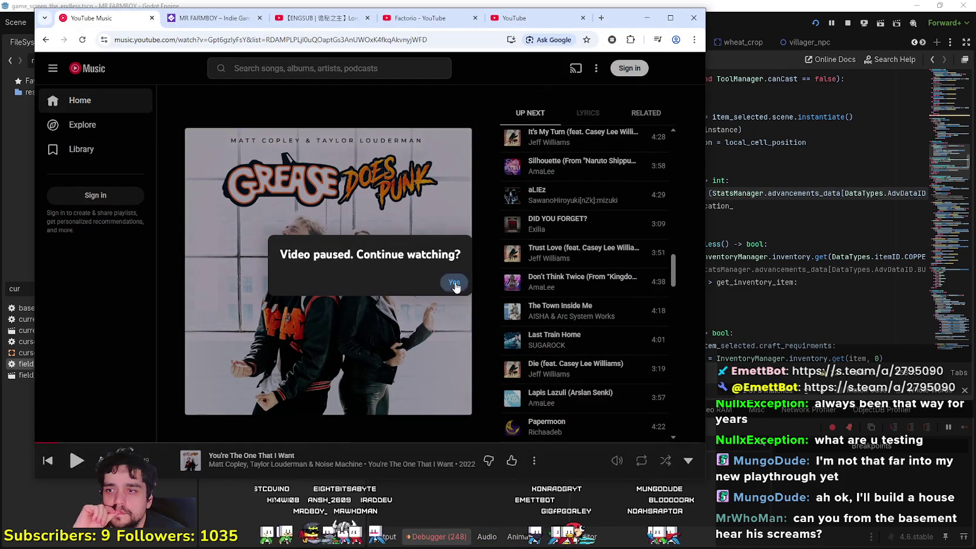
# Confirm continuing the paused YouTube Music song and return to Godot.
pyautogui.click(455, 284)
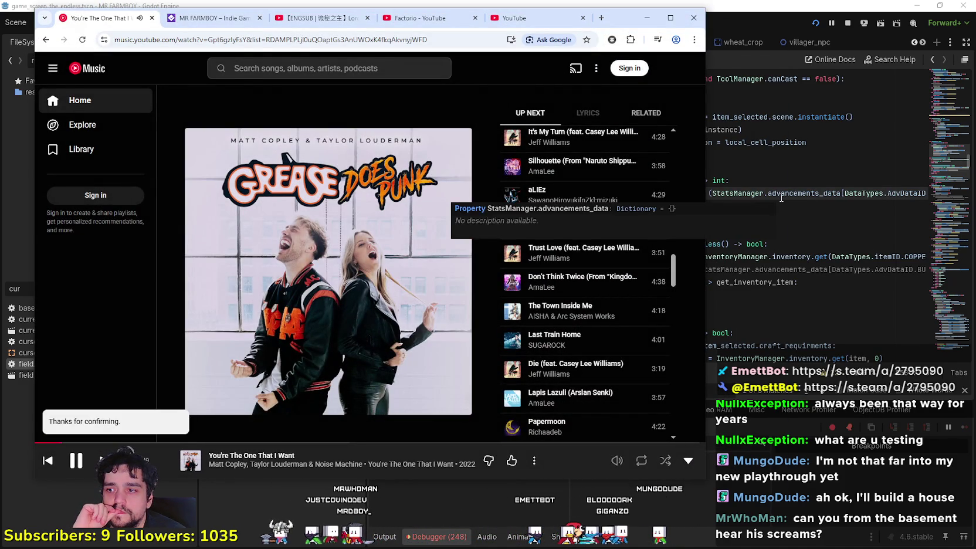
pyautogui.hotkey('alt', 'Tab')
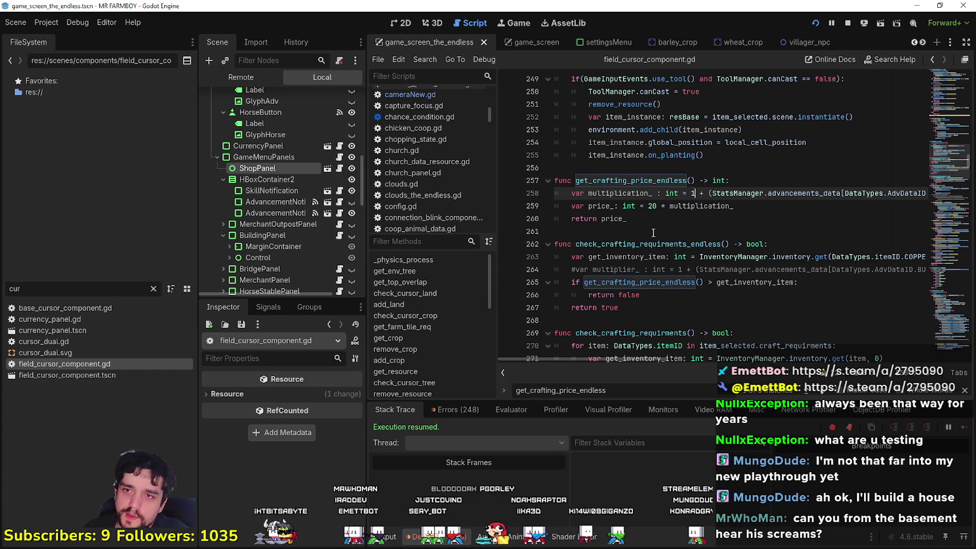
# Change the multiplier start value to 1 and the base price to 200, saving the script.
pyautogui.write('1')
pyautogui.doubleClick(652, 206)
pyautogui.click(773, 210)
pyautogui.hotkey('ctrl', 's')
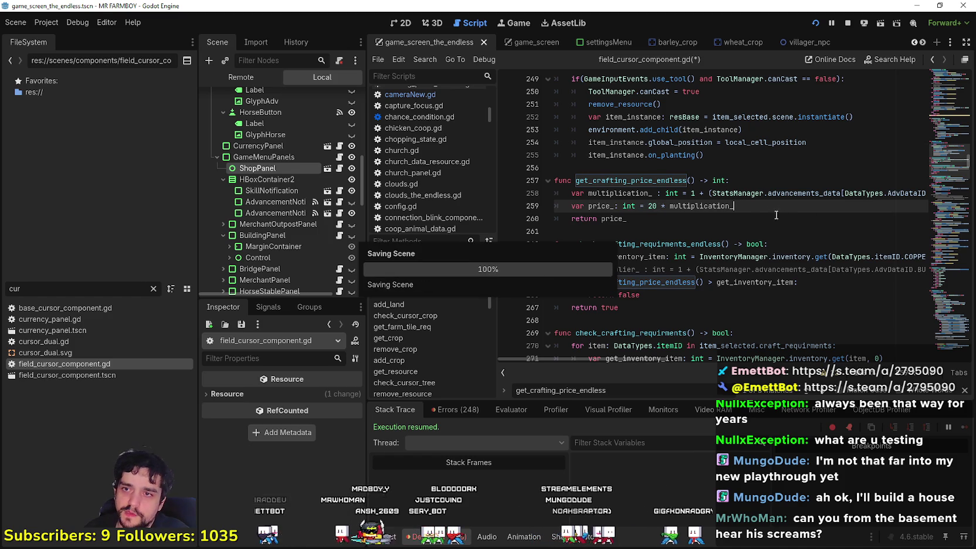
pyautogui.click(651, 206)
pyautogui.write('0')
pyautogui.hotkey('ctrl', 's')
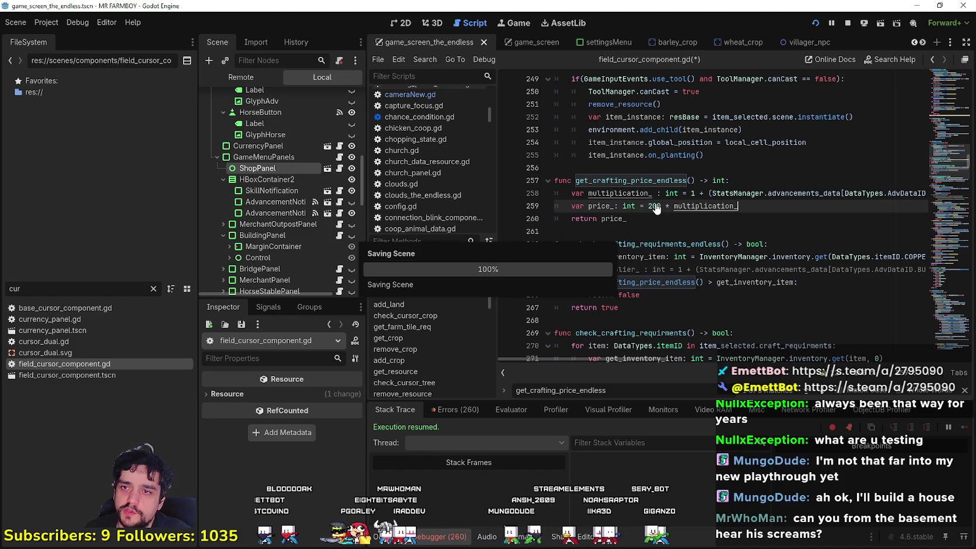
pyautogui.moveTo(661, 208); pyautogui.dragTo(644, 207)
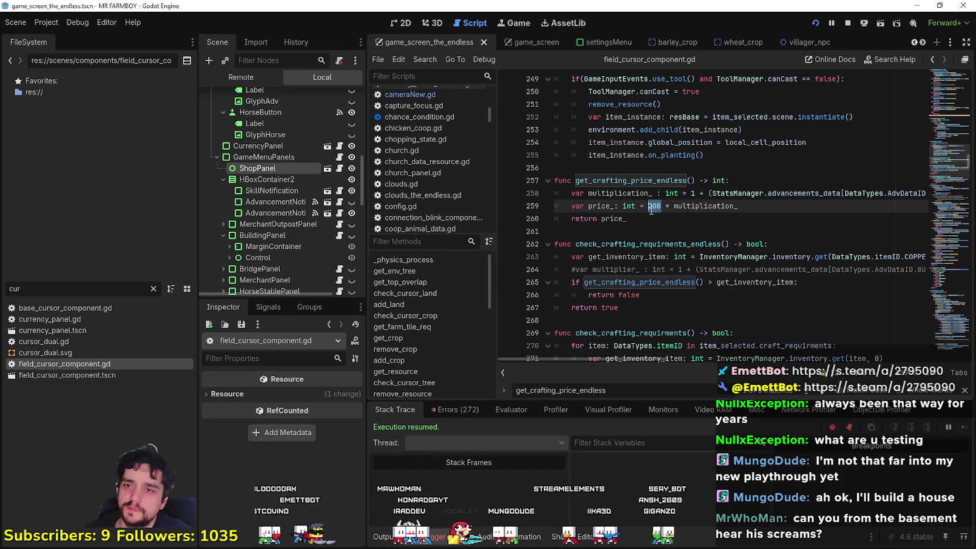
# Add an empty line 258 for an if condition and review line 259's StatsManager lookup.
pyautogui.click(762, 180)
pyautogui.press('Return')
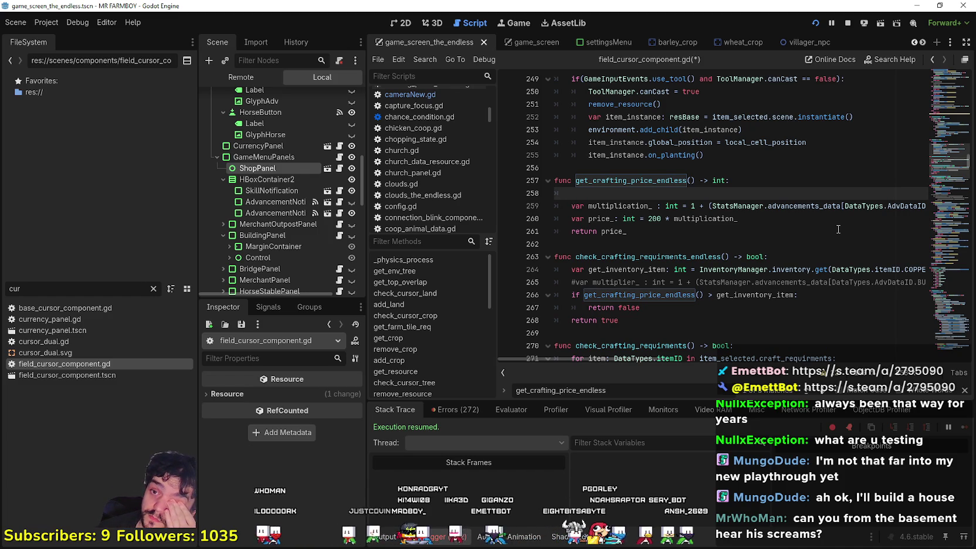
pyautogui.click(673, 239)
pyautogui.click(636, 200)
pyautogui.click(612, 195)
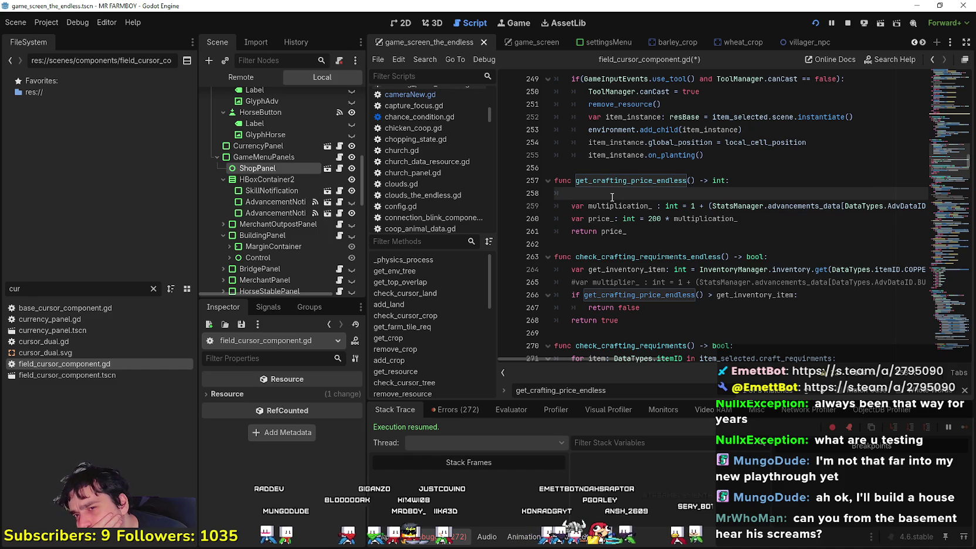
pyautogui.click(663, 305)
pyautogui.click(667, 190)
pyautogui.write('if')
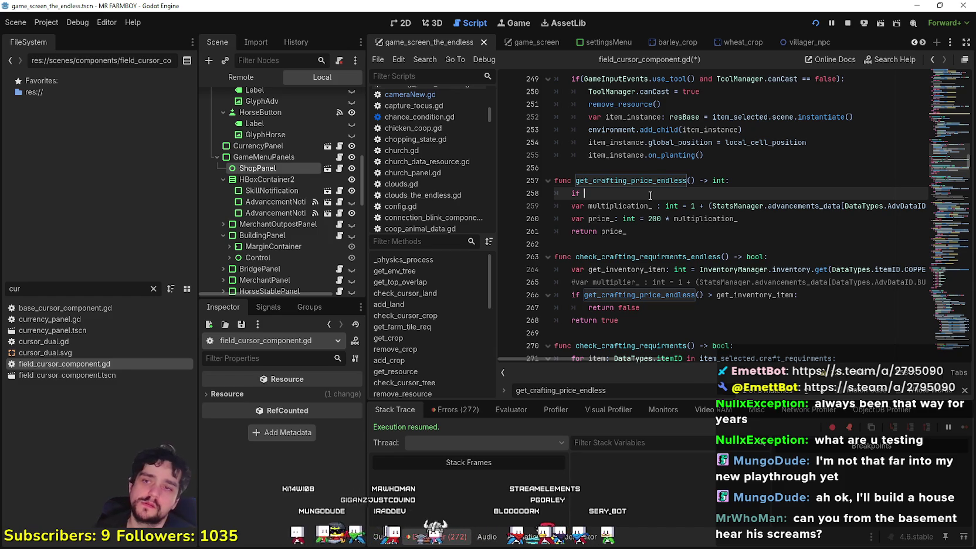
pyautogui.moveTo(754, 207)
pyautogui.mouseDown()
pyautogui.moveTo(925, 206)
pyautogui.moveTo(722, 207)
pyautogui.moveTo(890, 205)
pyautogui.mouseUp()
pyautogui.moveTo(741, 358)
pyautogui.mouseDown()
pyautogui.moveTo(750, 356)
pyautogui.moveTo(631, 339)
pyautogui.mouseUp()
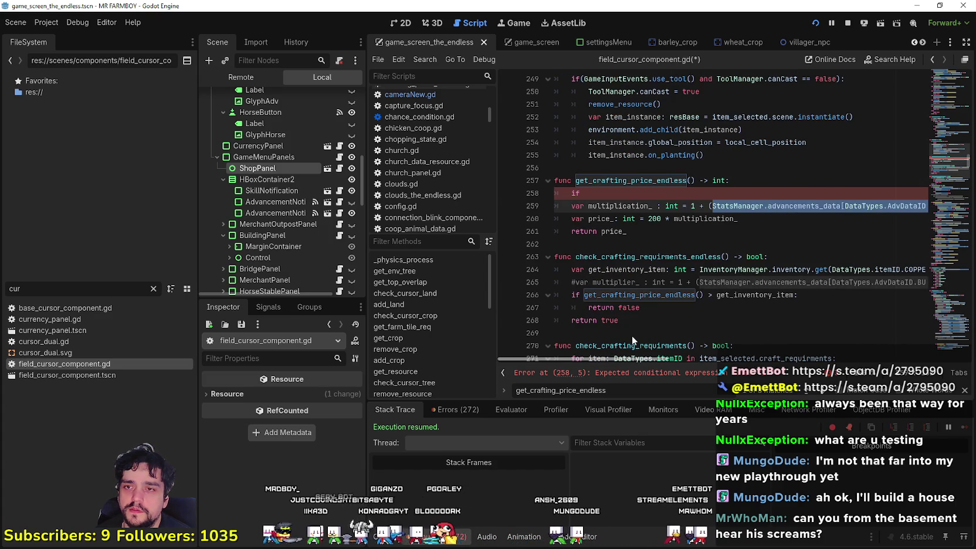
pyautogui.hscroll(10, 798, 325)
pyautogui.hscroll(-10, 805, 328)
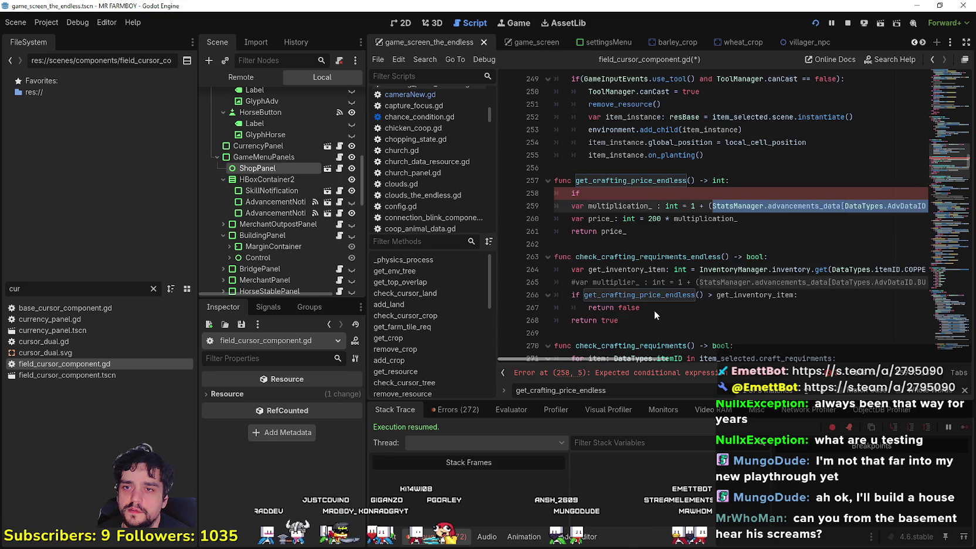
pyautogui.hscroll(5, 744, 300)
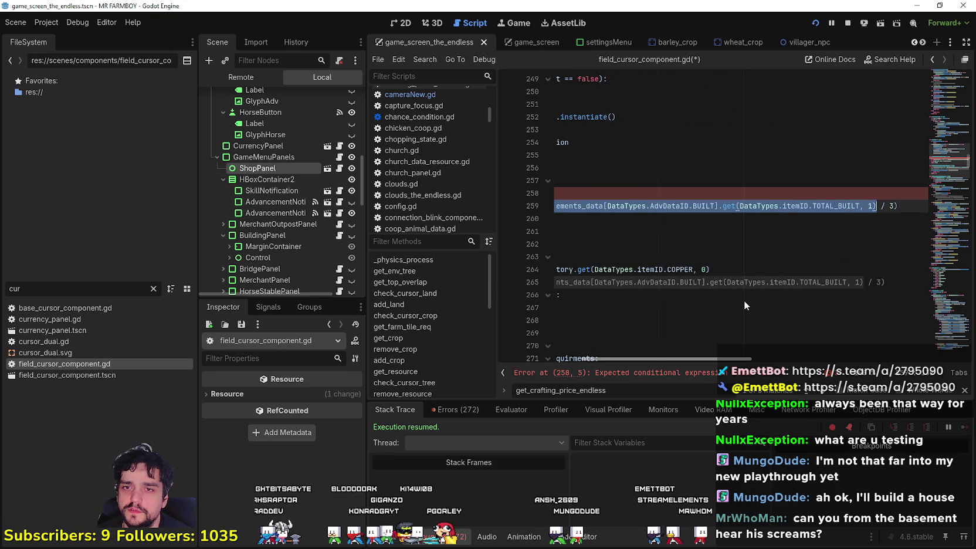
pyautogui.hscroll(-4, 744, 301)
pyautogui.hscroll(5, 770, 299)
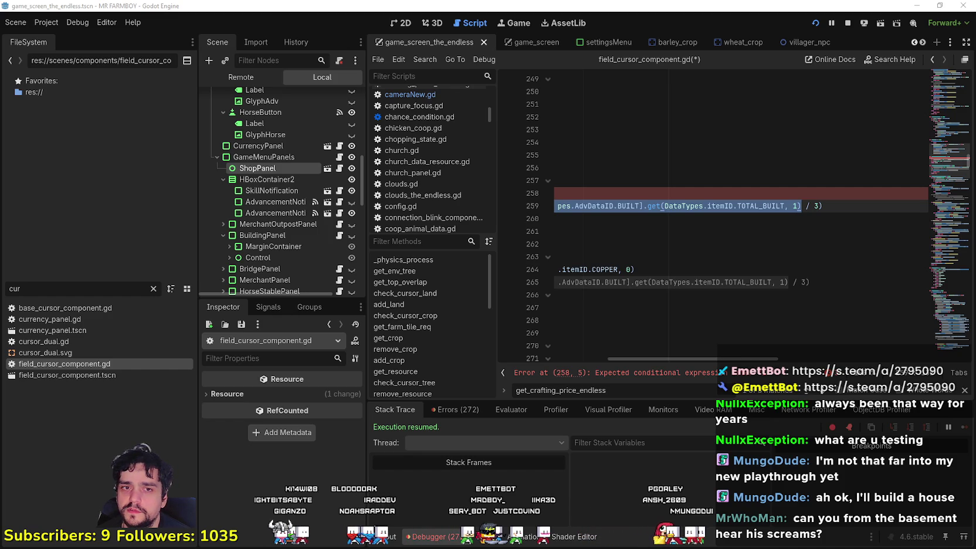
# In Calculator, compute 1/3 and then 1/3 + 1.
pyautogui.press('XF86Calculator')
pyautogui.write('1/')
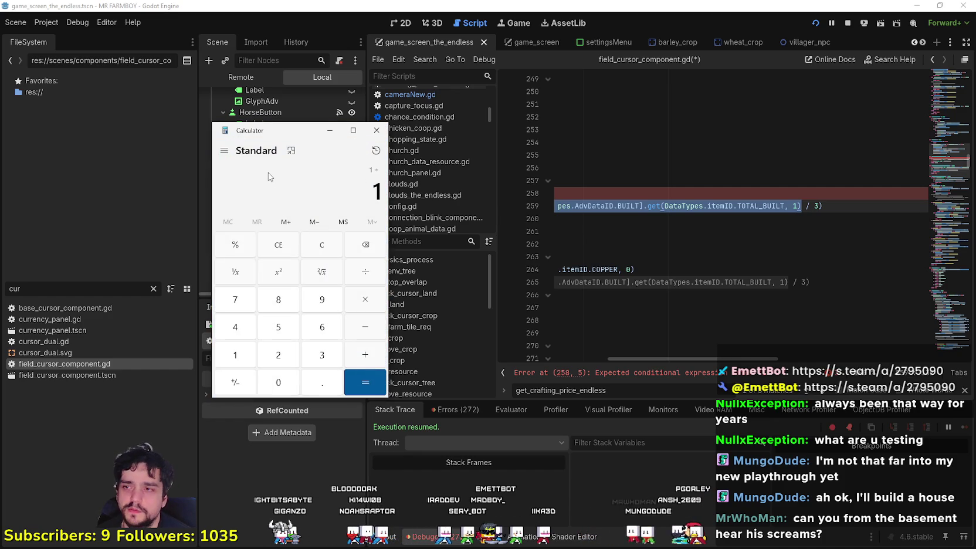
pyautogui.write('3')
pyautogui.press('Return')
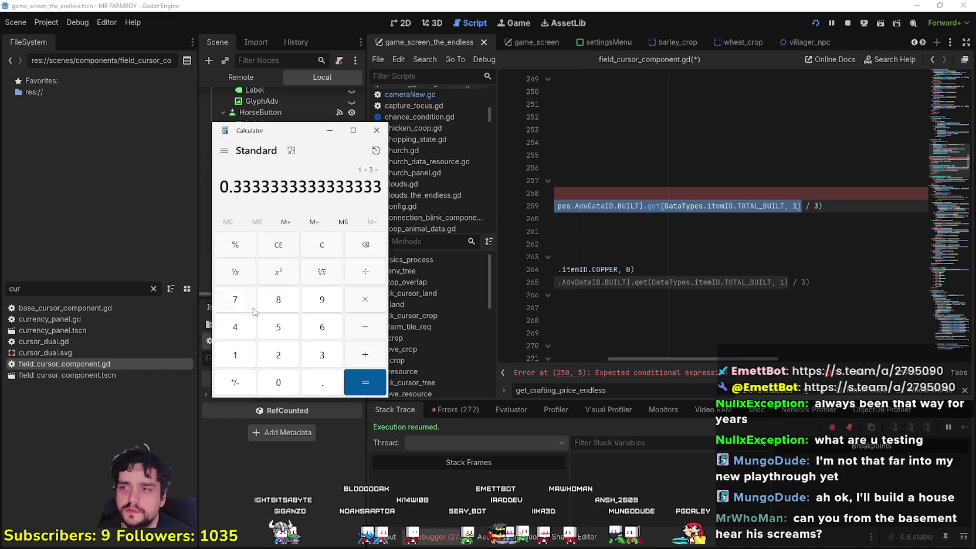
pyautogui.click(367, 360)
pyautogui.write('1')
pyautogui.press('Return')
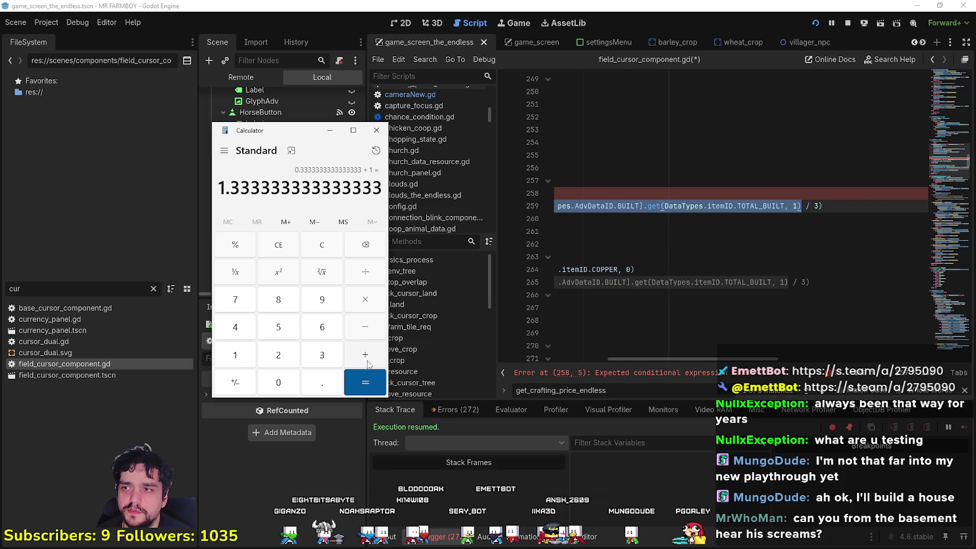
pyautogui.click(311, 245)
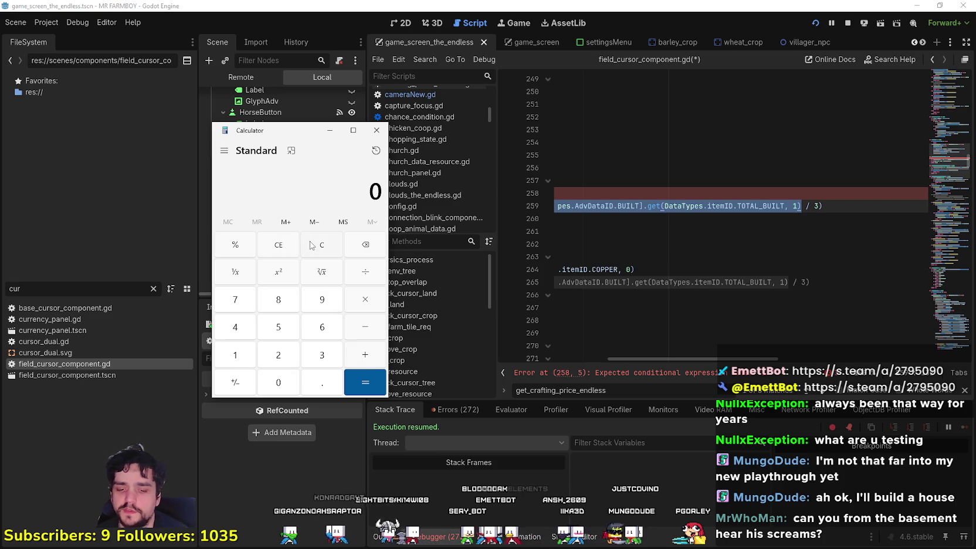
pyautogui.write('1')
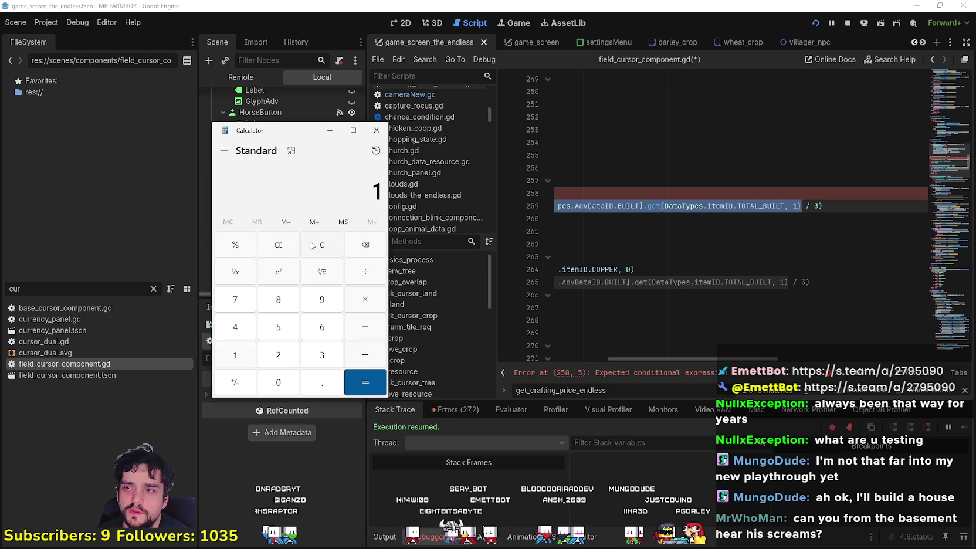
pyautogui.click(312, 246)
pyautogui.write('1')
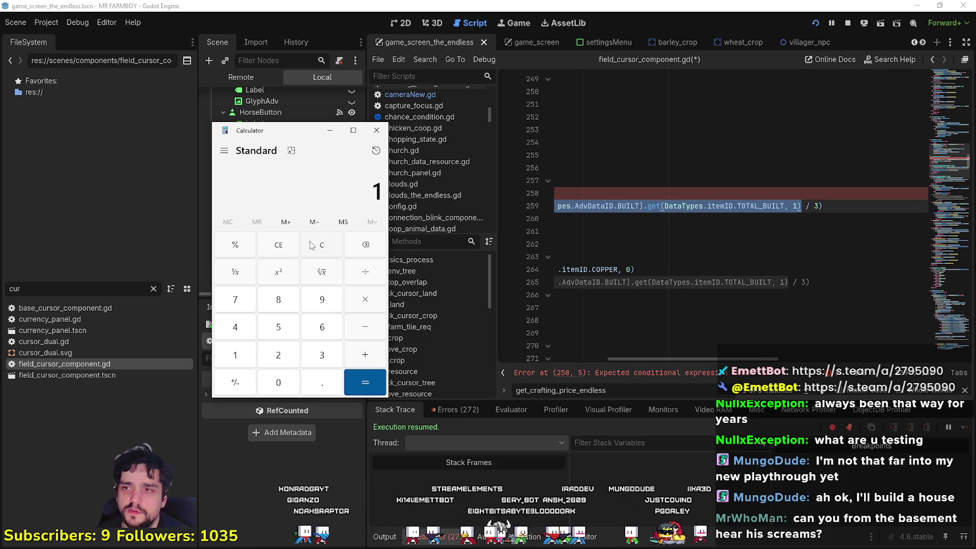
# Change TOTAL_BUILT's default value on line 259 from 1 to 0.
pyautogui.moveTo(693, 360)
pyautogui.mouseDown()
pyautogui.moveTo(566, 355)
pyautogui.moveTo(690, 364)
pyautogui.moveTo(583, 356)
pyautogui.moveTo(745, 354)
pyautogui.mouseUp()
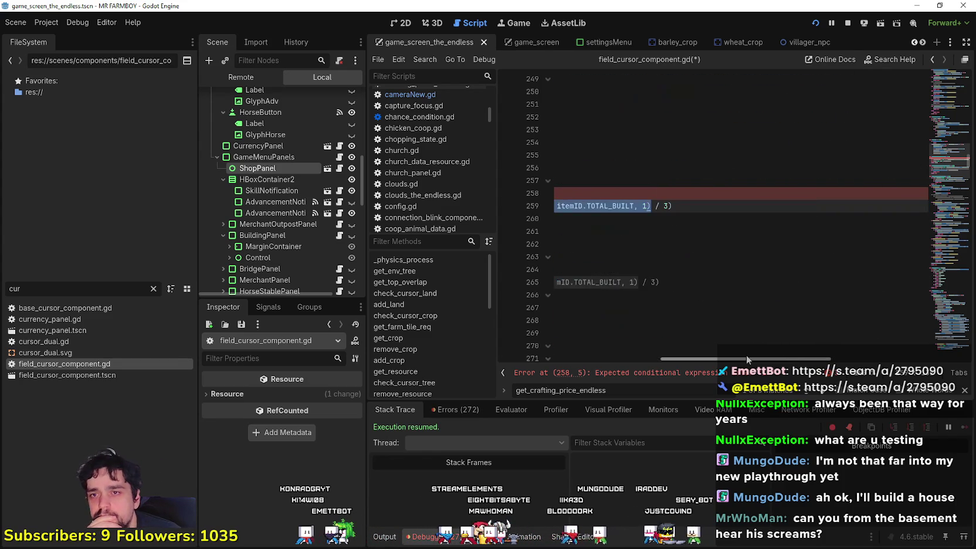
pyautogui.click(639, 205)
pyautogui.doubleClick(644, 206)
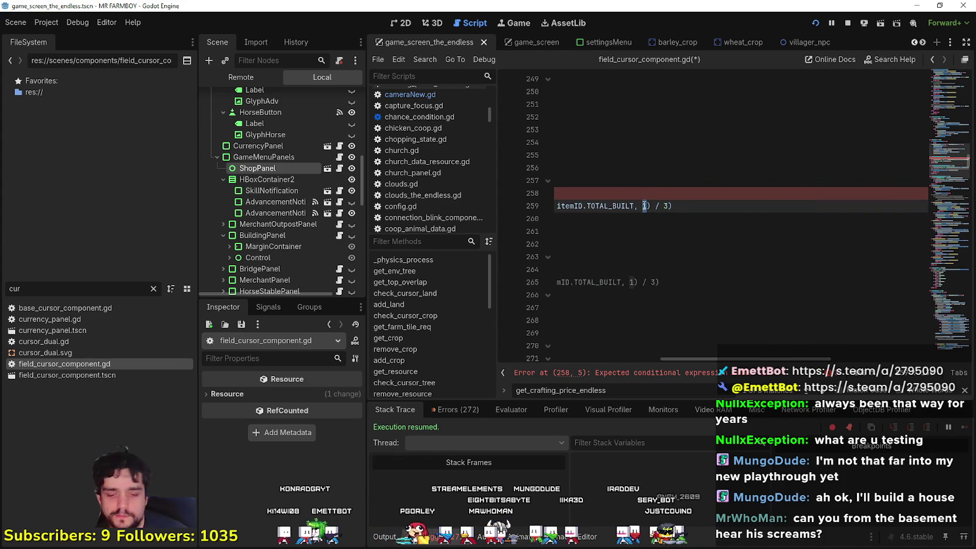
pyautogui.write('0')
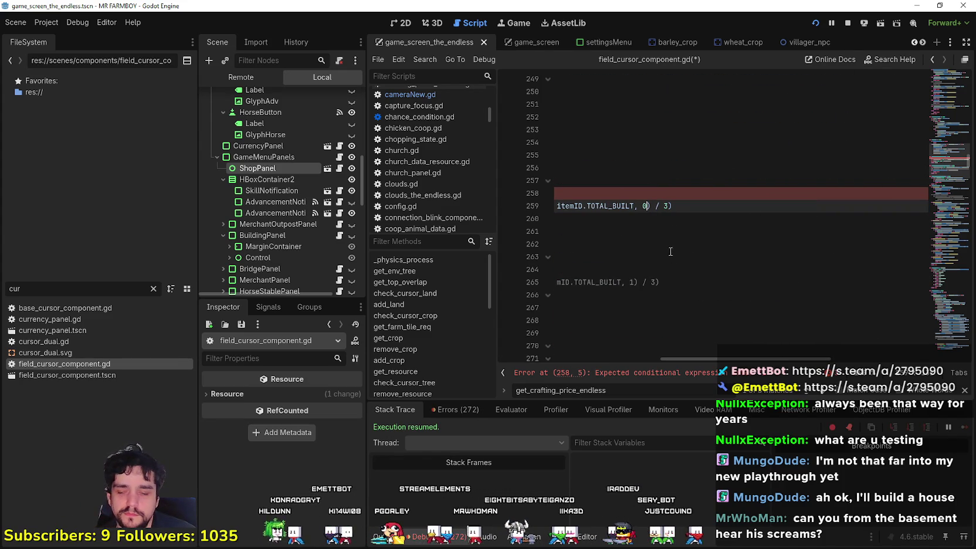
pyautogui.moveTo(721, 359)
pyautogui.mouseDown()
pyautogui.moveTo(542, 338)
pyautogui.moveTo(683, 331)
pyautogui.moveTo(562, 310)
pyautogui.moveTo(707, 327)
pyautogui.moveTo(574, 314)
pyautogui.mouseUp()
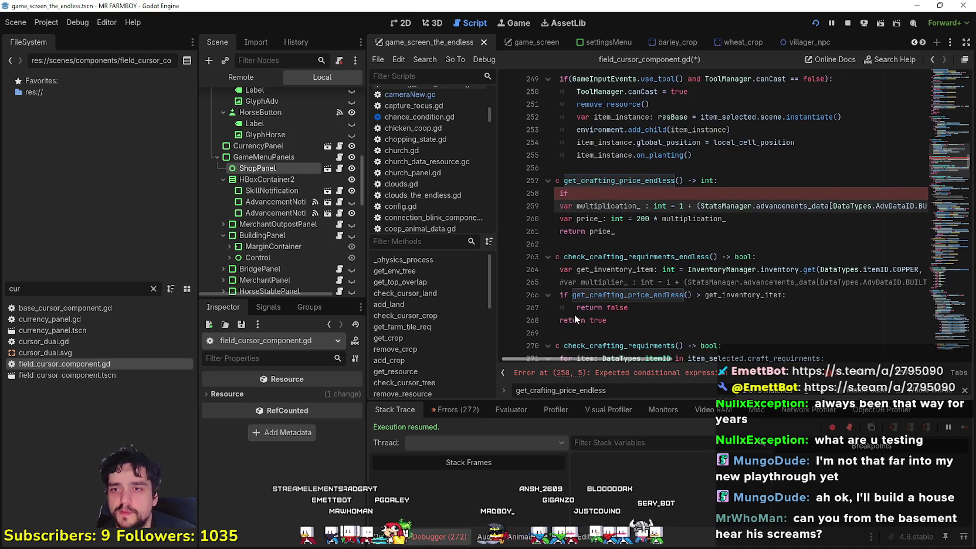
pyautogui.click(806, 217)
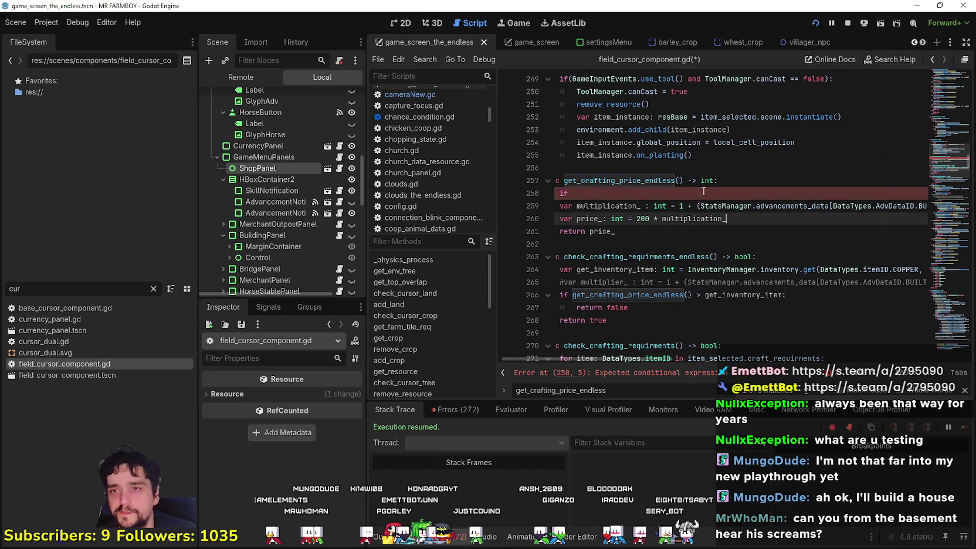
# Delete the unfinished if line and add a blank line after the multiplier line.
pyautogui.click(641, 192)
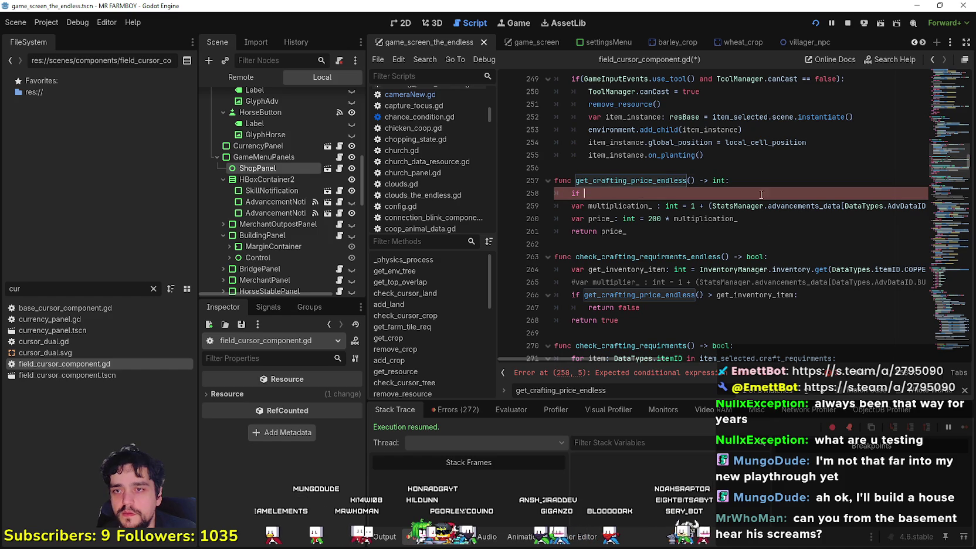
pyautogui.moveTo(658, 358)
pyautogui.mouseDown()
pyautogui.moveTo(757, 359)
pyautogui.moveTo(607, 352)
pyautogui.mouseUp()
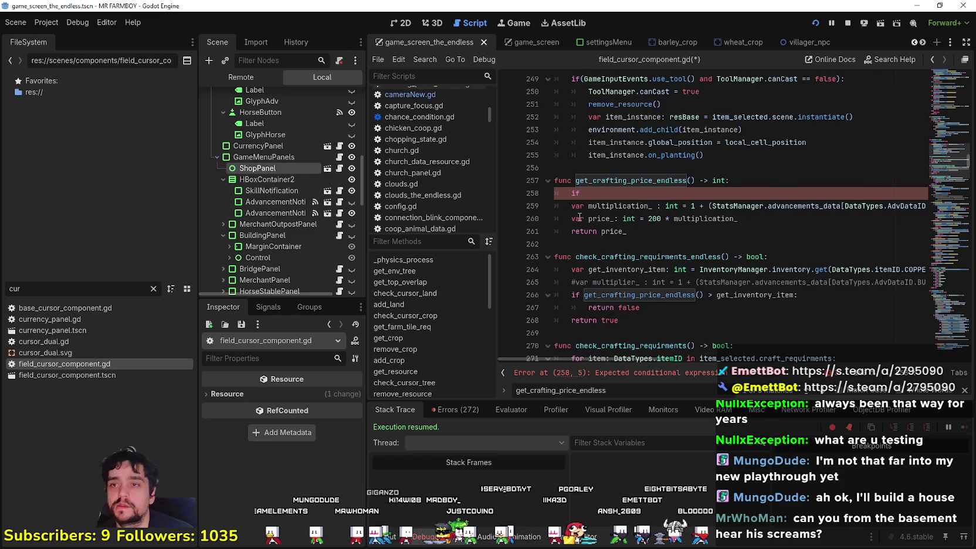
pyautogui.moveTo(582, 193); pyautogui.dragTo(555, 193)
pyautogui.press('BackSpace')
pyautogui.press('BackSpace')
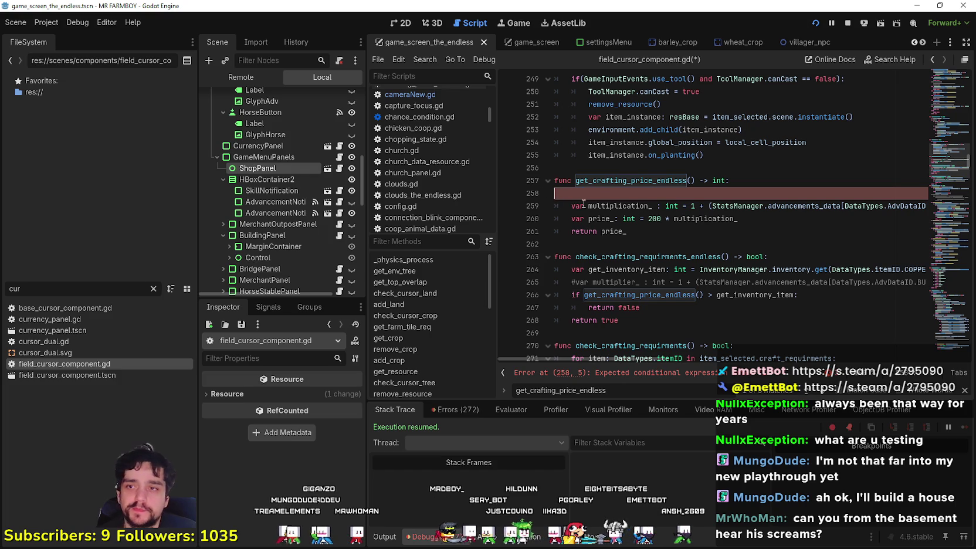
pyautogui.moveTo(873, 194); pyautogui.dragTo(932, 191)
pyautogui.click(932, 192)
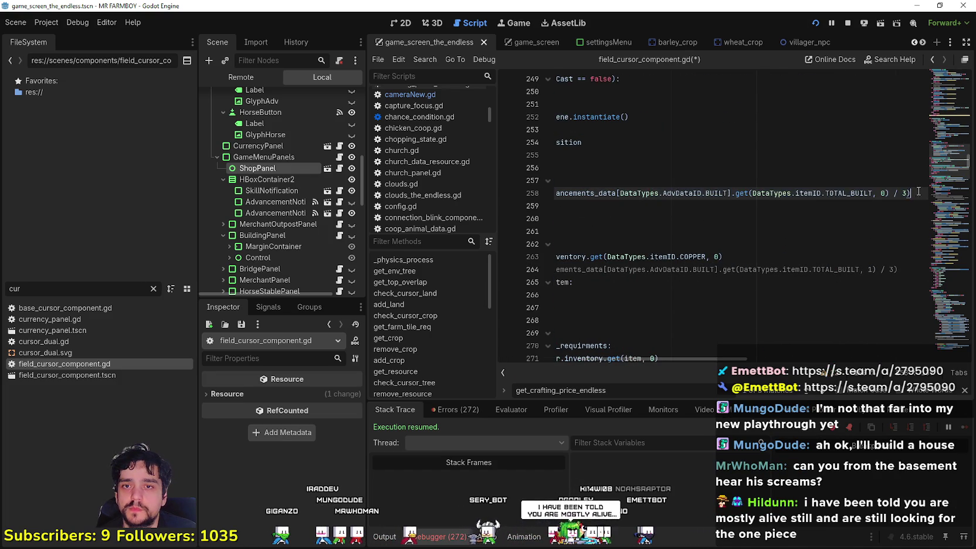
pyautogui.press('Return')
pyautogui.doubleClick(600, 193)
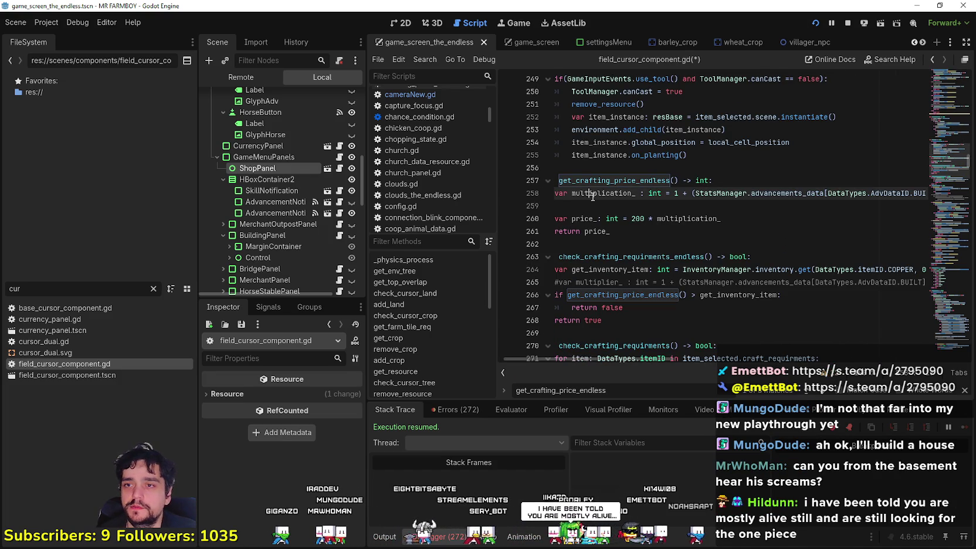
pyautogui.click(600, 206)
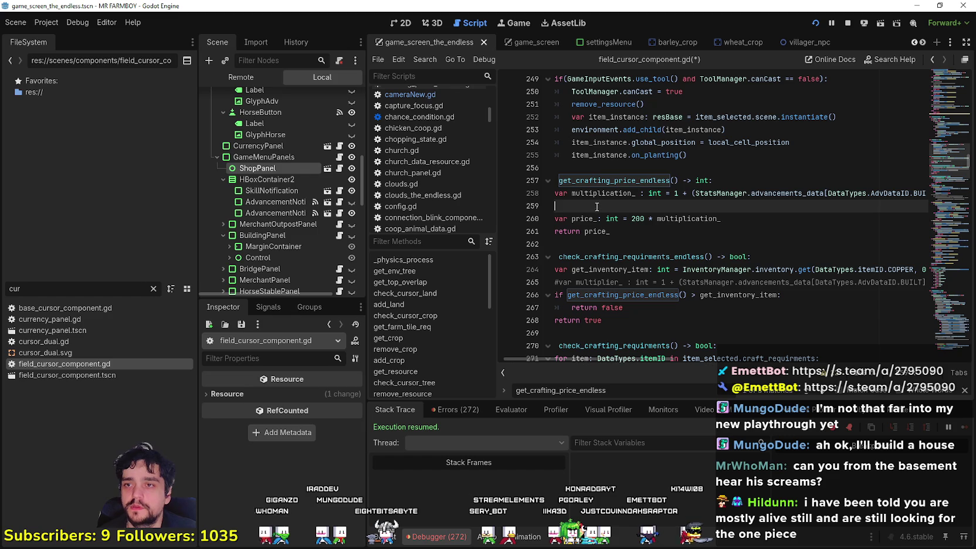
# Back in Calculator, compute 3 ÷ 3 = 1, then return to the editor.
pyautogui.hotkey('alt', 'Tab')
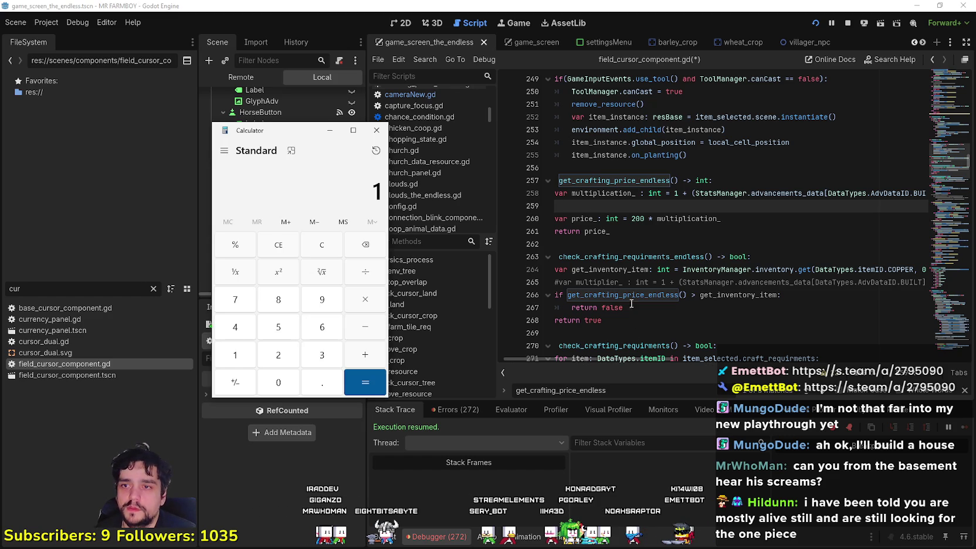
pyautogui.moveTo(630, 359); pyautogui.dragTo(746, 358)
pyautogui.hotkey('alt', 'Tab')
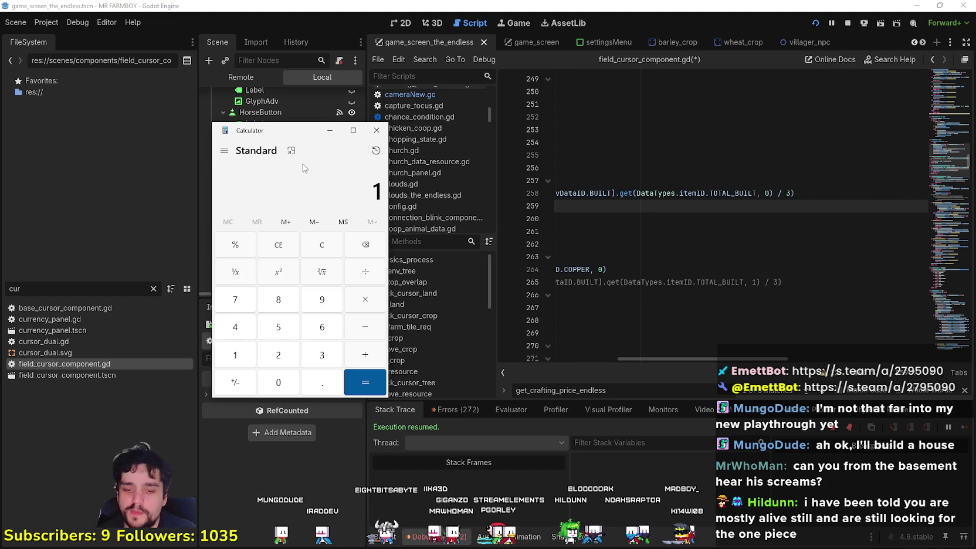
pyautogui.write('3/')
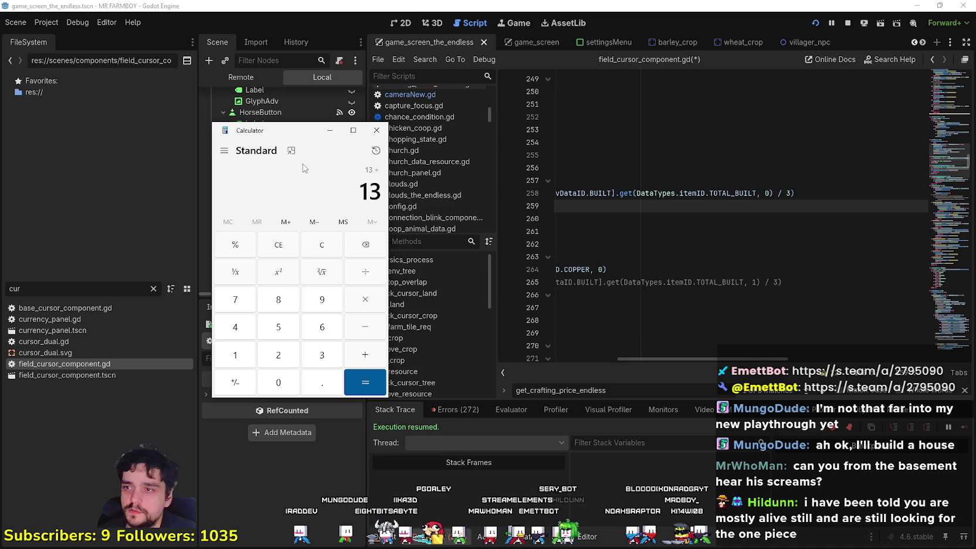
pyautogui.click(322, 246)
pyautogui.write('3/3')
pyautogui.press('Return')
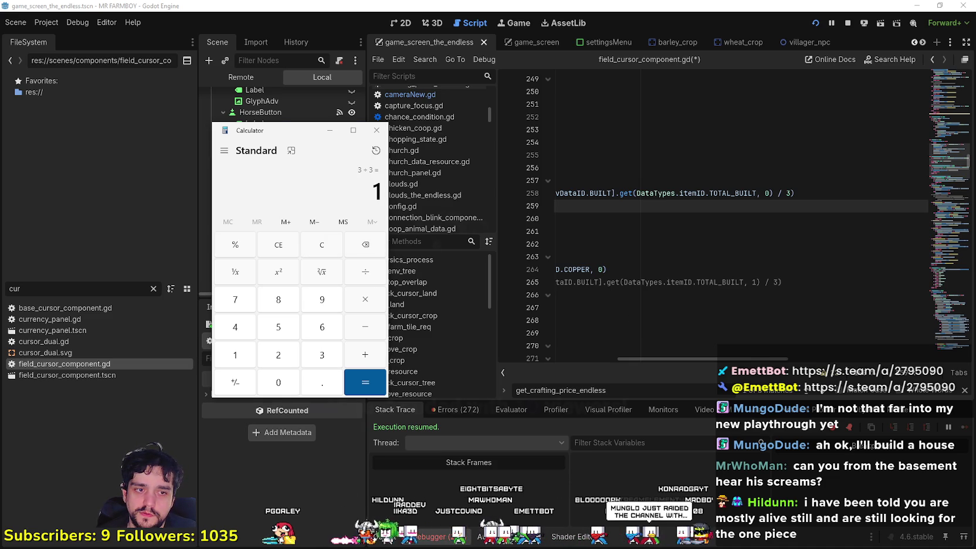
pyautogui.hotkey('alt', 'Tab')
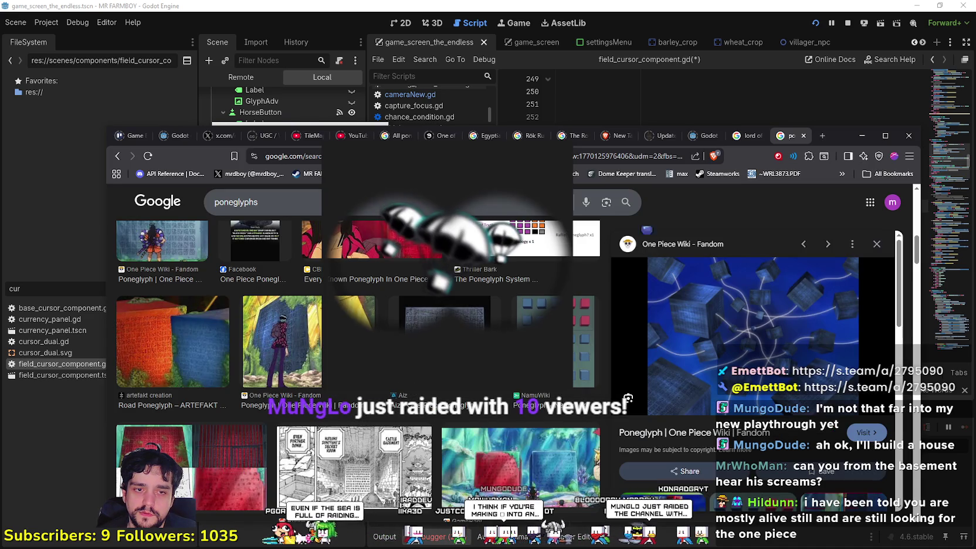
pyautogui.hotkey('alt', 'Tab')
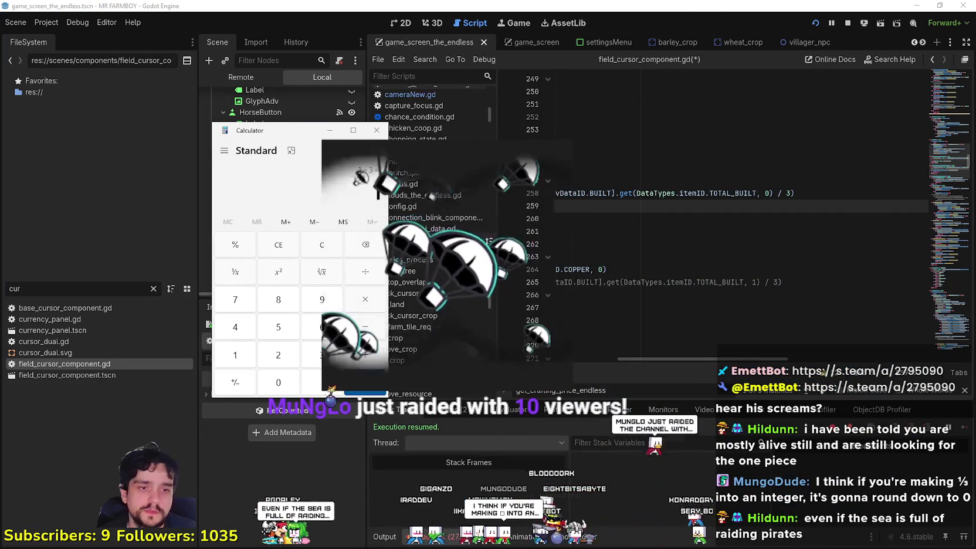
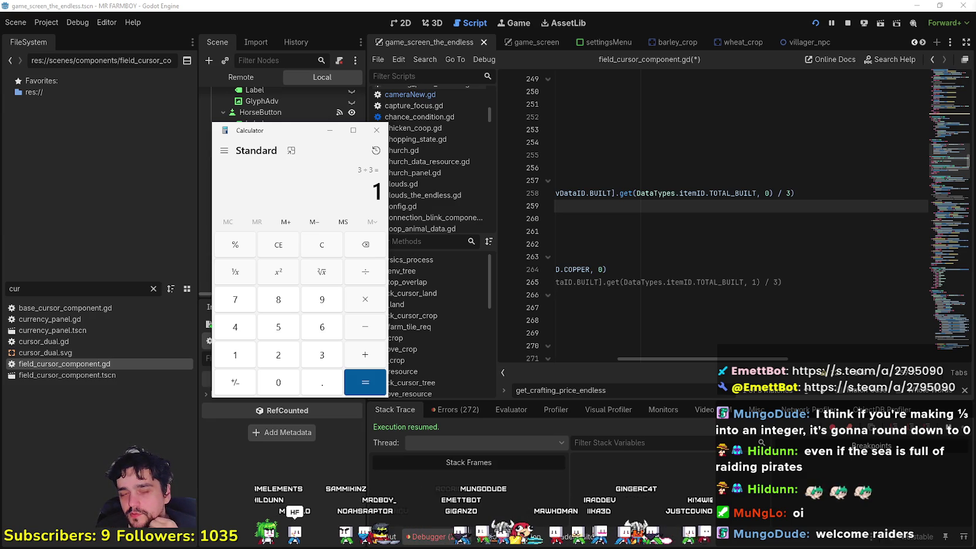
# Change line 258's TOTAL_BUILT default from 0 to 1 and save the script.
pyautogui.click(734, 189)
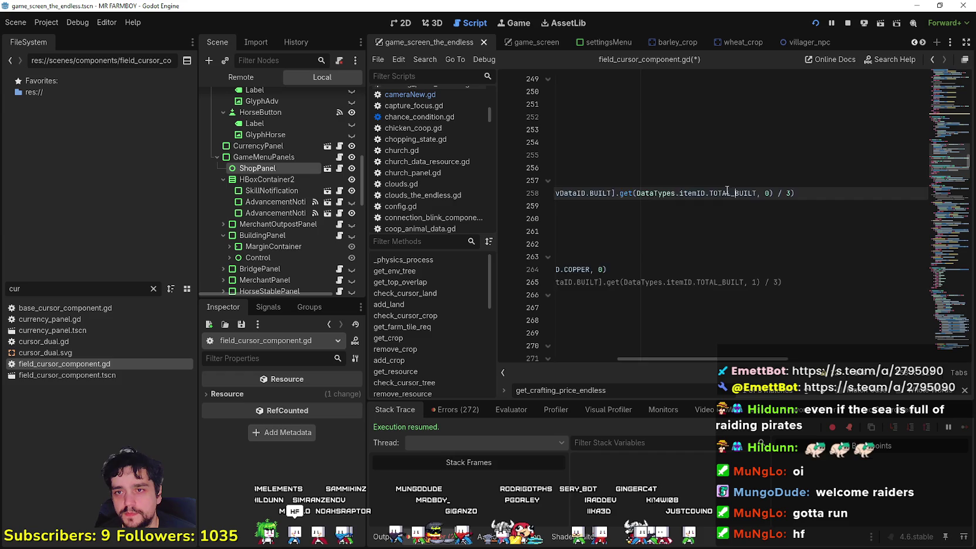
pyautogui.hscroll(-5, 703, 187)
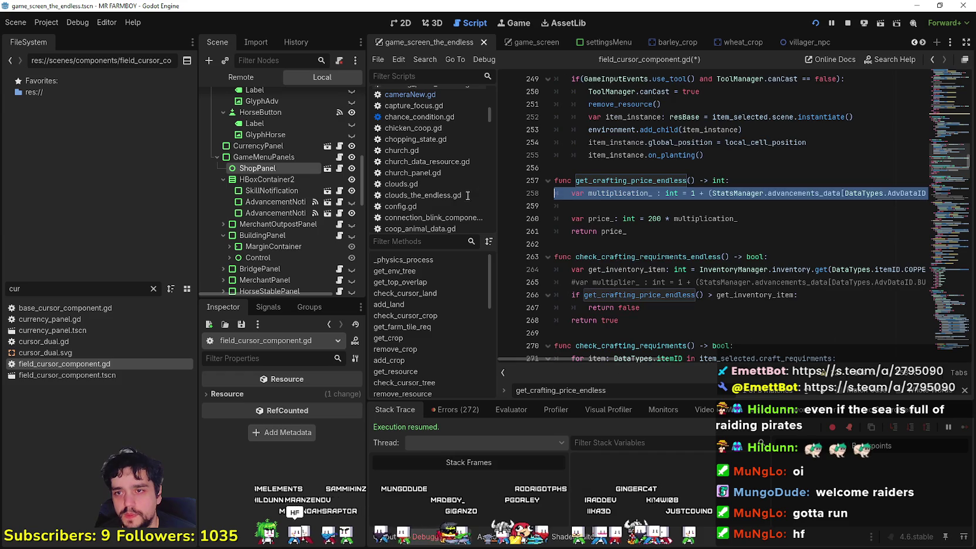
pyautogui.click(649, 208)
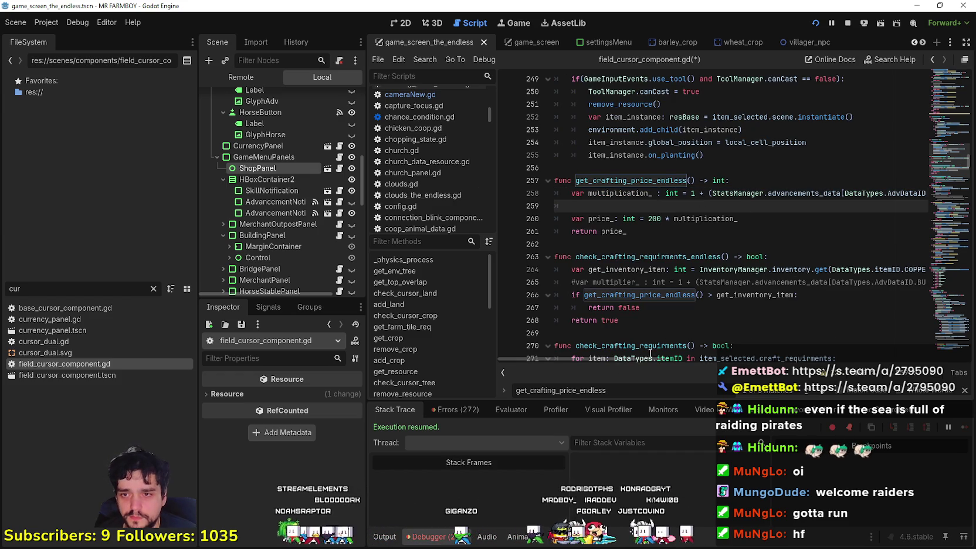
pyautogui.moveTo(651, 357); pyautogui.dragTo(736, 350)
pyautogui.click(802, 194)
pyautogui.doubleClick(802, 193)
pyautogui.write('1')
pyautogui.moveTo(740, 363); pyautogui.dragTo(563, 327)
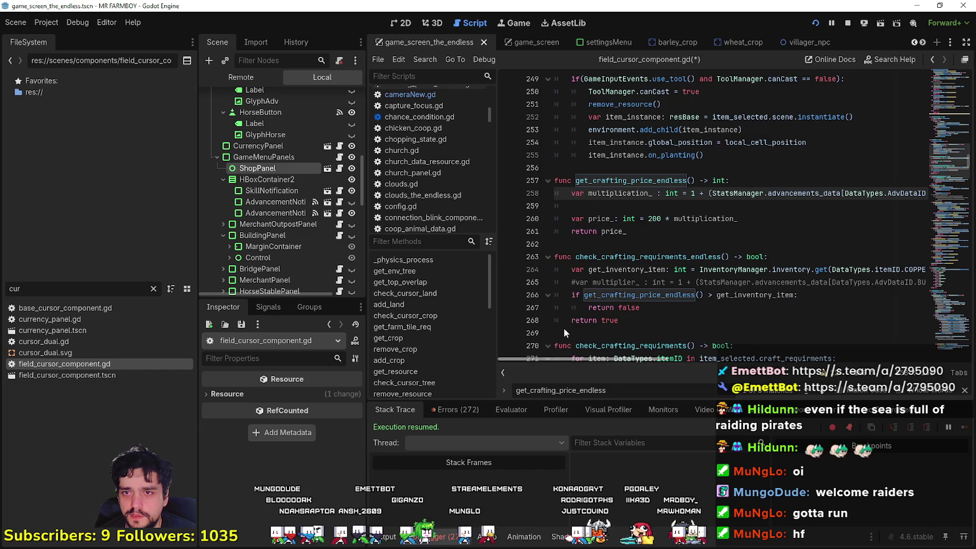
pyautogui.click(637, 206)
pyautogui.hotkey('ctrl', 's')
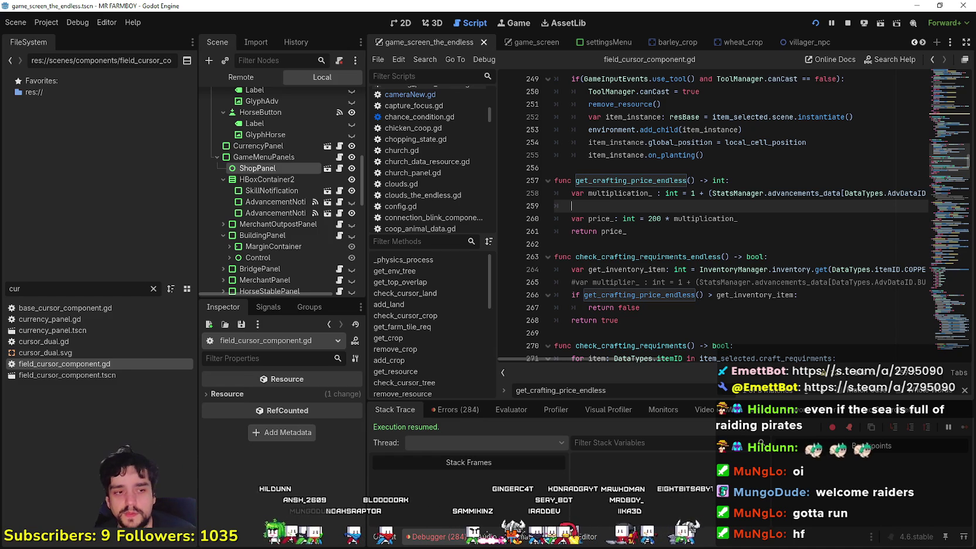
pyautogui.hotkey('alt', 'Tab')
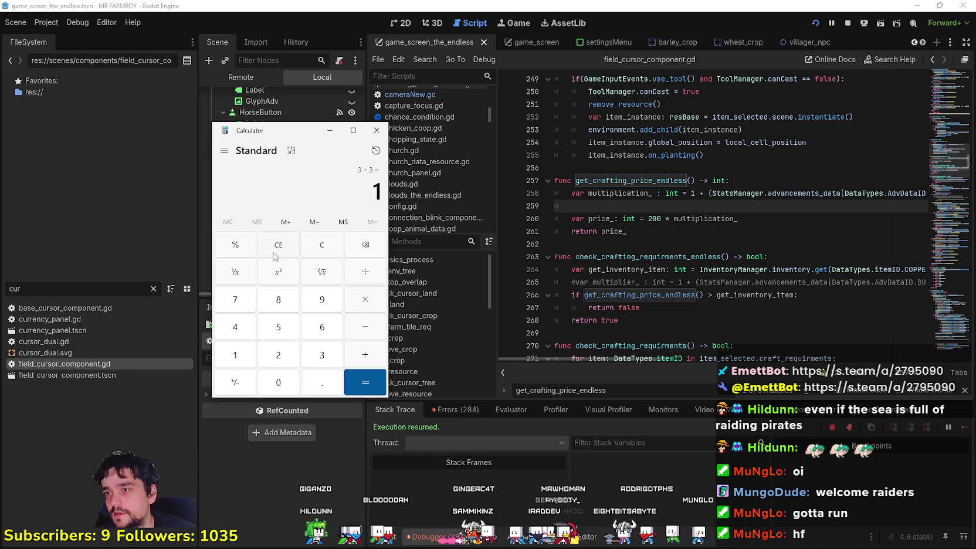
# Clear the calculator's previous 3 ÷ 3 result and re-read line 258's expression.
pyautogui.click(314, 249)
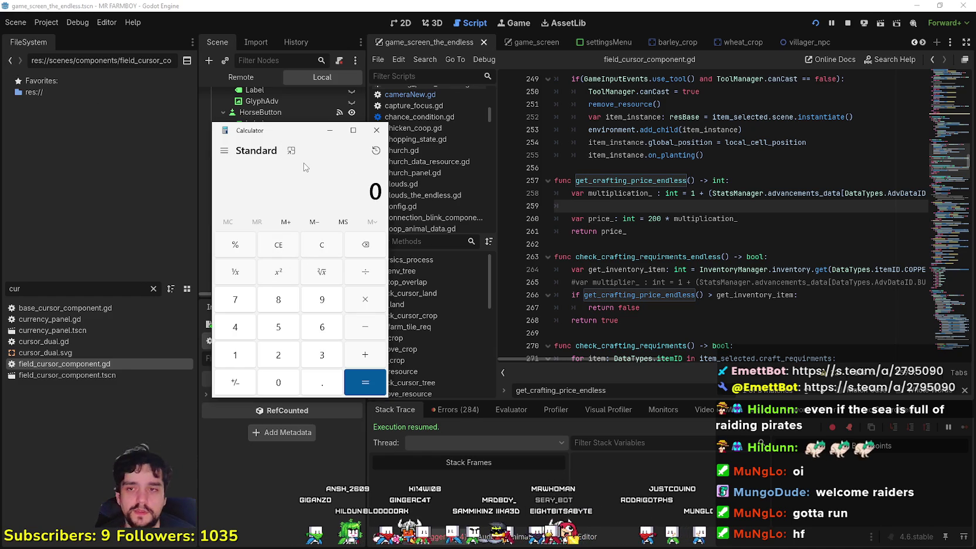
pyautogui.write('1')
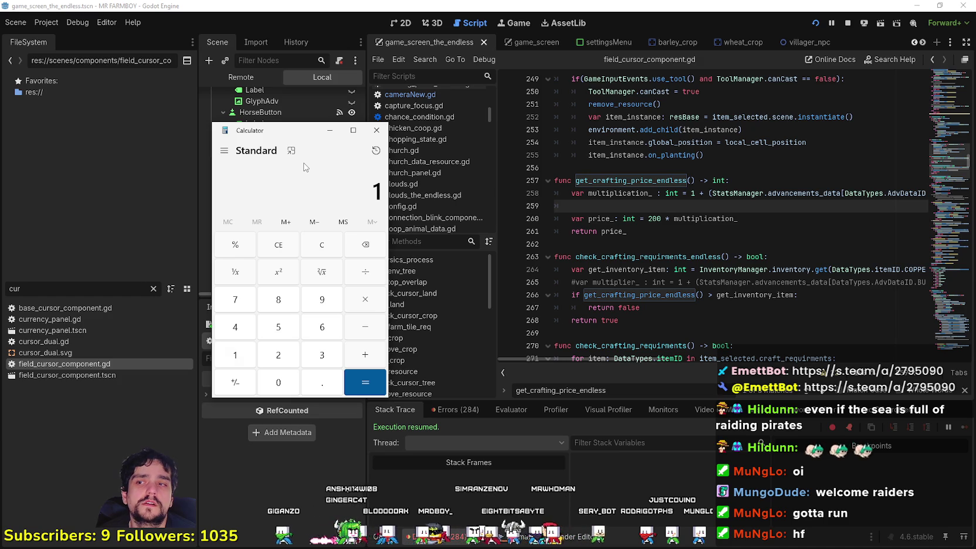
pyautogui.press('BackSpace')
pyautogui.write('1')
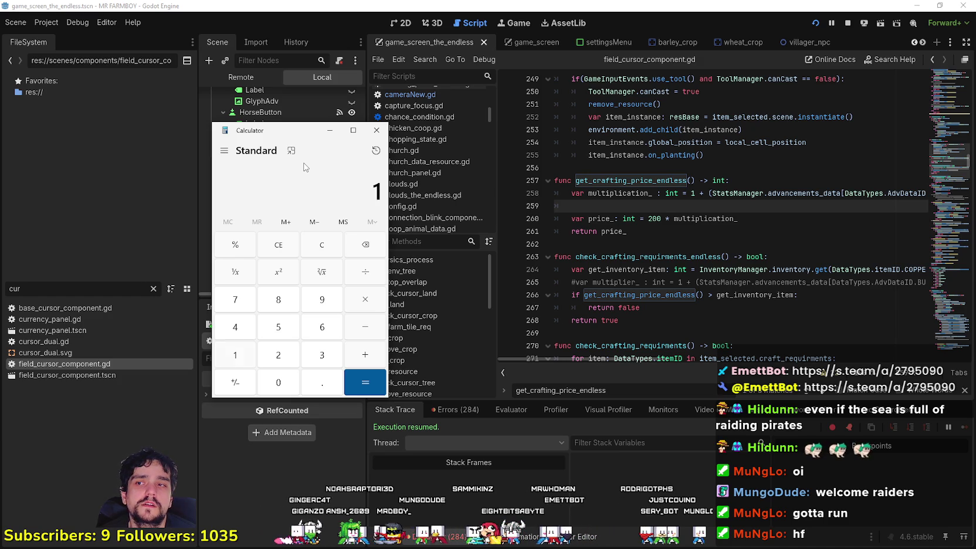
pyautogui.press('BackSpace')
pyautogui.write('2')
pyautogui.press('BackSpace')
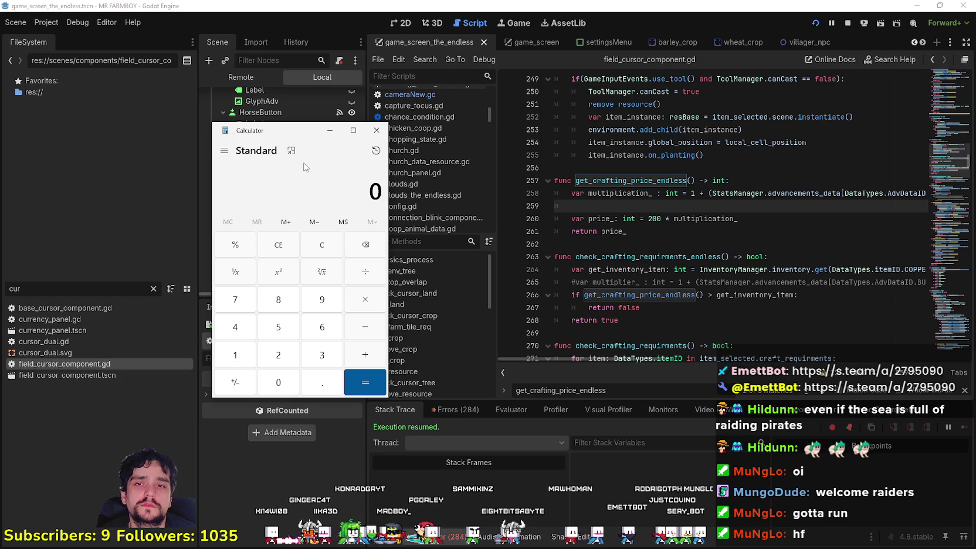
pyautogui.moveTo(873, 194)
pyautogui.mouseDown()
pyautogui.moveTo(927, 194)
pyautogui.moveTo(880, 193)
pyautogui.mouseUp()
pyautogui.click(879, 194)
# Compute 7 ÷ 3 + 1 in Calculator, getting 3.333…, then go back to the script.
pyautogui.press('XF86Calculator')
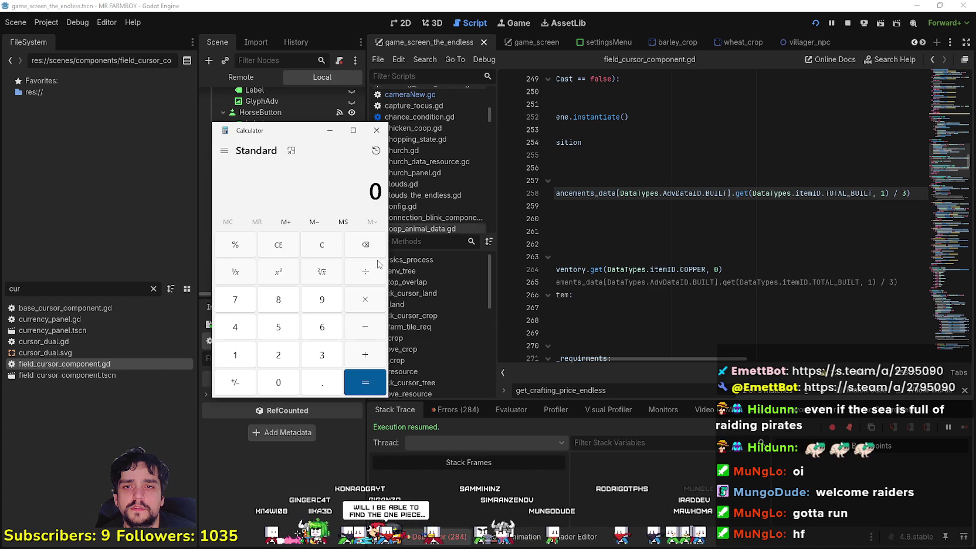
pyautogui.write('7')
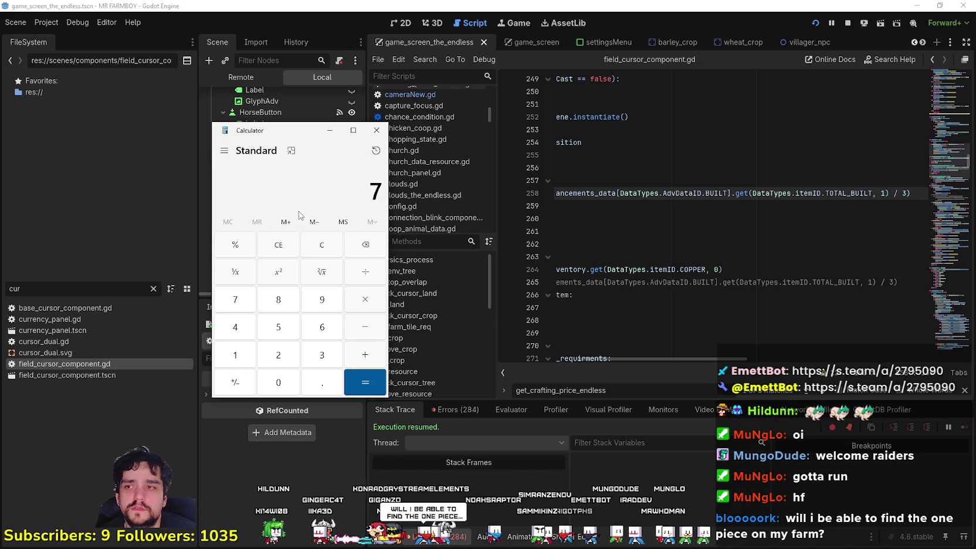
pyautogui.write(' ÷ 3')
pyautogui.press('Return')
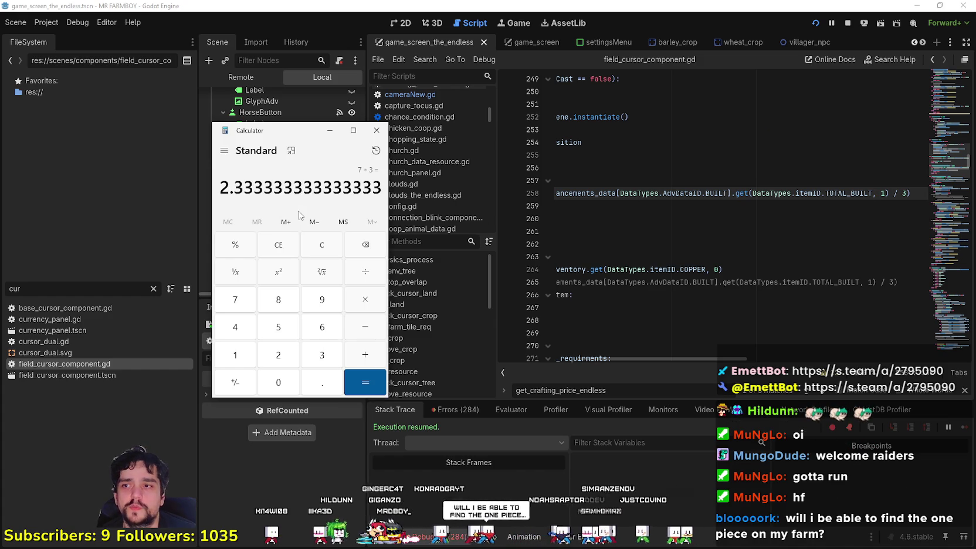
pyautogui.click(376, 359)
pyautogui.write('1')
pyautogui.click(365, 382)
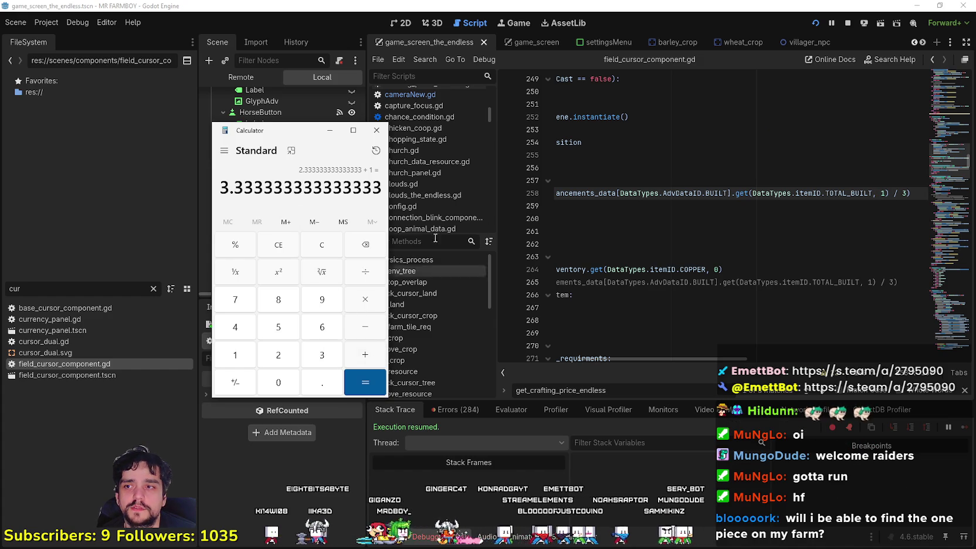
pyautogui.click(734, 233)
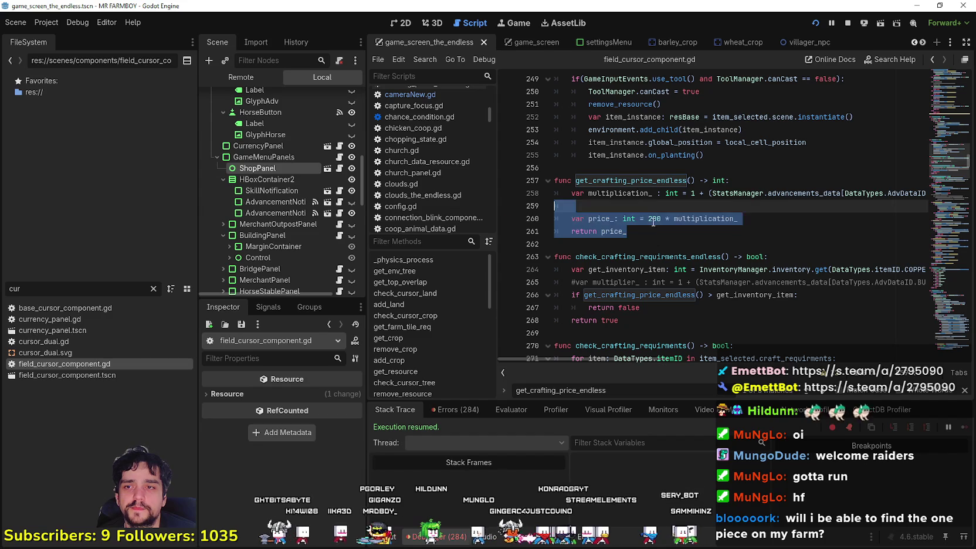
# Write 'if multiplication_ == 1:' on line 259 with an empty indented block below.
pyautogui.doubleClick(655, 219)
pyautogui.click(676, 211)
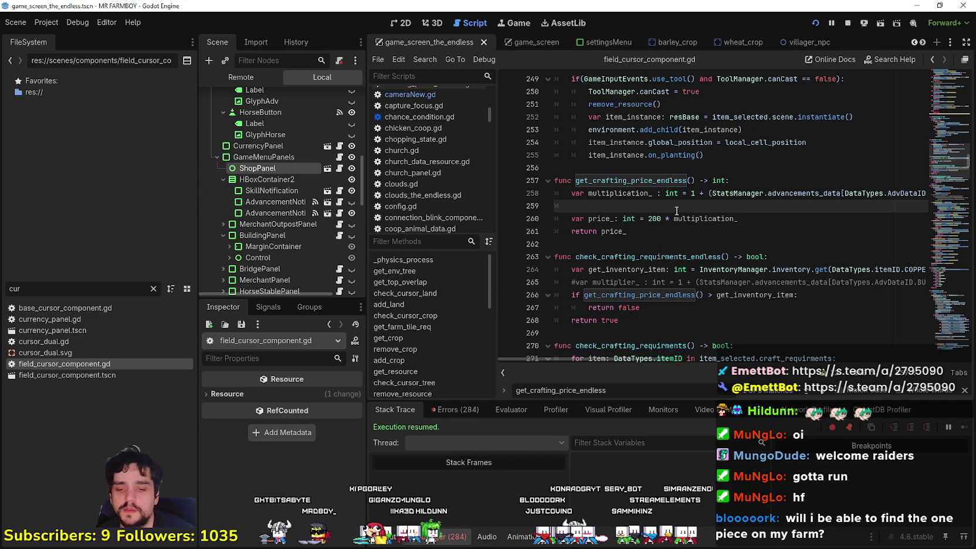
pyautogui.write('ifmultiplication_')
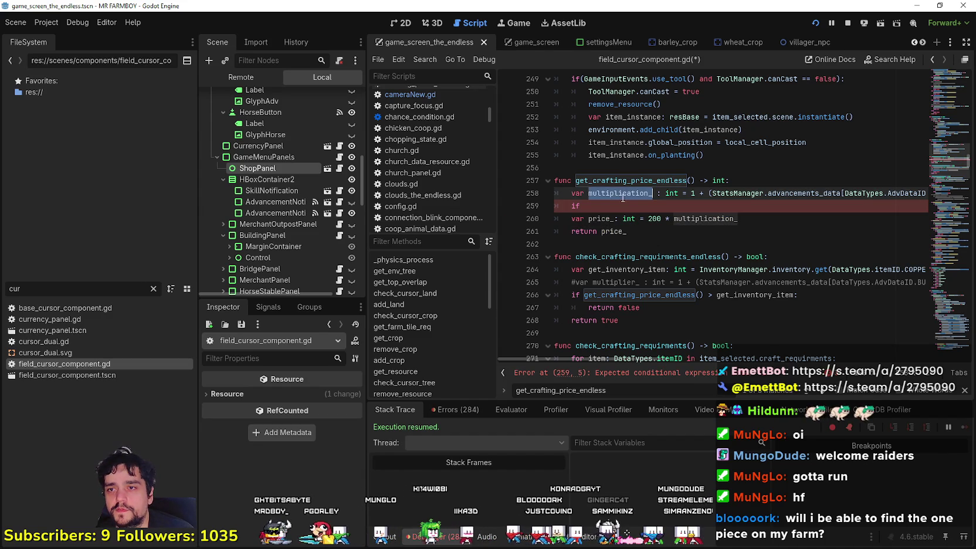
pyautogui.write(' =')
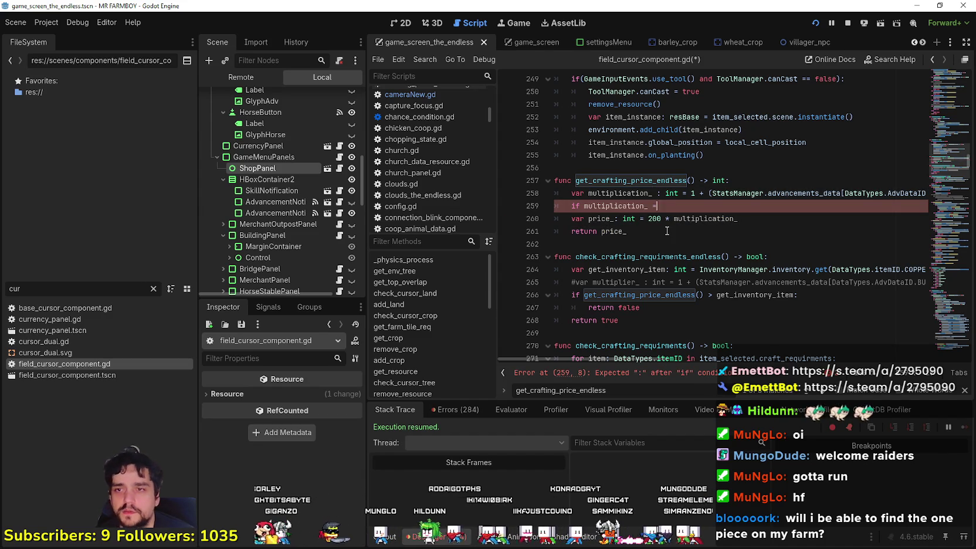
pyautogui.write(';')
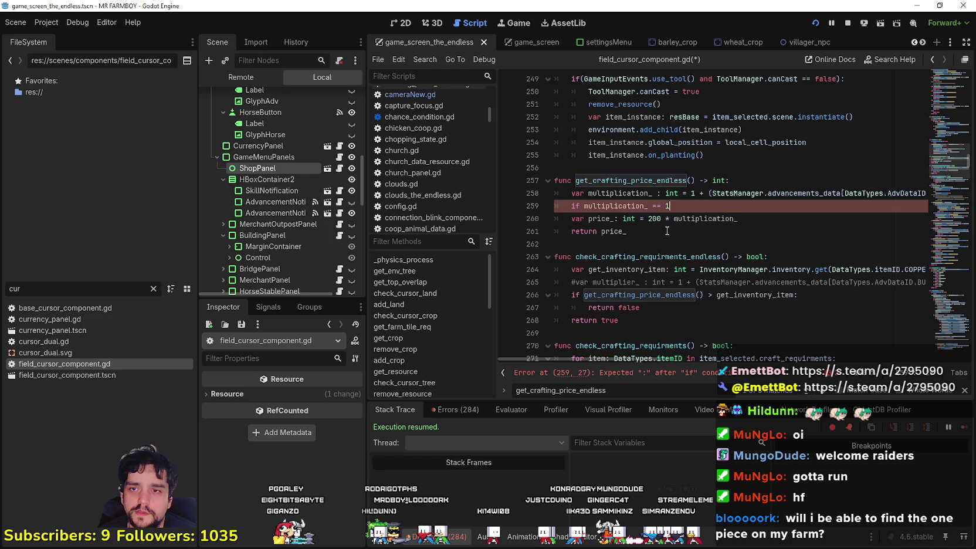
pyautogui.write(':')
pyautogui.press('Return')
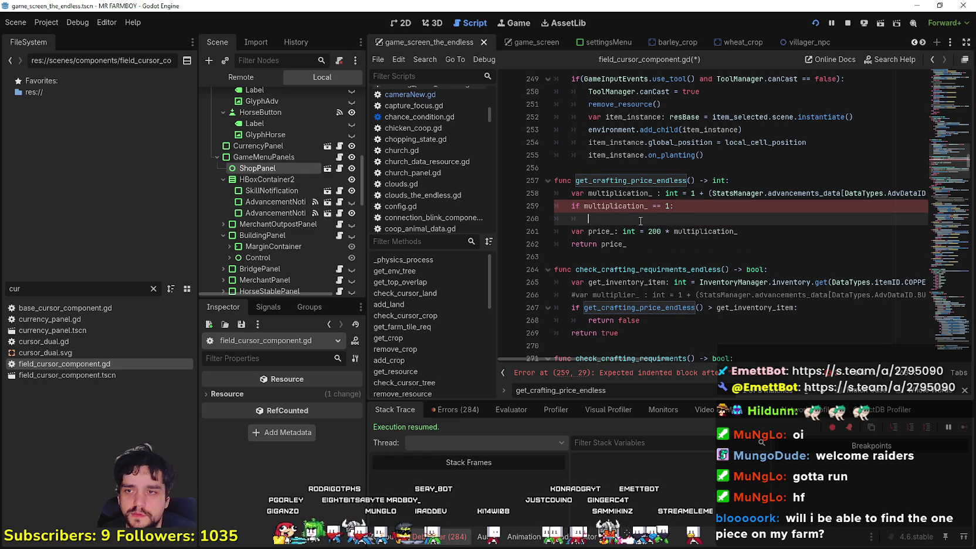
# Review the new if line, the base price 200, and where price_ and multiplication_ are used.
pyautogui.click(670, 207)
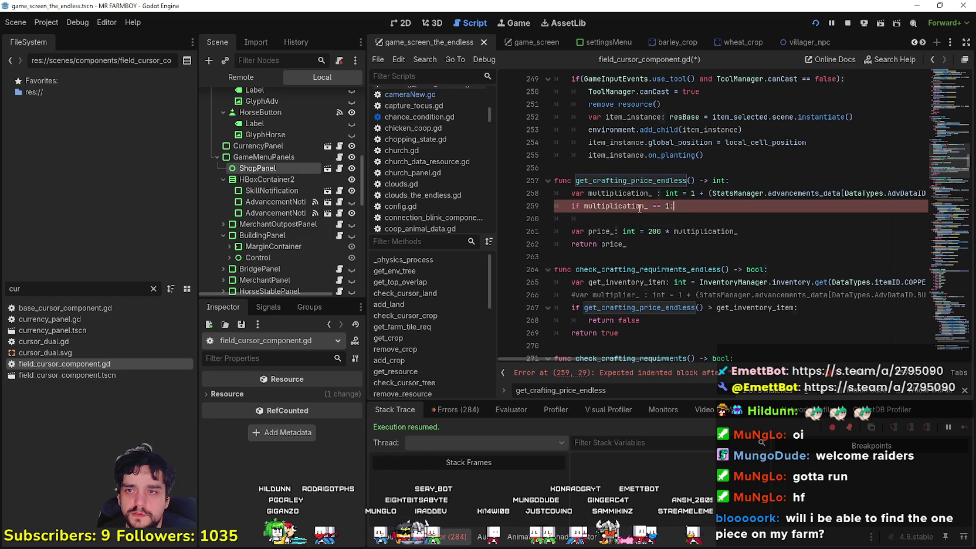
pyautogui.moveTo(671, 207); pyautogui.dragTo(521, 206)
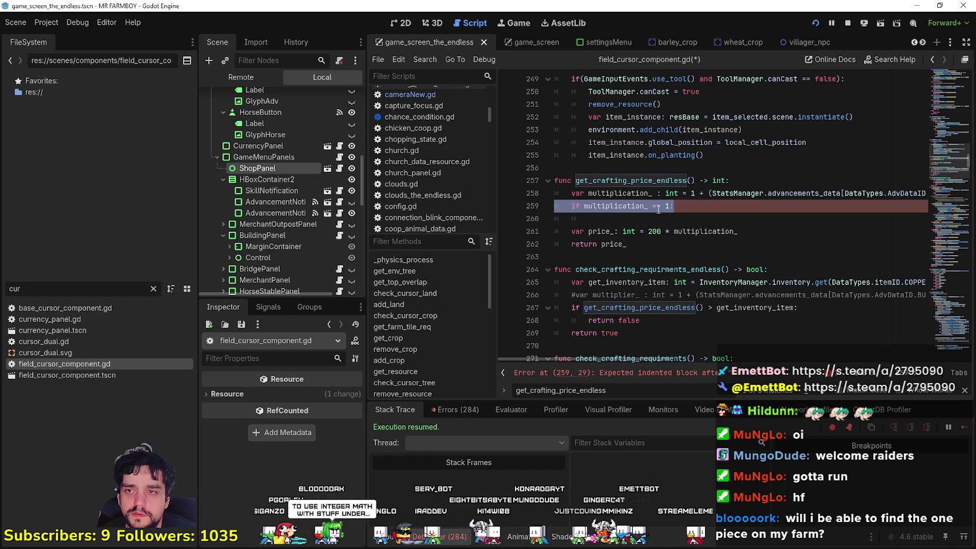
pyautogui.click(618, 230)
pyautogui.doubleClick(647, 231)
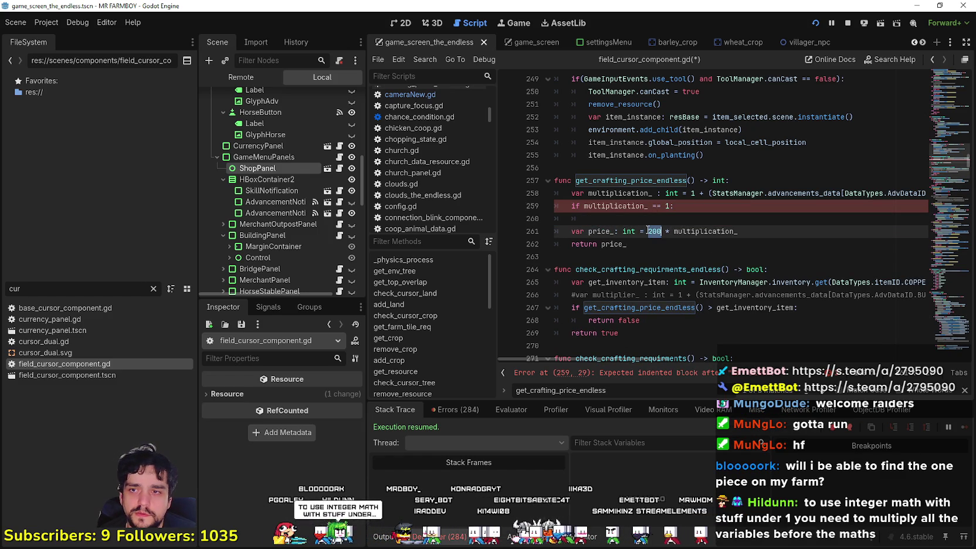
pyautogui.click(638, 218)
pyautogui.doubleClick(606, 232)
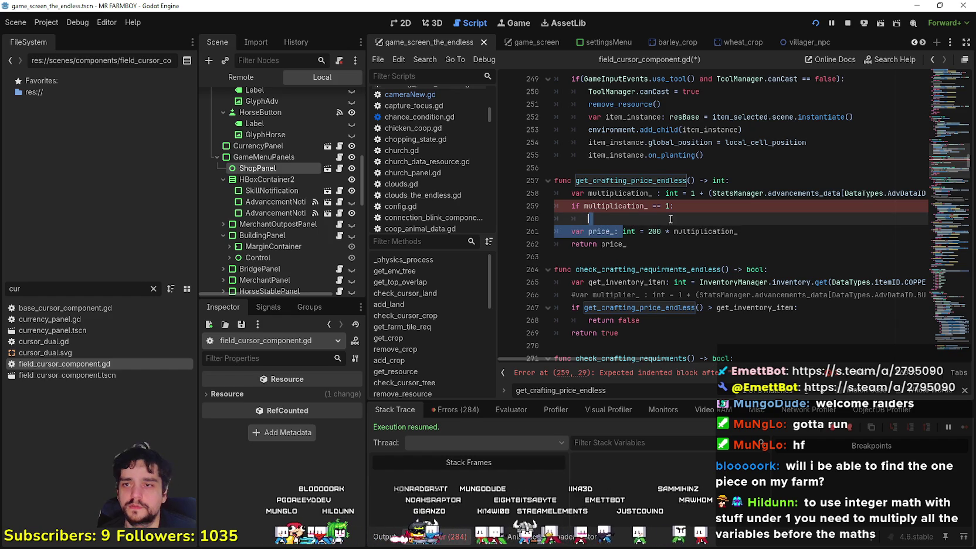
pyautogui.click(647, 231)
pyautogui.doubleClick(647, 231)
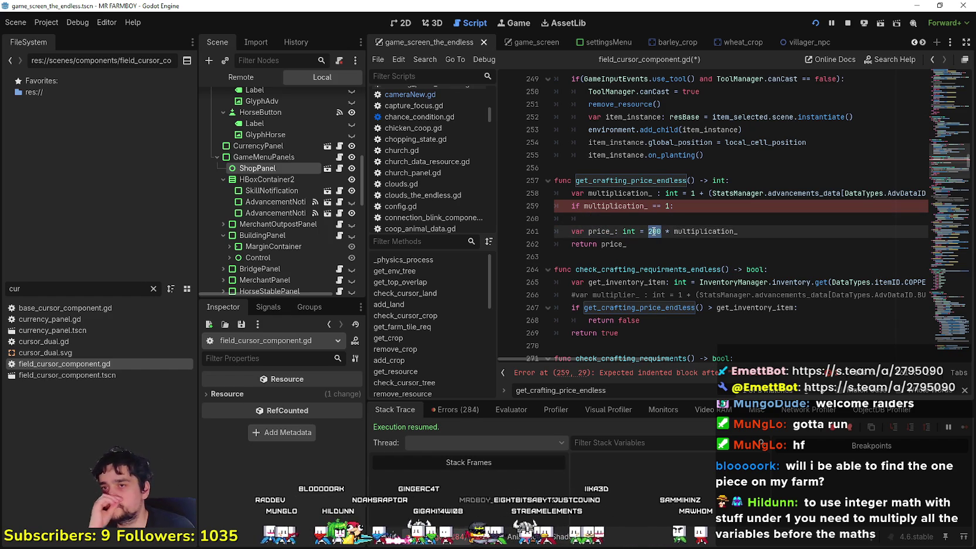
pyautogui.click(645, 218)
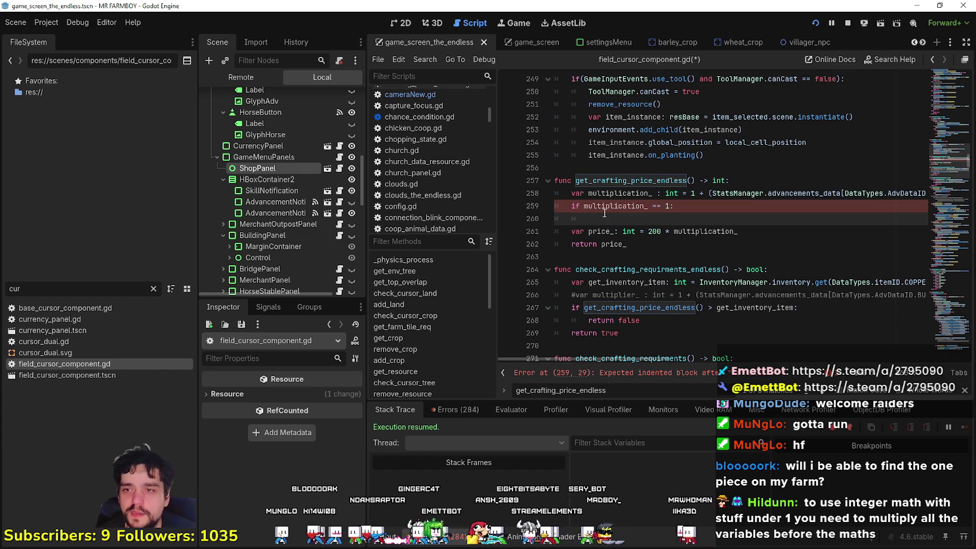
pyautogui.click(595, 231)
pyautogui.doubleClick(613, 207)
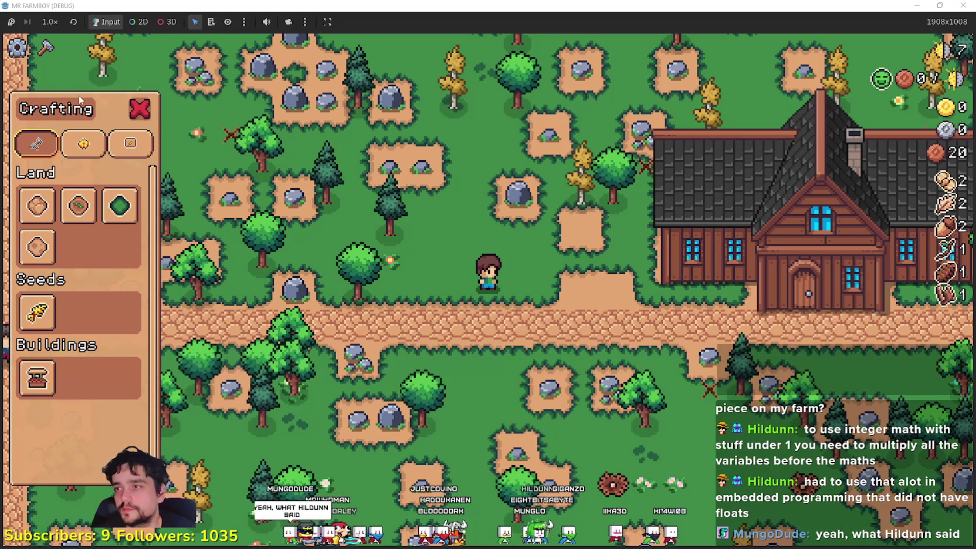
# Close the crafting panel and walk the farmer up onto the poneglyph plots.
pyautogui.click(139, 109)
pyautogui.press('w')
pyautogui.press('d')
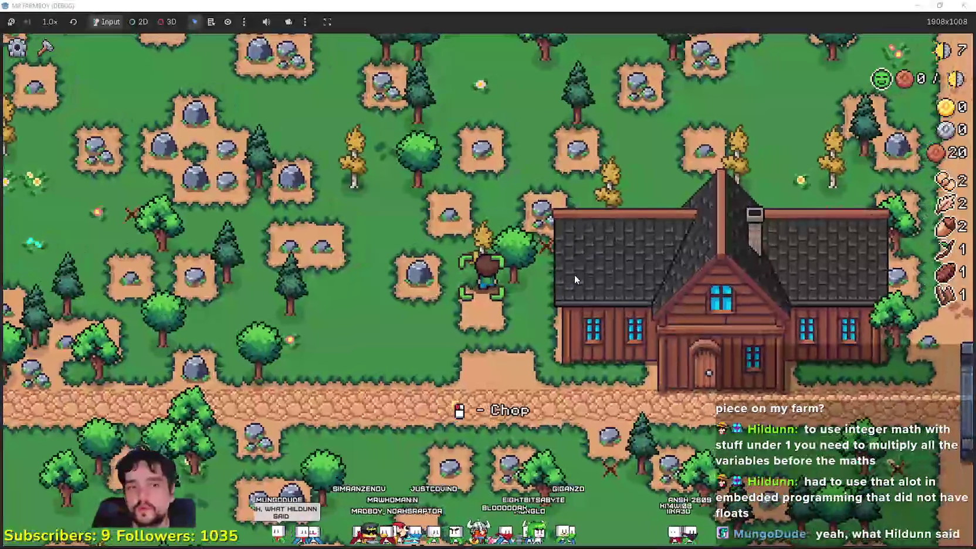
pyautogui.press('w')
pyautogui.press('d')
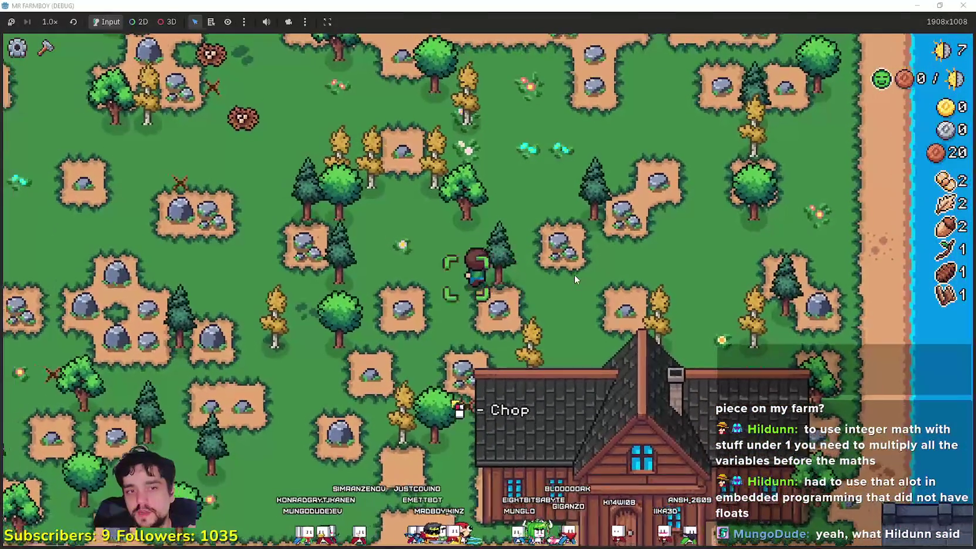
pyautogui.press('w')
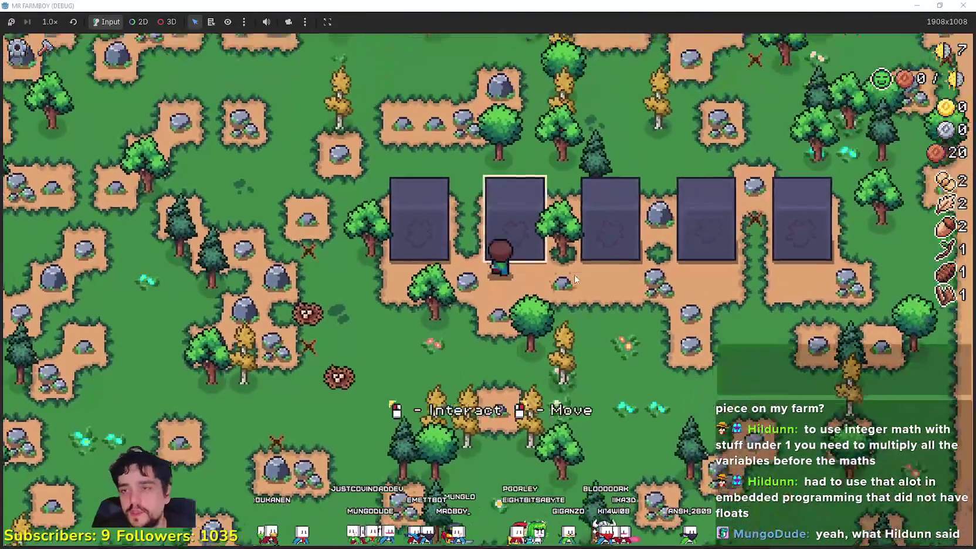
pyautogui.press('w')
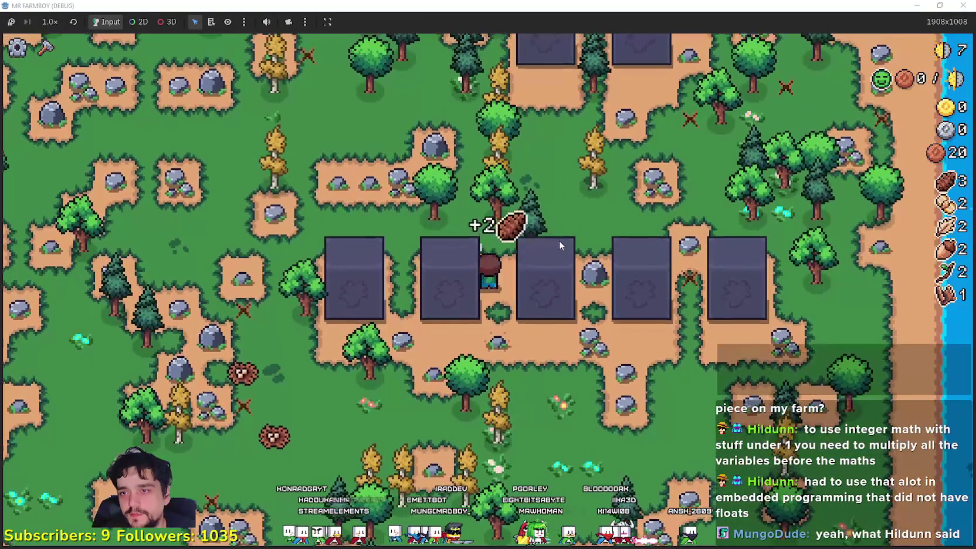
pyautogui.press('w')
# Check the first plots' upgrade panels, including Worker Rest and Worker Speed Poneglyph.
pyautogui.press('e')
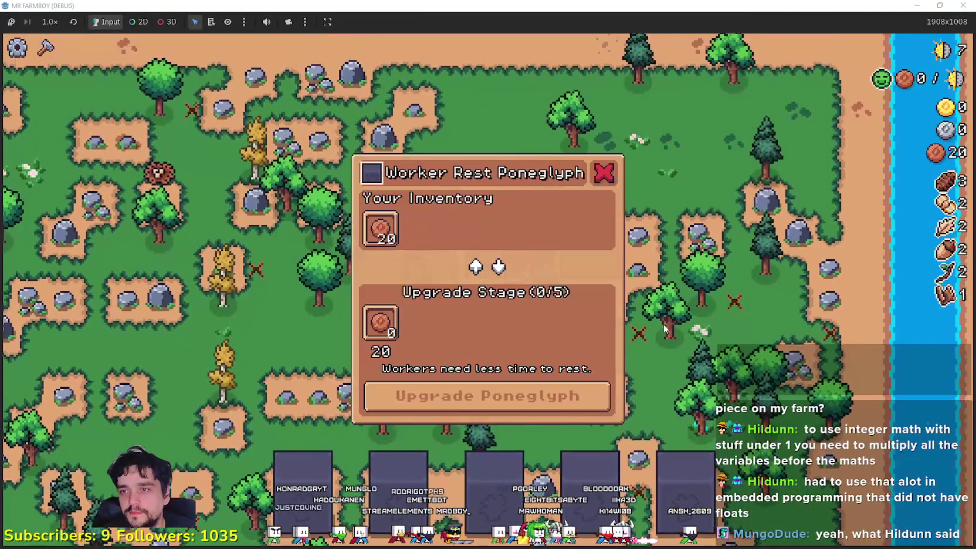
pyautogui.press('Escape')
pyautogui.press('e')
pyautogui.press('Escape')
pyautogui.press('a')
pyautogui.press('e')
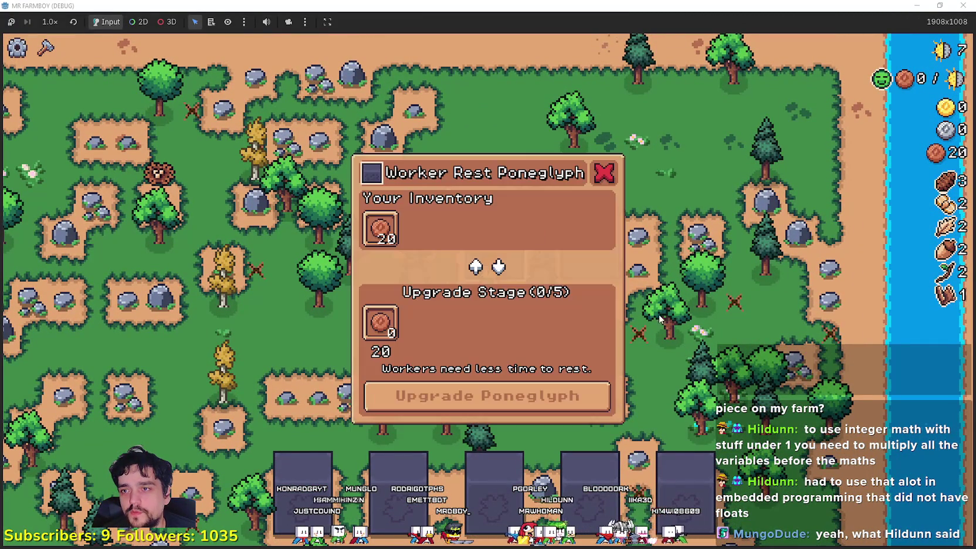
pyautogui.press('Escape')
pyautogui.press('d')
pyautogui.press('e')
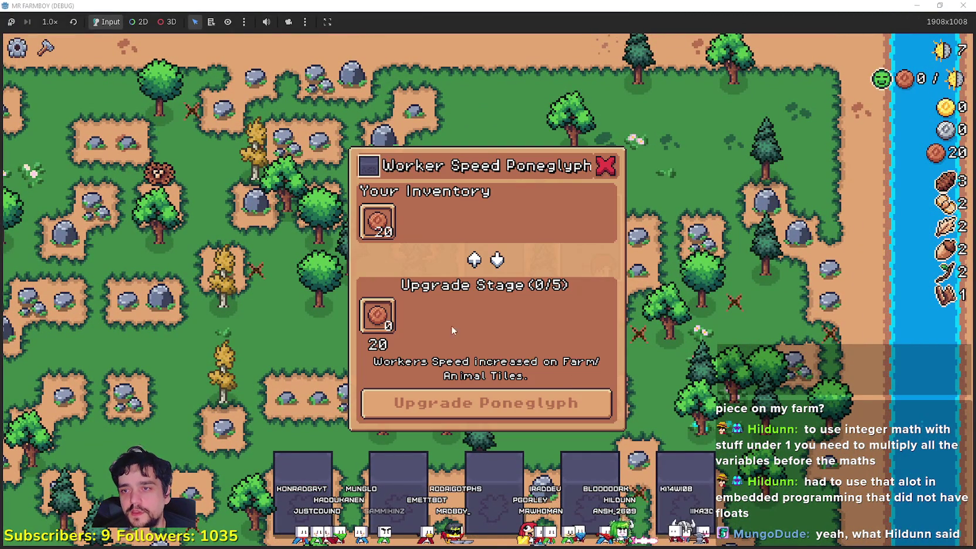
# Check the Blue Chance and Gold Chance Poneglyph upgrade panels.
pyautogui.press('Escape')
pyautogui.press('s')
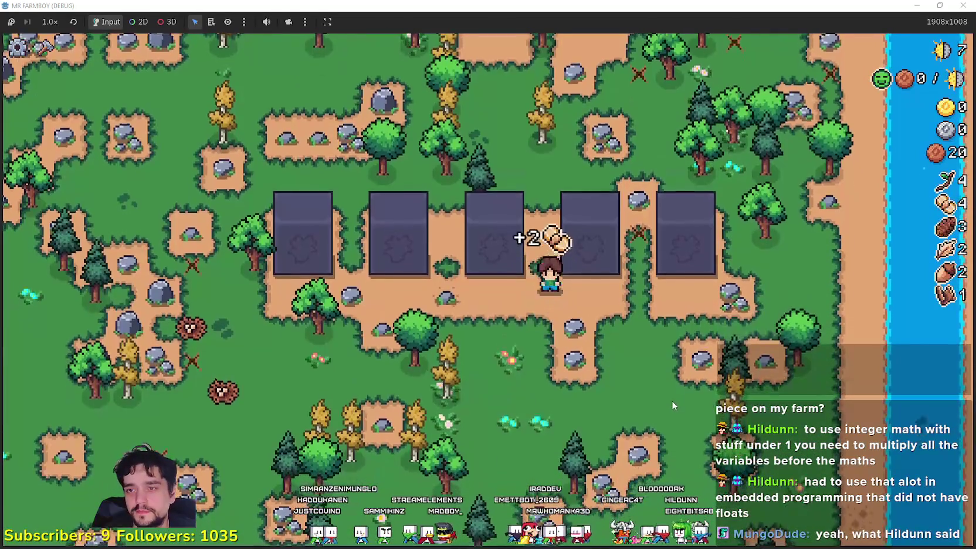
pyautogui.press('e')
pyautogui.press('Escape')
pyautogui.press('d')
pyautogui.press('e')
pyautogui.press('Escape')
# Walk the farmer back down-left and return to the script's unfinished if line.
pyautogui.press('s')
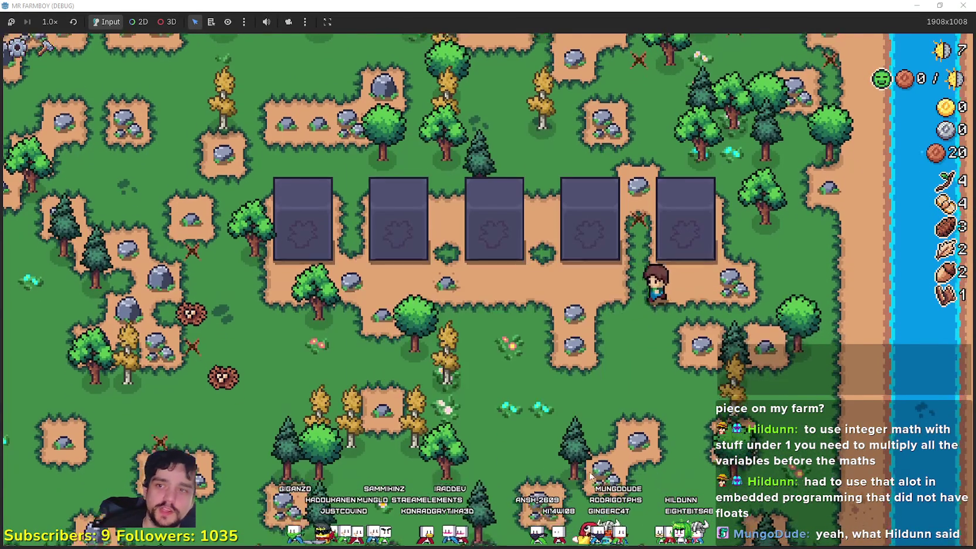
pyautogui.press('a')
pyautogui.scroll(-3, 592, 442)
pyautogui.scroll(3, 596, 418)
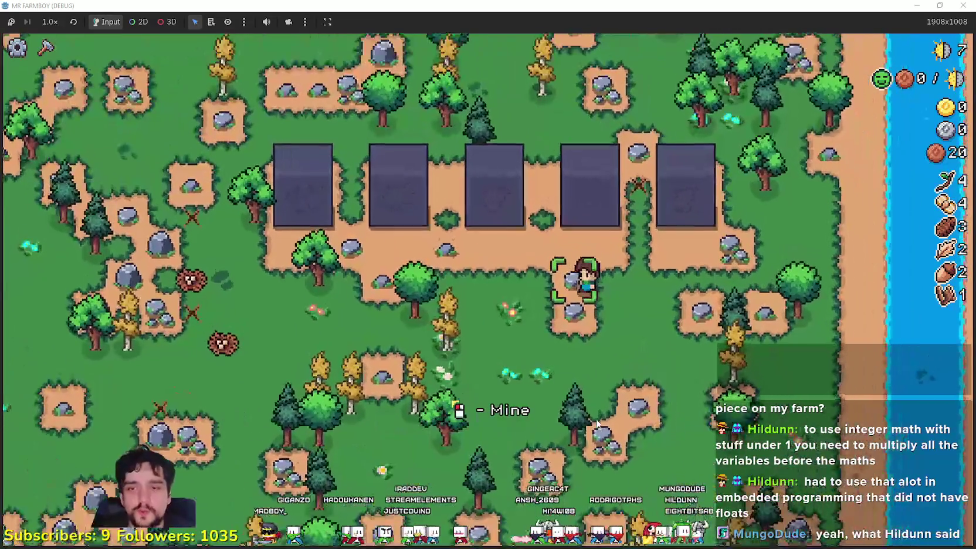
pyautogui.press('s')
pyautogui.press('a')
pyautogui.press('s')
pyautogui.press('a')
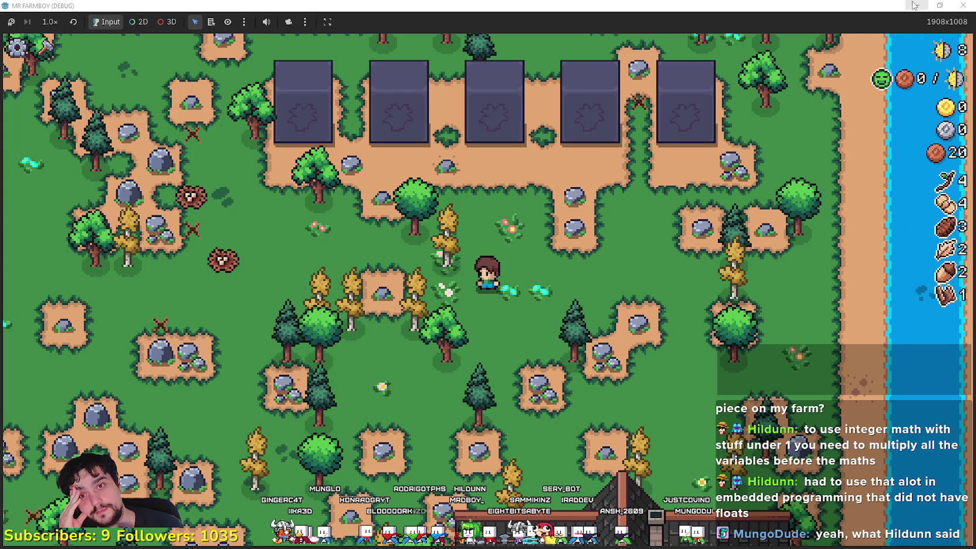
pyautogui.hotkey('alt', 'Tab')
pyautogui.click(617, 222)
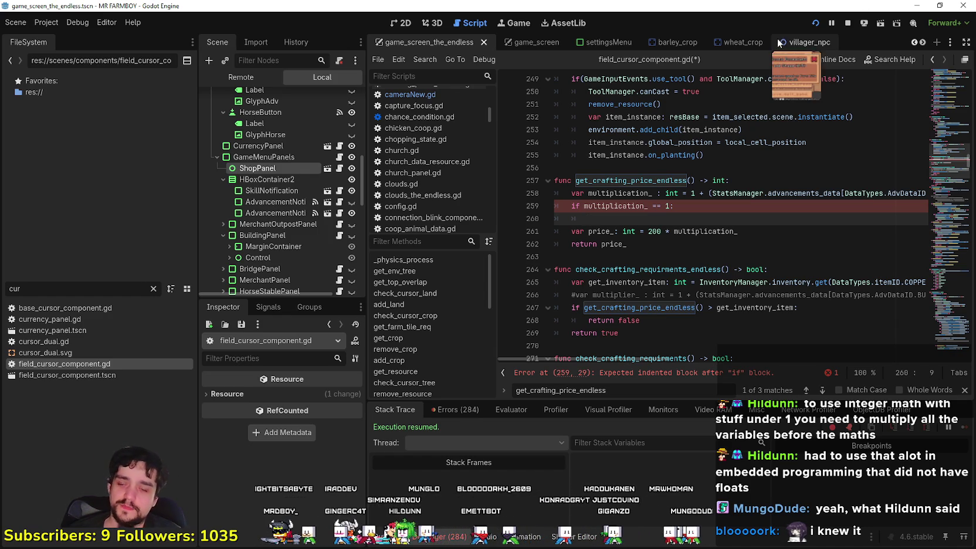
pyautogui.click(666, 231)
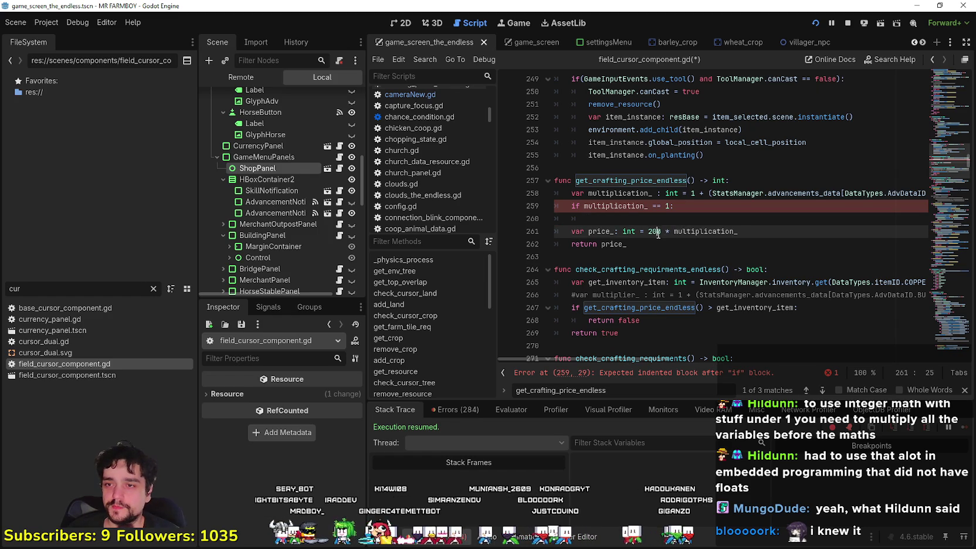
pyautogui.click(668, 259)
pyautogui.moveTo(661, 231); pyautogui.dragTo(649, 233)
pyautogui.click(756, 218)
pyautogui.click(764, 232)
pyautogui.click(731, 216)
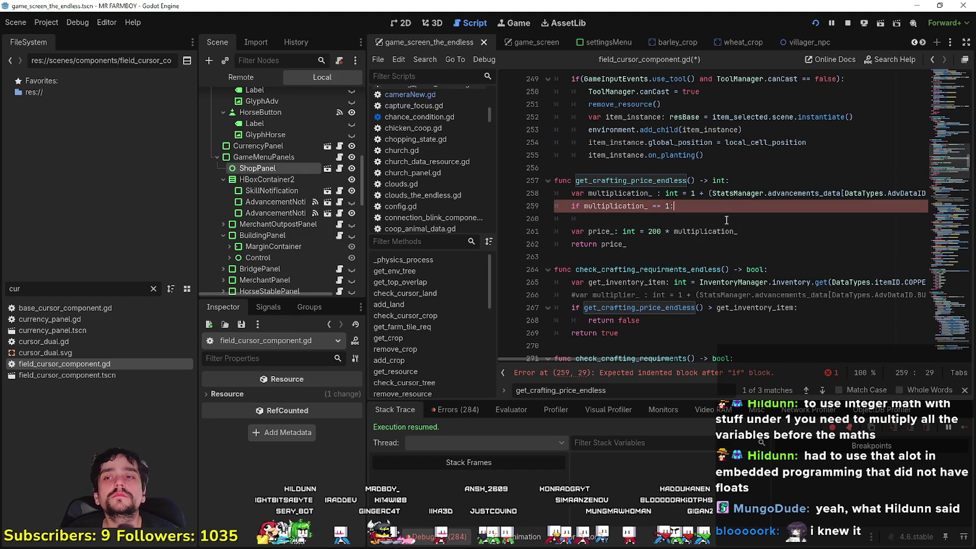
pyautogui.moveTo(663, 232); pyautogui.dragTo(648, 232)
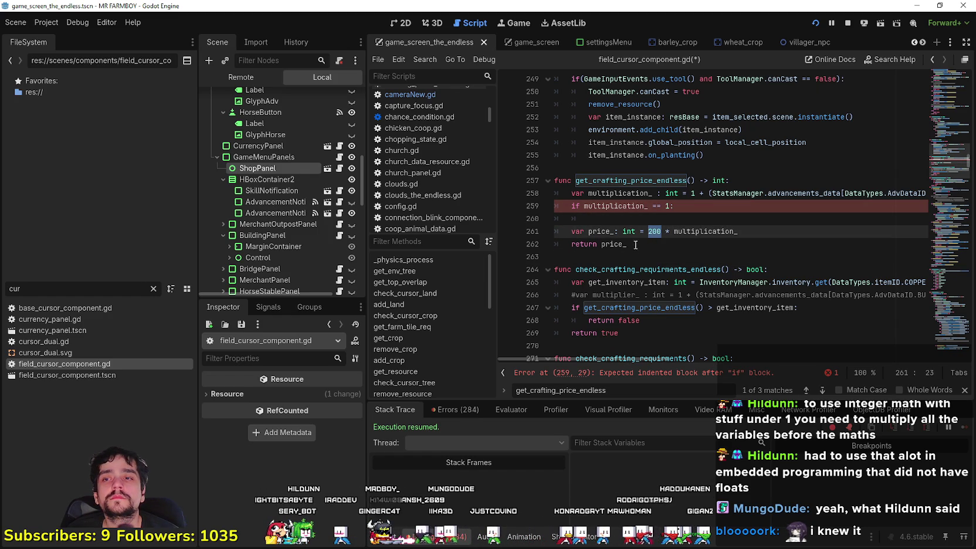
pyautogui.click(617, 215)
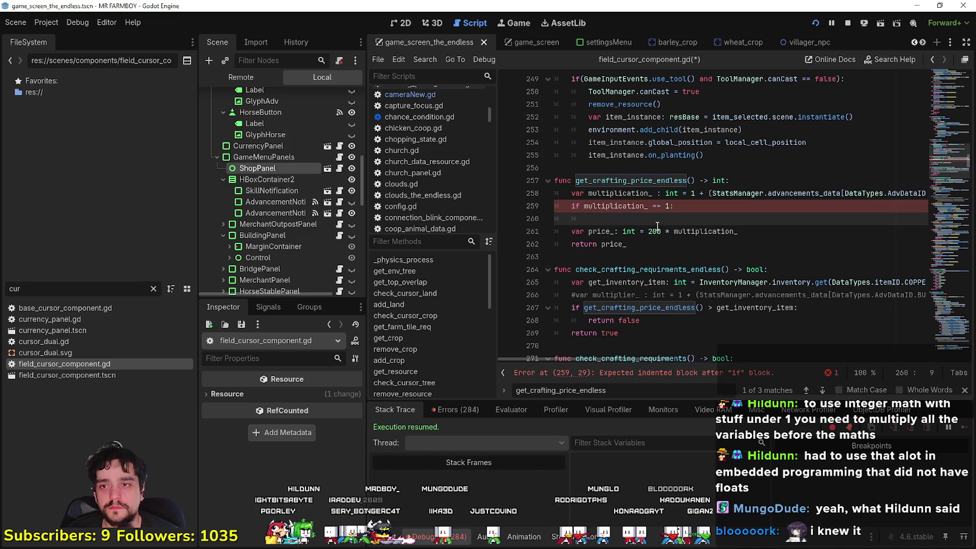
pyautogui.doubleClick(599, 231)
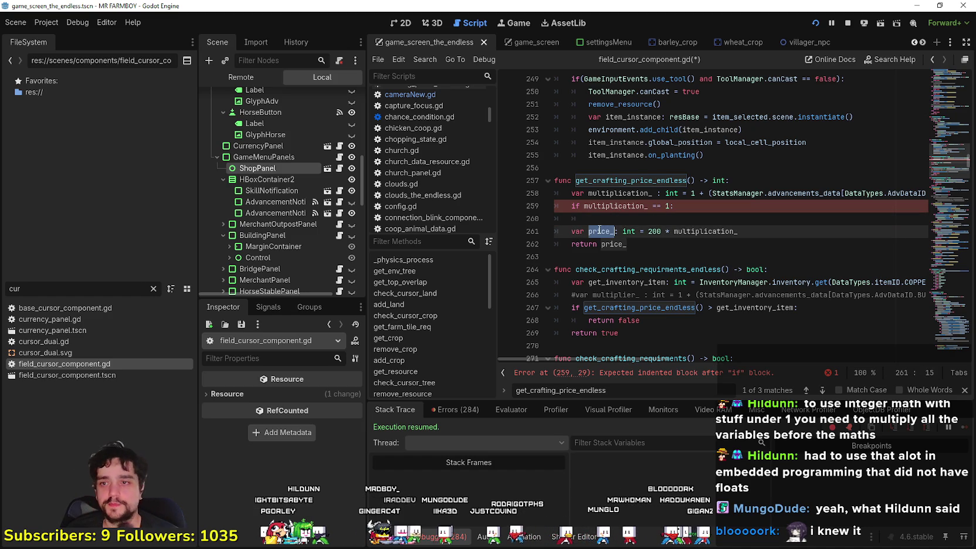
# Move 'var price_: int = 200' to the first line of get_crafting_price_endless.
pyautogui.click(747, 232)
pyautogui.moveTo(658, 232); pyautogui.dragTo(580, 236)
pyautogui.click(758, 183)
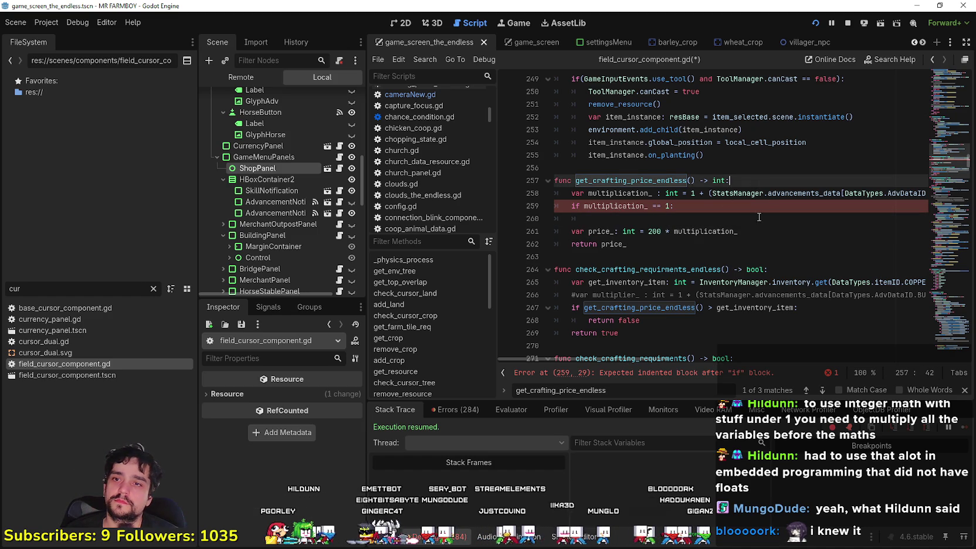
pyautogui.press('Return')
pyautogui.hotkey('ctrl', 'v')
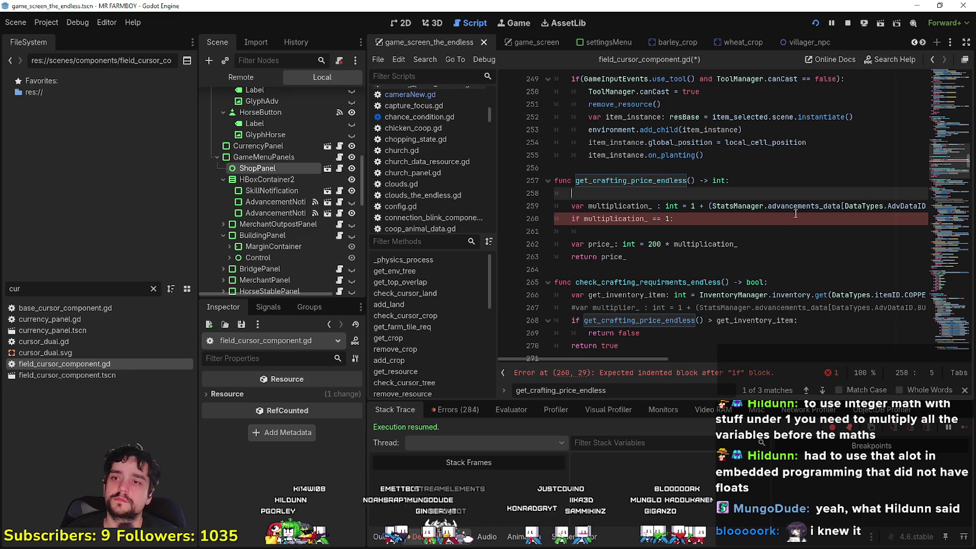
# Strip var and the int type so the later line reads 'price_ = 200 * multiplication_'.
pyautogui.doubleClick(578, 244)
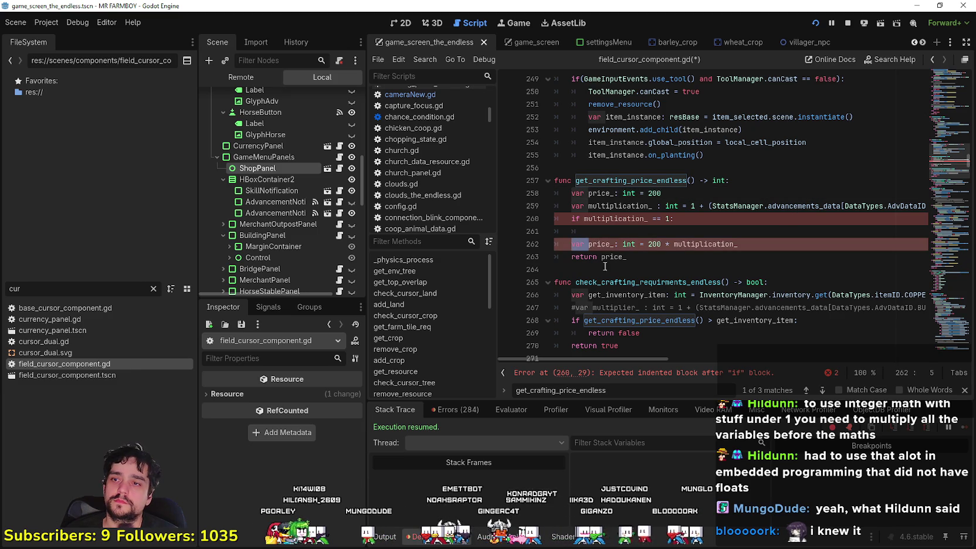
pyautogui.press('Delete')
pyautogui.press('Delete')
pyautogui.press('Up')
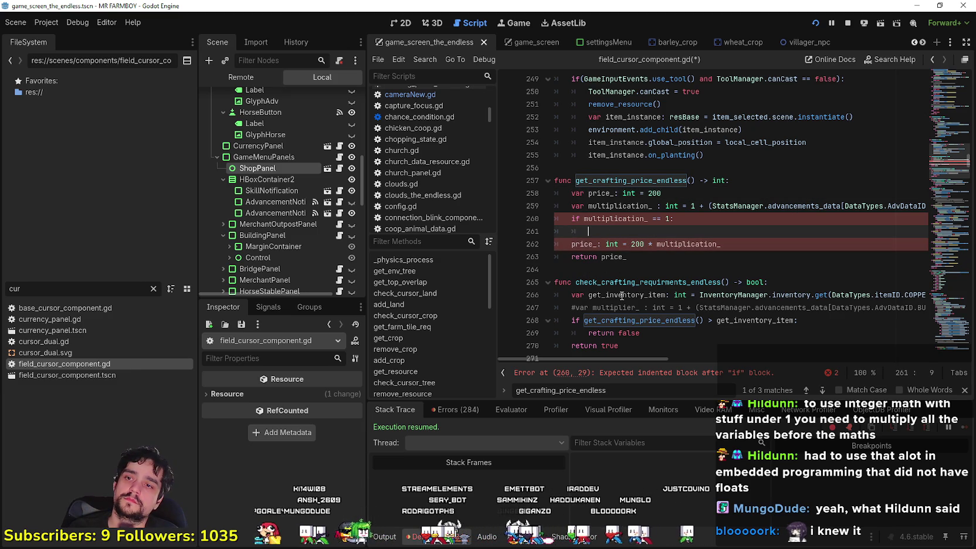
pyautogui.click(603, 244)
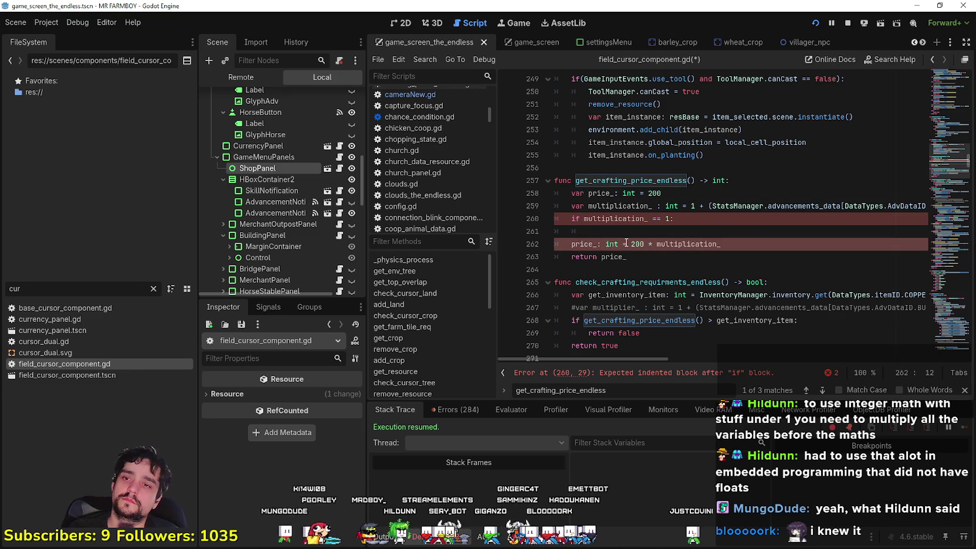
pyautogui.doubleClick(607, 244)
pyautogui.hotkey('ctrl', 'shift', 'Left')
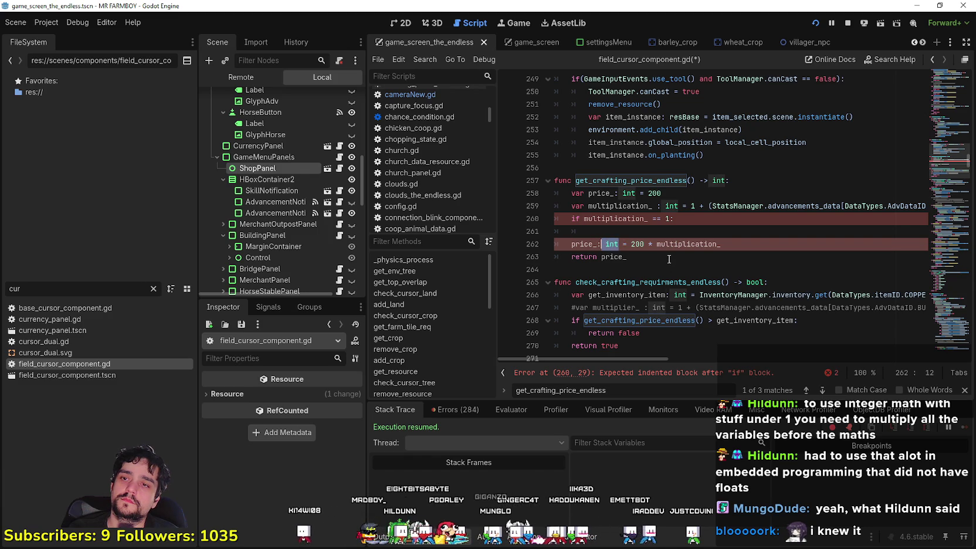
pyautogui.press('BackSpace')
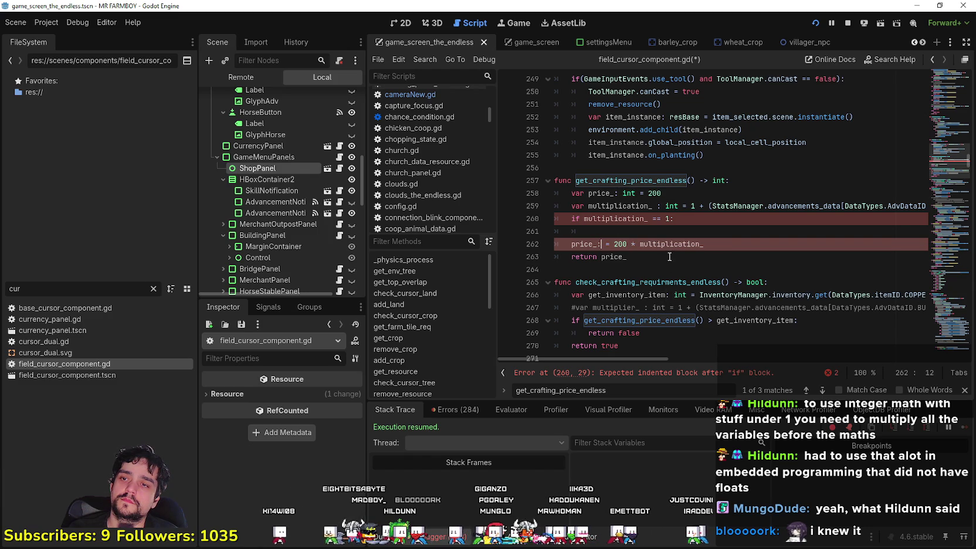
pyautogui.press('BackSpace')
pyautogui.click(625, 252)
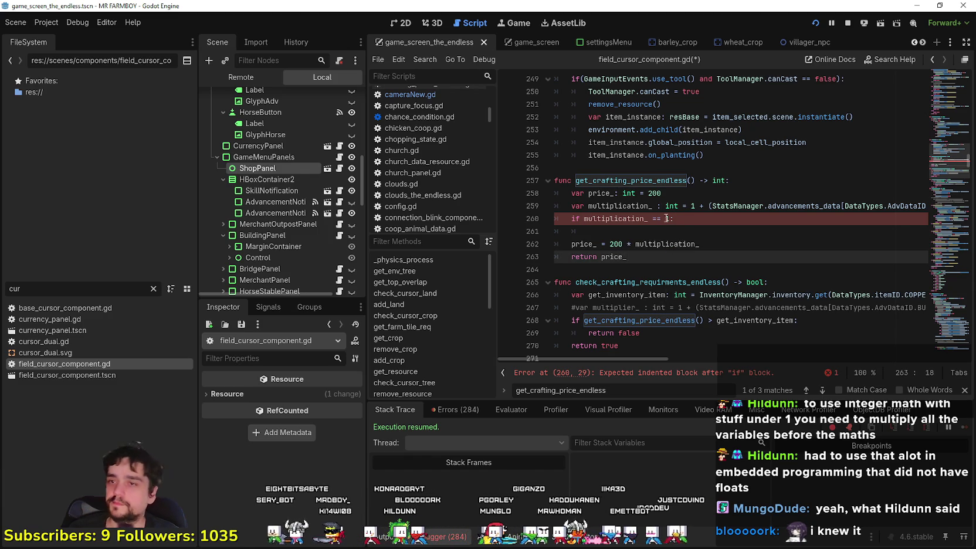
# Put 'price_ = 20' inside the if multiplication_ == 1: block.
pyautogui.click(622, 246)
pyautogui.click(620, 233)
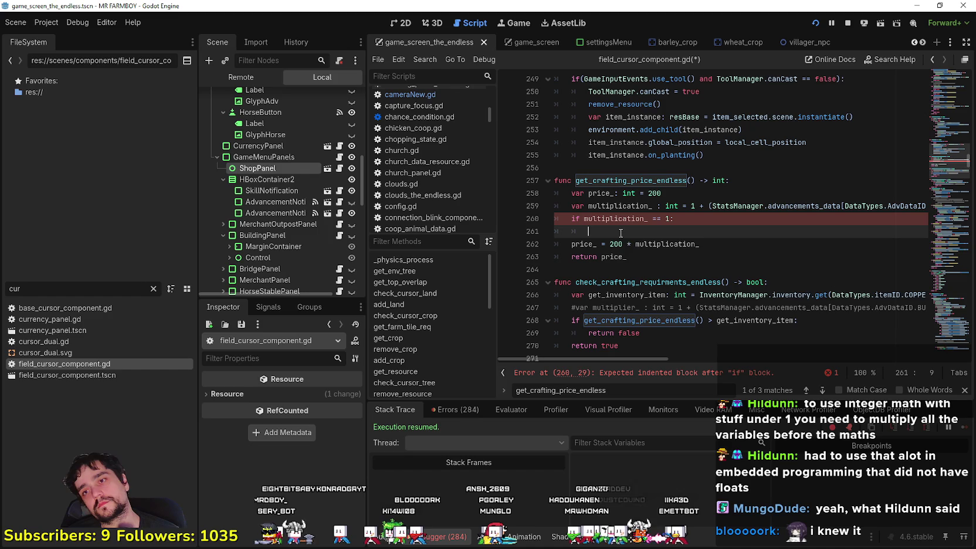
pyautogui.tripleClick(587, 244)
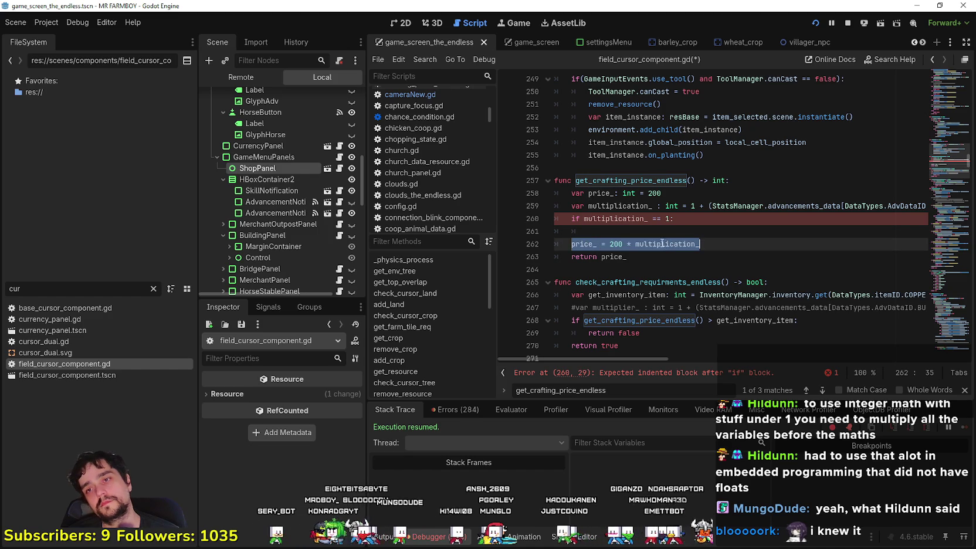
pyautogui.hotkey('ctrl', 'c')
pyautogui.click(618, 234)
pyautogui.hotkey('ctrl', 'v')
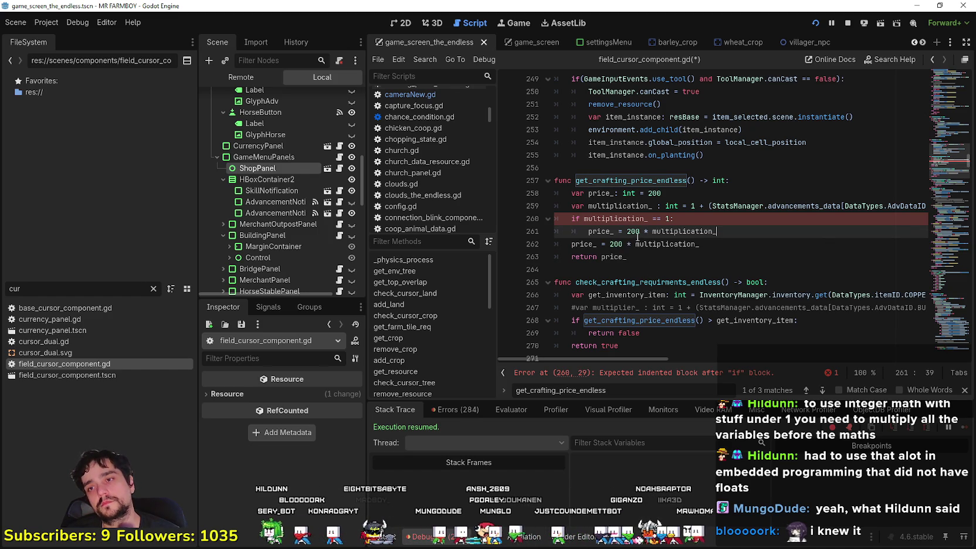
pyautogui.keyDown('shift'); pyautogui.click(639, 232); pyautogui.keyUp('shift')
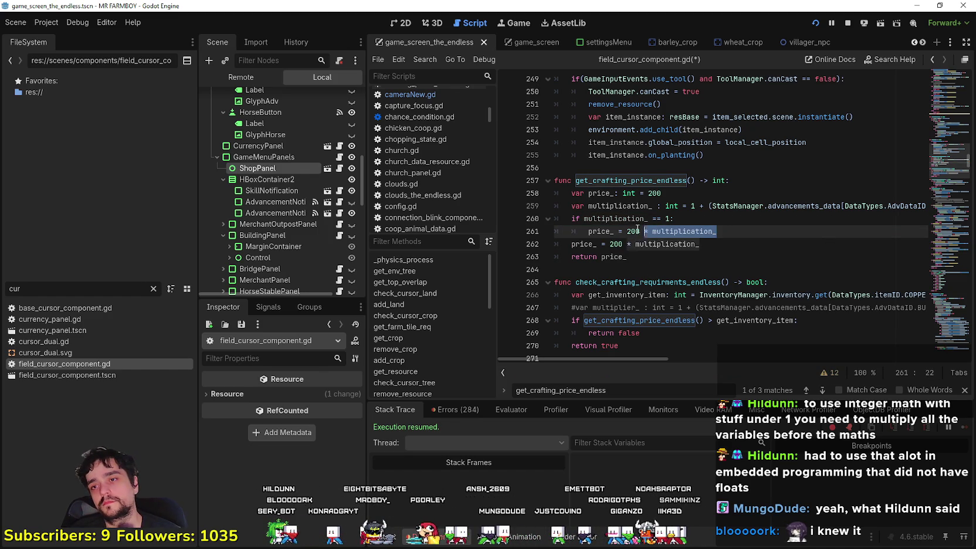
pyautogui.press('BackSpace')
pyautogui.moveTo(724, 247); pyautogui.dragTo(578, 237)
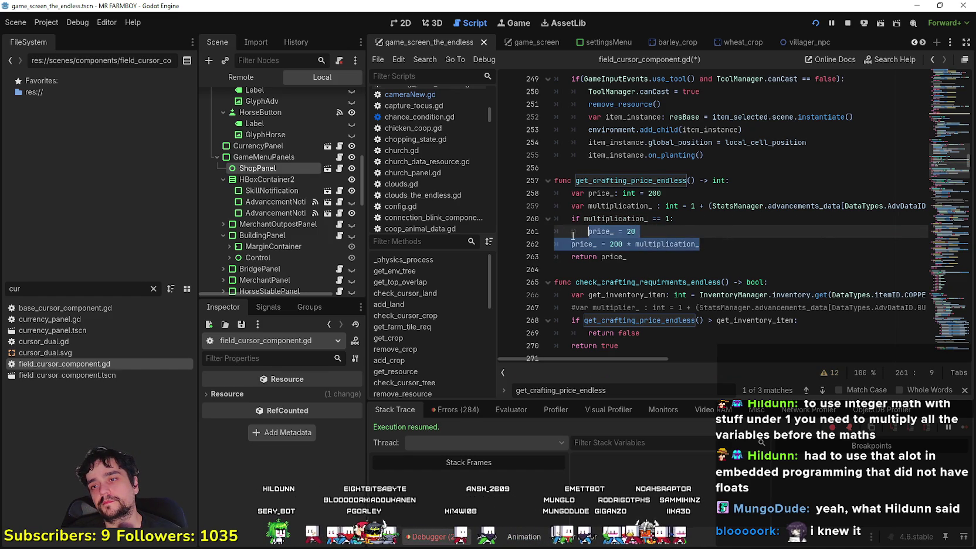
pyautogui.moveTo(639, 232); pyautogui.dragTo(548, 220)
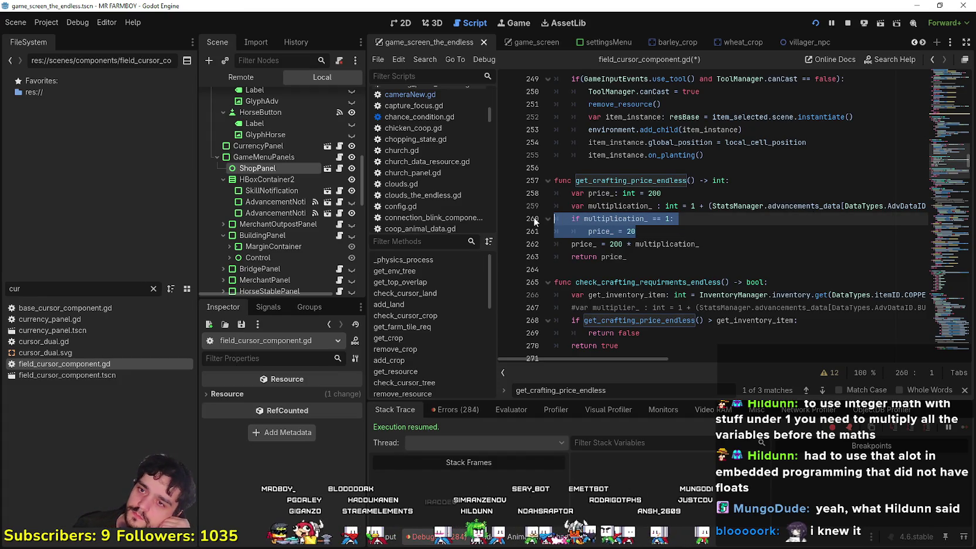
pyautogui.click(572, 247)
# Add an else: after 'price_ = 20' and indent 'price_ = 200 * multiplication_' under it.
pyautogui.click(588, 232)
pyautogui.click(669, 235)
pyautogui.press('Return')
pyautogui.press('BackSpace')
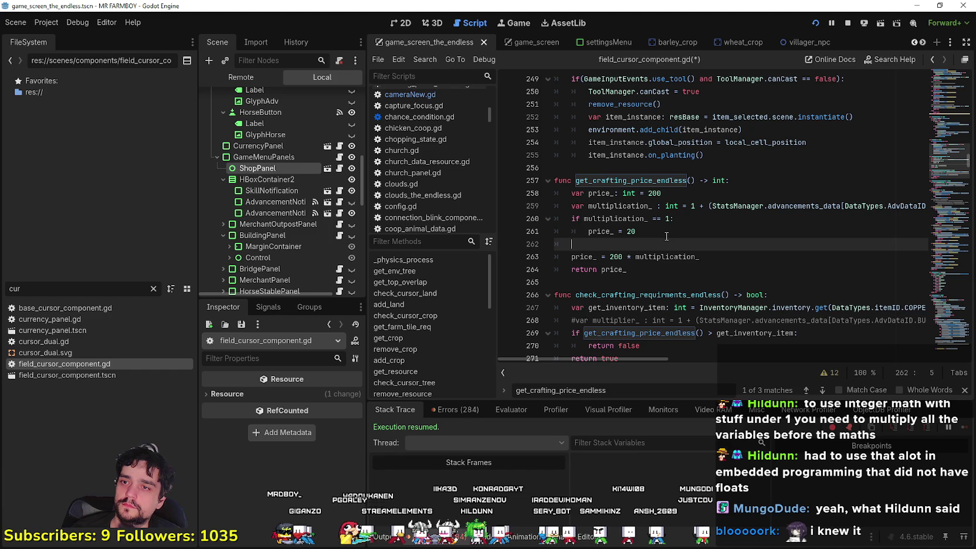
pyautogui.write('elis')
pyautogui.press('BackSpace')
pyautogui.press('BackSpace')
pyautogui.write('s')
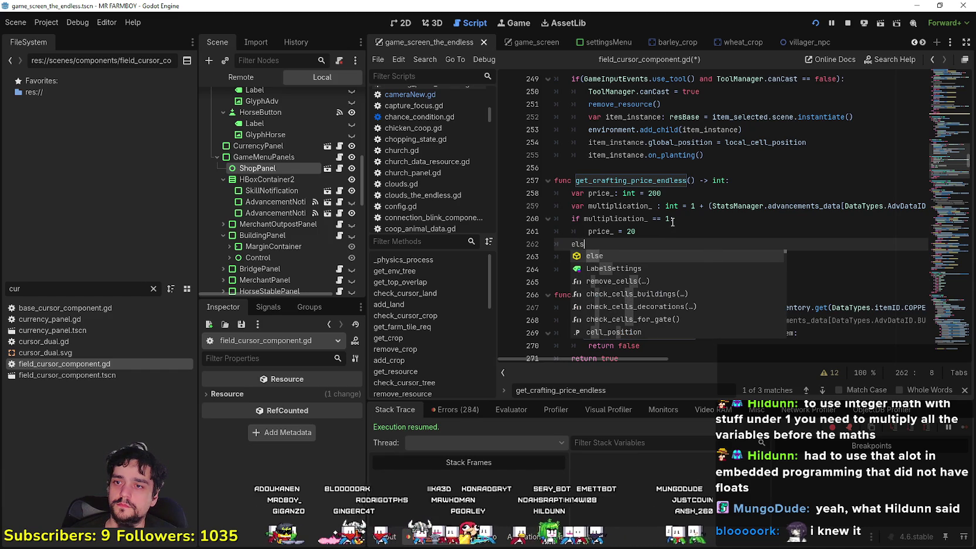
pyautogui.press('Return')
pyautogui.write('::')
pyautogui.click(571, 257)
pyautogui.press('Tab')
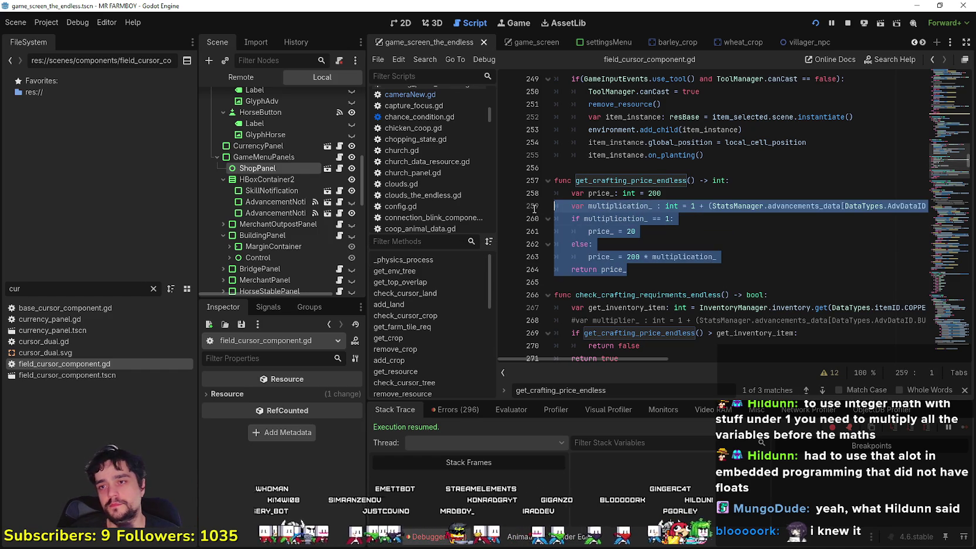
# Open tooltip_component_test.gd via the 'tool' filter and paste the if/else pricing logic.
pyautogui.click(658, 270)
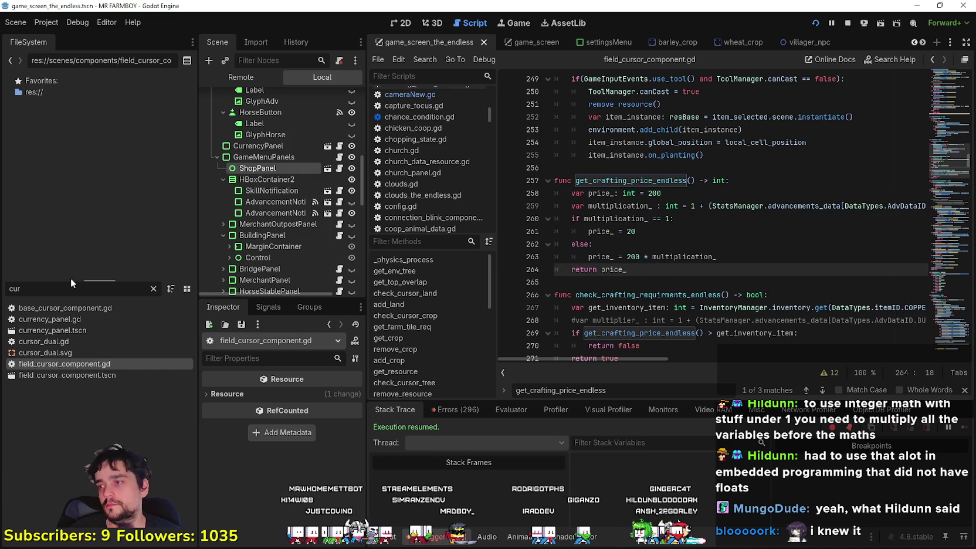
pyautogui.write('tool')
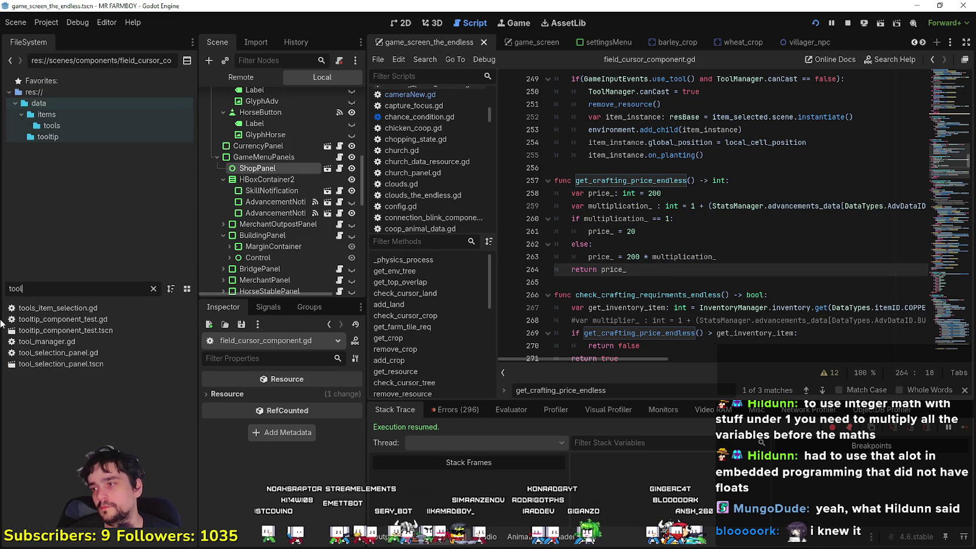
pyautogui.doubleClick(59, 322)
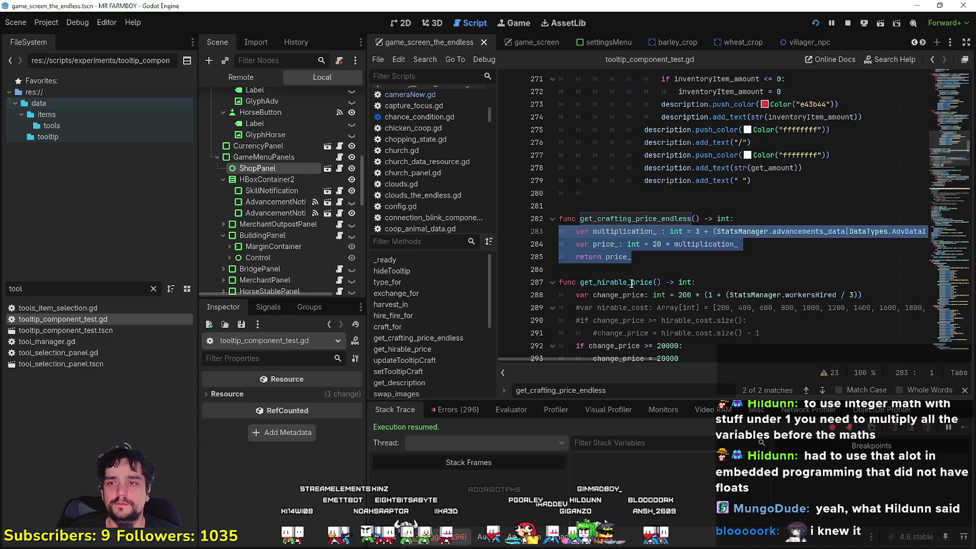
pyautogui.hotkey('ctrl', 'v')
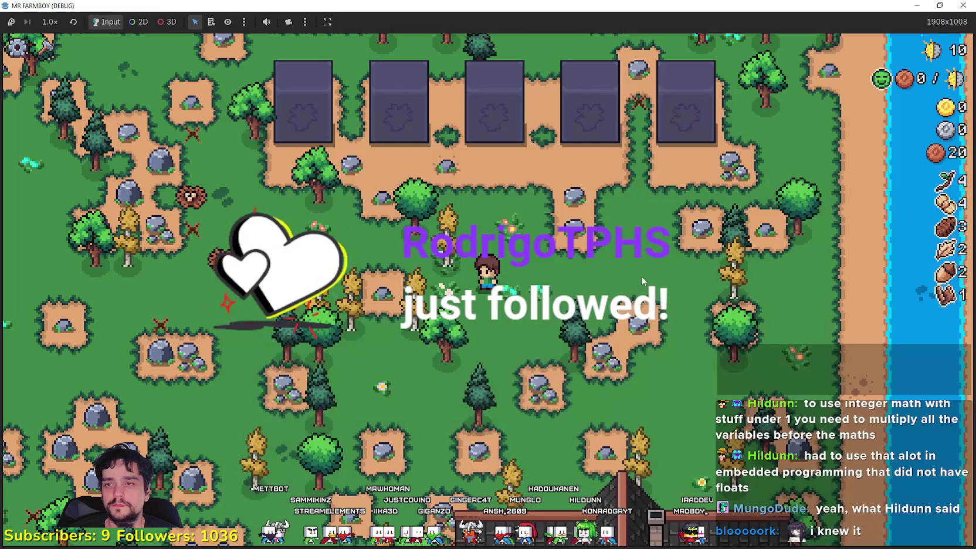
# Place a Market stall on the path beside the farmhouse for 20 copper.
pyautogui.press('s')
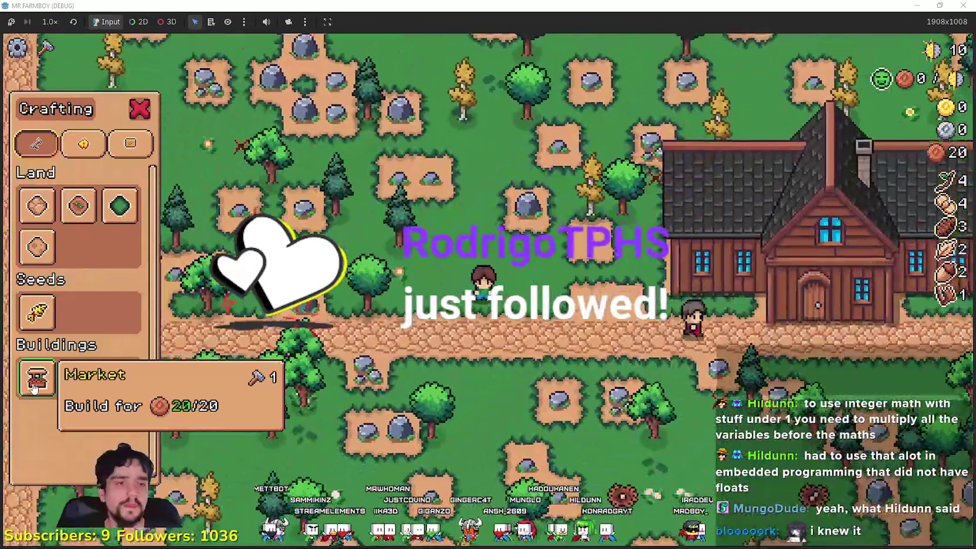
pyautogui.click(35, 380)
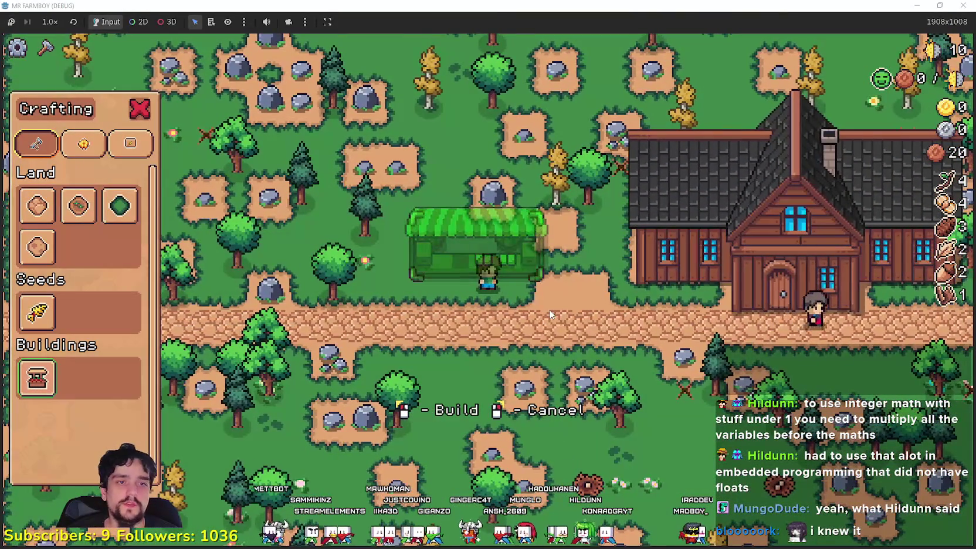
pyautogui.press('a')
pyautogui.press('d')
pyautogui.press('s')
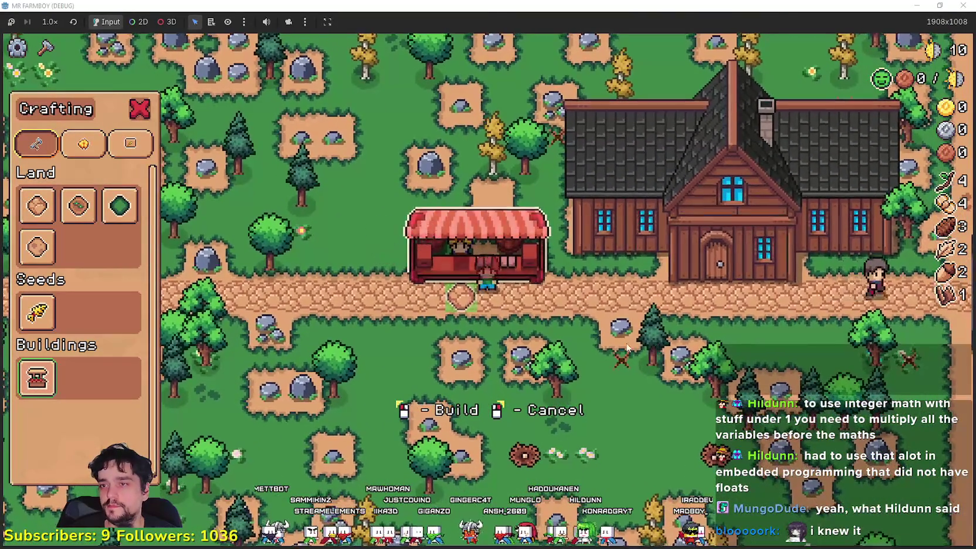
pyautogui.press('a')
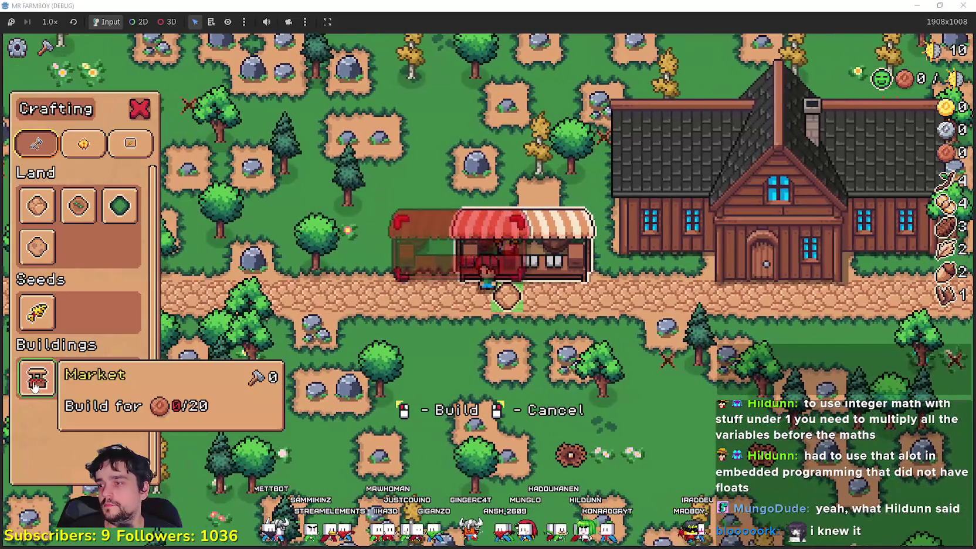
pyautogui.rightClick(34, 385)
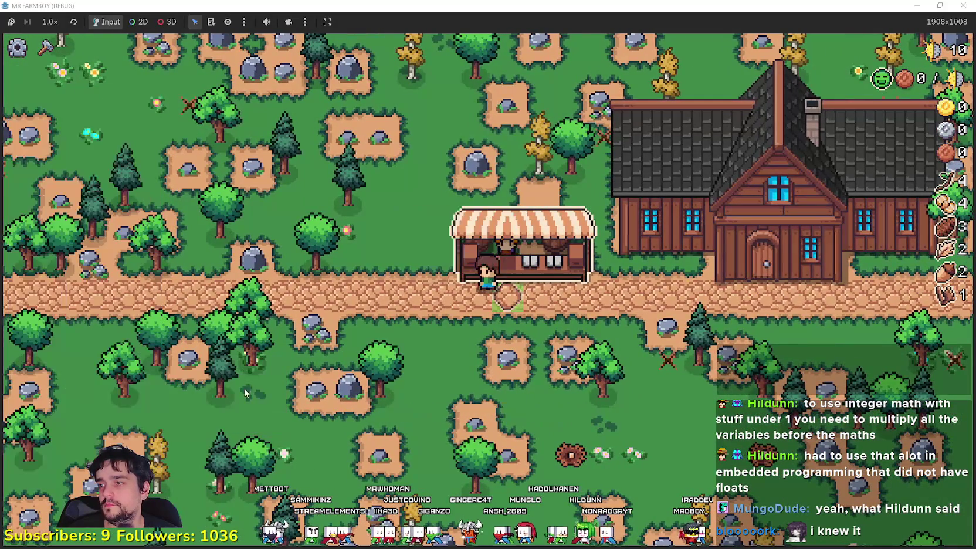
# Walk up to the new market and check its trade window.
pyautogui.press('d')
pyautogui.press('e')
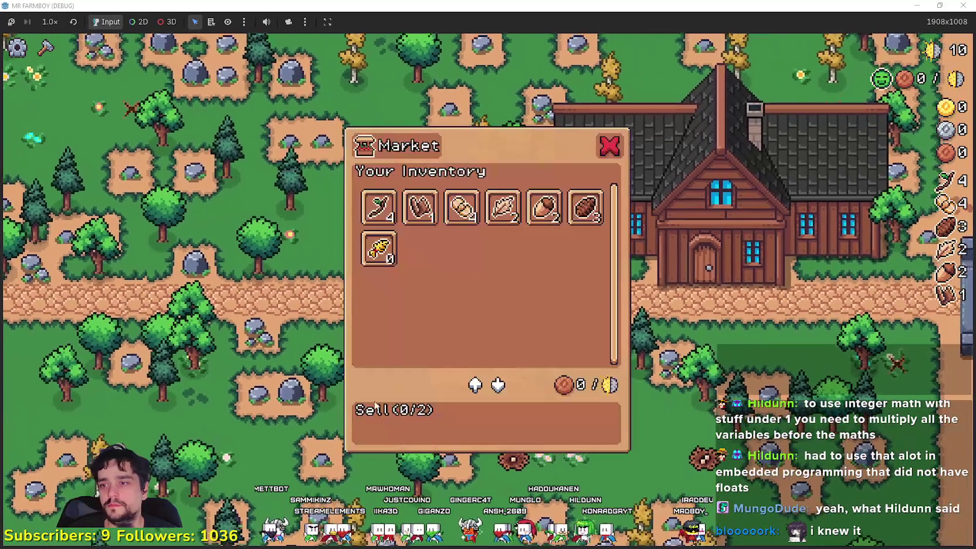
pyautogui.press('c')
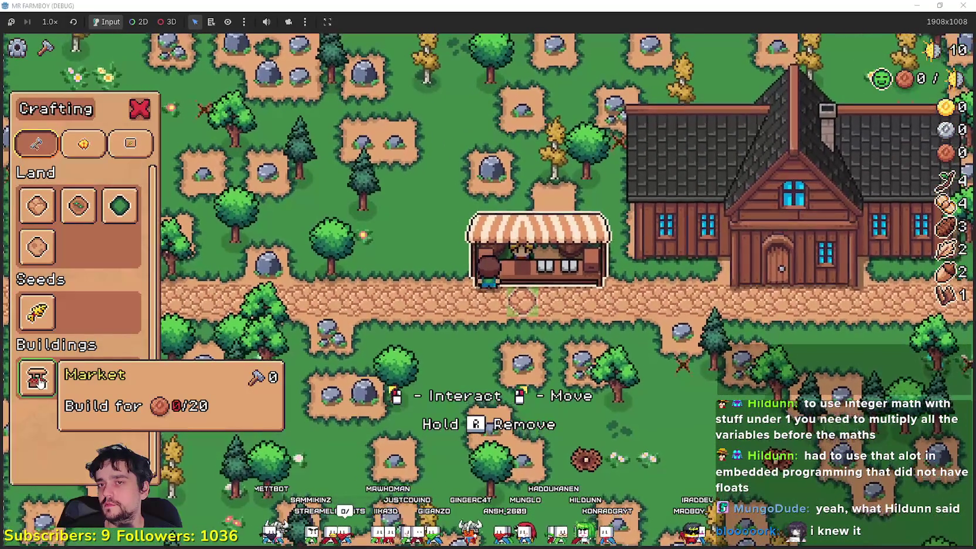
# Select the tilled-soil tile and place the first dirt tile below the road.
pyautogui.press('a')
pyautogui.press('d')
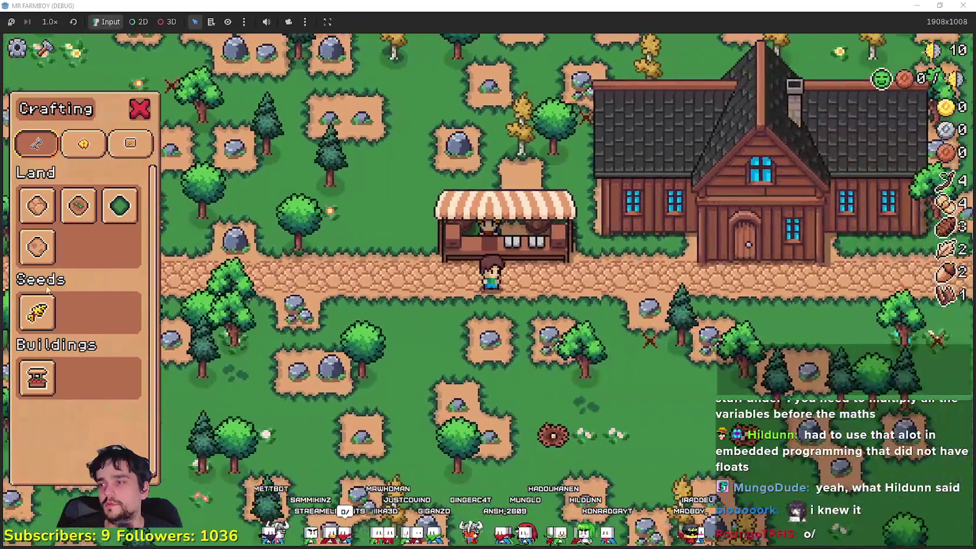
pyautogui.press('a')
pyautogui.click(78, 205)
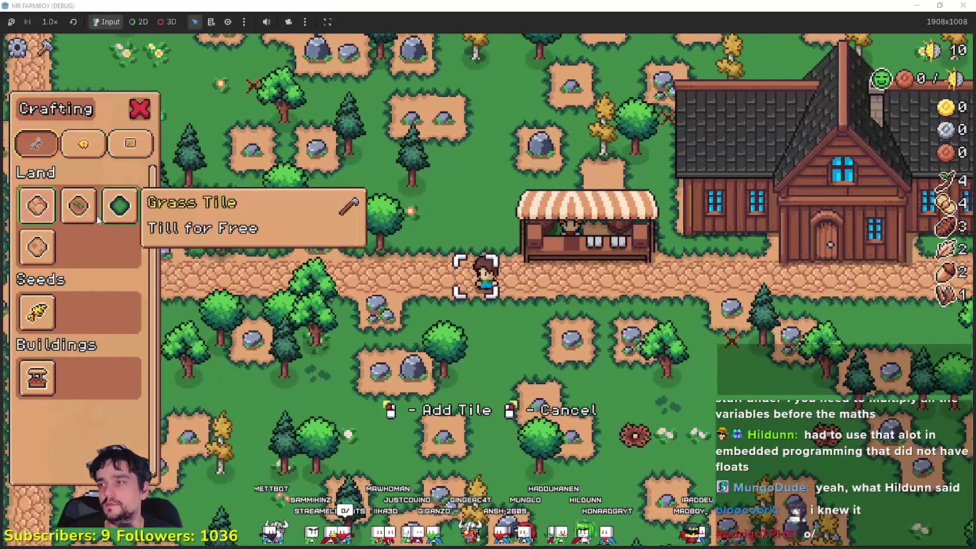
pyautogui.press('d')
pyautogui.press('s')
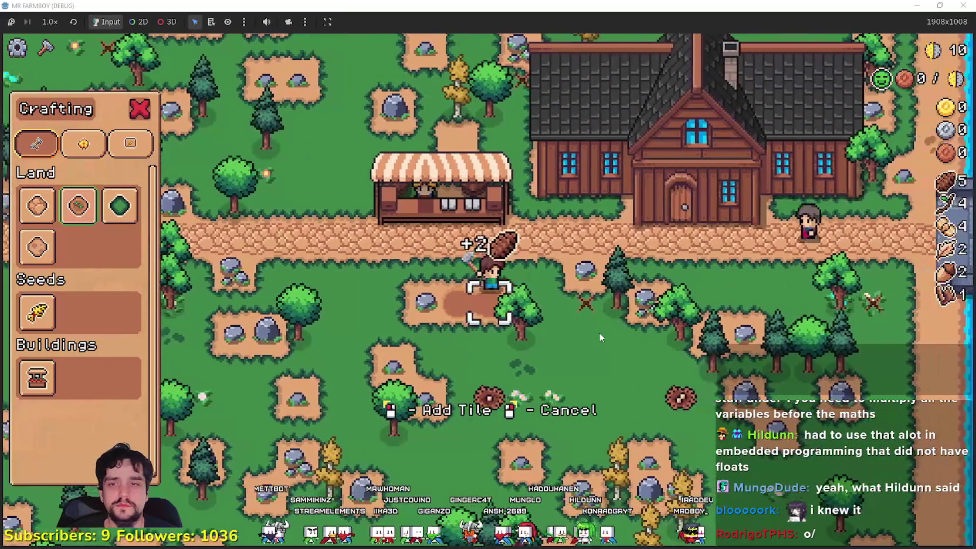
pyautogui.press('w')
pyautogui.press('a')
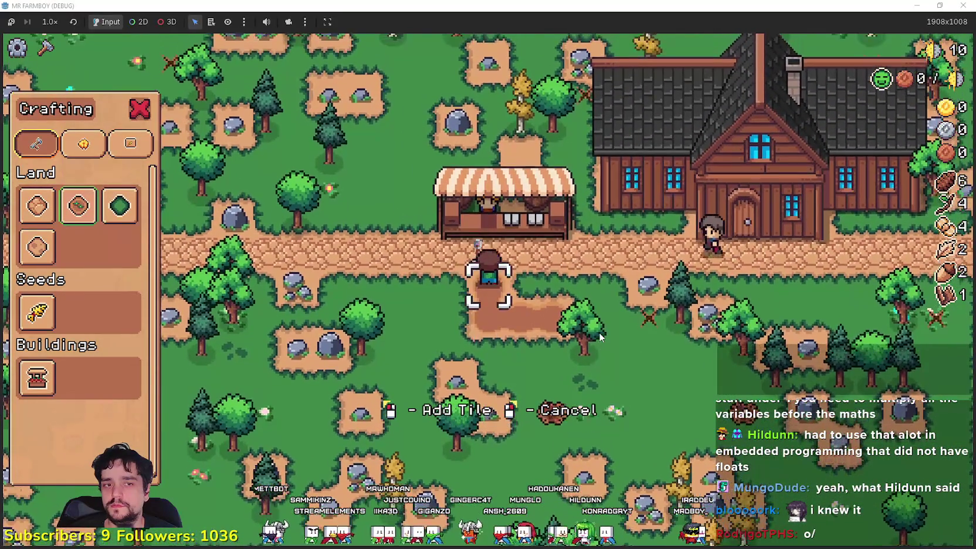
pyautogui.press('a')
pyautogui.press('s')
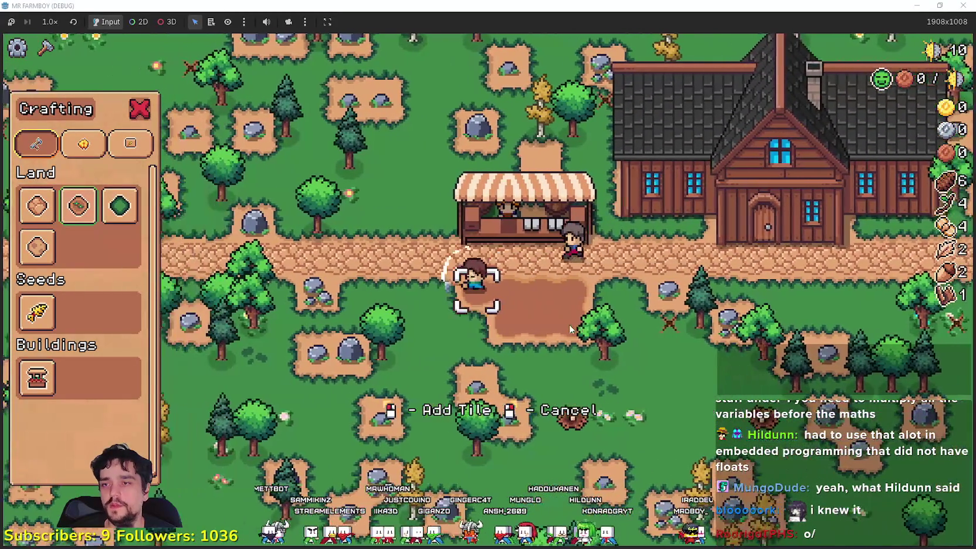
pyautogui.click(530, 295)
# Extend the dirt field while chopping nearby trees, then set game speed to 2.0×.
pyautogui.press('s')
pyautogui.press('d')
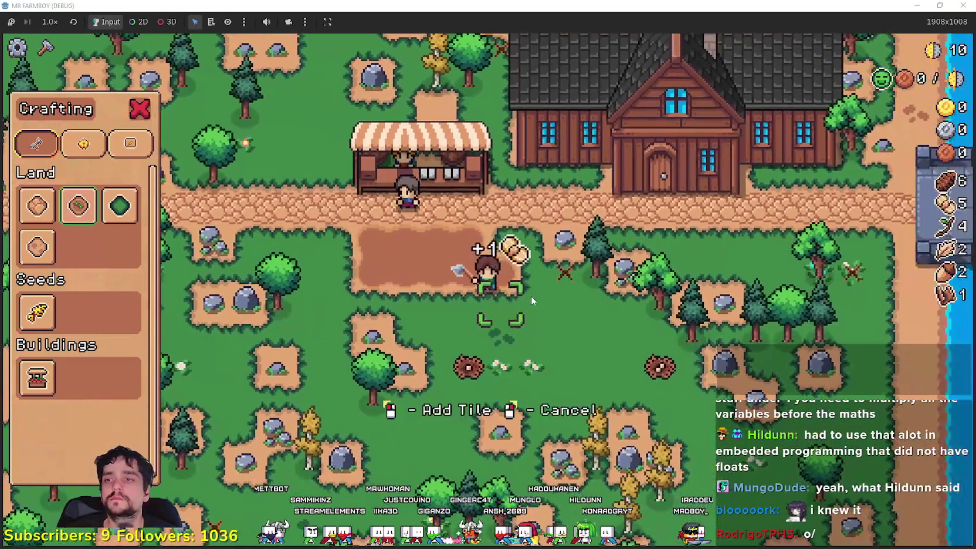
pyautogui.click(530, 296)
pyautogui.press('w')
pyautogui.press('s')
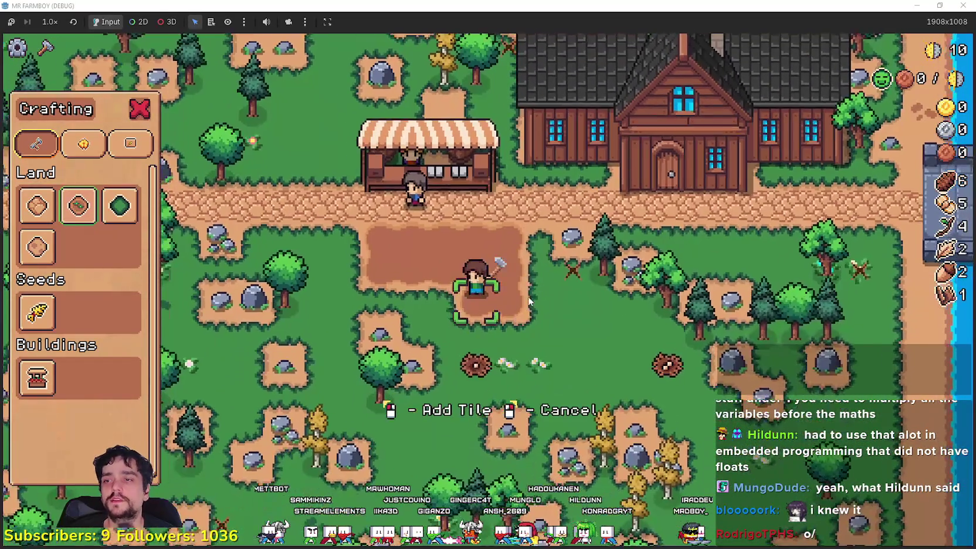
pyautogui.press('a')
pyautogui.press('a')
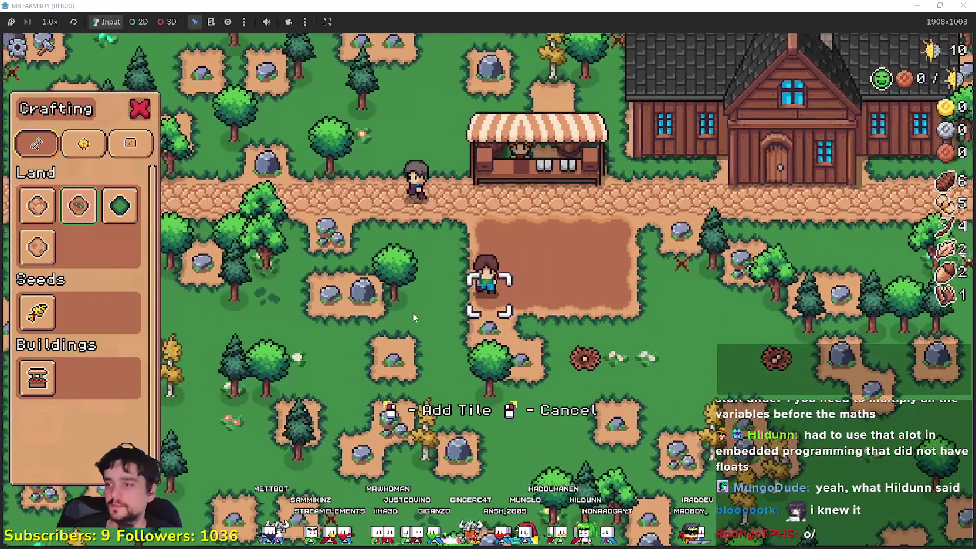
pyautogui.press('s')
pyautogui.press('d')
pyautogui.click(413, 316)
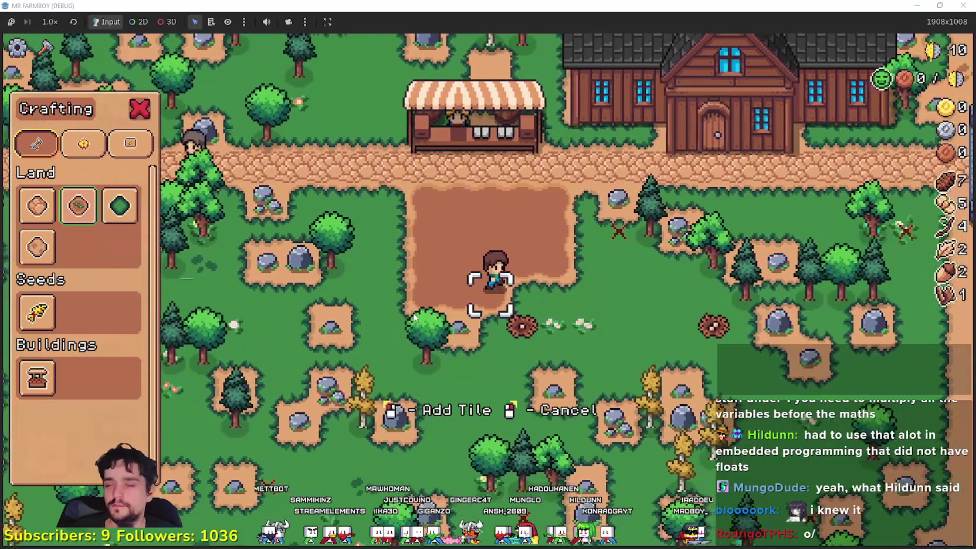
pyautogui.press('s')
pyautogui.click(472, 298)
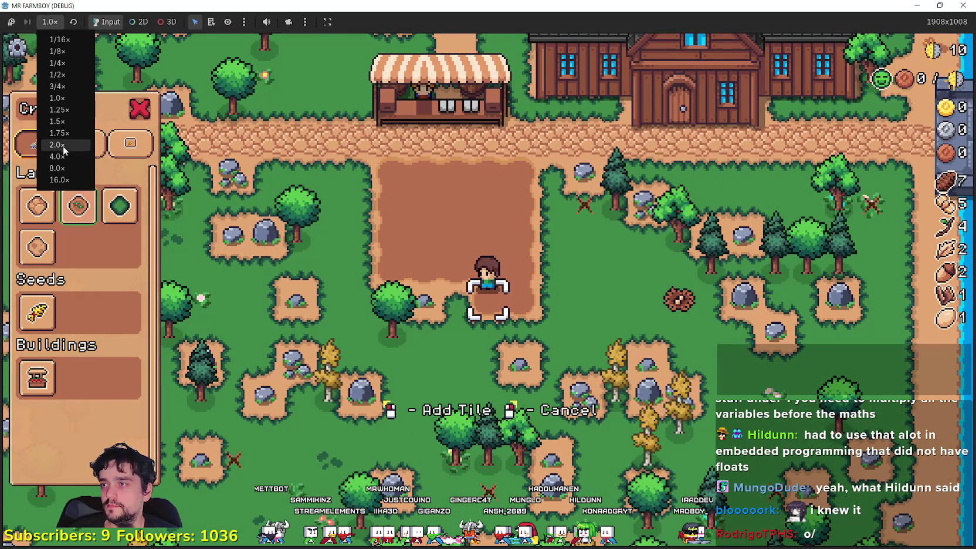
pyautogui.click(63, 147)
pyautogui.press('a')
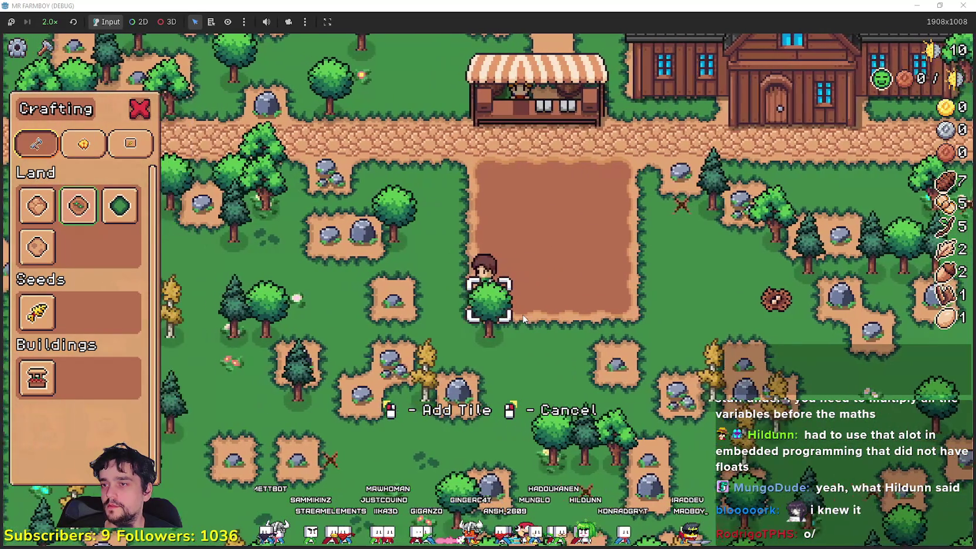
# Select the wheat seeds, then plant and water wheat in the top row.
pyautogui.click(37, 312)
pyautogui.press('w')
pyautogui.press('d')
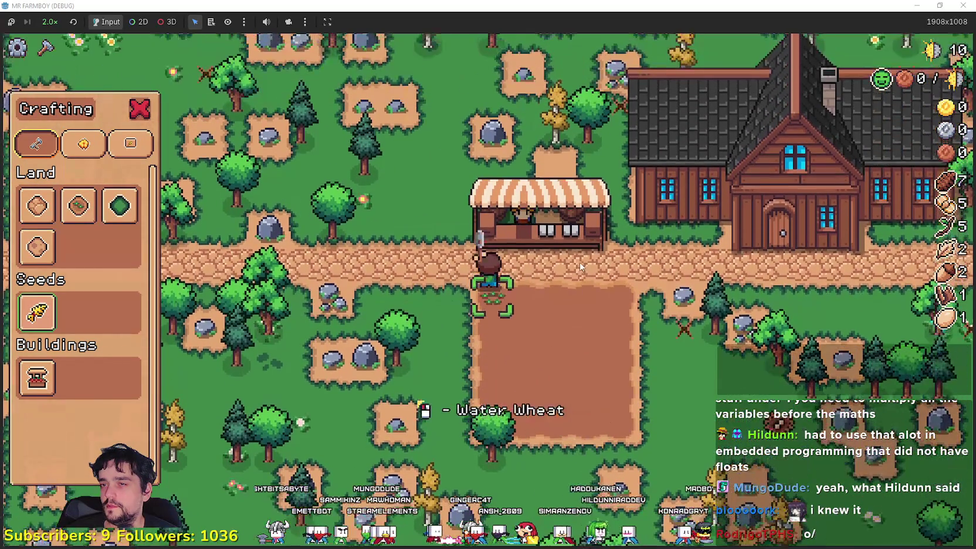
pyautogui.click(579, 262)
pyautogui.click(579, 262)
pyautogui.click(579, 262)
pyautogui.click(580, 262)
pyautogui.press('d')
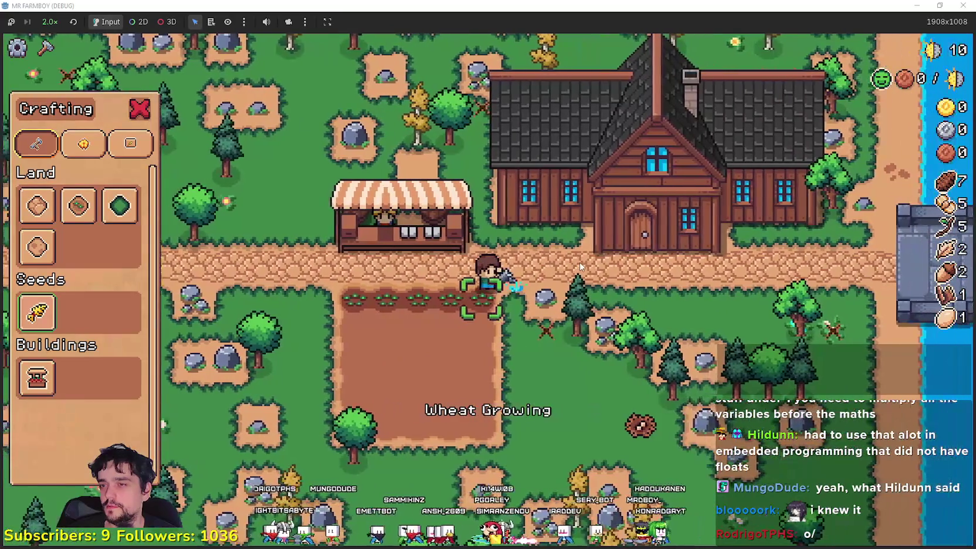
pyautogui.press('s')
# Plant wheat across the second and third rows of the field.
pyautogui.click(579, 262)
pyautogui.press('a')
pyautogui.click(579, 262)
pyautogui.press('s')
pyautogui.click(580, 261)
pyautogui.click(580, 261)
pyautogui.press('d')
pyautogui.click(580, 261)
pyautogui.click(616, 266)
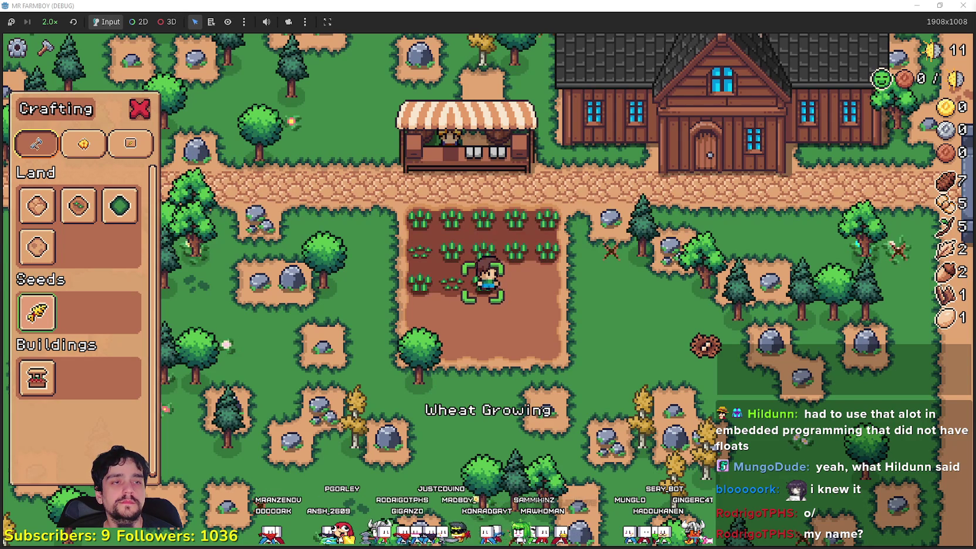
# Walk to the market stall and put the Paper Scarab stack up for sale.
pyautogui.press('s')
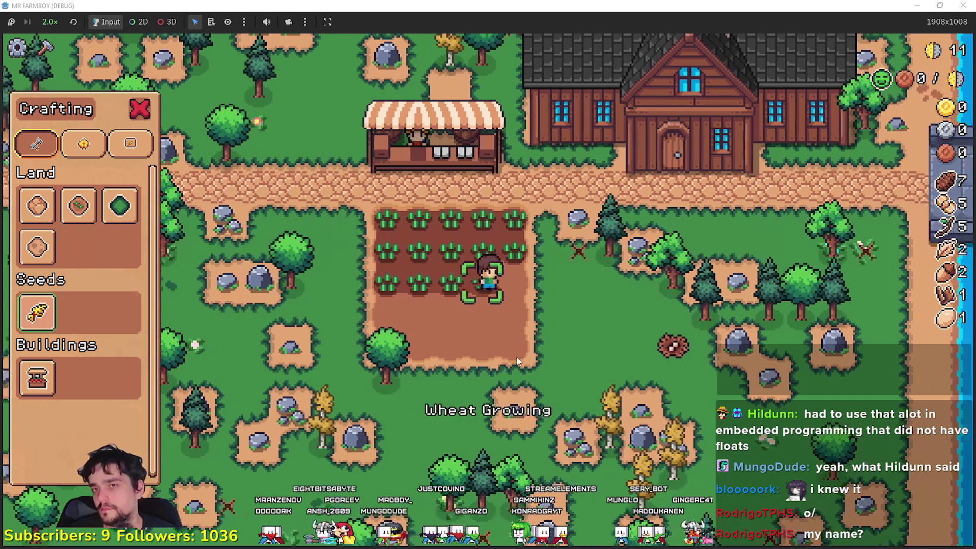
pyautogui.press('a')
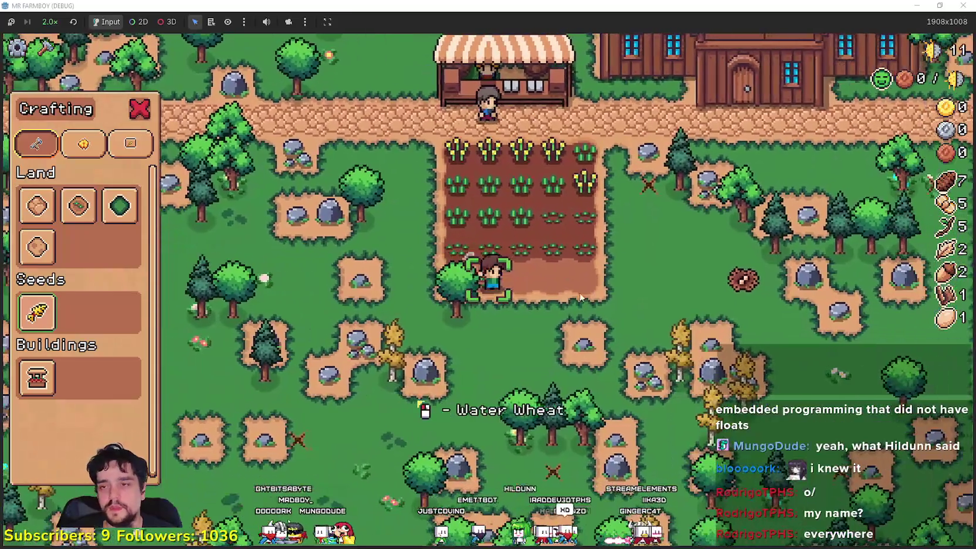
pyautogui.press('d')
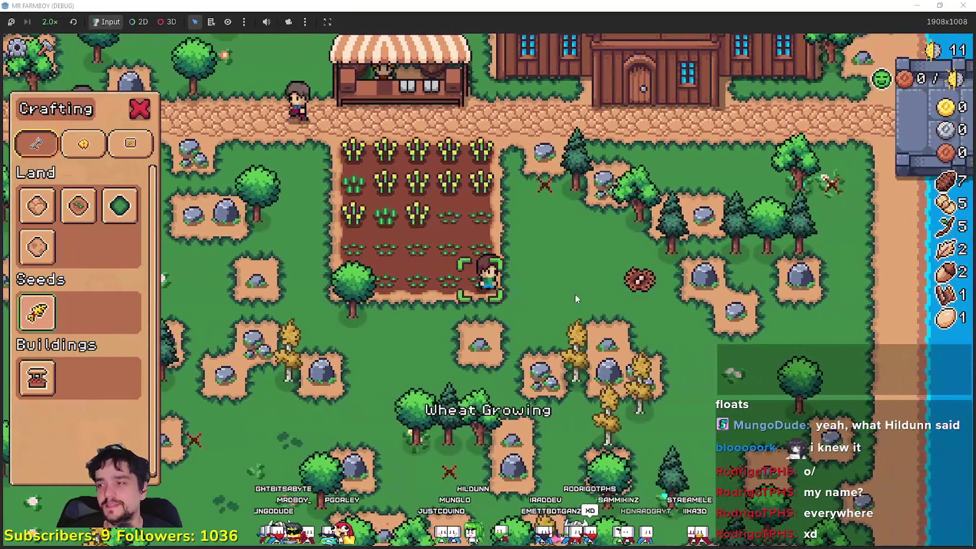
pyautogui.press('w')
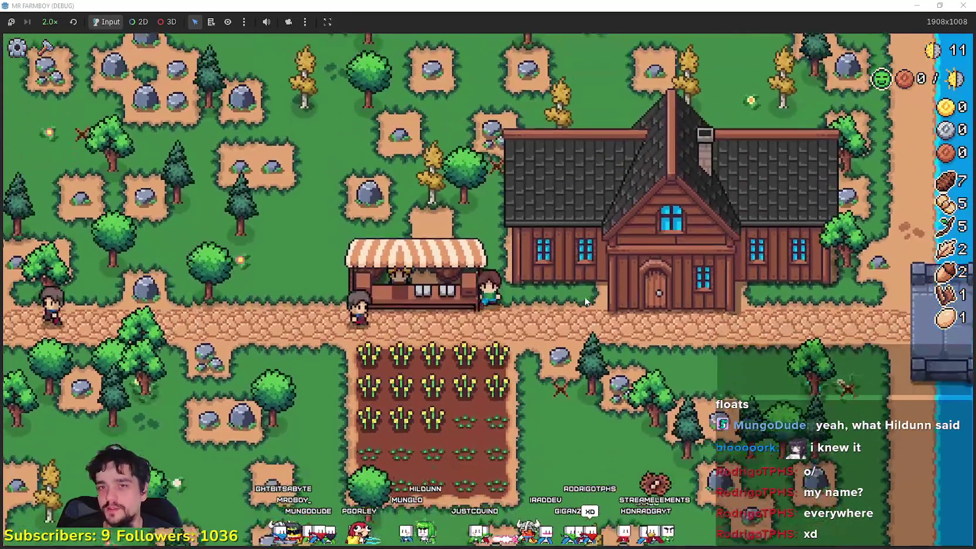
pyautogui.press('e')
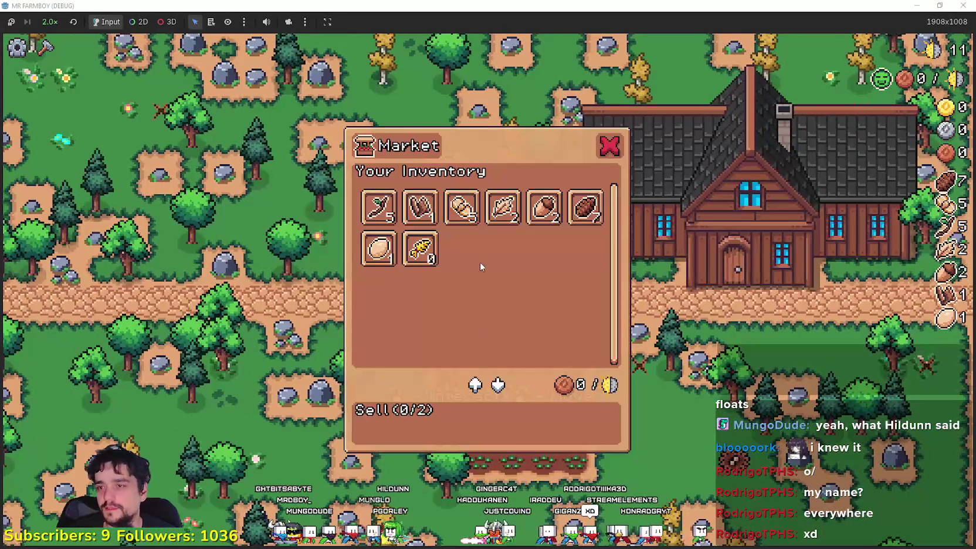
pyautogui.click(472, 210)
pyautogui.click(486, 371)
# Harvest the whole wheat field, raising wheat to 13.
pyautogui.press('s')
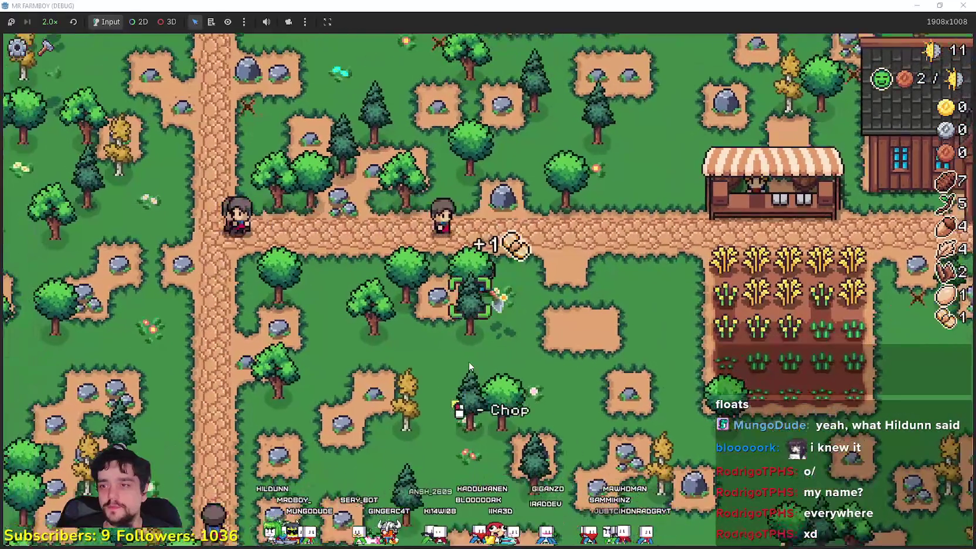
pyautogui.press('w')
pyautogui.press('d')
pyautogui.press('e')
pyautogui.press('s')
pyautogui.press('e')
pyautogui.press('e')
pyautogui.press('e')
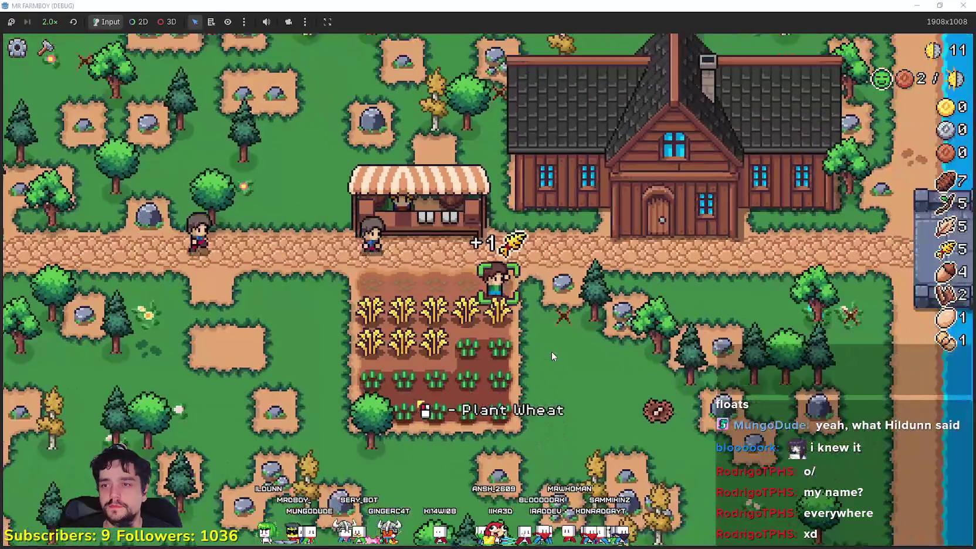
pyautogui.press('d')
pyautogui.press('e')
pyautogui.press('e')
pyautogui.press('e')
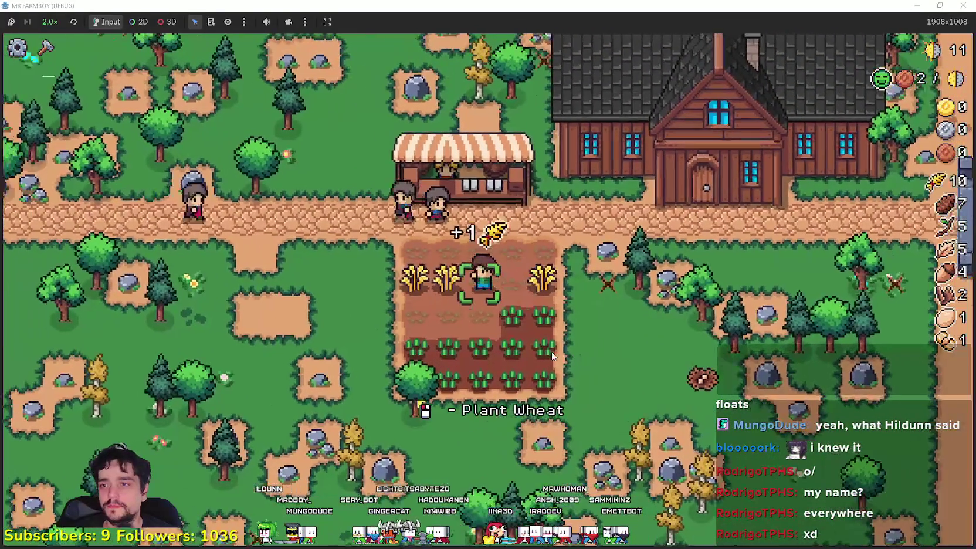
# Revisit the market stall, then pause with the Stats panel and leave fullscreen.
pyautogui.press('a')
pyautogui.press('w')
pyautogui.press('e')
pyautogui.press('s')
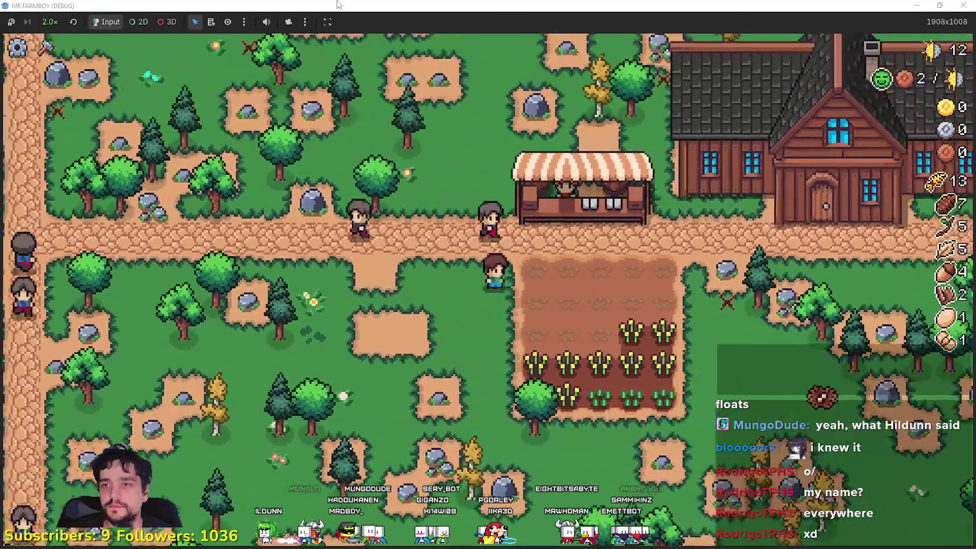
pyautogui.press('Escape')
pyautogui.doubleClick(360, 5)
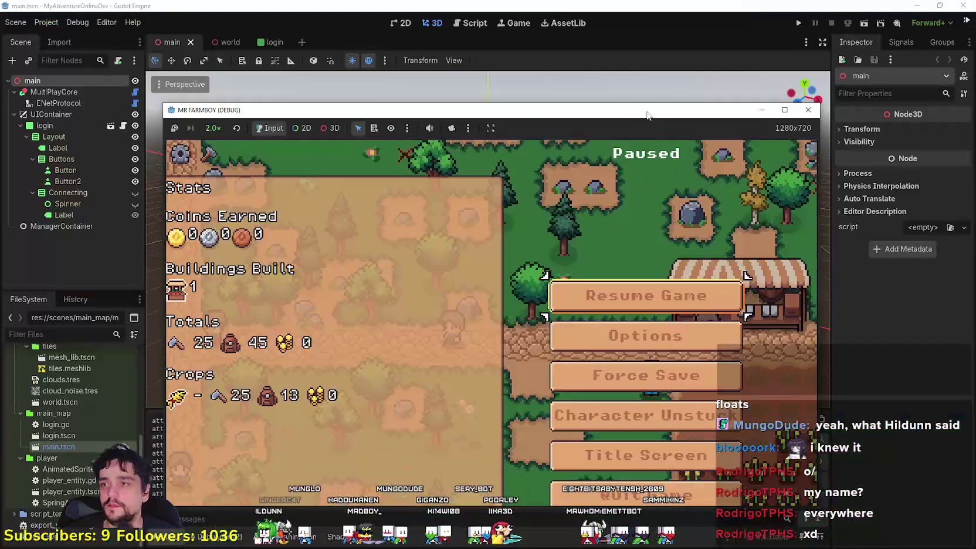
# Hide the other Godot project's editor and bring the MR FARMBOY editor forward.
pyautogui.hotkey('alt', 'F4')
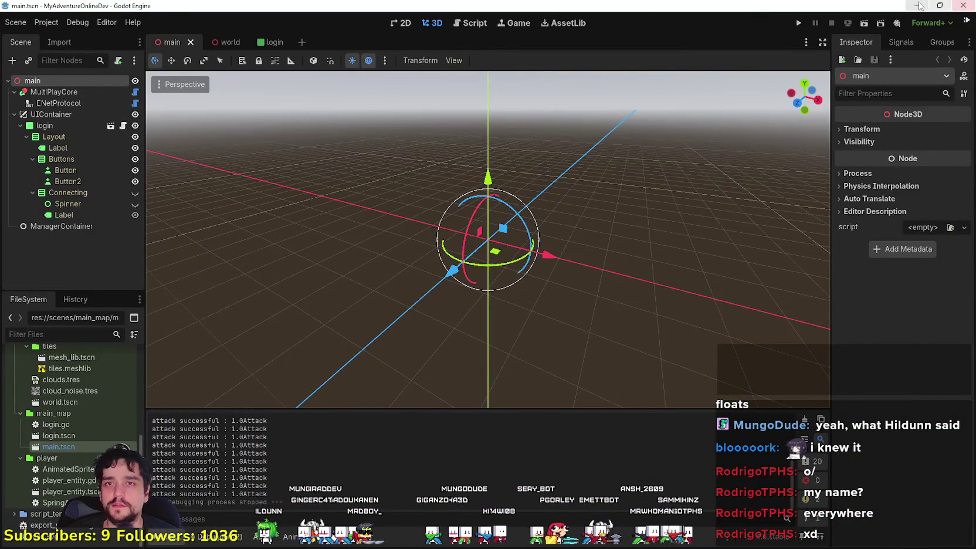
pyautogui.click(922, 5)
pyautogui.click(325, 103)
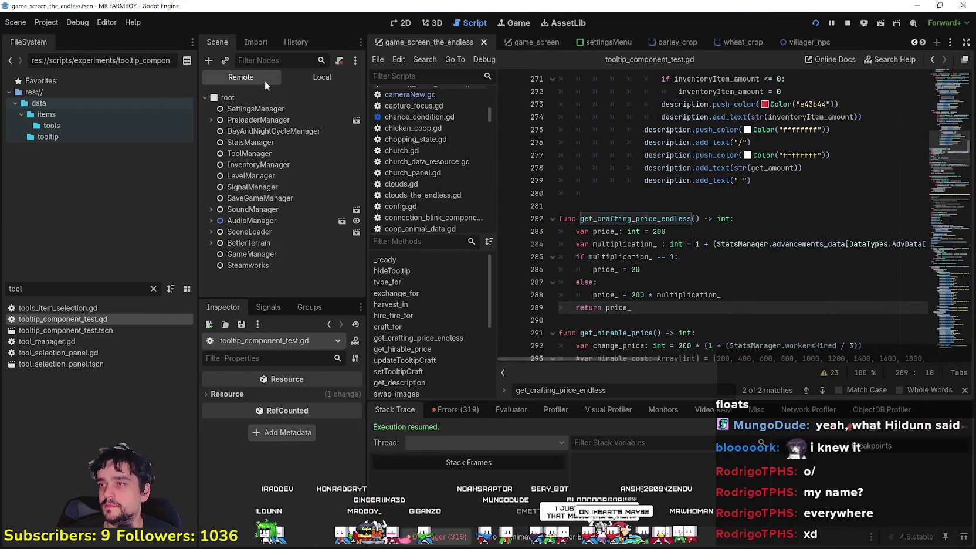
# Set InventoryManager's inventory key 57 to 105676 remotely, switch to Local, return to the game.
pyautogui.click(281, 167)
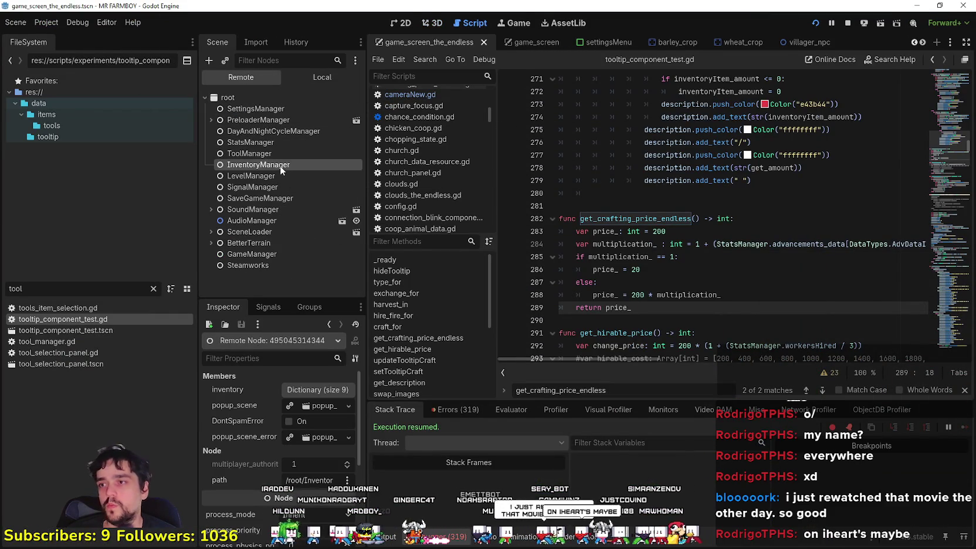
pyautogui.click(320, 389)
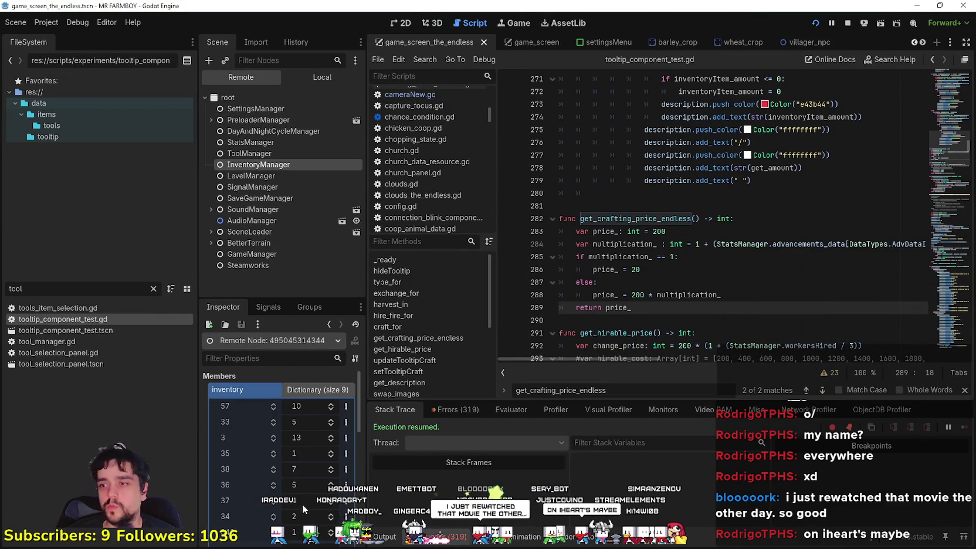
pyautogui.scroll(-1, 304, 475)
pyautogui.scroll(1, 305, 461)
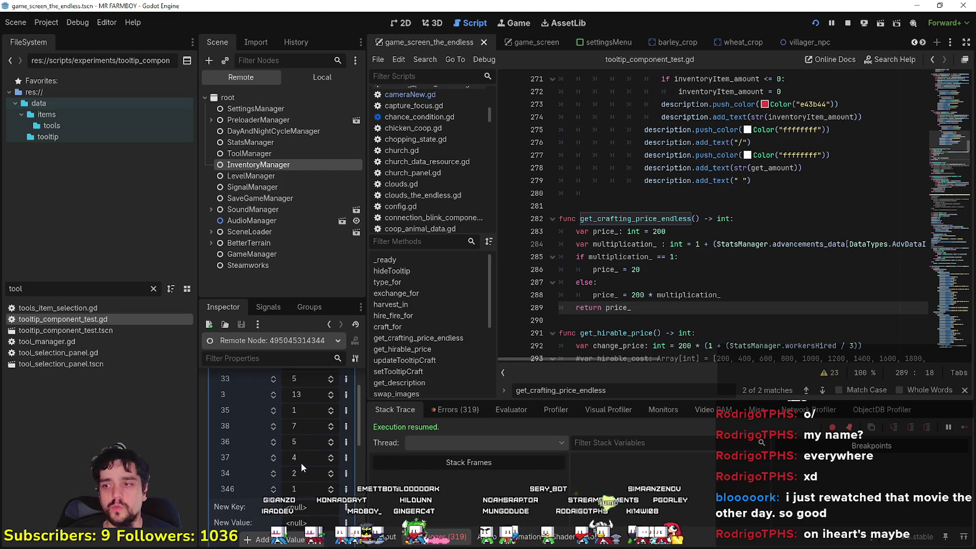
pyautogui.write('105676')
pyautogui.click(306, 407)
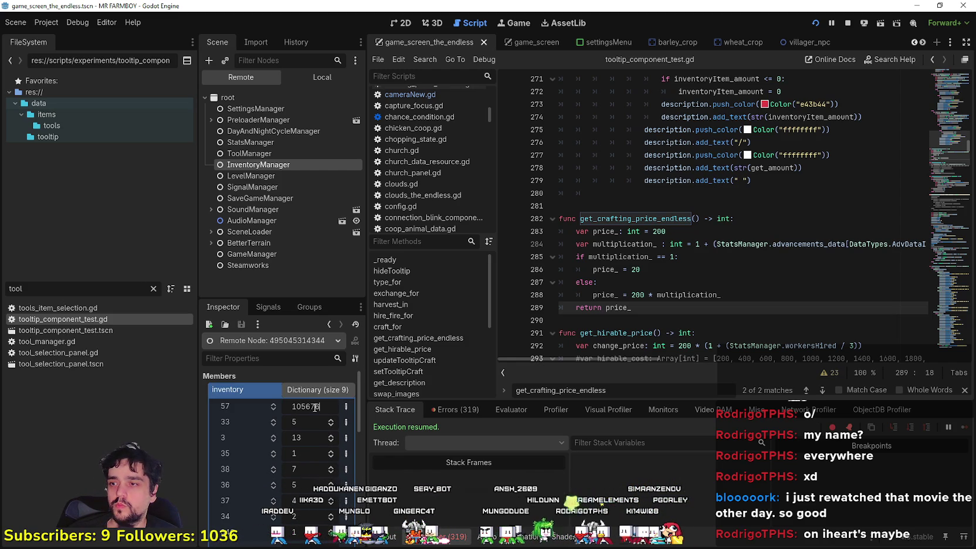
pyautogui.press('Return')
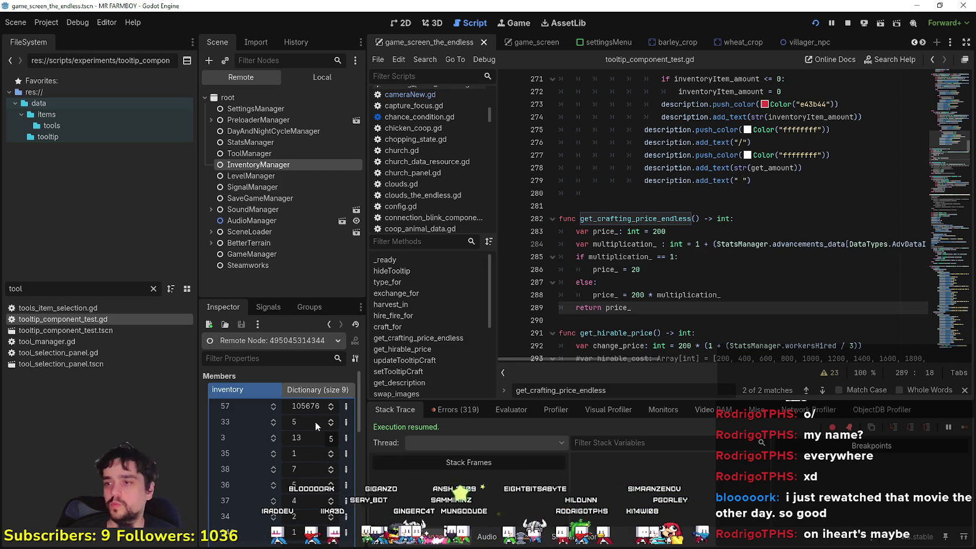
pyautogui.click(302, 81)
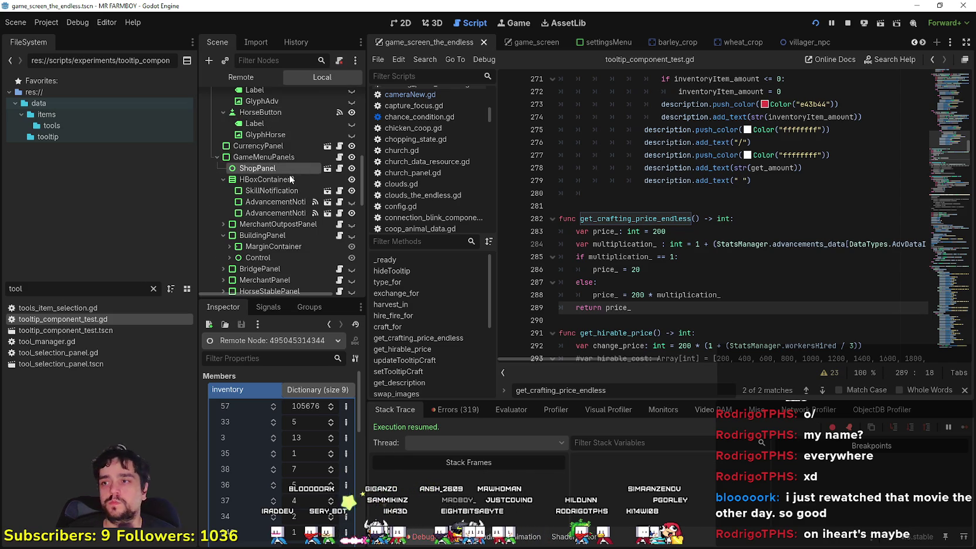
pyautogui.hotkey('alt', 'Tab')
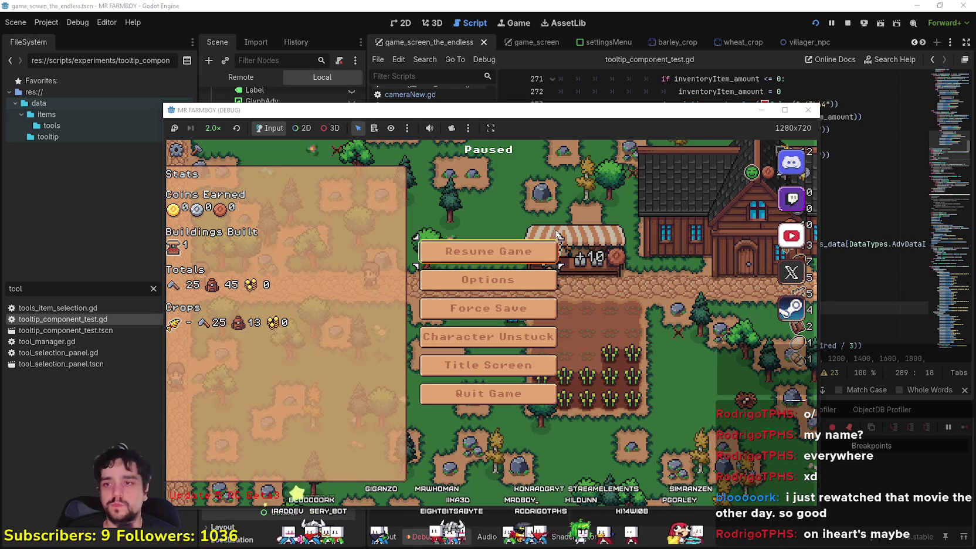
# Resume the game, pick Market in Crafting and place two Markets beside the existing one.
pyautogui.press('Escape')
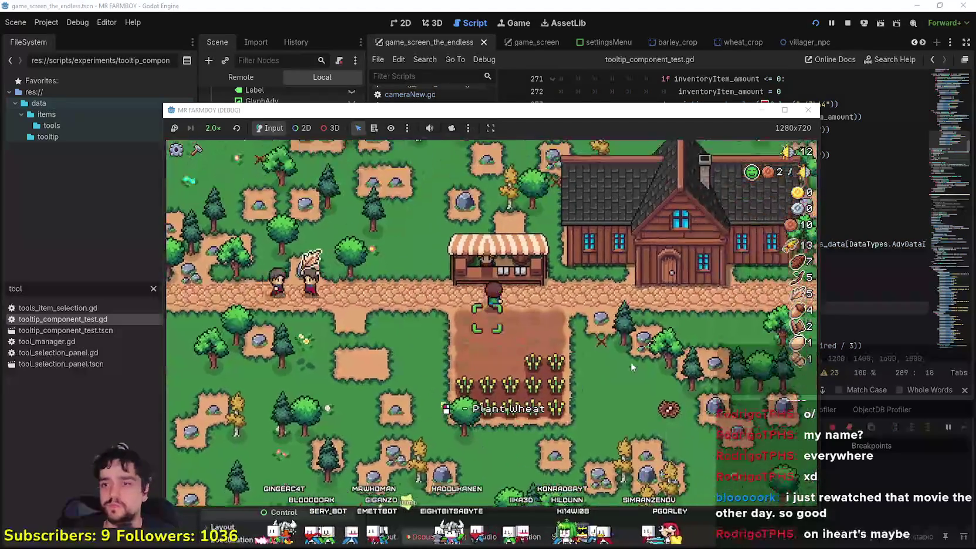
pyautogui.press('c')
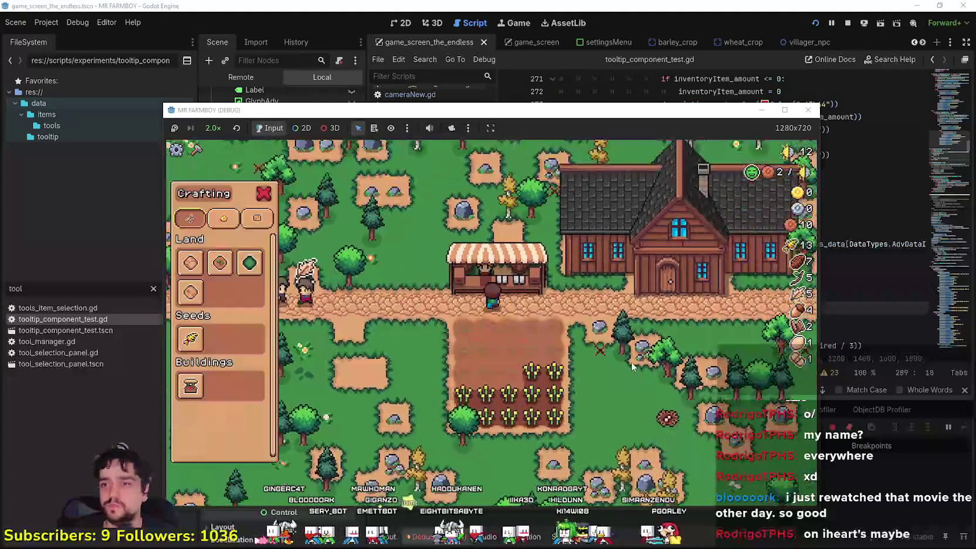
pyautogui.moveTo(187, 390)
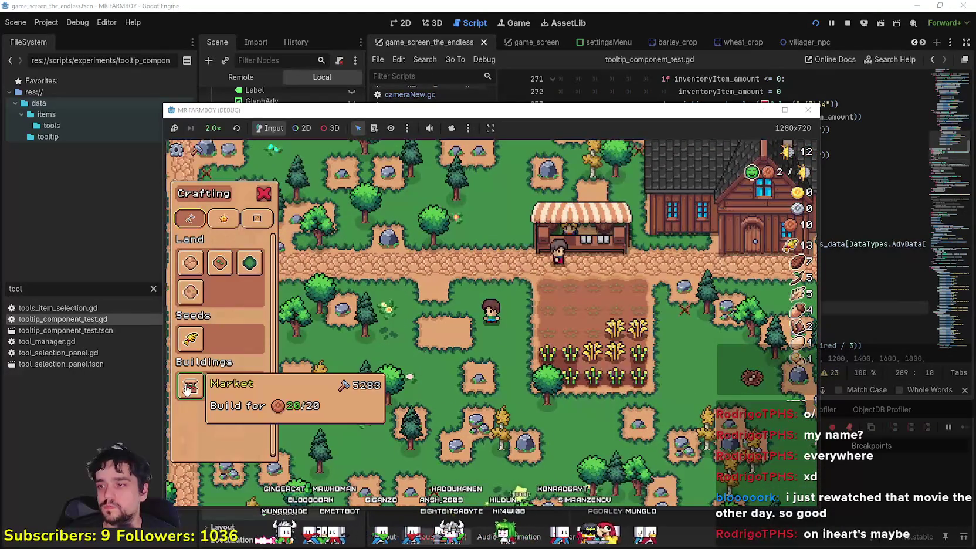
pyautogui.click(553, 354)
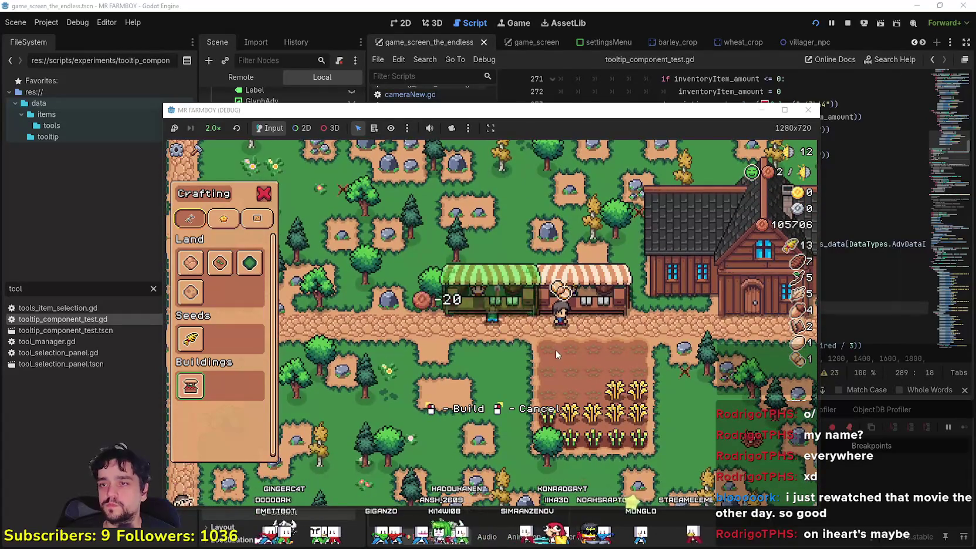
pyautogui.click(564, 343)
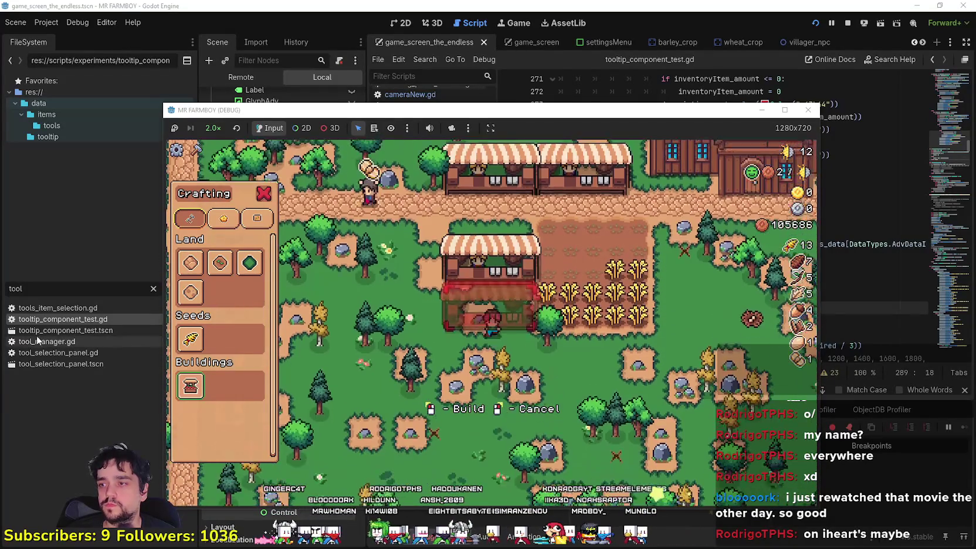
# Carry the Market preview around the farm and place two more Markets on open grass.
pyautogui.moveTo(192, 392)
pyautogui.press('d')
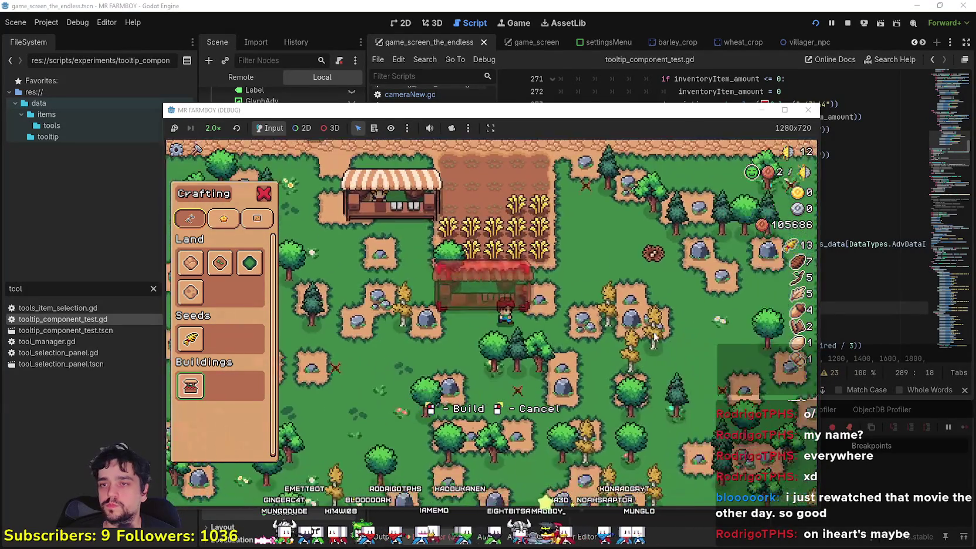
pyautogui.press('s')
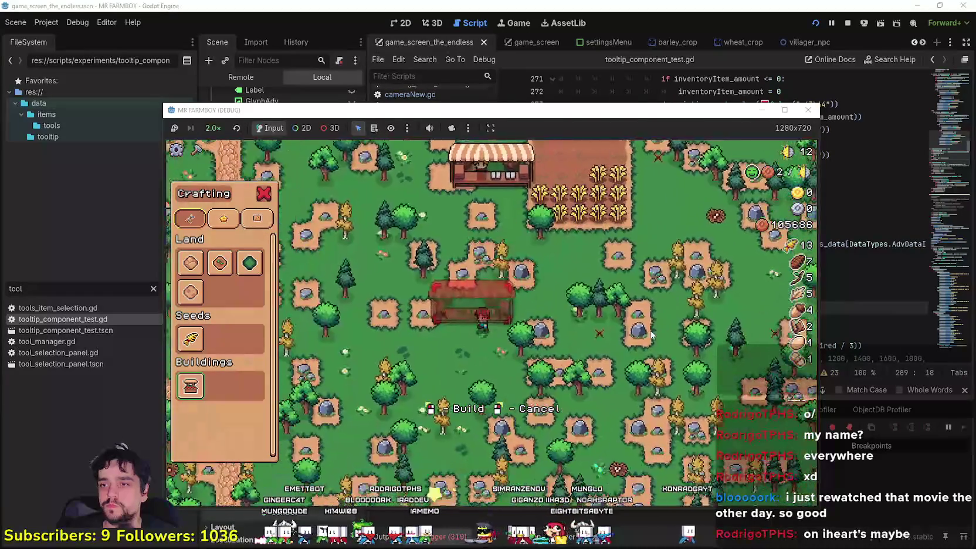
pyautogui.click(649, 327)
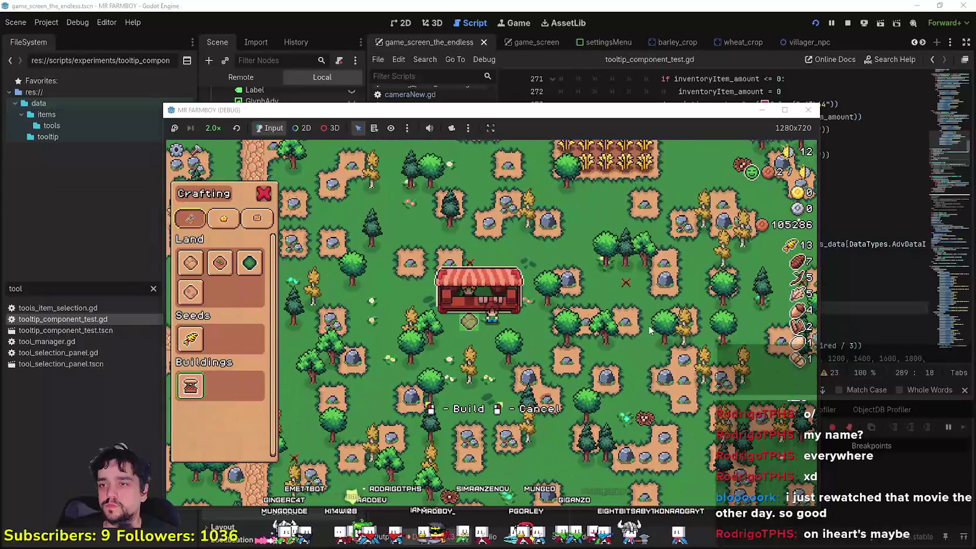
pyautogui.press('a')
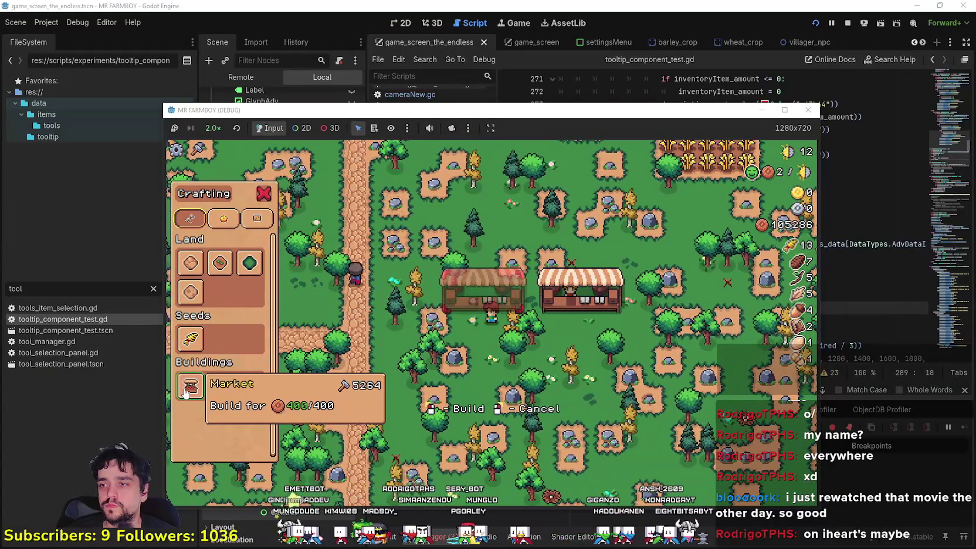
pyautogui.press('w')
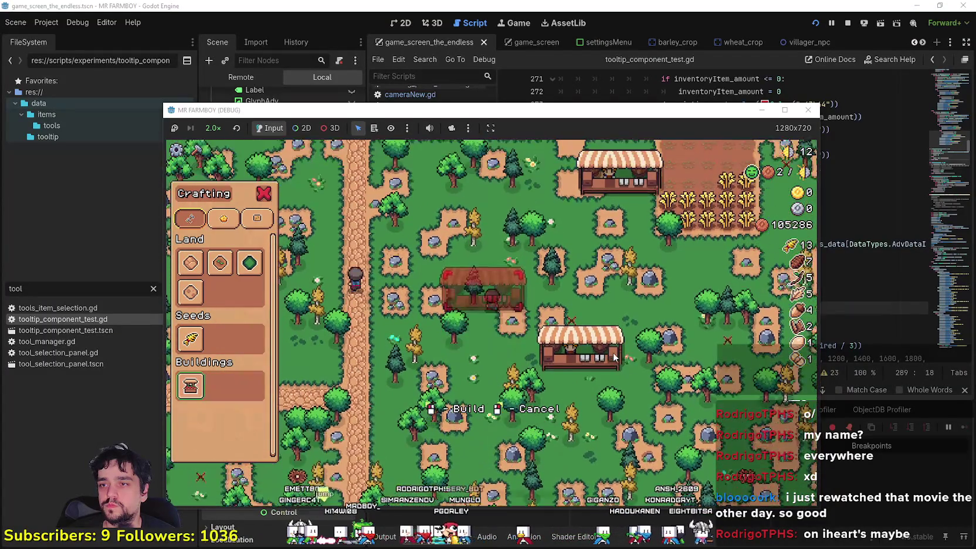
pyautogui.press('w')
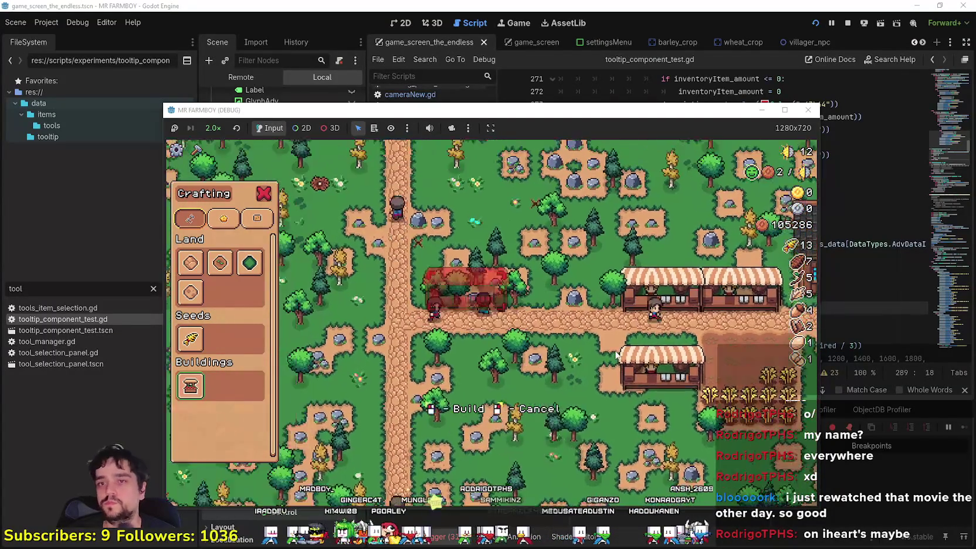
pyautogui.press('w')
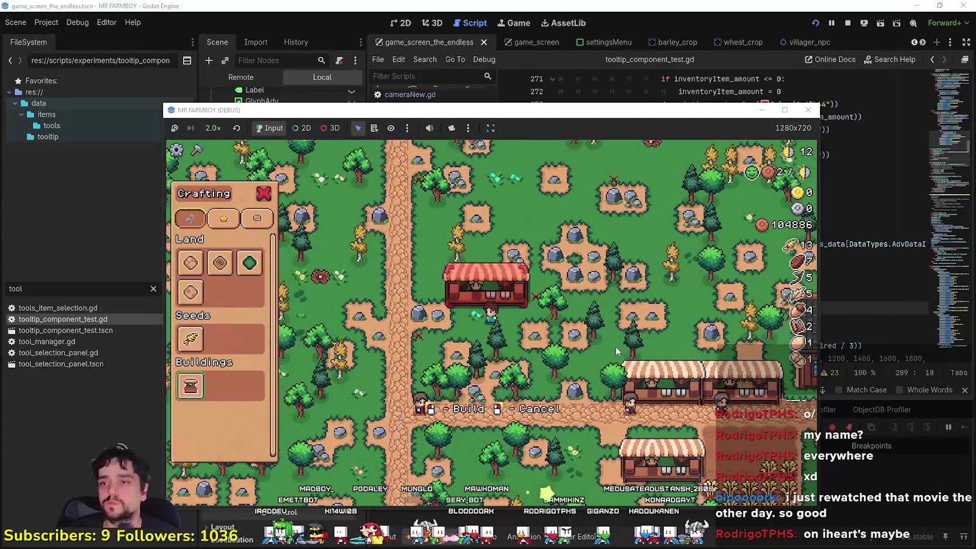
pyautogui.click(615, 350)
# Place three more Markets at free spots near the farmer.
pyautogui.press('w')
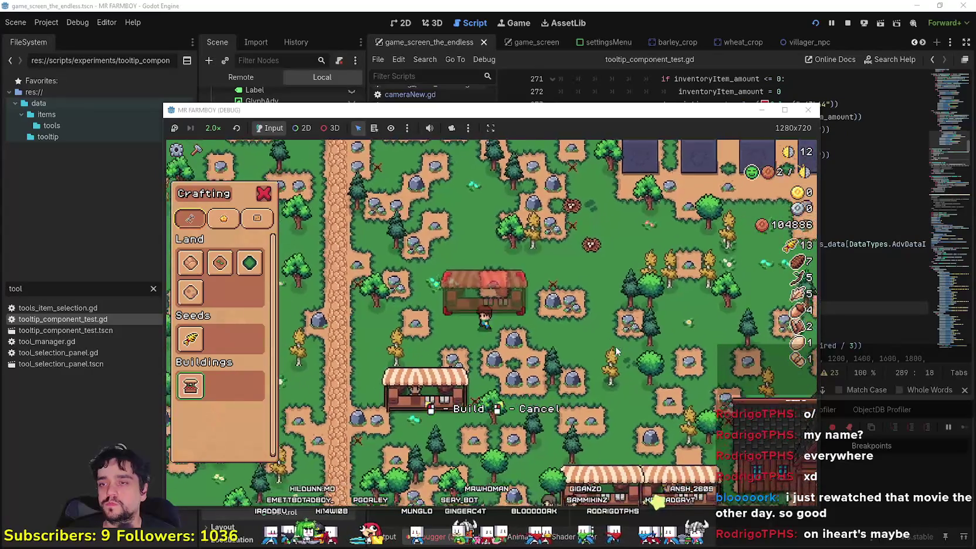
pyautogui.press('a')
pyautogui.press('w')
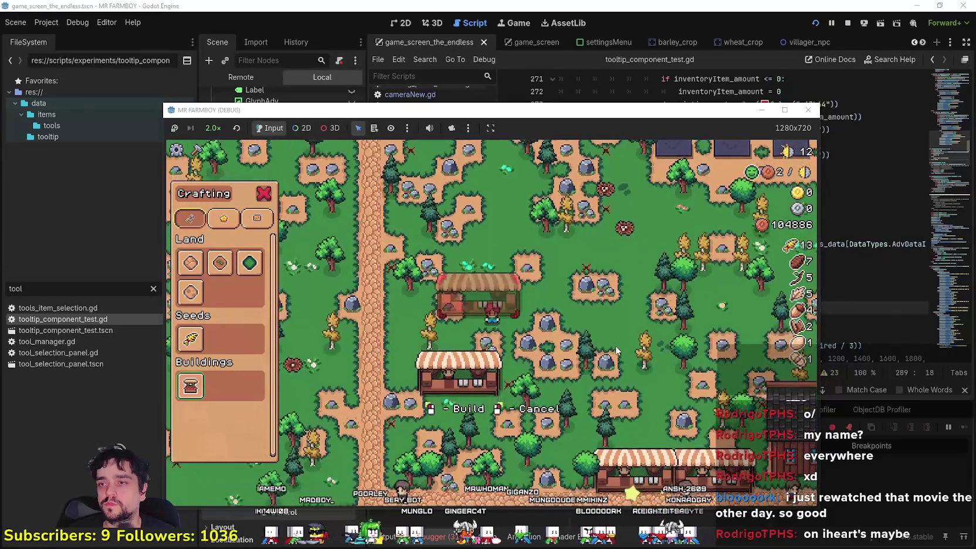
pyautogui.click(615, 350)
pyautogui.press('w')
pyautogui.press('d')
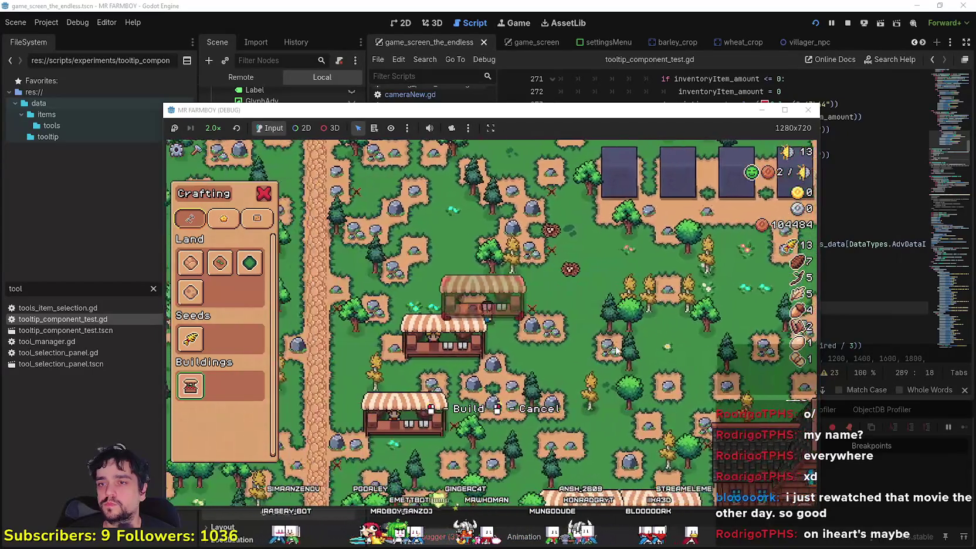
pyautogui.press('a')
pyautogui.click(615, 350)
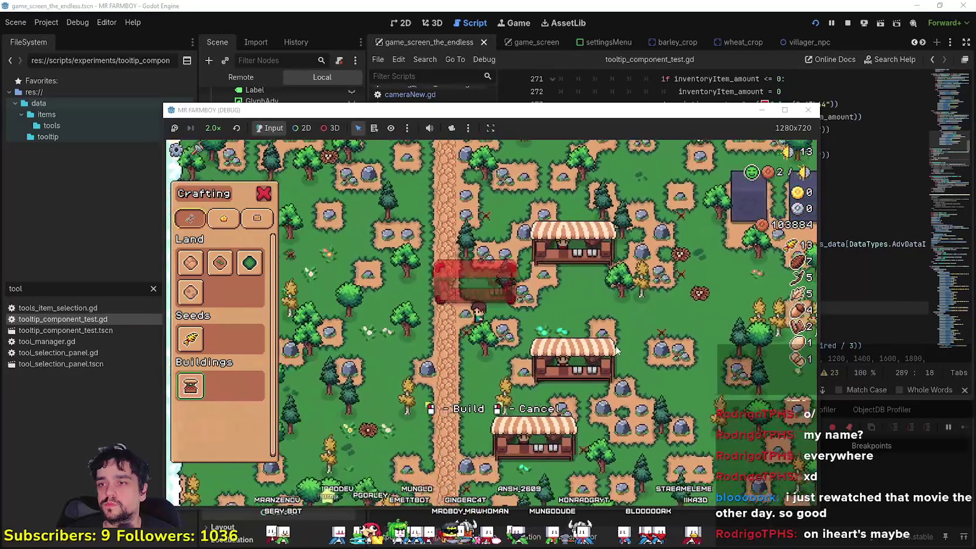
pyautogui.press('w')
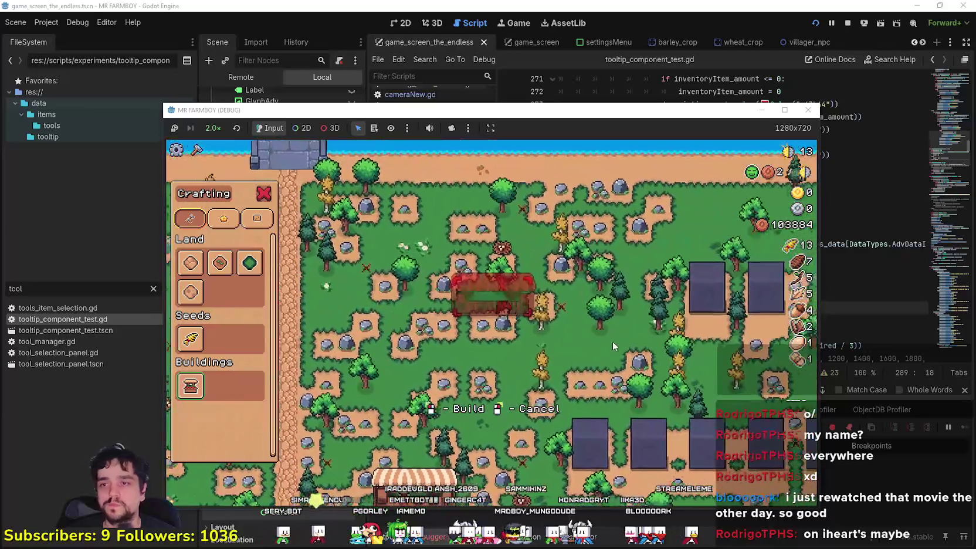
pyautogui.press('s')
pyautogui.press('d')
pyautogui.click(612, 346)
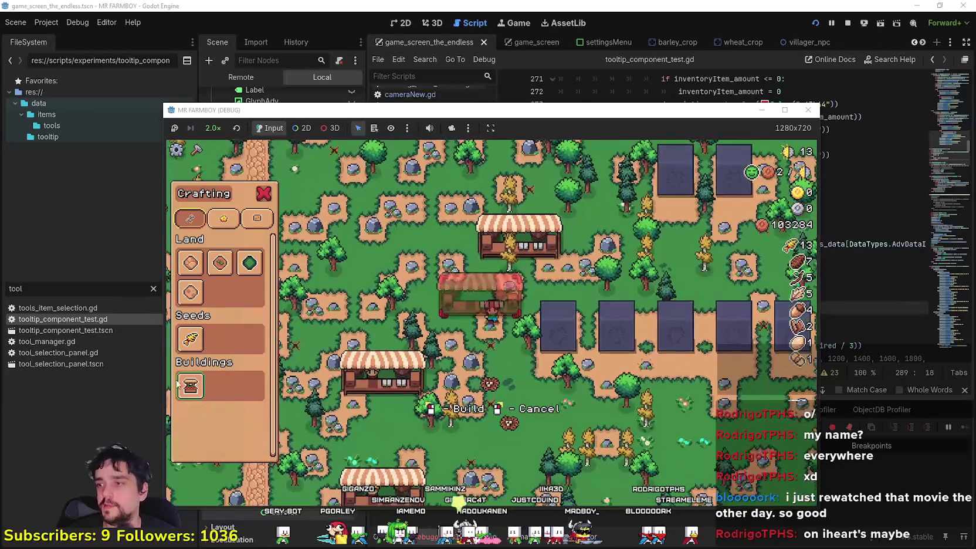
# Walk past the farmhouse and build one last Market, leaving resources at 102684.
pyautogui.press('s')
pyautogui.press('a')
pyautogui.moveTo(199, 385)
pyautogui.press('s')
pyautogui.press('d')
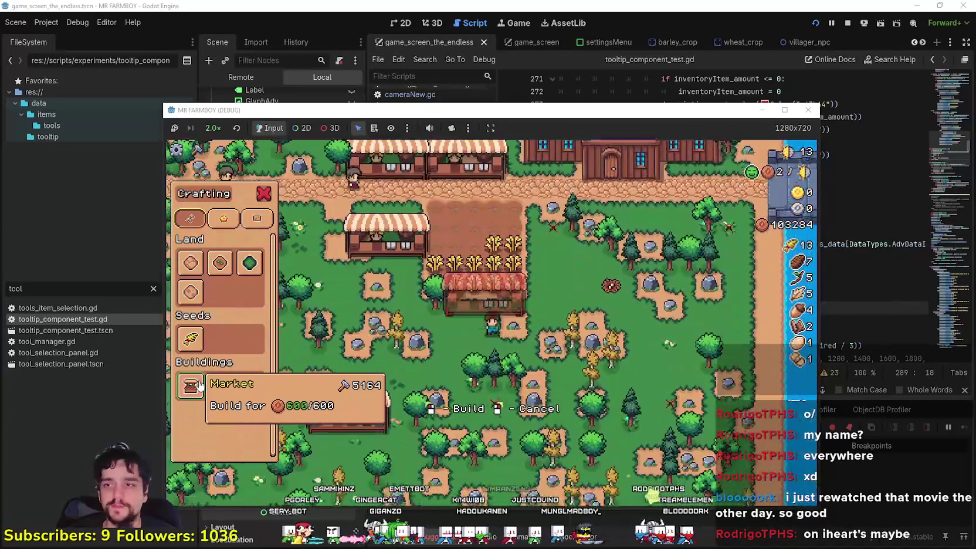
pyautogui.press('s')
pyautogui.press('d')
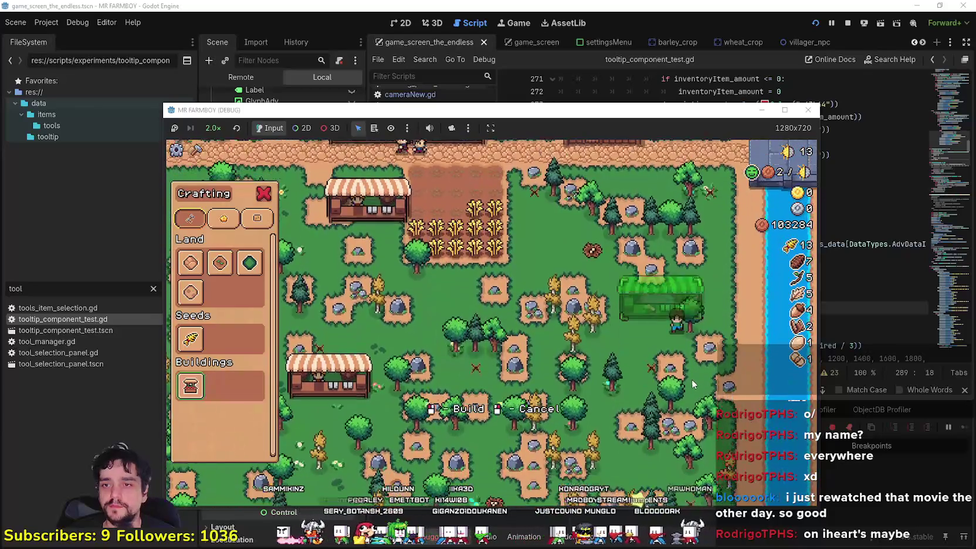
pyautogui.press('s')
pyautogui.press('a')
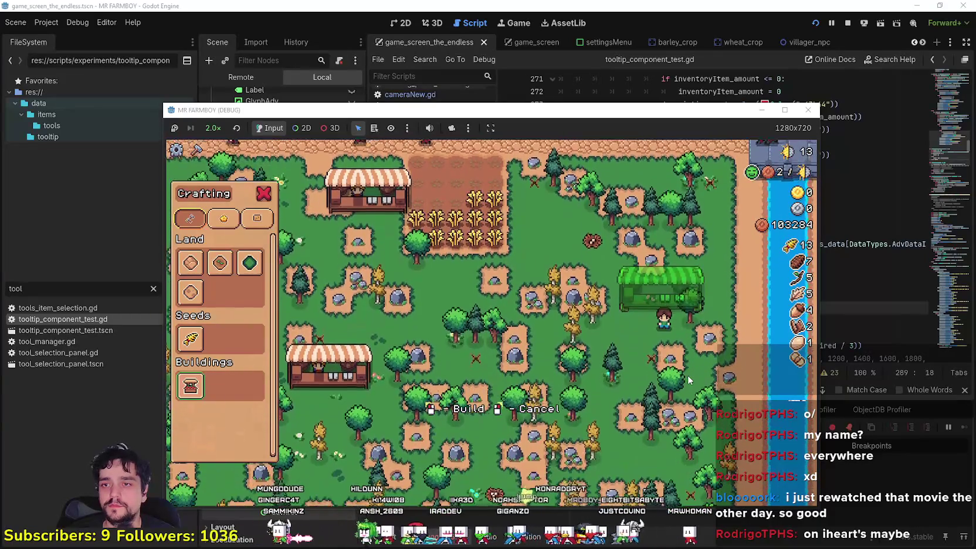
pyautogui.click(687, 375)
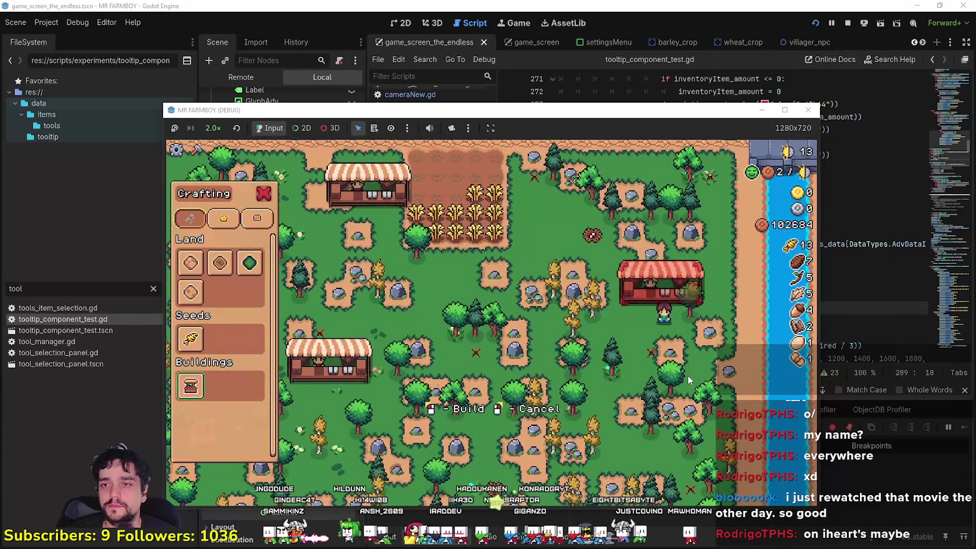
pyautogui.press('w')
pyautogui.press('super+Up')
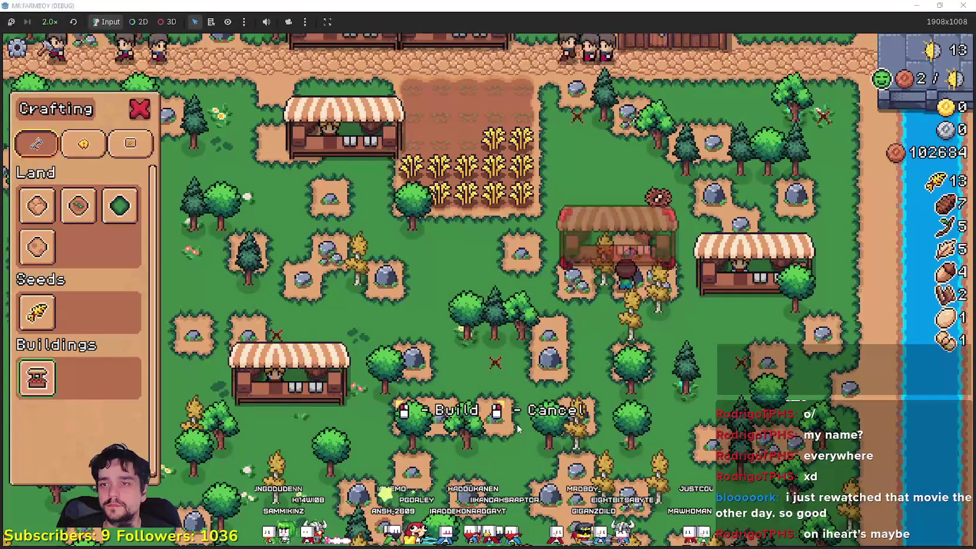
# Cancel building mode and walk up to the market stalls, briefly opening one.
pyautogui.rightClick(519, 429)
pyautogui.press('w')
pyautogui.press('a')
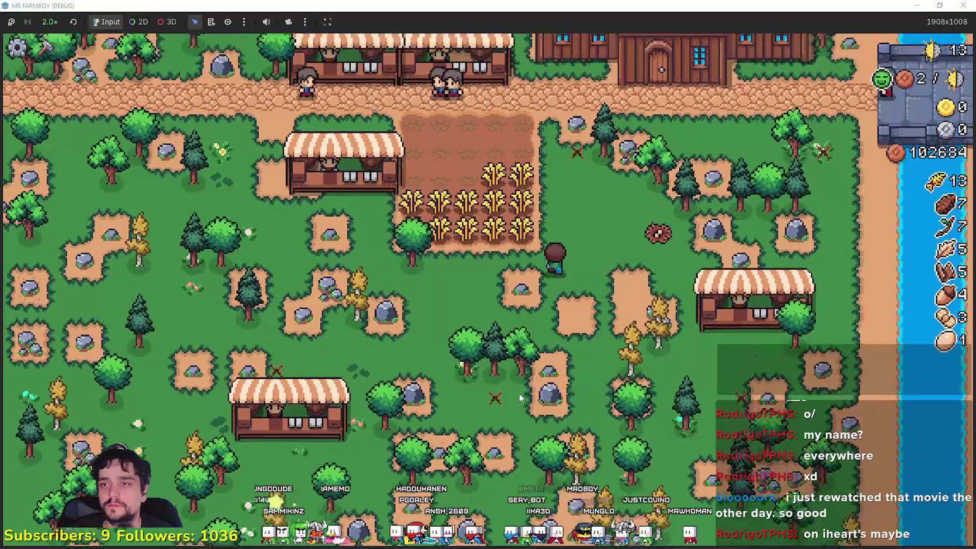
pyautogui.press('w')
pyautogui.press('a')
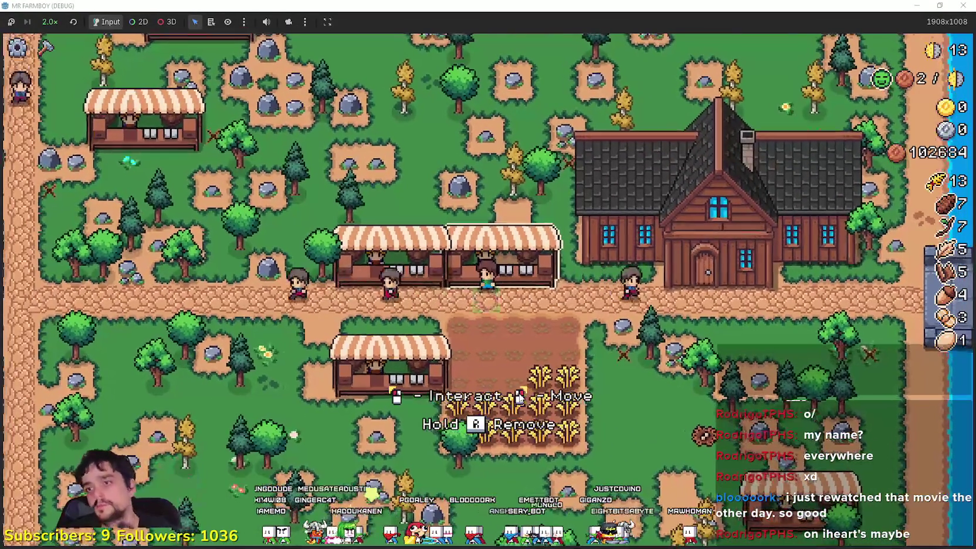
pyautogui.click(519, 397)
pyautogui.press('Escape')
pyautogui.press('d')
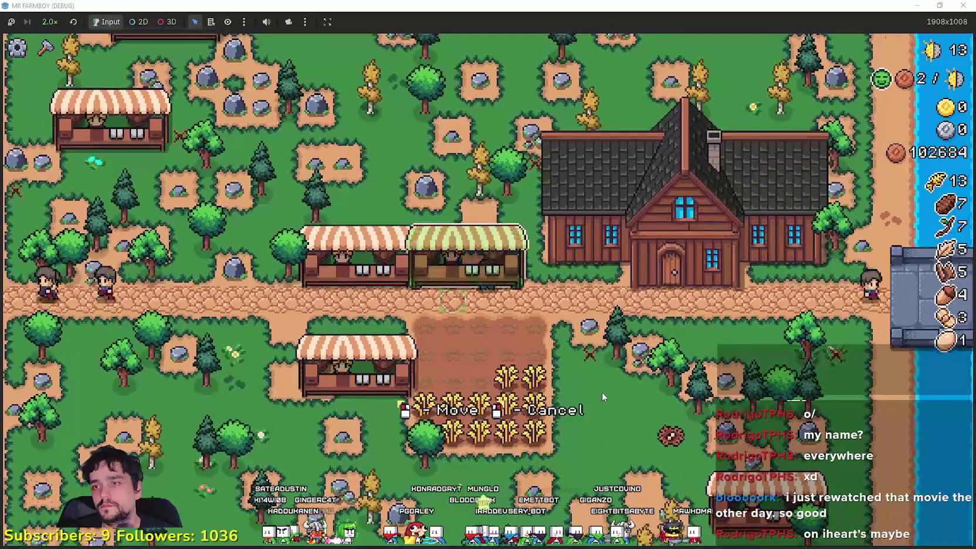
# Remove the middle market stall for a 20-copper refund and return to the editor.
pyautogui.rightClick(602, 391)
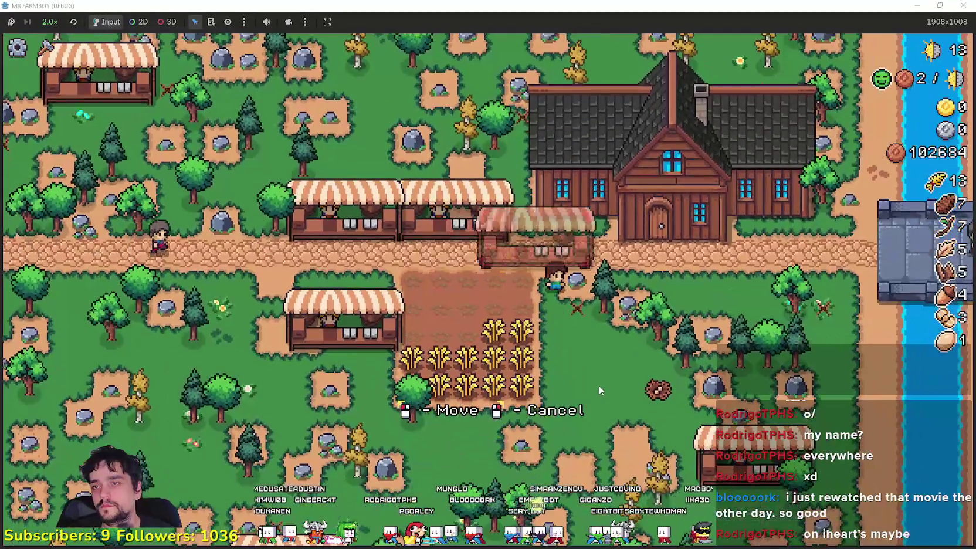
pyautogui.press('a')
pyautogui.press('w')
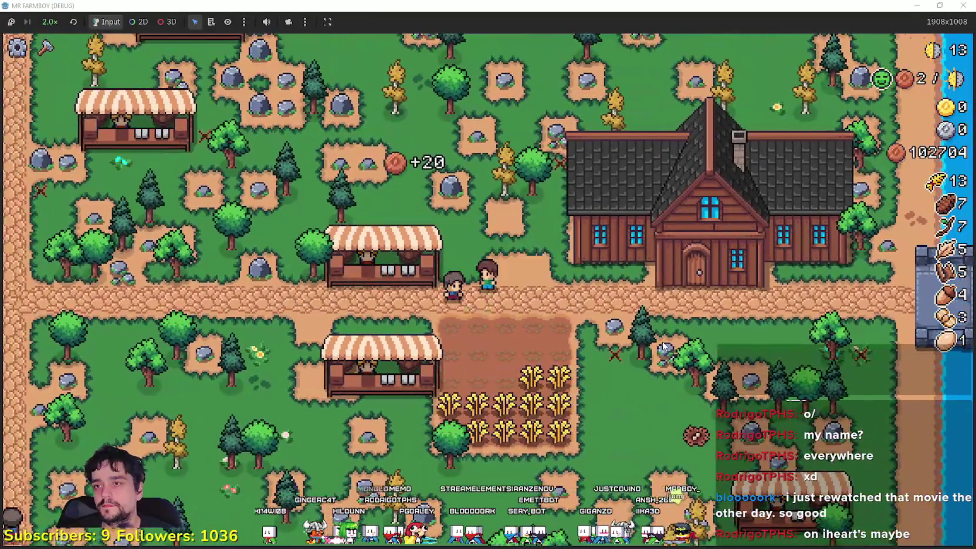
pyautogui.press('a')
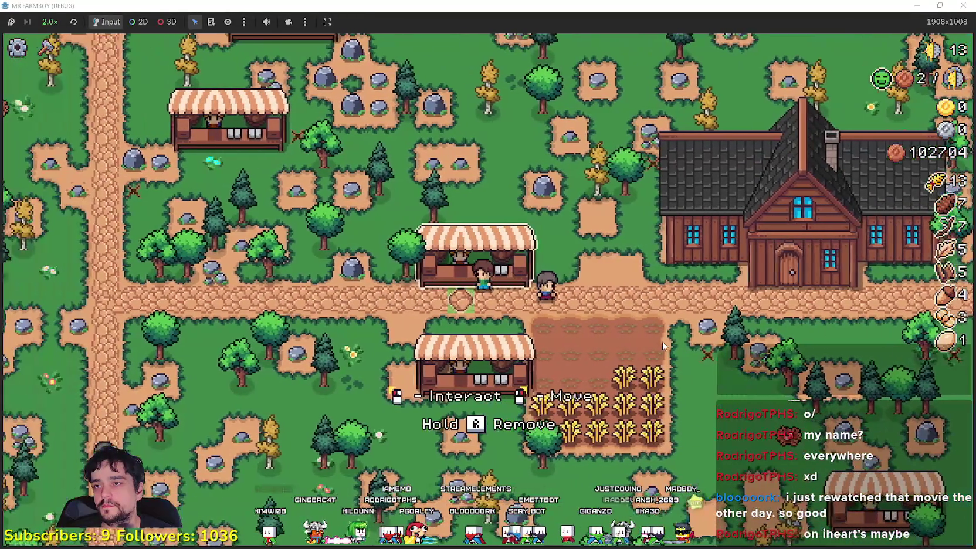
pyautogui.press('e')
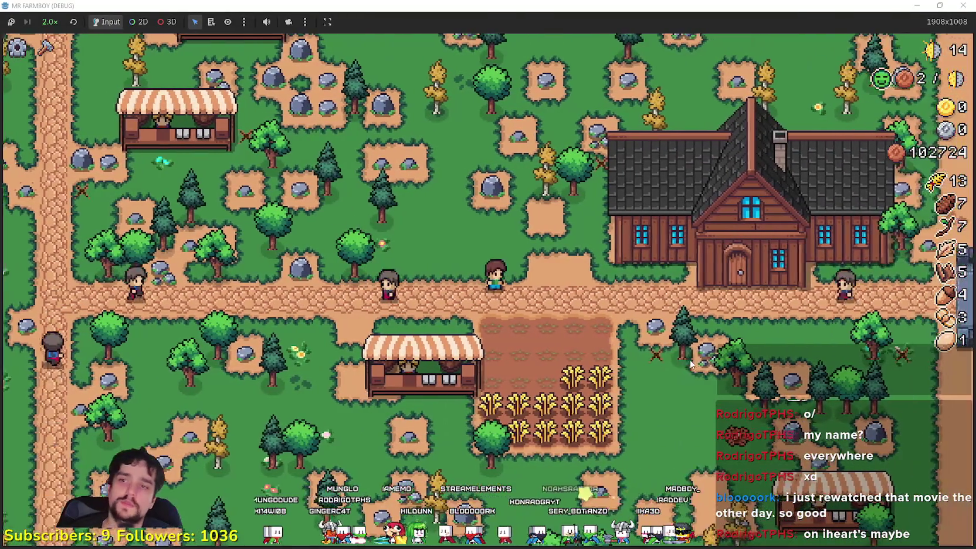
pyautogui.hotkey('alt', 'Tab')
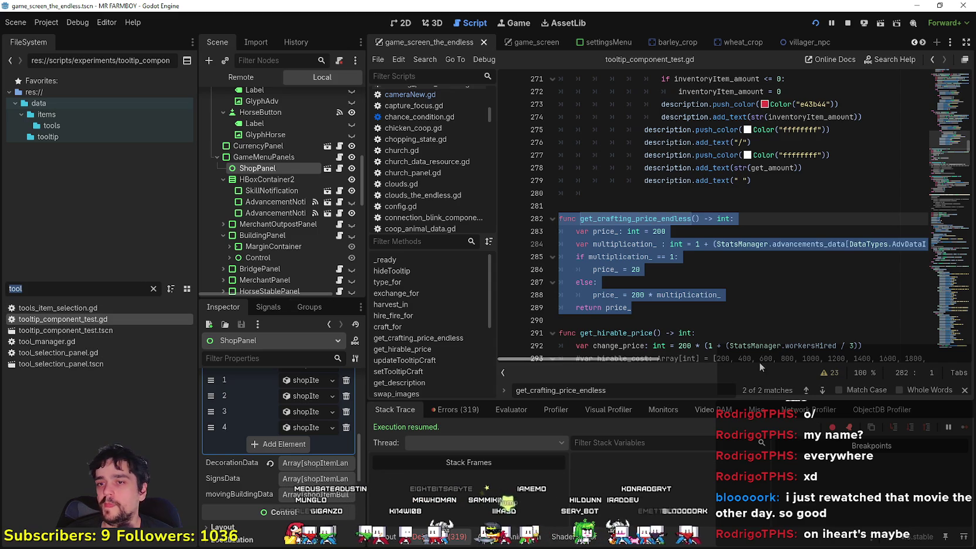
# Filter the FileSystem by 'cur' and open field_cursor_component.gd.
pyautogui.moveTo(648, 359)
pyautogui.mouseDown()
pyautogui.moveTo(719, 371)
pyautogui.moveTo(737, 339)
pyautogui.moveTo(729, 330)
pyautogui.moveTo(723, 351)
pyautogui.moveTo(355, 340)
pyautogui.mouseUp()
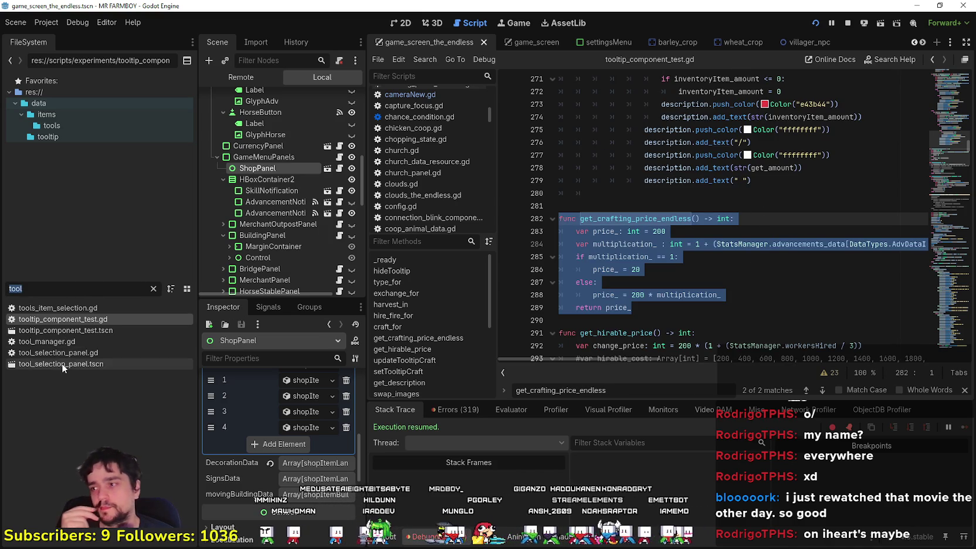
pyautogui.press('BackSpace')
pyautogui.press('BackSpace')
pyautogui.press('BackSpace')
pyautogui.write('cap')
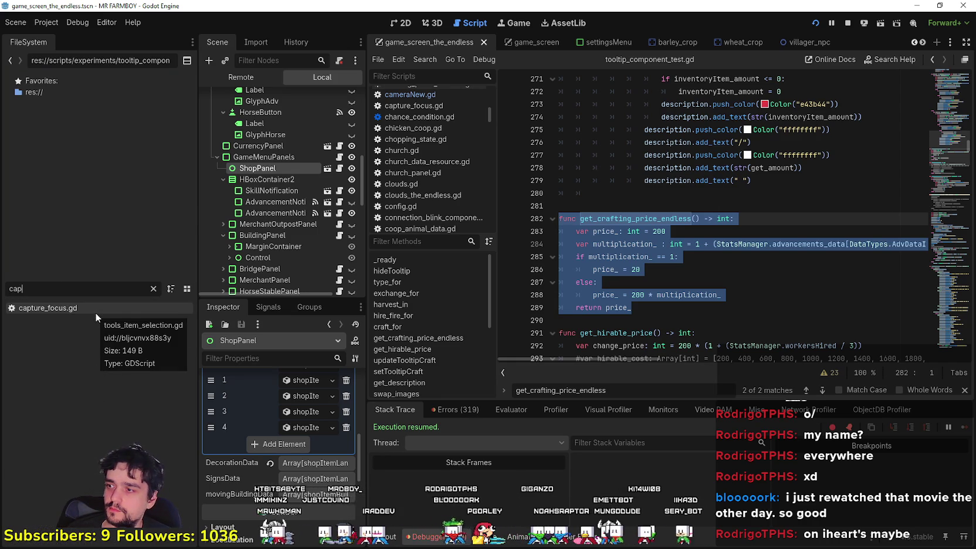
pyautogui.write('cur')
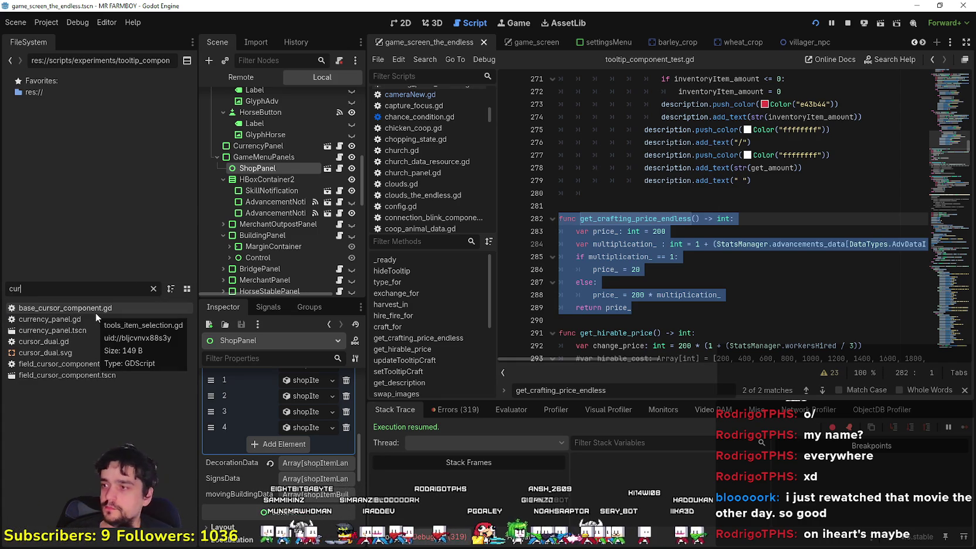
pyautogui.doubleClick(85, 366)
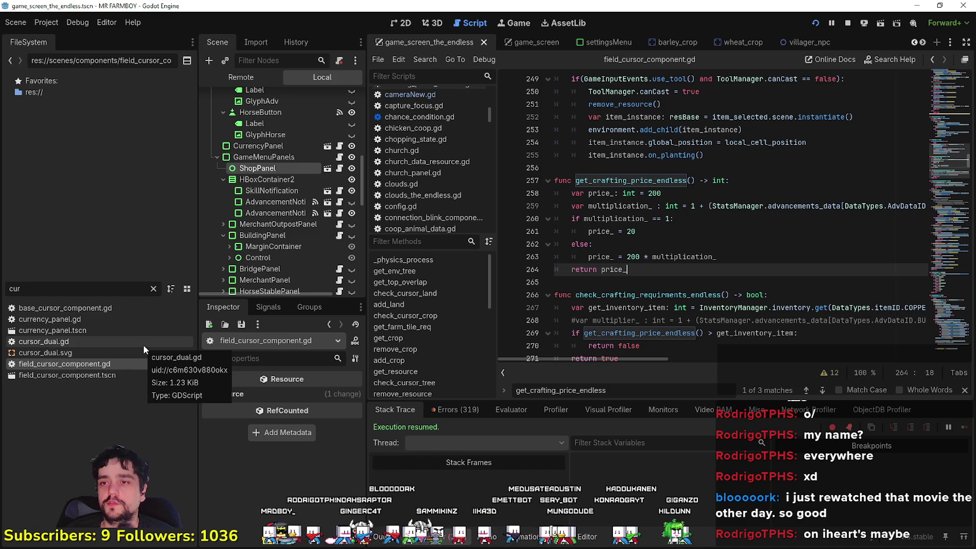
# Select the get_crafting_price_endless function name and place the caret below it.
pyautogui.click(684, 237)
pyautogui.click(675, 270)
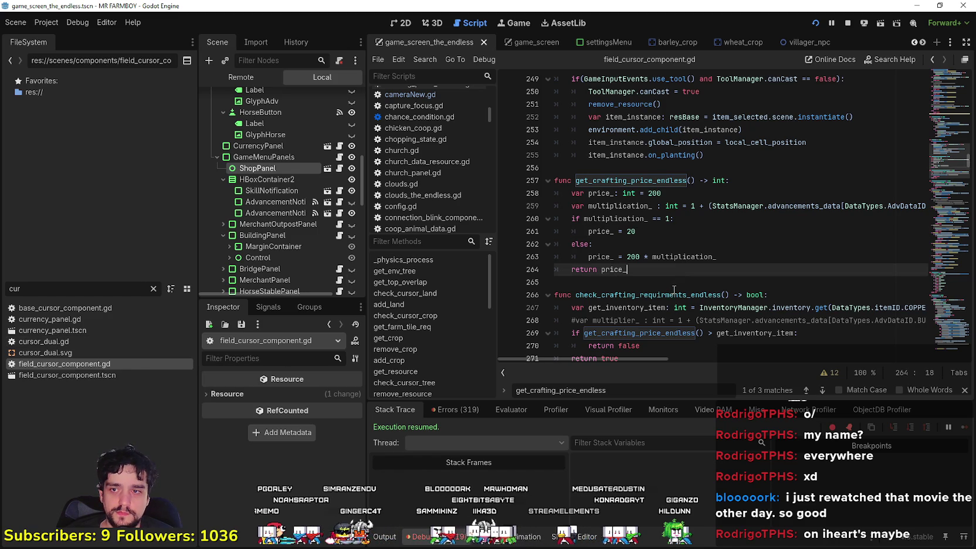
pyautogui.click(673, 286)
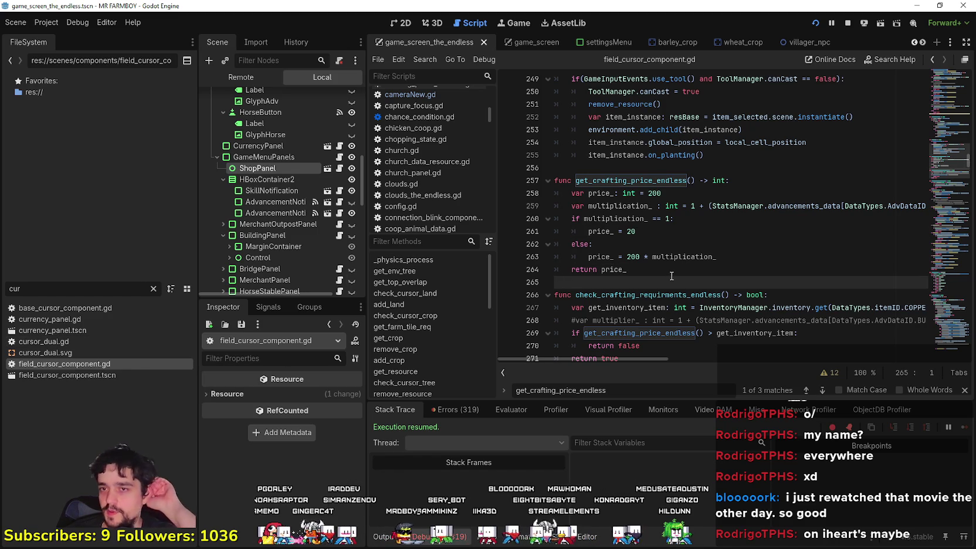
pyautogui.doubleClick(658, 180)
pyautogui.keyDown('shift'); pyautogui.click(695, 180); pyautogui.keyUp('shift')
pyautogui.click(919, 283)
pyautogui.scroll(-3, 923, 247)
# Scroll field_cursor_component.gd up to the building-removal branch around line 413.
pyautogui.moveTo(944, 164)
pyautogui.mouseDown()
pyautogui.moveTo(938, 256)
pyautogui.moveTo(939, 208)
pyautogui.moveTo(933, 246)
pyautogui.moveTo(952, 255)
pyautogui.mouseUp()
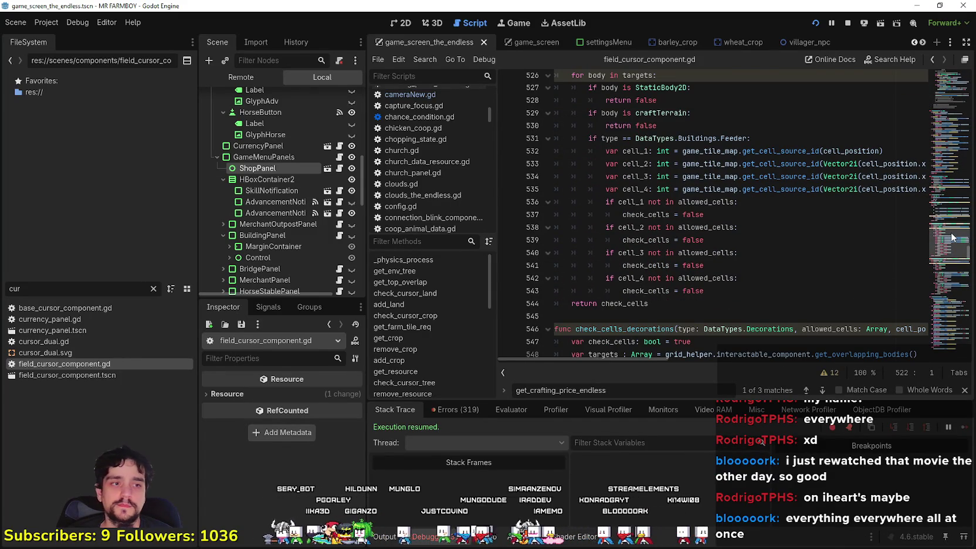
pyautogui.scroll(4, 951, 235)
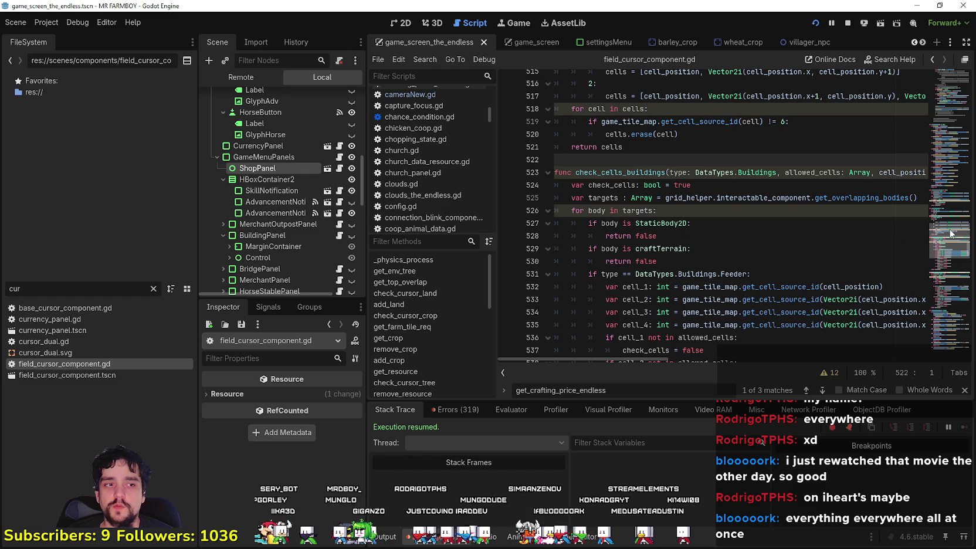
pyautogui.scroll(10, 951, 234)
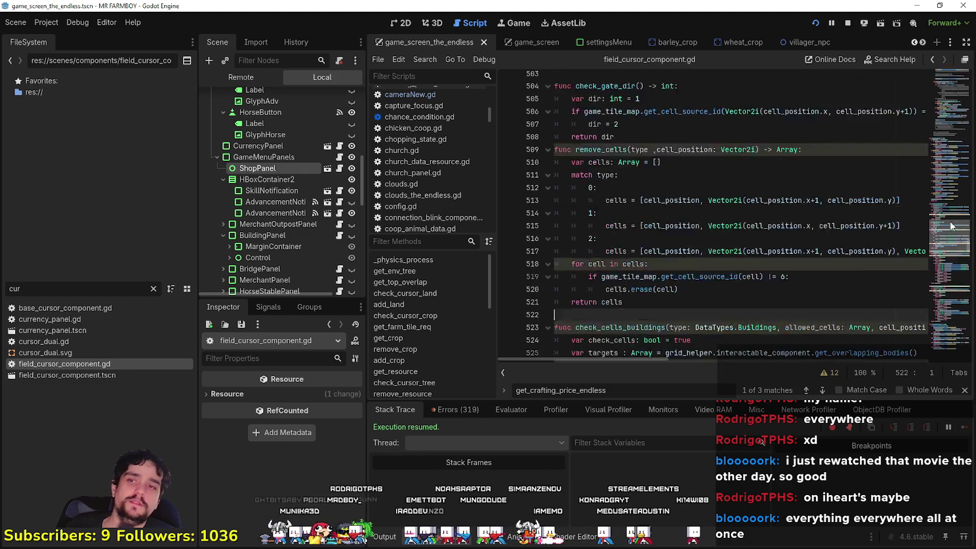
pyautogui.scroll(-20, 951, 221)
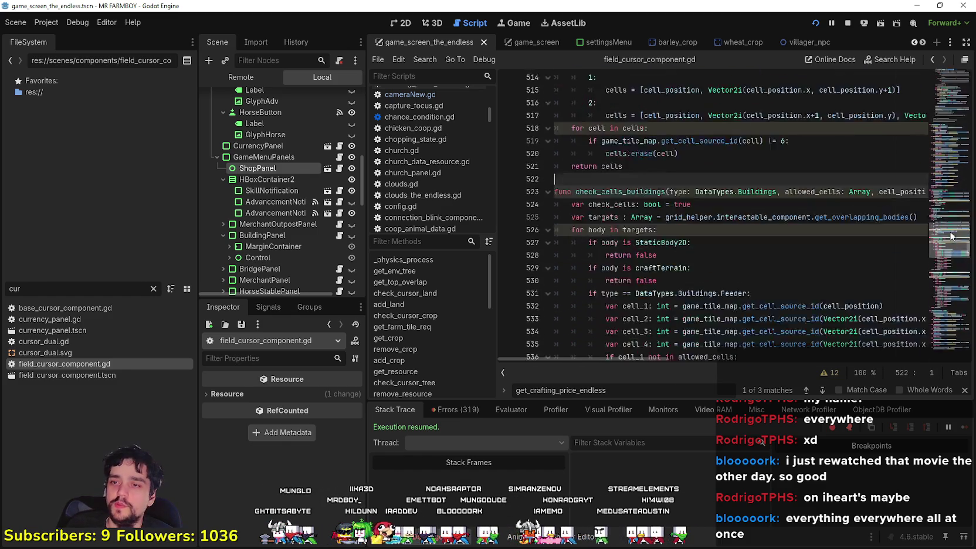
pyautogui.scroll(10, 946, 252)
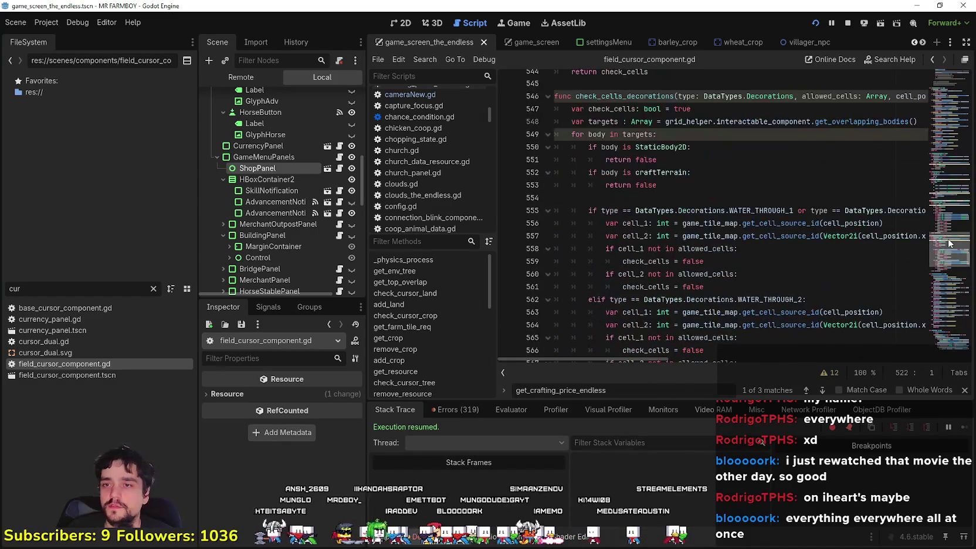
pyautogui.scroll(-6, 938, 241)
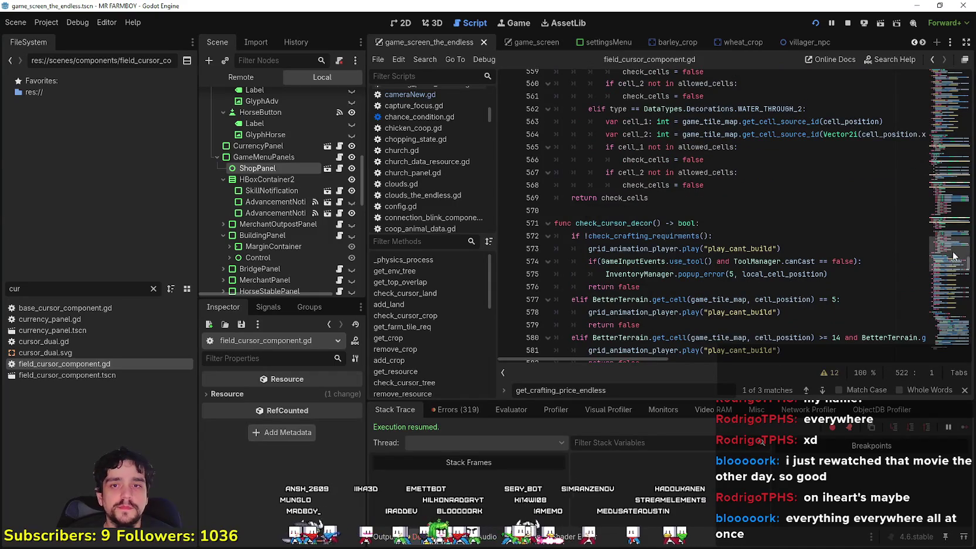
pyautogui.scroll(20, 951, 219)
pyautogui.scroll(20, 951, 219)
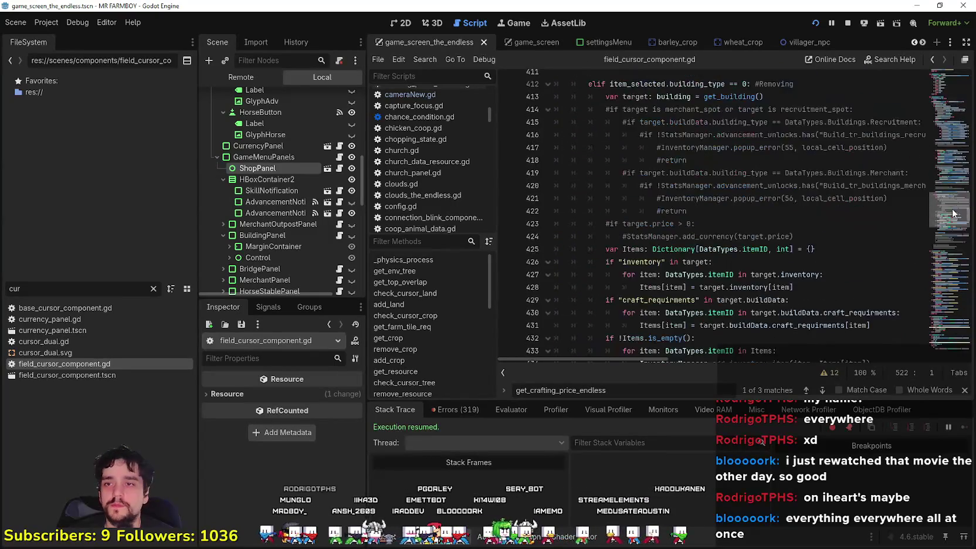
pyautogui.moveTo(953, 188); pyautogui.dragTo(954, 218)
# Open a new line 430 inside the craft_requirments check of the removal code.
pyautogui.click(818, 191)
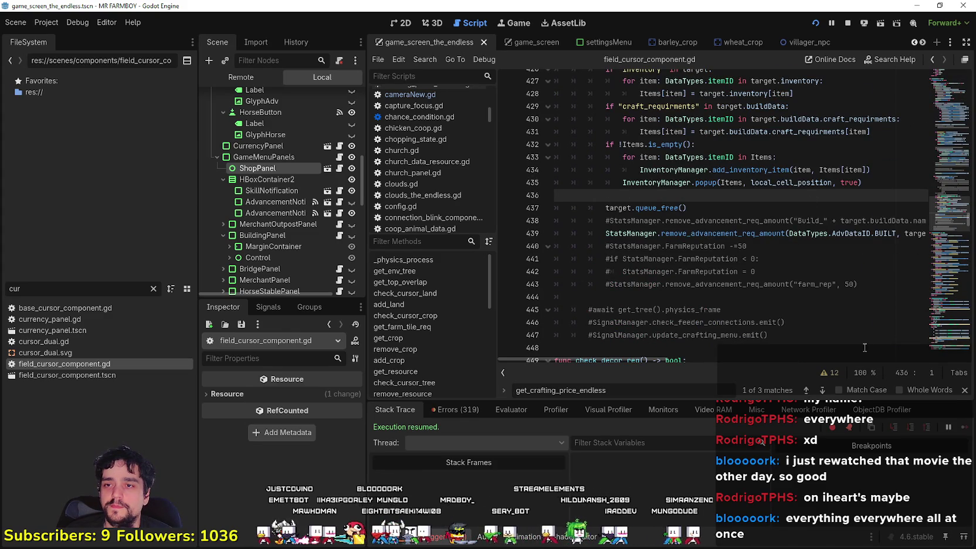
pyautogui.scroll(2, 826, 314)
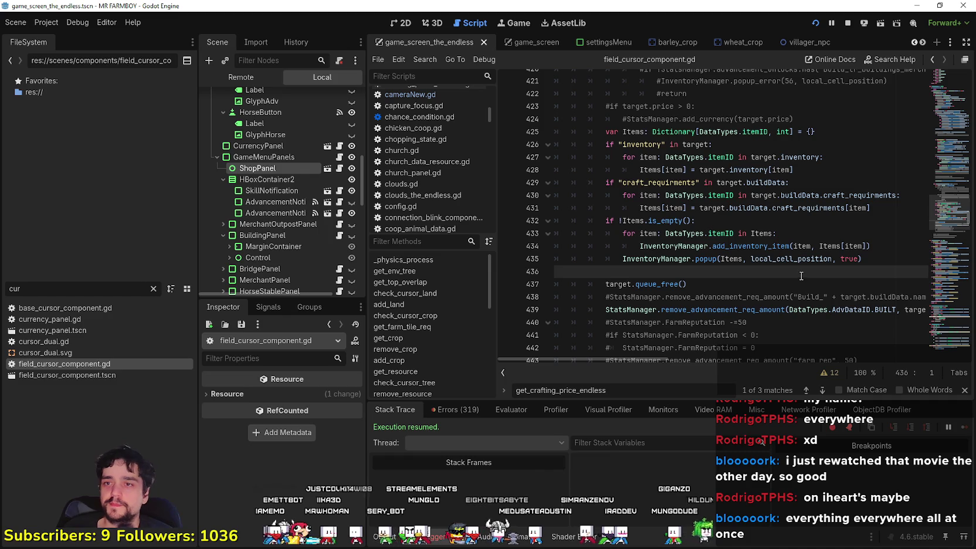
pyautogui.scroll(1, 794, 271)
pyautogui.moveTo(895, 234); pyautogui.dragTo(643, 233)
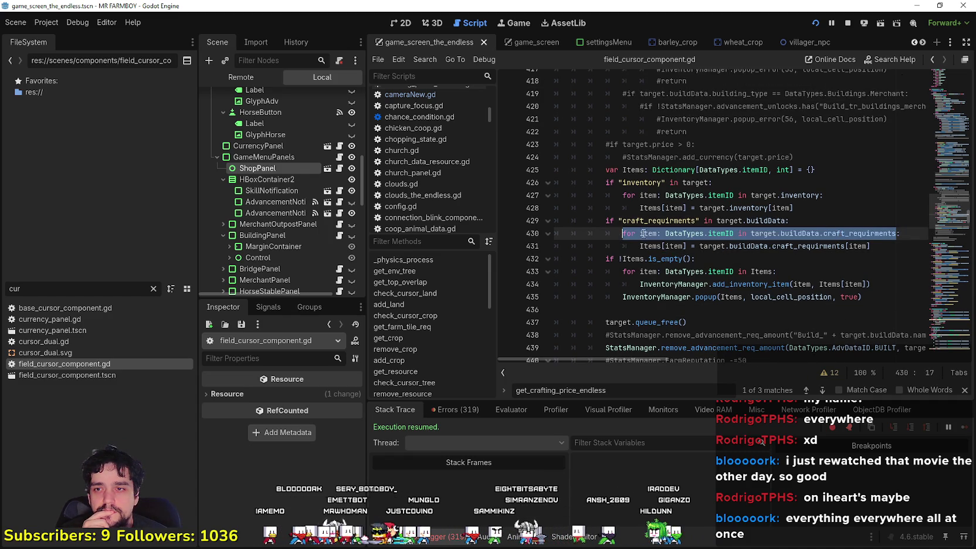
pyautogui.click(846, 218)
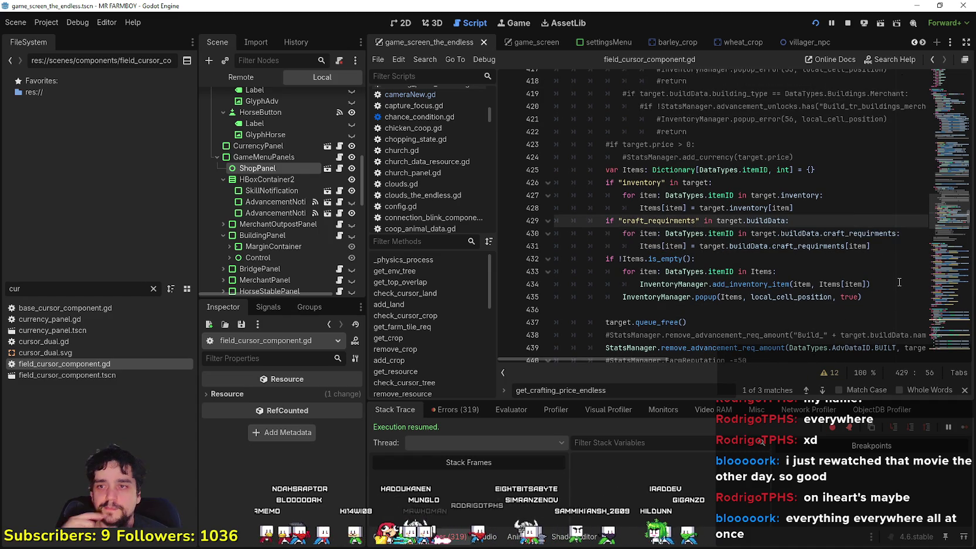
pyautogui.press('Return')
pyautogui.write('if Data')
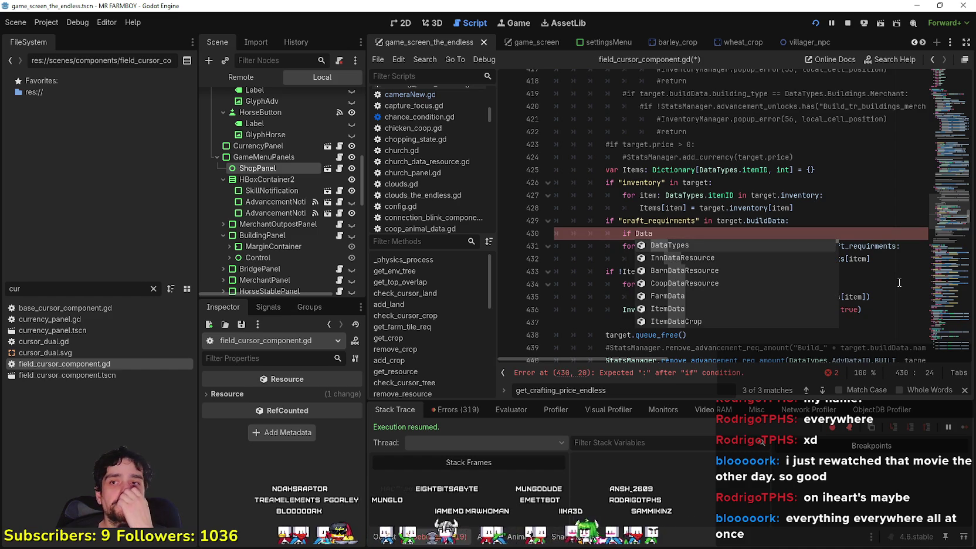
pyautogui.click(680, 246)
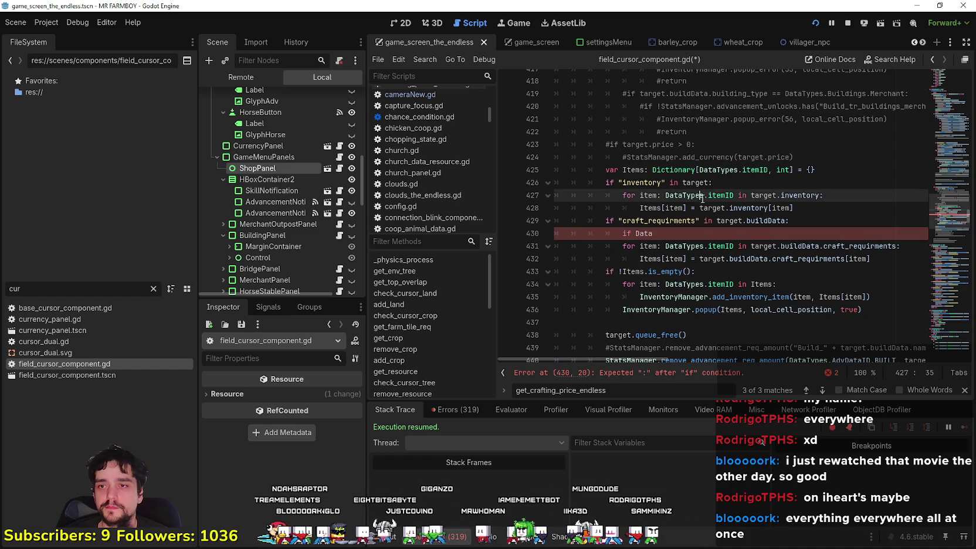
pyautogui.click(679, 236)
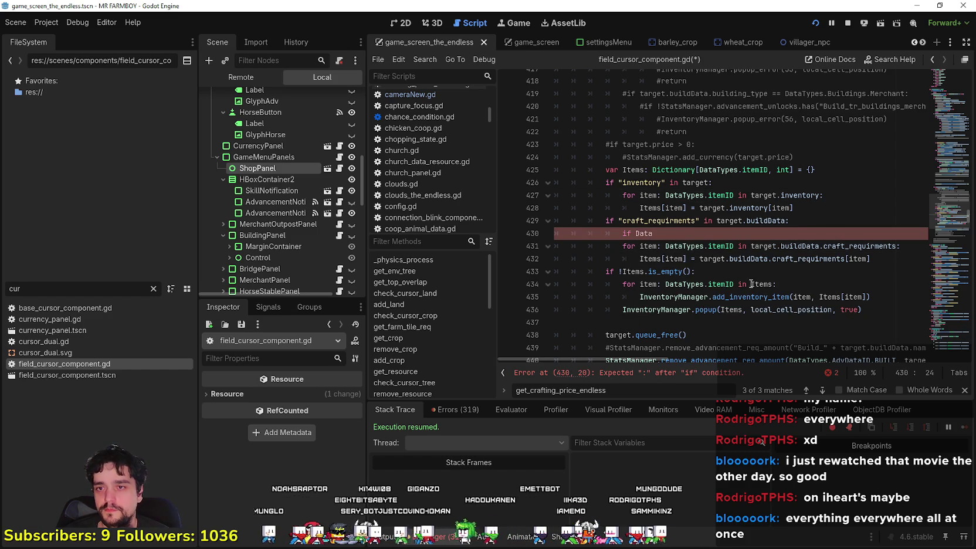
pyautogui.scroll(-2, 751, 285)
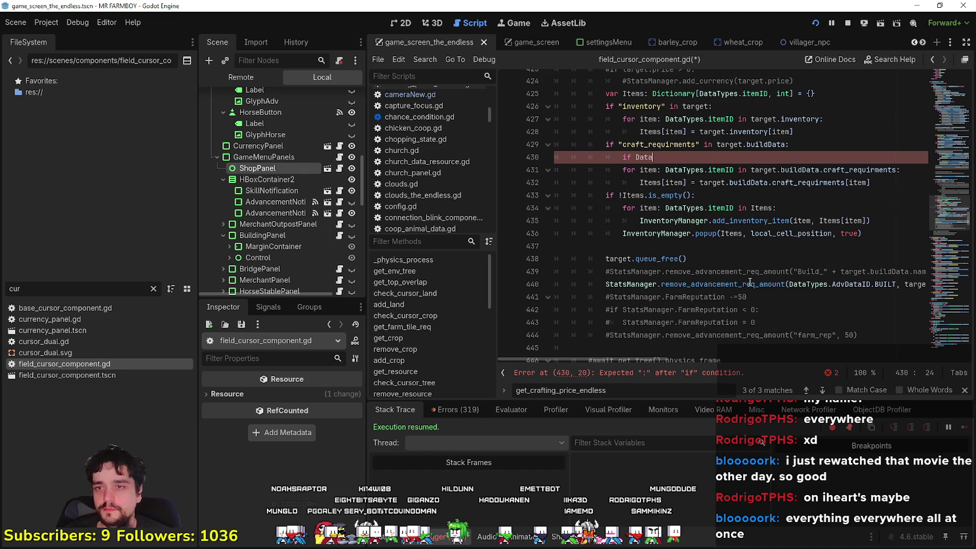
pyautogui.click(769, 245)
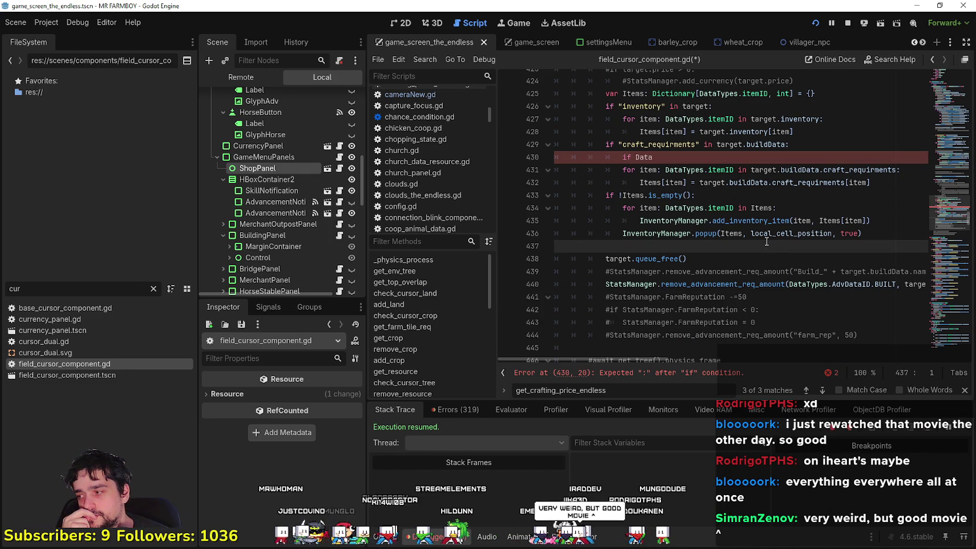
pyautogui.doubleClick(731, 233)
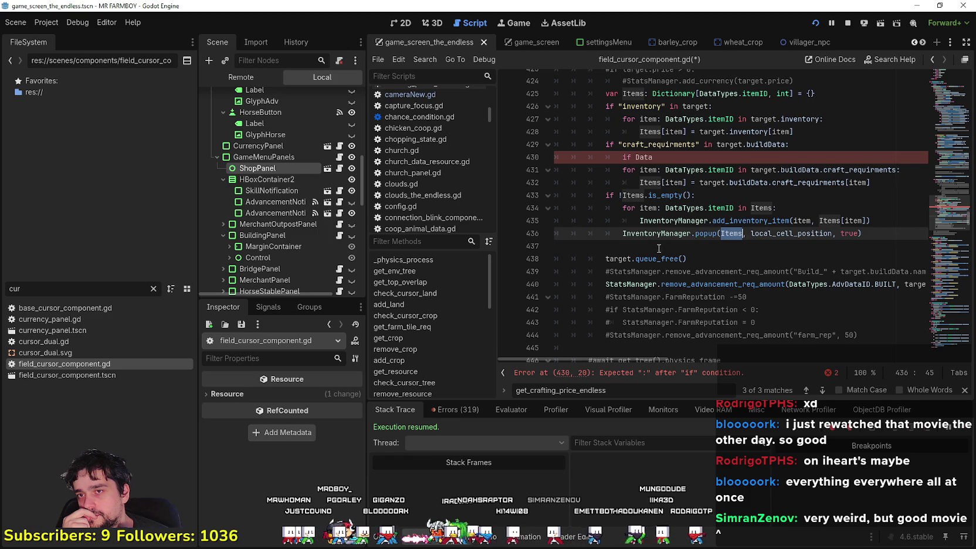
pyautogui.click(673, 159)
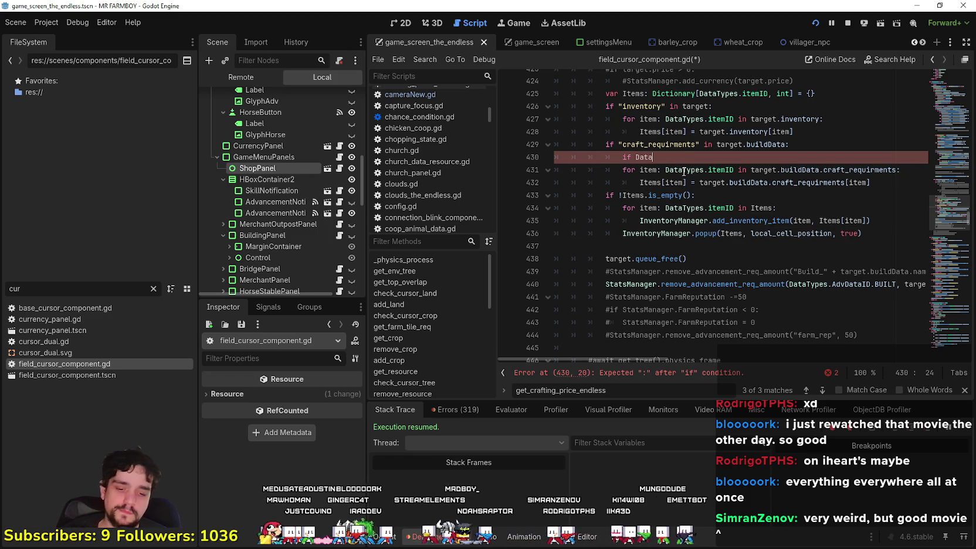
pyautogui.scroll(2, 684, 171)
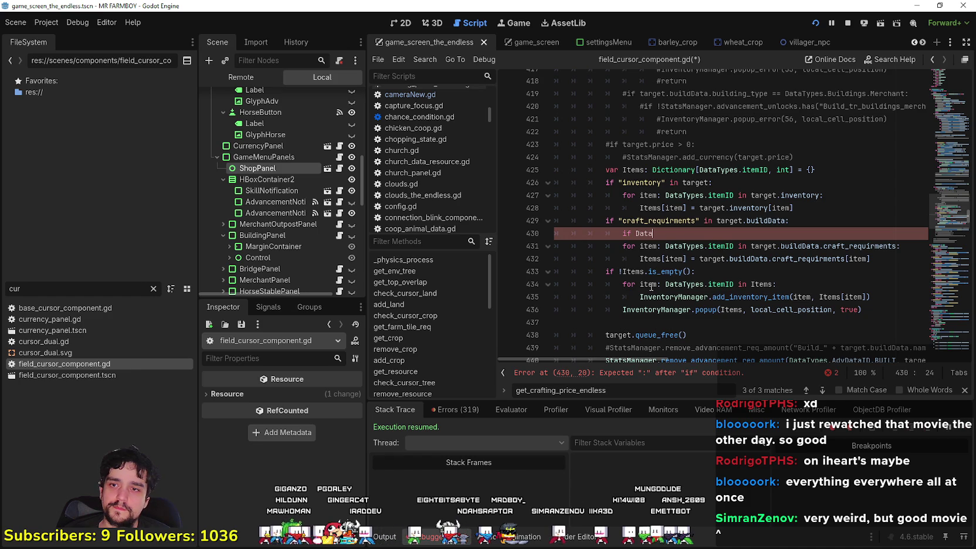
pyautogui.scroll(14, 651, 284)
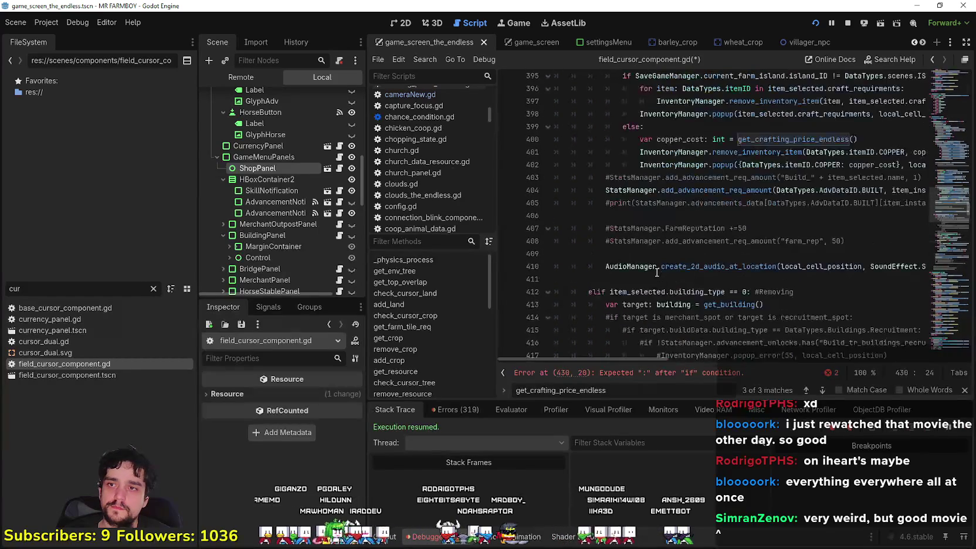
pyautogui.scroll(3, 654, 271)
pyautogui.scroll(-6, 654, 268)
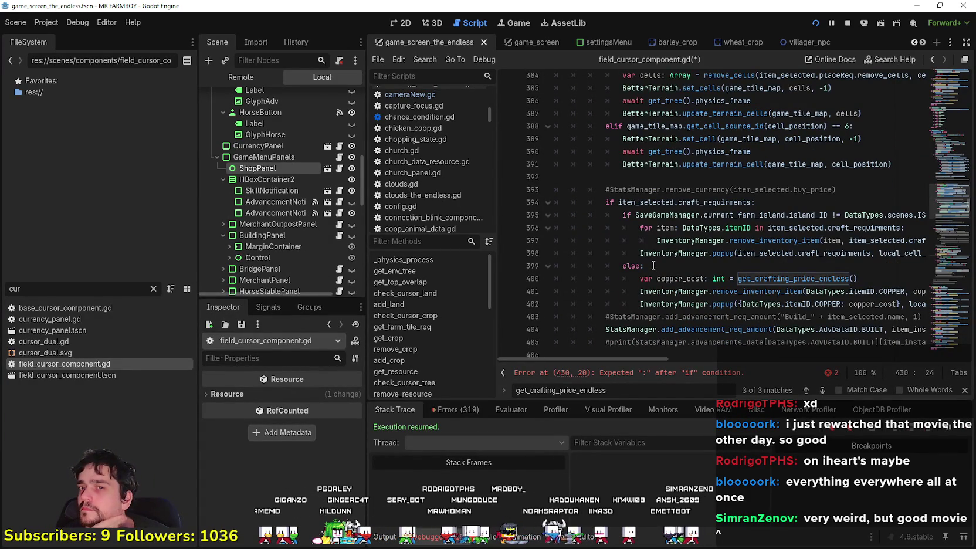
pyautogui.click(835, 302)
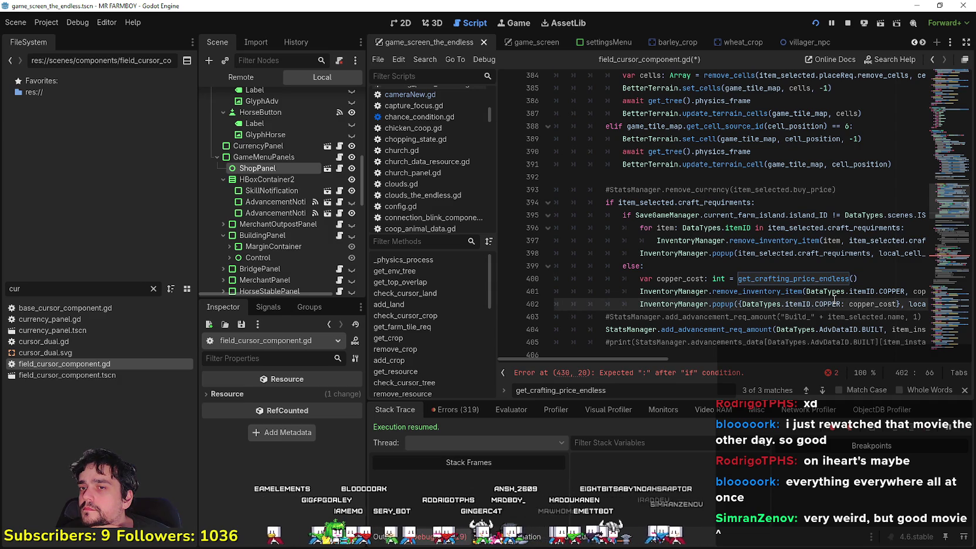
pyautogui.hotkey('alt', 'Left')
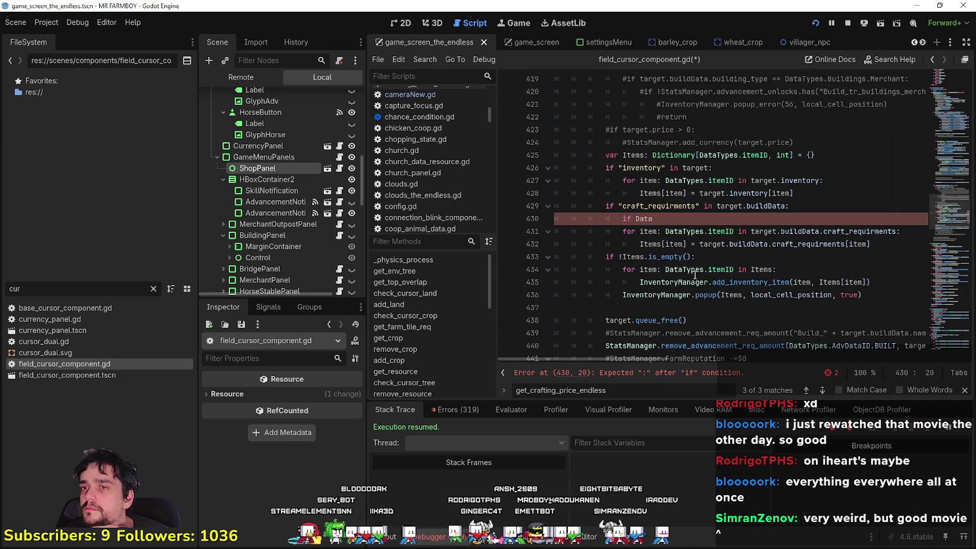
pyautogui.scroll(10, 695, 275)
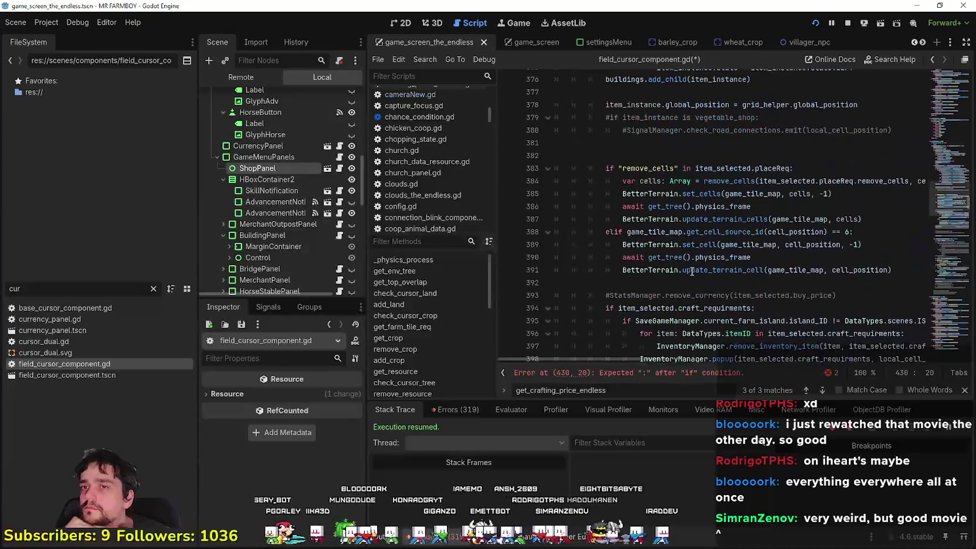
pyautogui.scroll(5, 692, 271)
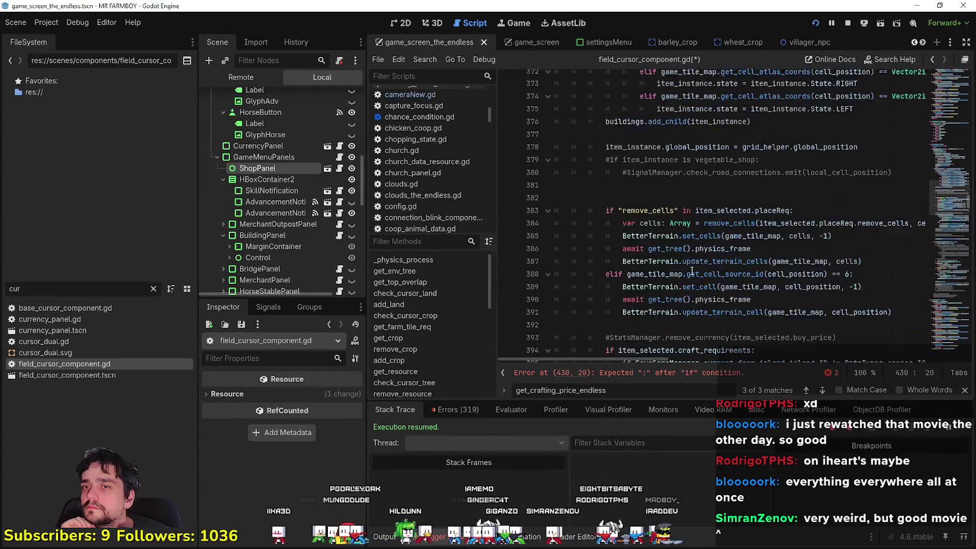
pyautogui.scroll(-7, 688, 268)
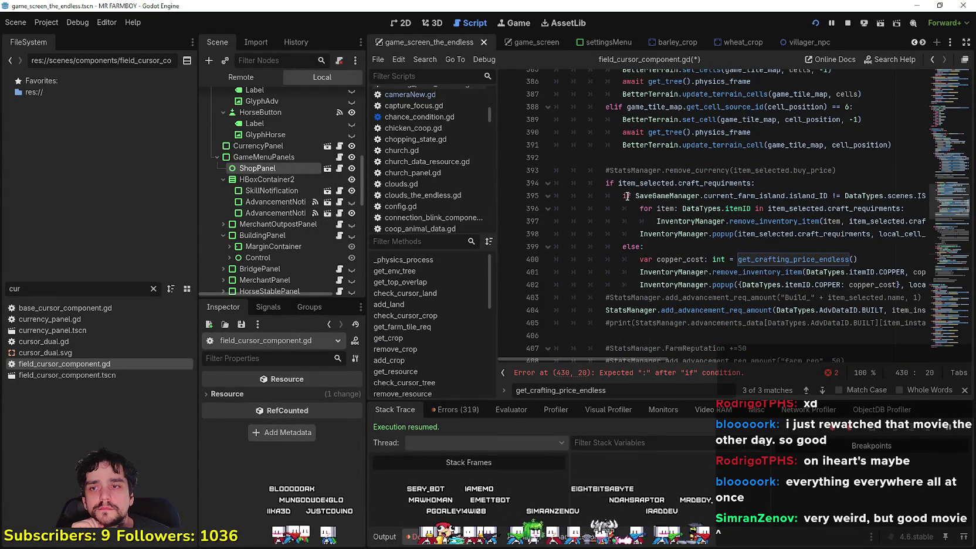
pyautogui.moveTo(619, 196); pyautogui.dragTo(928, 201)
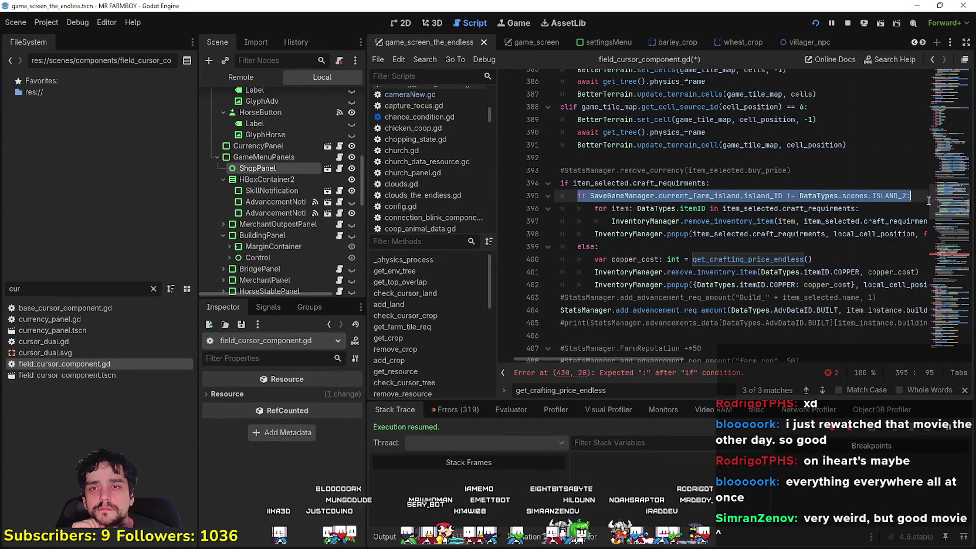
# Replace the unfinished 'if Data' on line 430 with line 395's non-ISLAND_2 island check.
pyautogui.rightClick(886, 202)
pyautogui.click(850, 278)
pyautogui.click(651, 375)
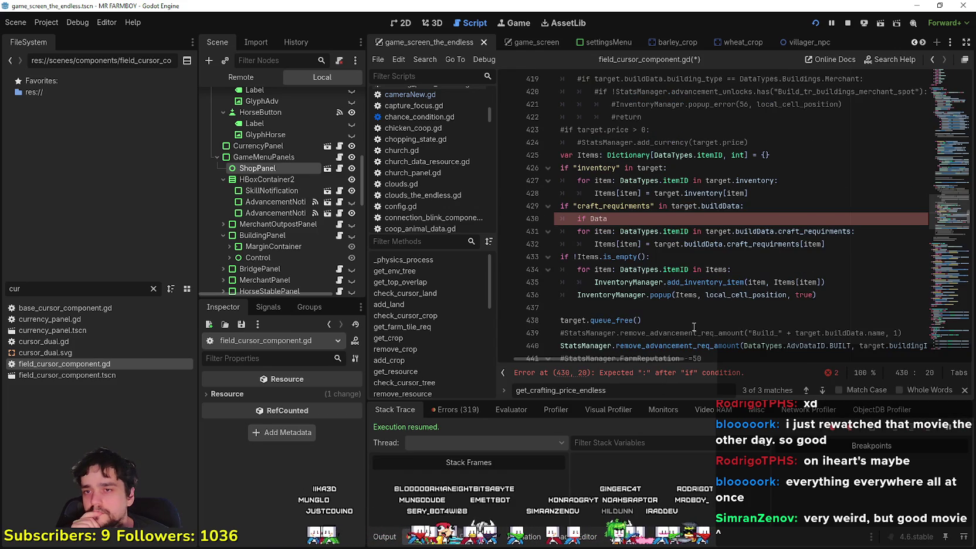
pyautogui.moveTo(607, 219); pyautogui.dragTo(578, 218)
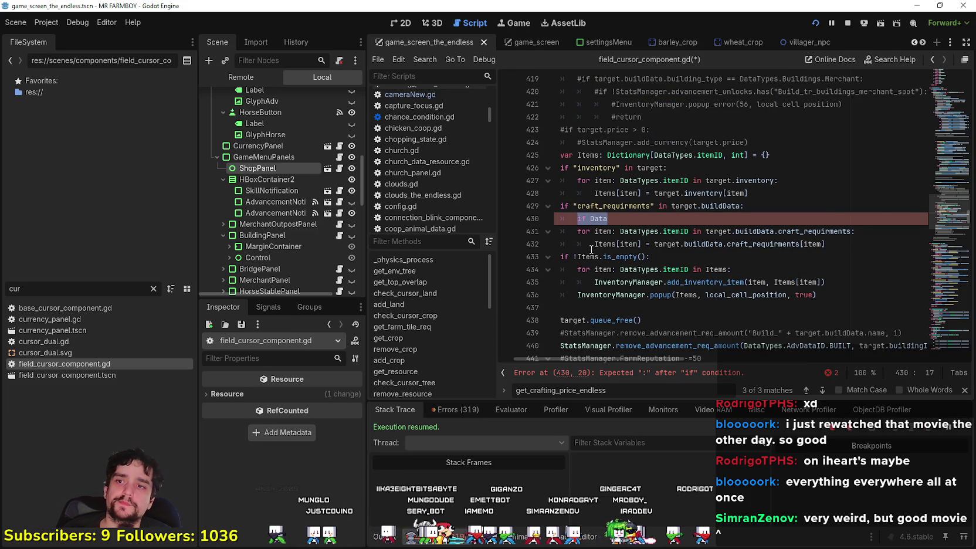
pyautogui.hotkey('ctrl', 'v')
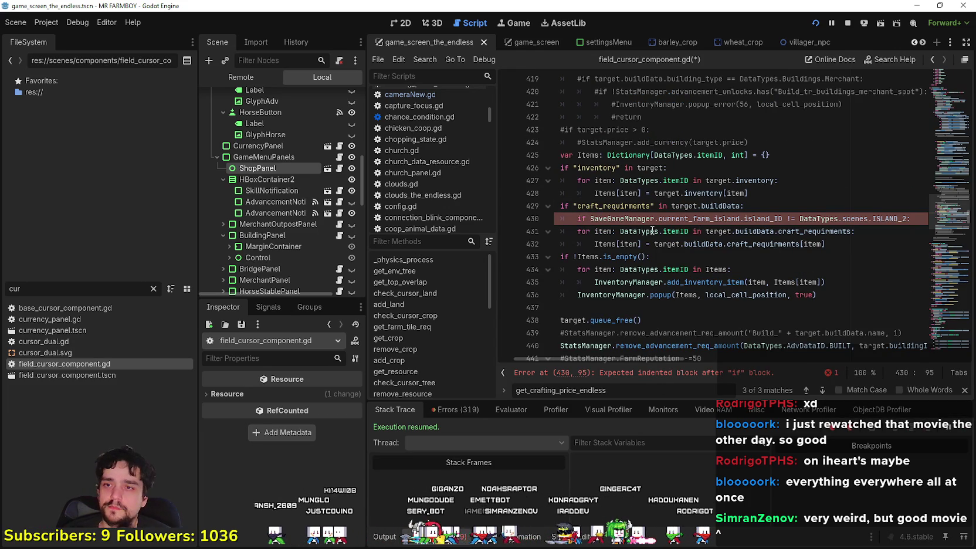
# Indent the refund loop under the island check and add an else: branch after it.
pyautogui.moveTo(826, 245); pyautogui.dragTo(545, 229)
pyautogui.press('Tab')
pyautogui.click(923, 245)
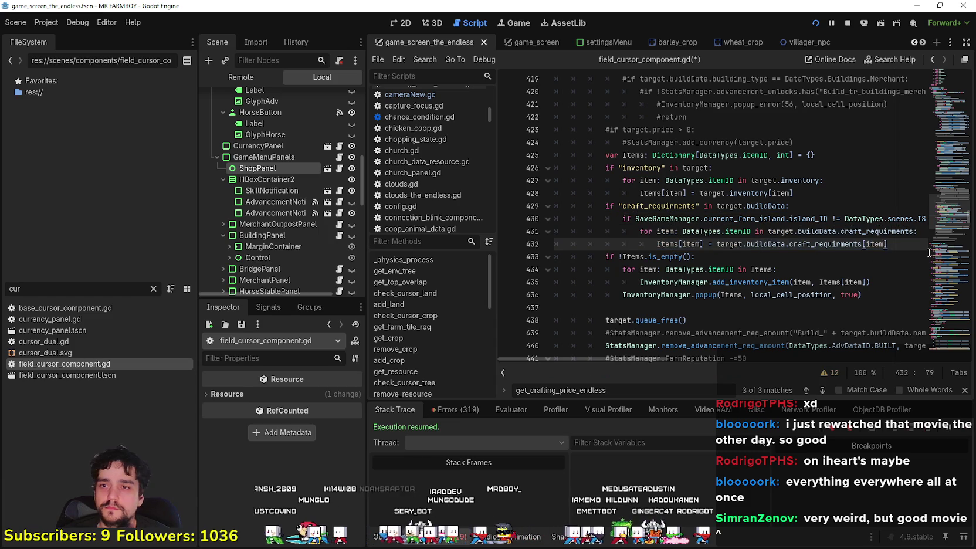
pyautogui.press('Return')
pyautogui.press('BackSpace')
pyautogui.press('BackSpace')
pyautogui.write('else:')
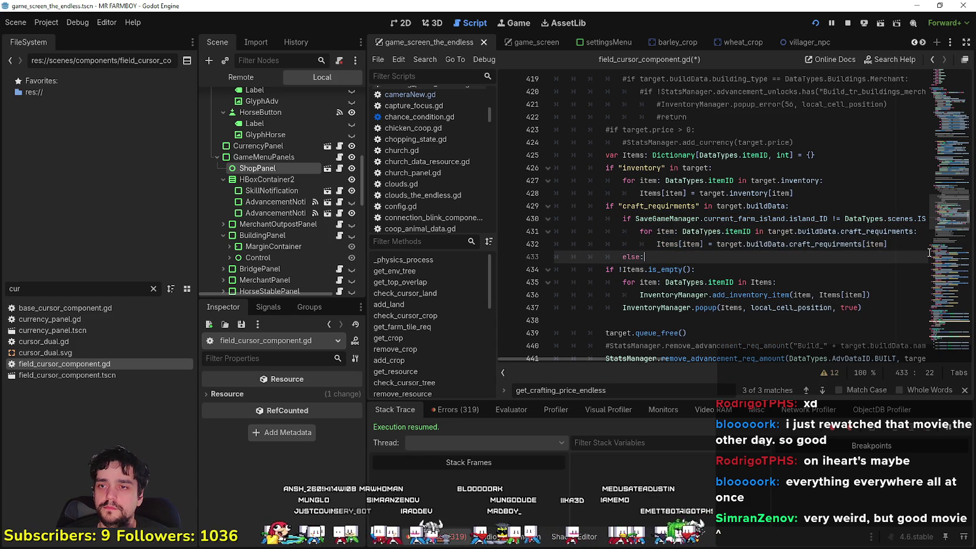
pyautogui.press('Return')
# Select the copper_cost = get_crafting_price_endless() calculation near line 400.
pyautogui.scroll(10, 716, 255)
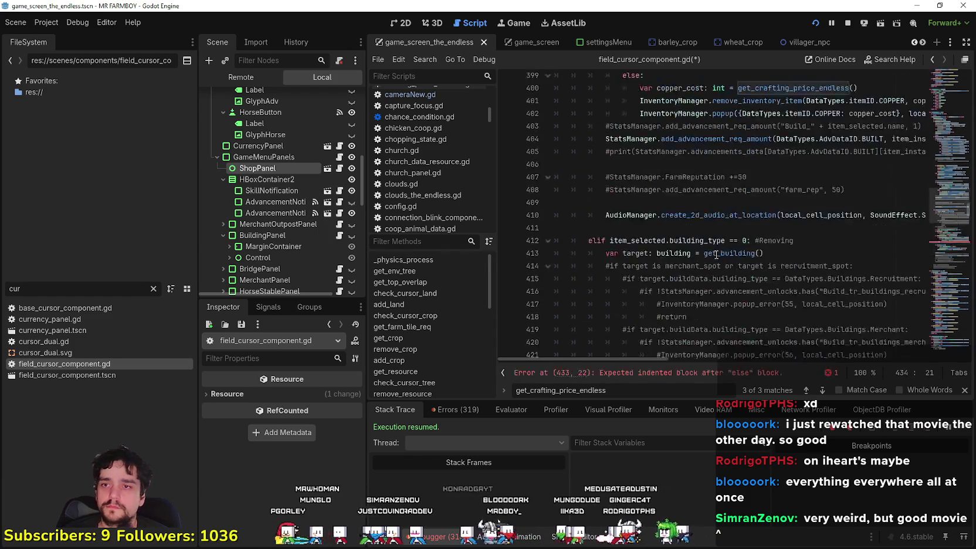
pyautogui.scroll(8, 716, 255)
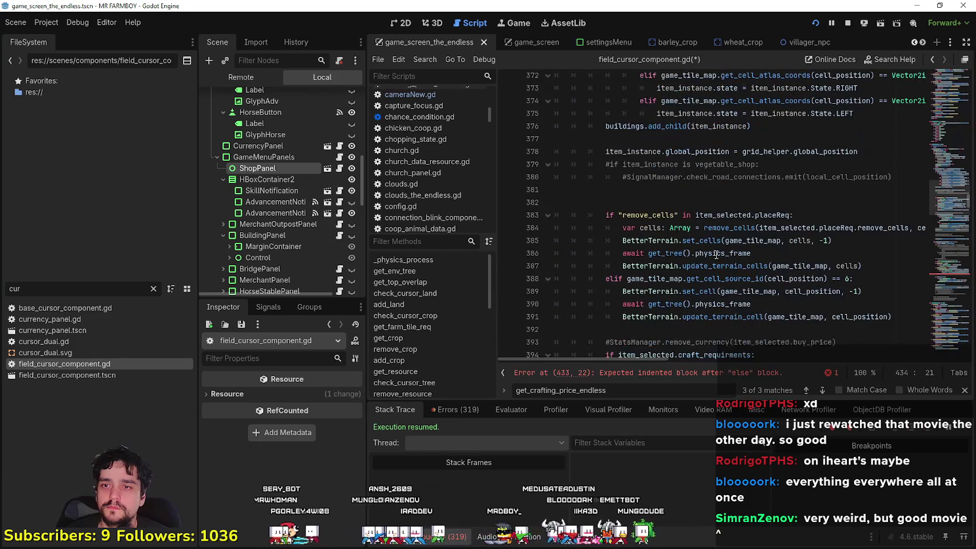
pyautogui.scroll(-10, 716, 254)
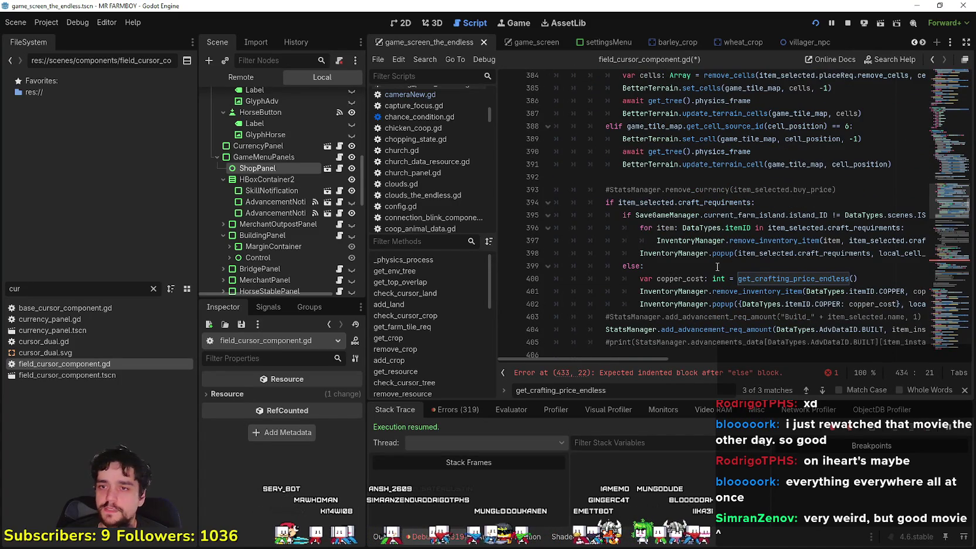
pyautogui.scroll(-2, 750, 263)
pyautogui.moveTo(857, 203); pyautogui.dragTo(638, 202)
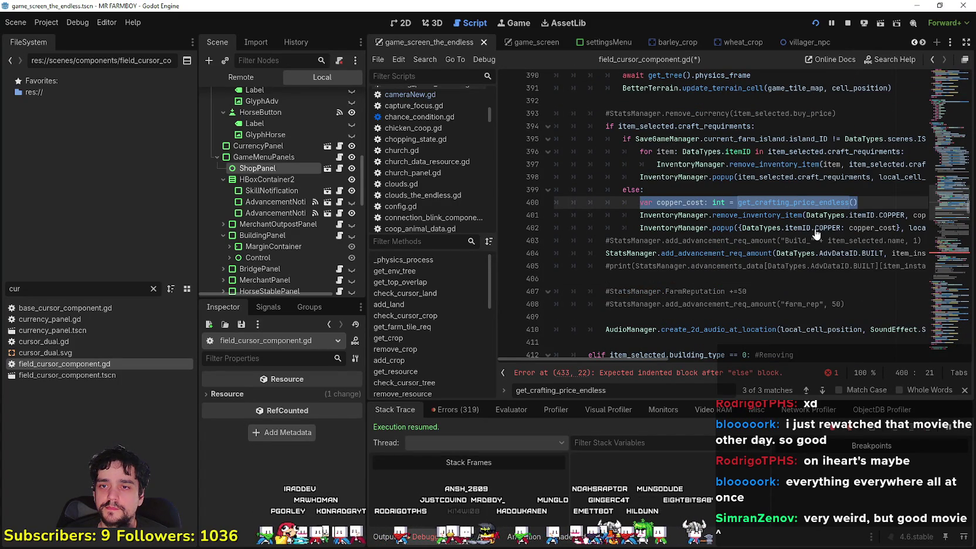
pyautogui.click(849, 215)
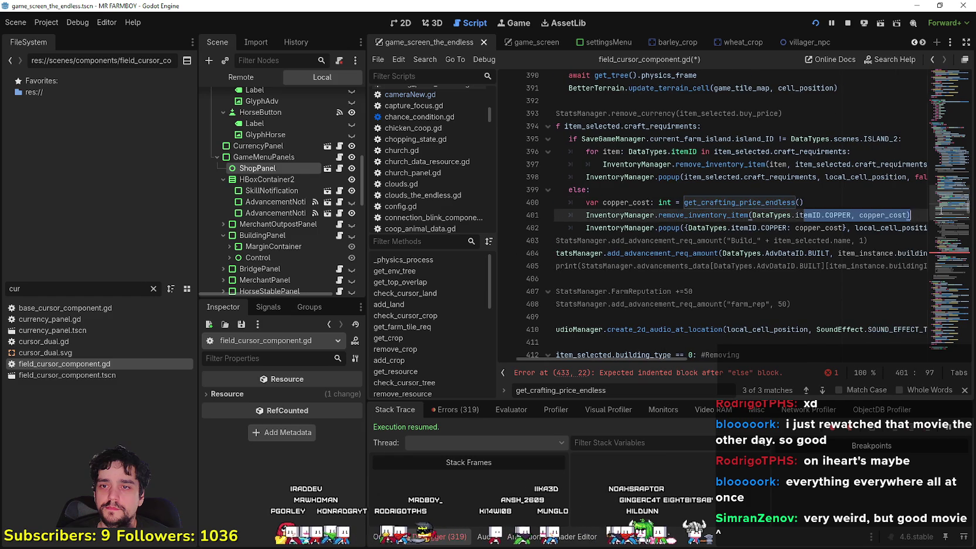
pyautogui.press('Down')
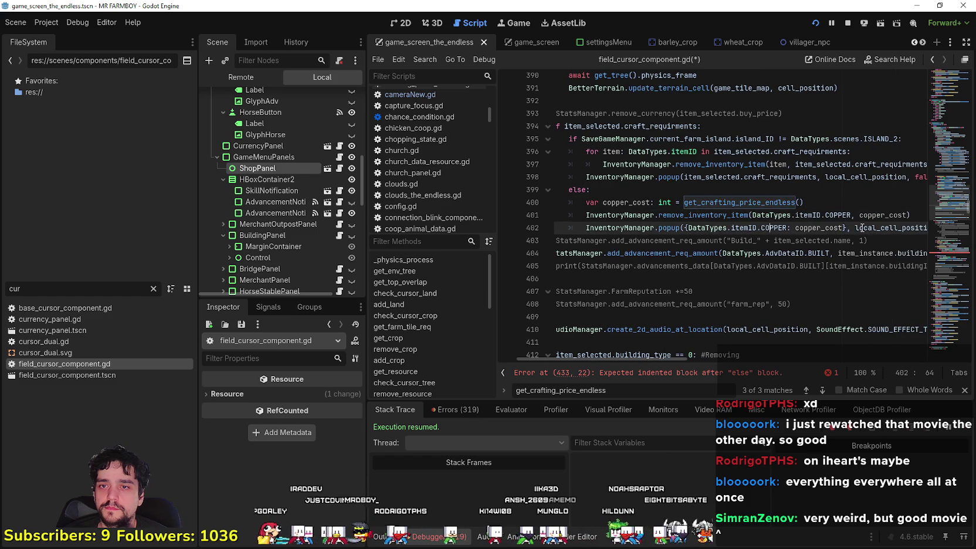
pyautogui.click(834, 212)
pyautogui.moveTo(830, 203); pyautogui.dragTo(582, 205)
# Paste the copper_cost calculation as the body of the else branch.
pyautogui.click(651, 372)
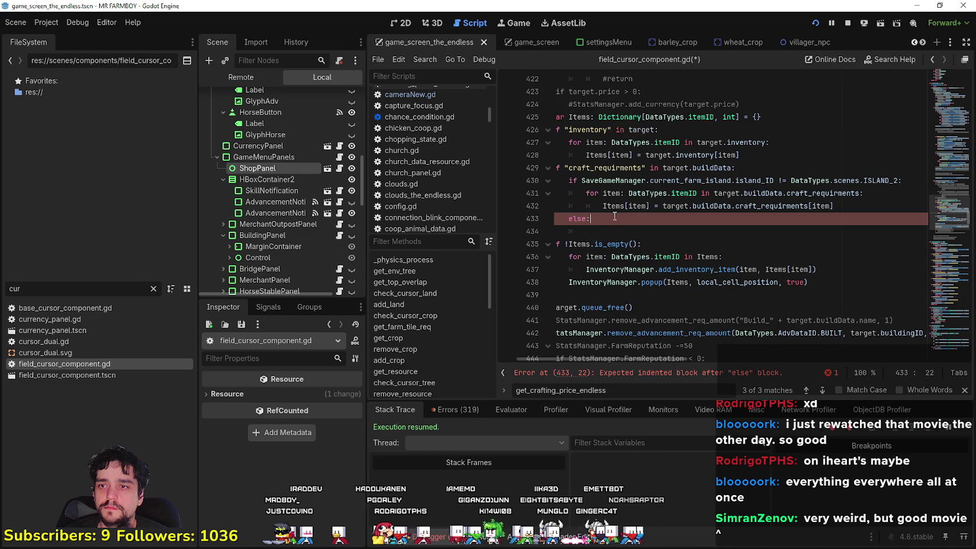
pyautogui.press('Return')
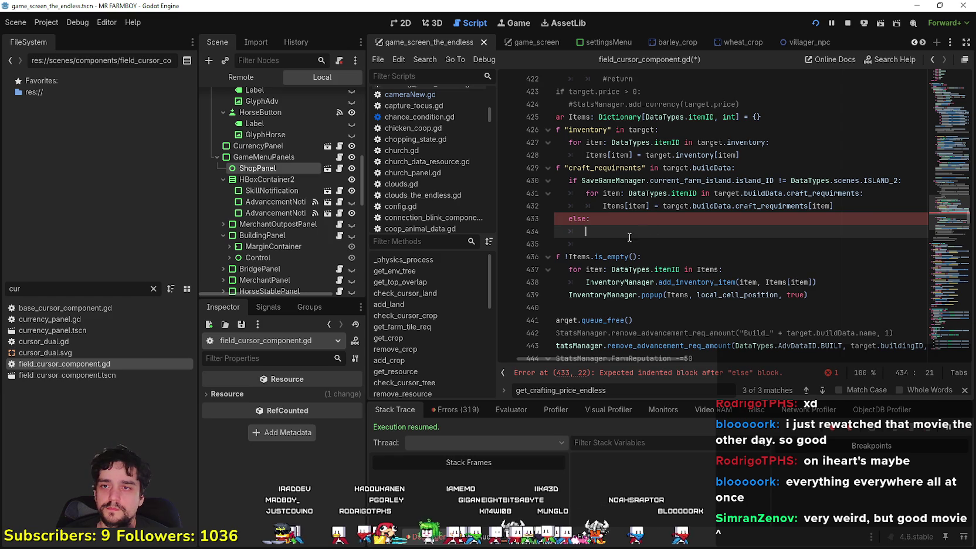
pyautogui.hotkey('ctrl', 'v')
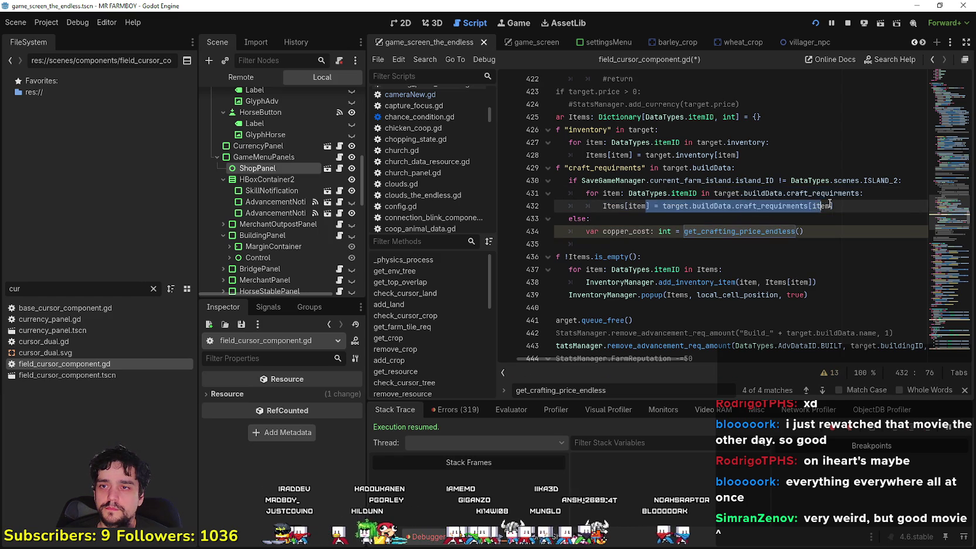
pyautogui.moveTo(833, 206); pyautogui.dragTo(608, 203)
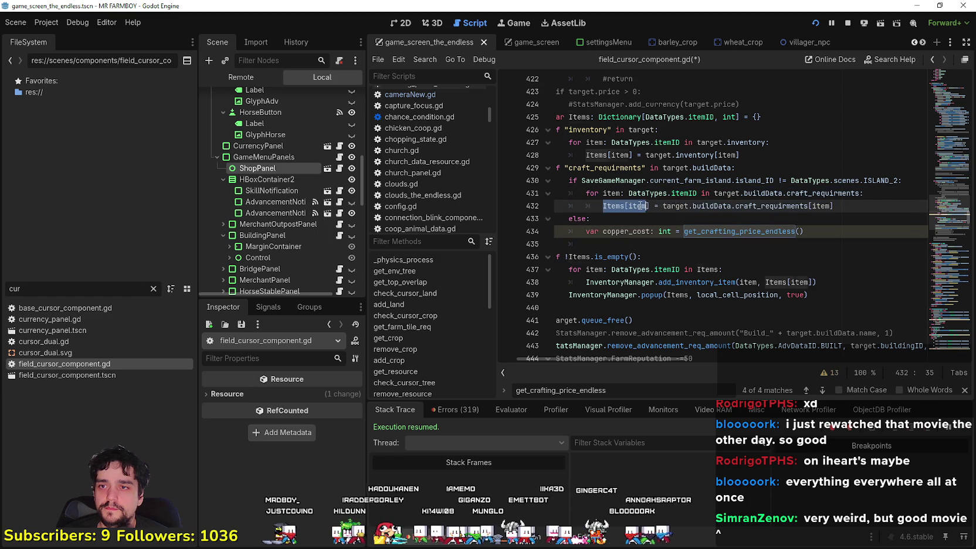
# Start a new line Items[DataTypes.itemID.COPPER] below the copper_cost line.
pyautogui.click(812, 230)
pyautogui.press('Return')
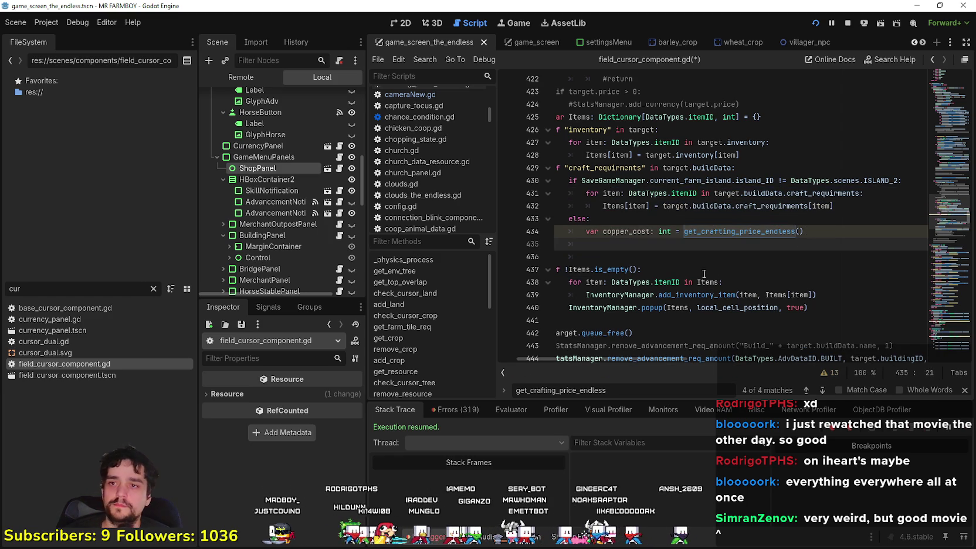
pyautogui.write('Items[item')
pyautogui.doubleClick(627, 245)
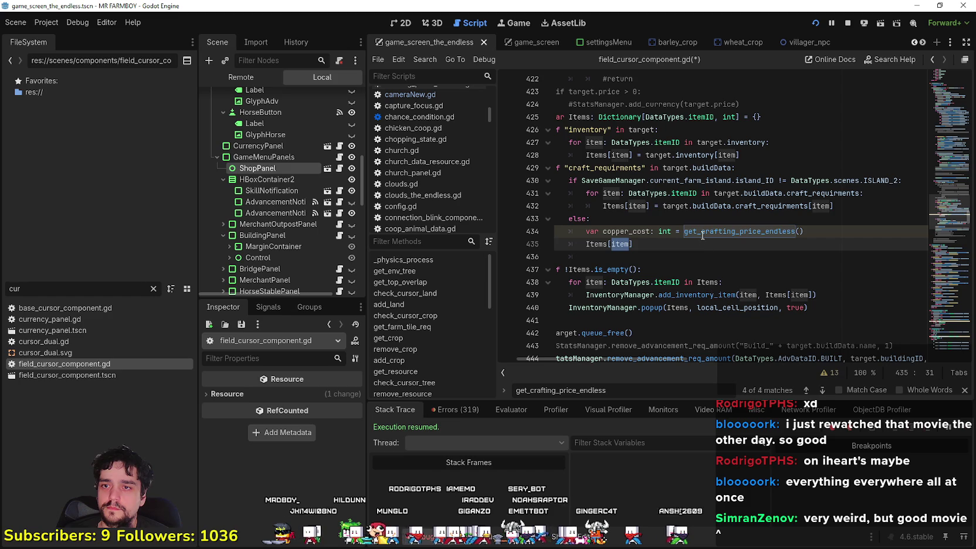
pyautogui.click(683, 231)
pyautogui.keyDown('shift'); pyautogui.click(804, 231); pyautogui.keyUp('shift')
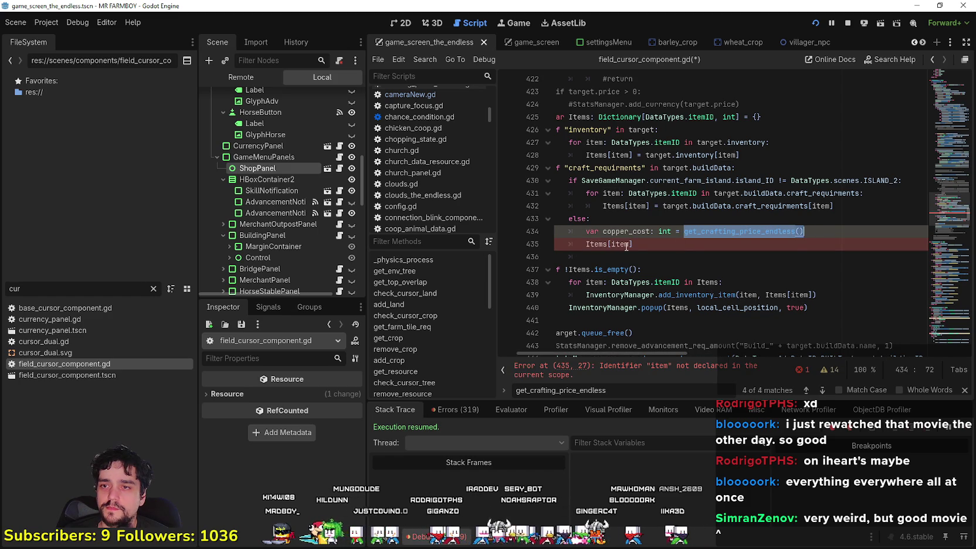
pyautogui.doubleClick(623, 244)
pyautogui.write('Data')
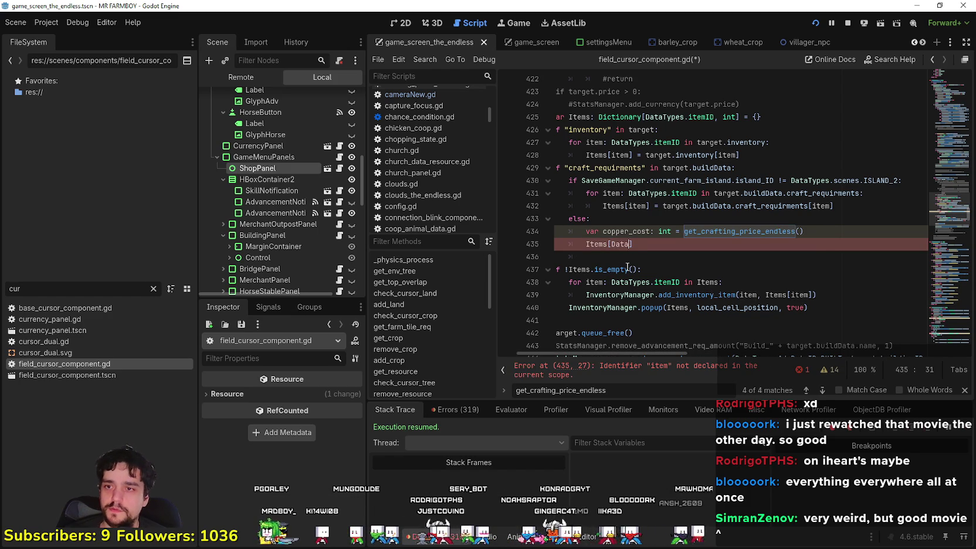
pyautogui.write('Types.itemID')
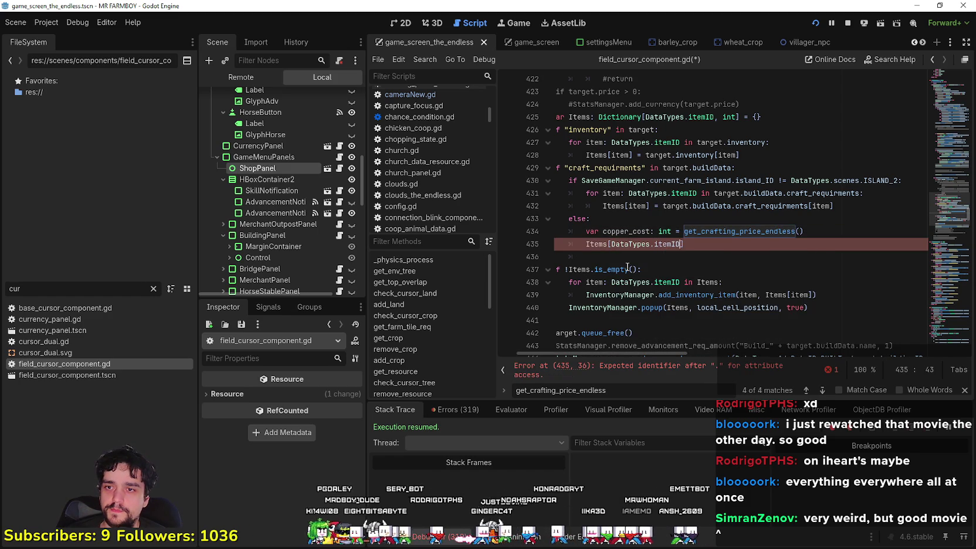
pyautogui.write('.coo')
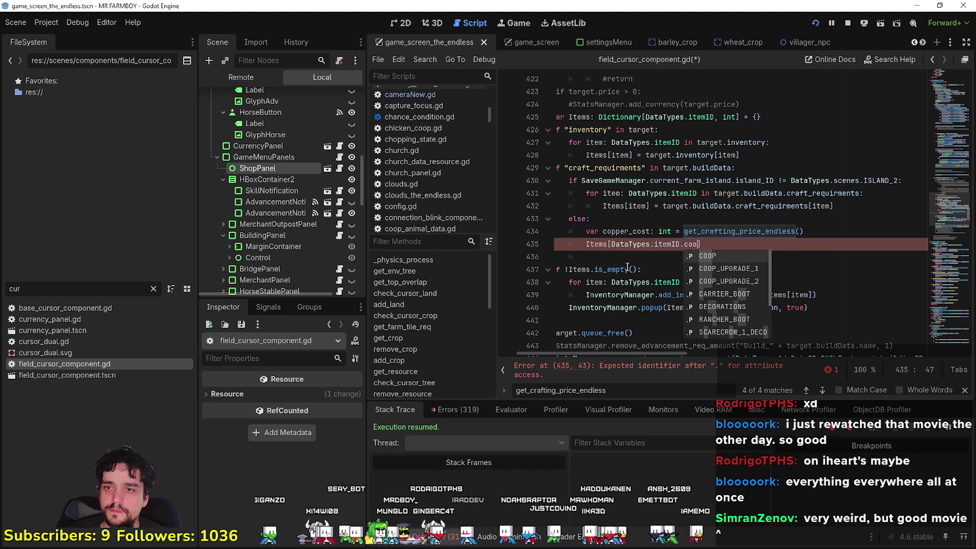
pyautogui.press('BackSpace')
pyautogui.write('pp')
pyautogui.press('Return')
pyautogui.write(':')
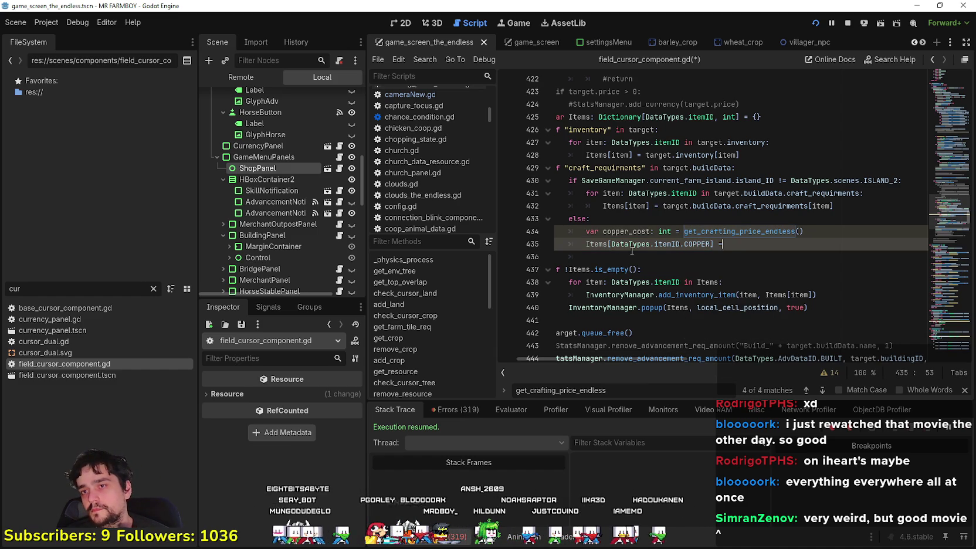
# Set the COPPER entry to int(get_crafting_price_endless()/2).
pyautogui.doubleClick(723, 231)
pyautogui.hotkey('ctrl', 'c')
pyautogui.click(851, 240)
pyautogui.hotkey('ctrl', 'v')
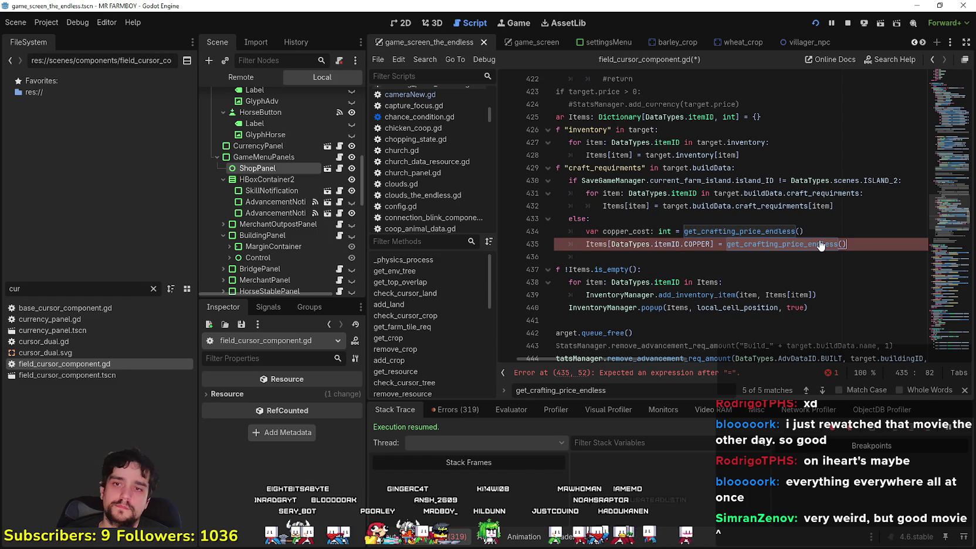
pyautogui.write('/2')
pyautogui.moveTo(726, 243); pyautogui.dragTo(862, 250)
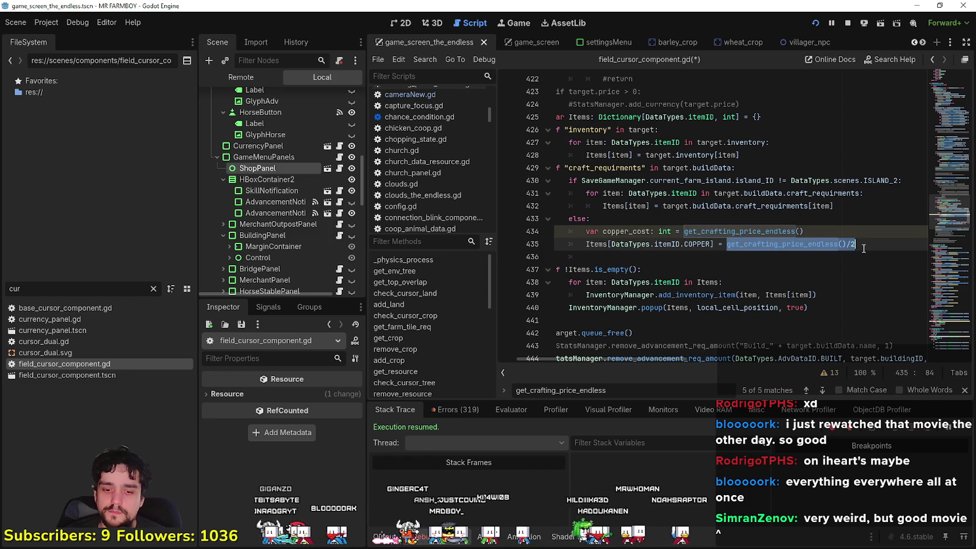
pyautogui.write('(')
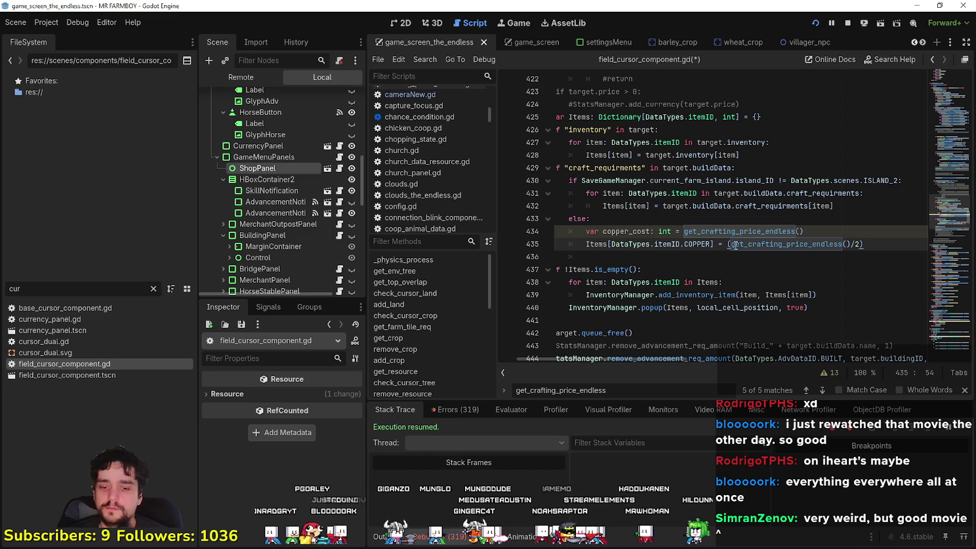
pyautogui.write('int')
# Delete the copper_cost declaration line and save the script.
pyautogui.click(784, 223)
pyautogui.click(824, 238)
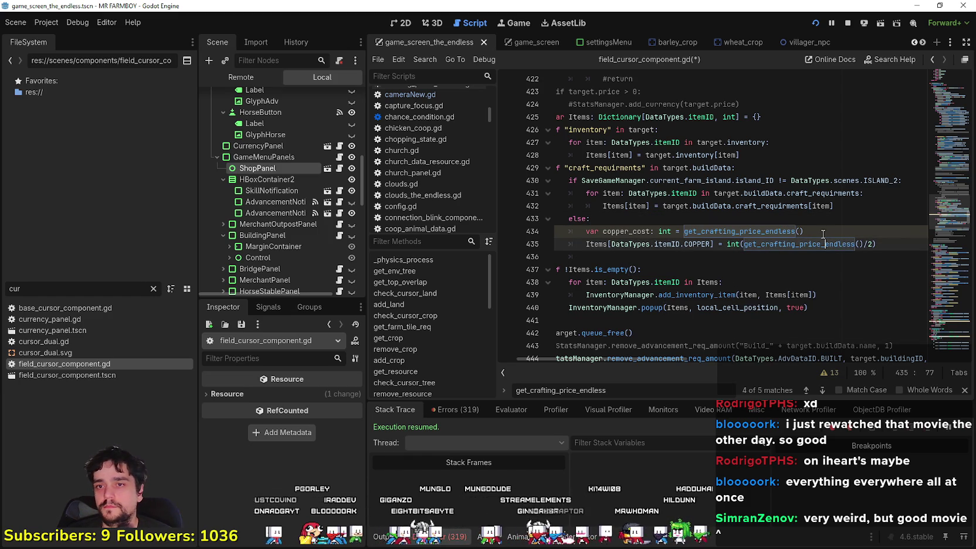
pyautogui.click(801, 230)
pyautogui.hotkey('shift', 'Home')
pyautogui.hotkey('shift', 'Home')
pyautogui.press('BackSpace')
pyautogui.press('BackSpace')
pyautogui.click(658, 245)
pyautogui.hotkey('ctrl', 's')
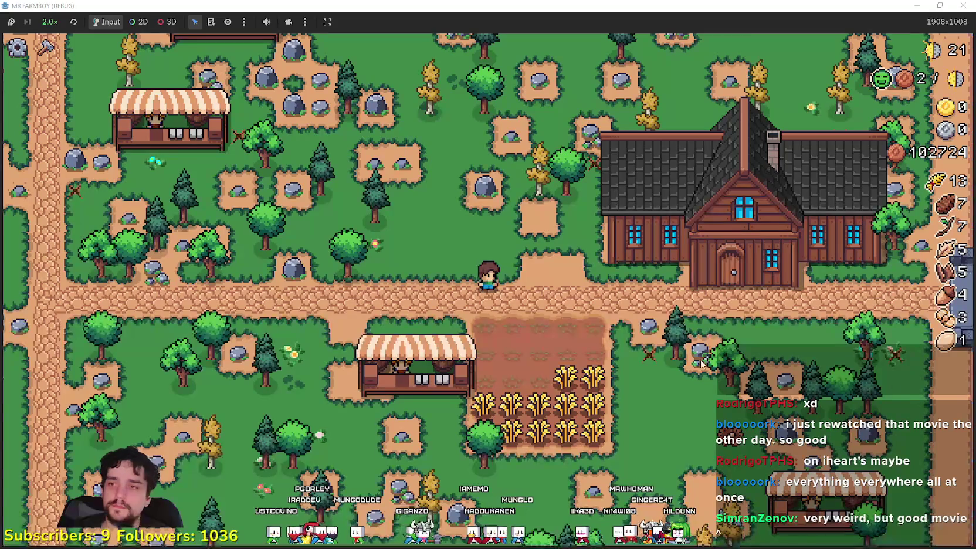
# Remove a market stand in-game to confirm the +20 copper refund, then breakpoint line 434 and rerun.
pyautogui.press('c')
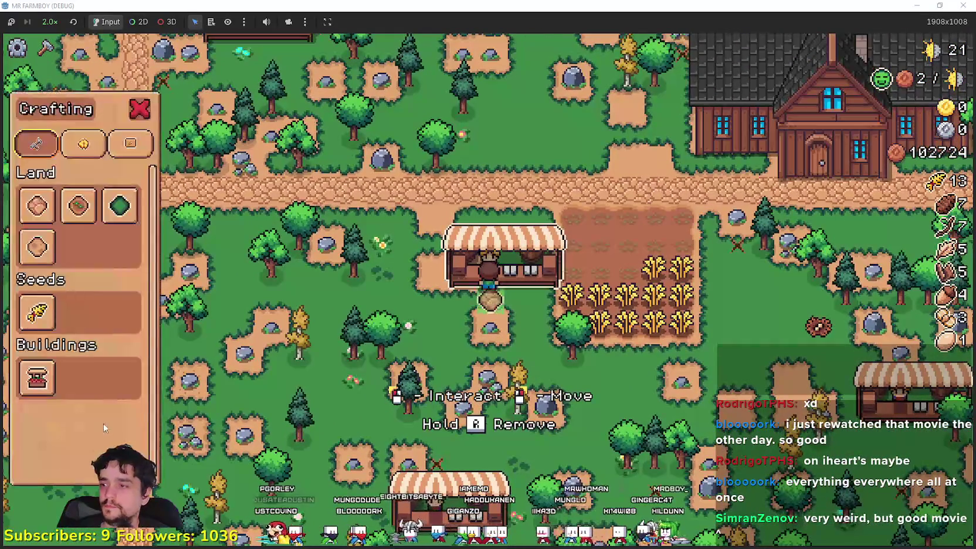
pyautogui.press('r')
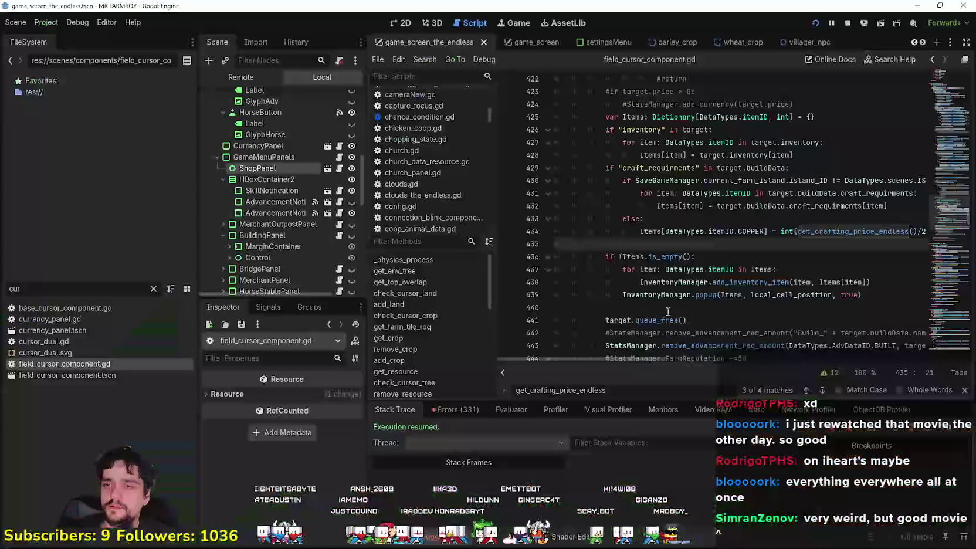
pyautogui.click(688, 295)
pyautogui.hotkey('ctrl', 's')
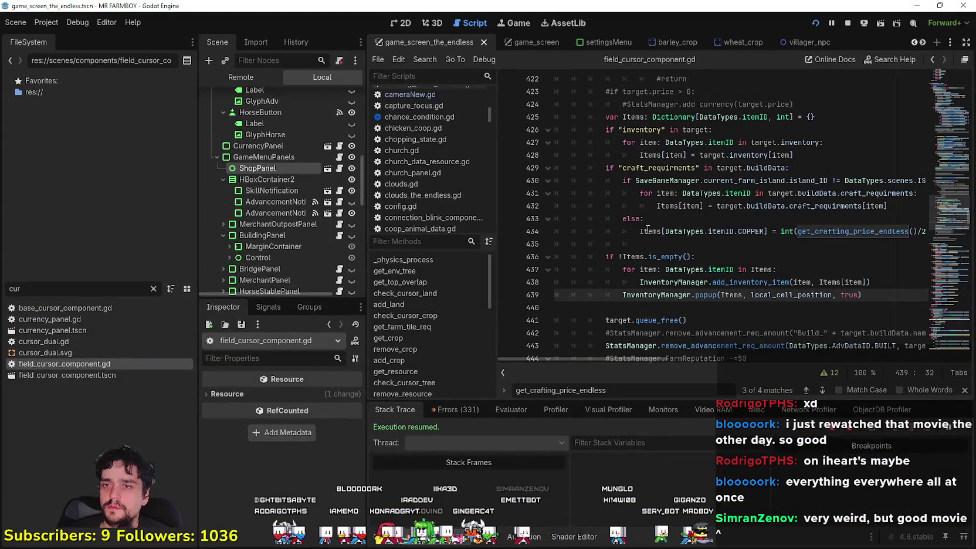
pyautogui.click(675, 231)
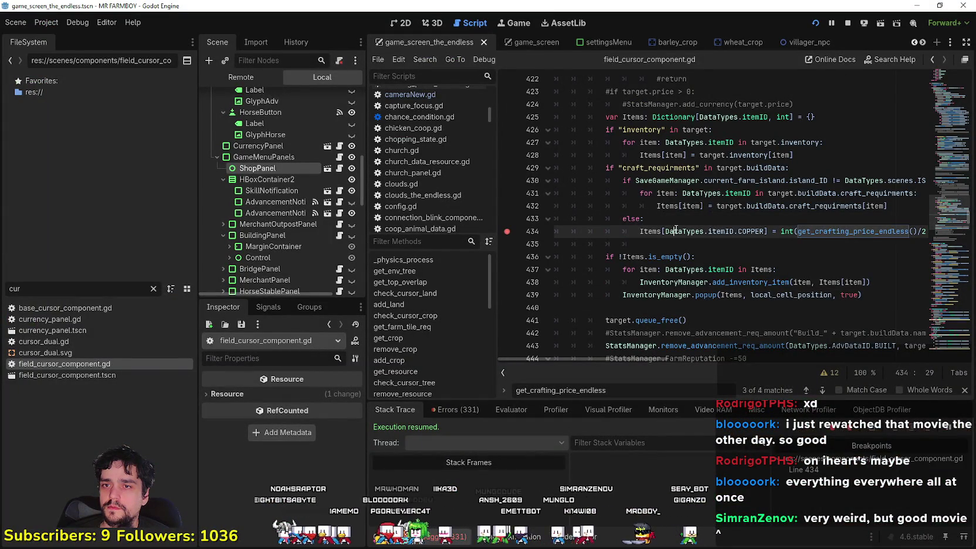
pyautogui.hotkey('alt', 'Tab')
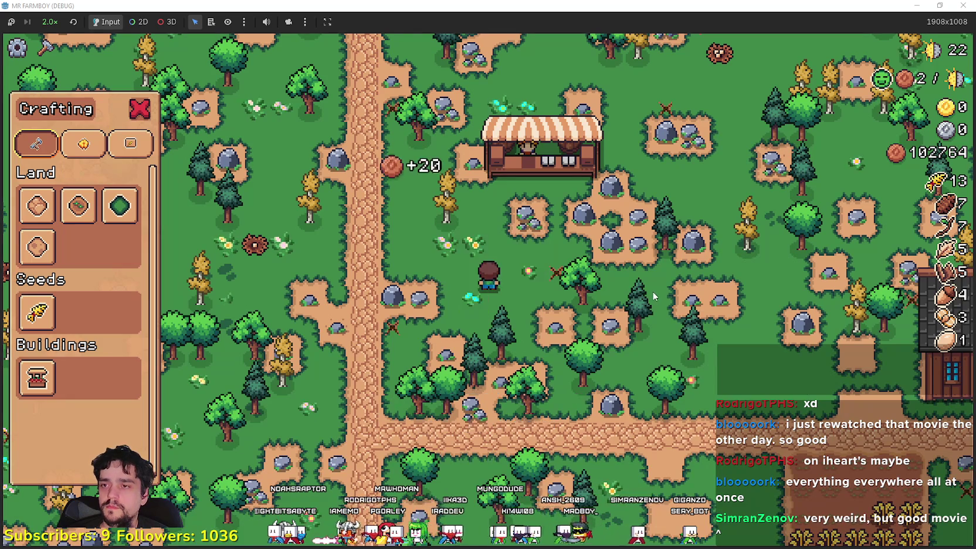
pyautogui.hotkey('alt', 'Tab')
pyautogui.scroll(5, 645, 287)
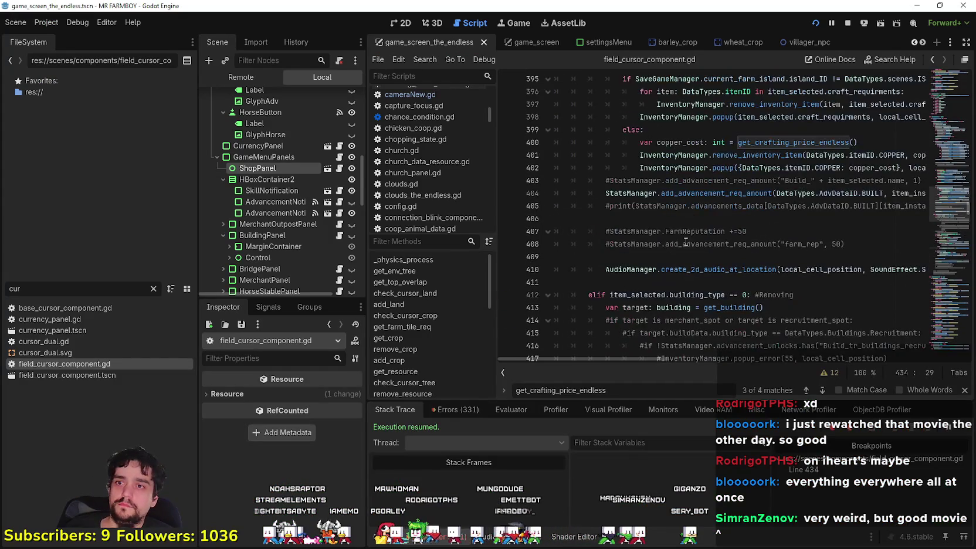
# Copy lines 433–435, the else branch refunding int(get_crafting_price_endless()/2) as copper.
pyautogui.scroll(-9, 645, 286)
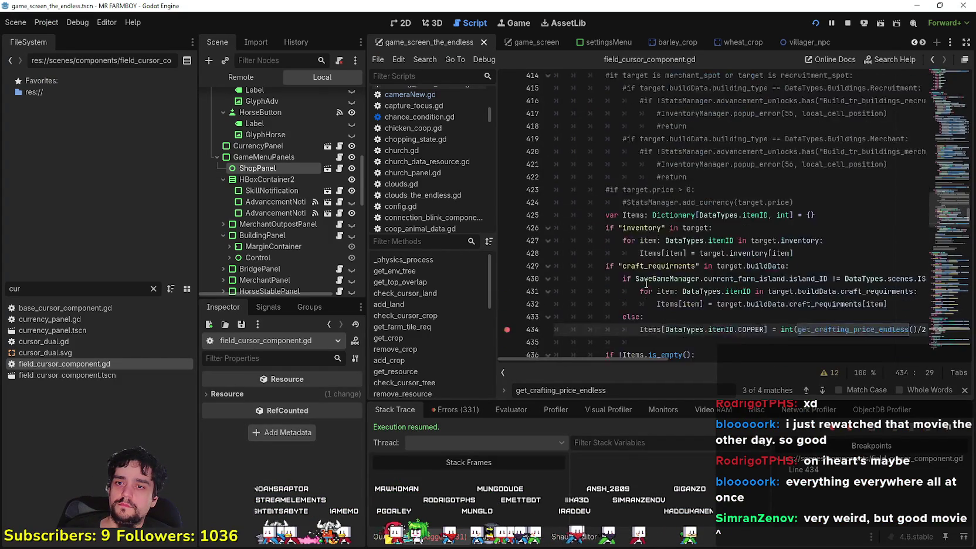
pyautogui.moveTo(668, 240)
pyautogui.mouseDown()
pyautogui.moveTo(546, 219)
pyautogui.moveTo(535, 182)
pyautogui.mouseUp()
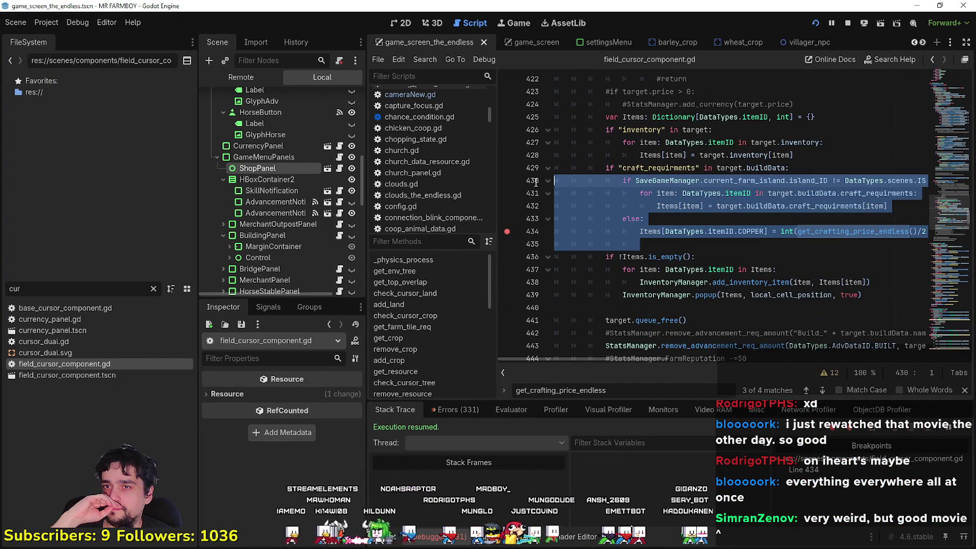
pyautogui.scroll(15, 536, 183)
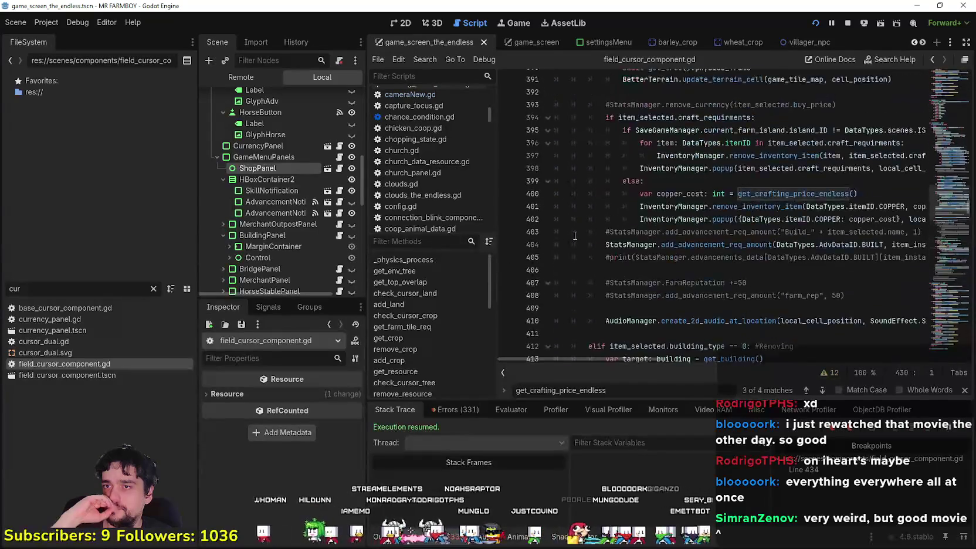
pyautogui.scroll(5, 573, 229)
pyautogui.scroll(-6, 572, 226)
pyautogui.scroll(-15, 571, 224)
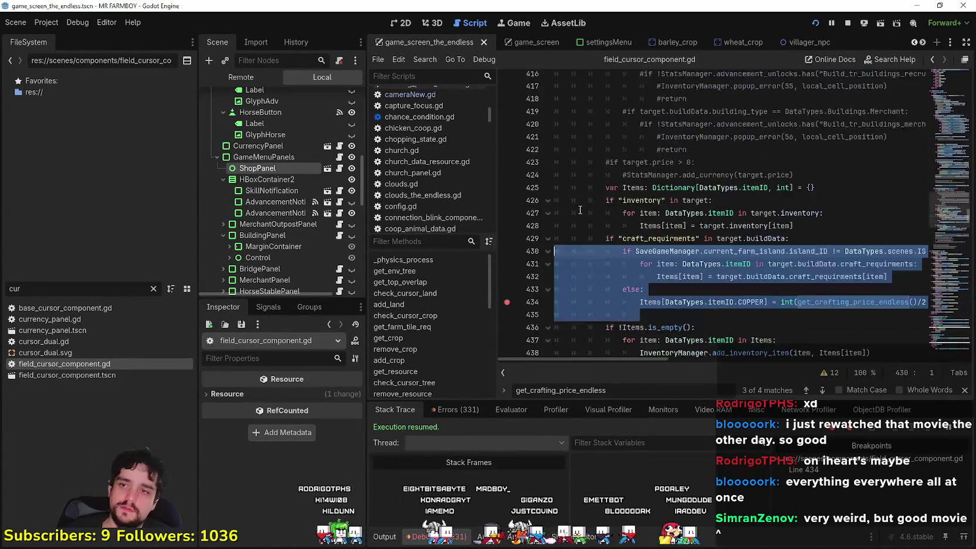
pyautogui.rightClick(625, 162)
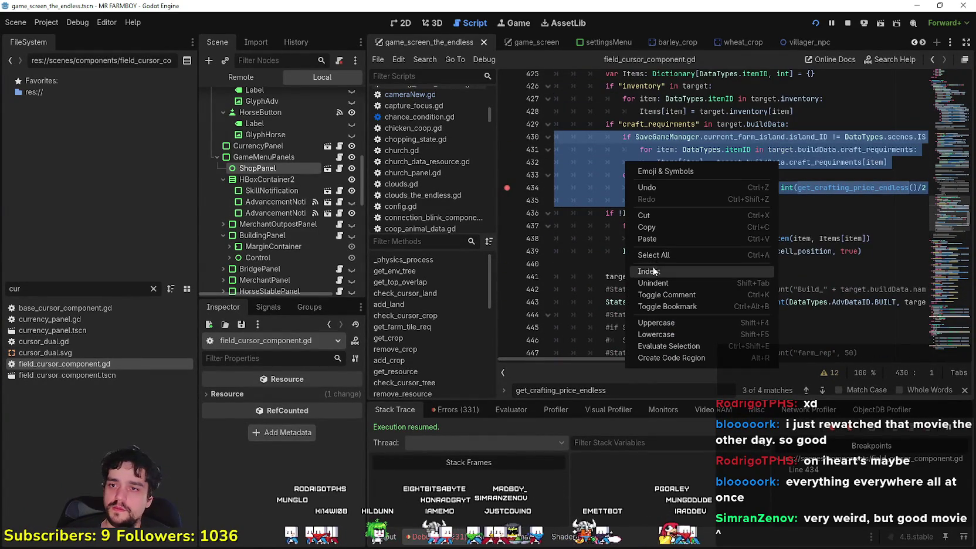
pyautogui.click(657, 227)
pyautogui.moveTo(645, 201); pyautogui.dragTo(548, 177)
pyautogui.rightClick(603, 185)
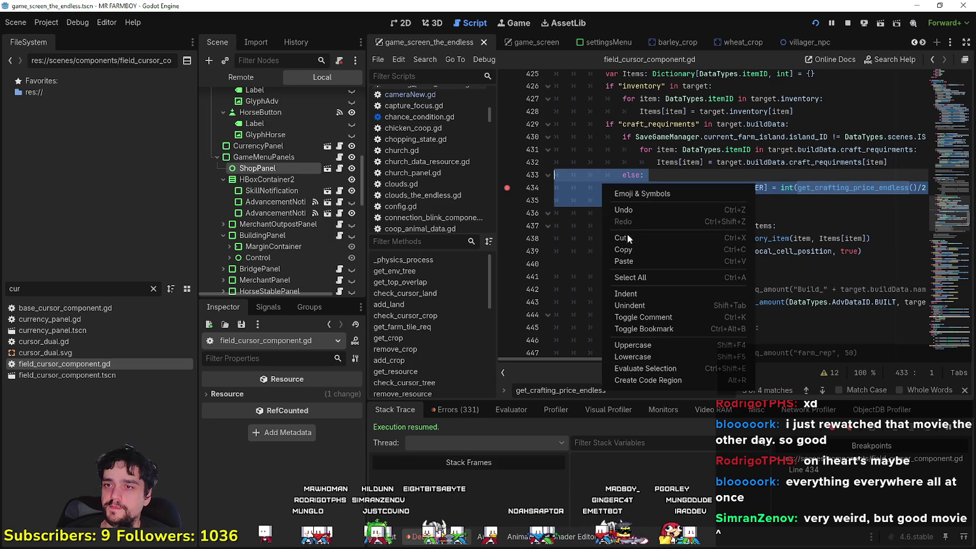
pyautogui.click(625, 249)
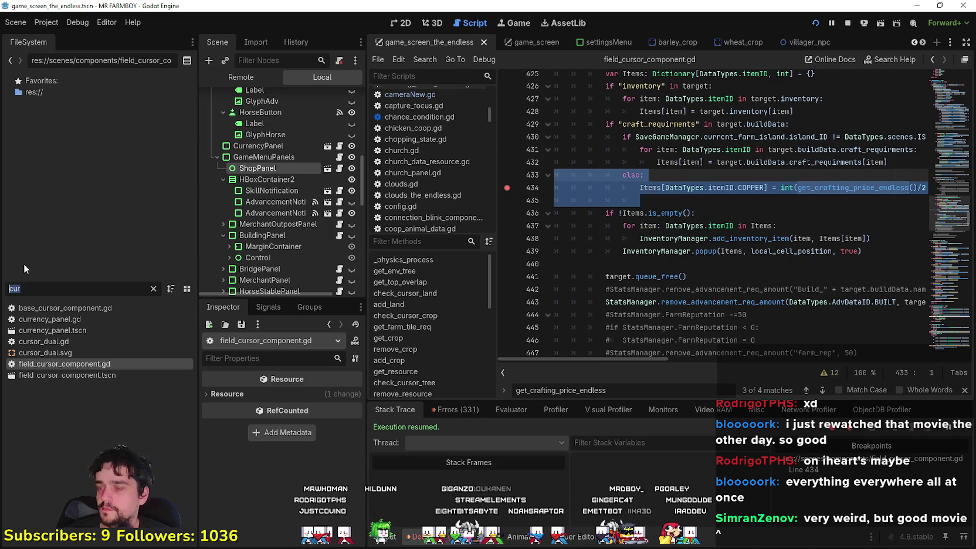
# Open building.gd via the 'buil' filter and review the copper refund around line 230.
pyautogui.write('buil')
pyautogui.doubleClick(104, 330)
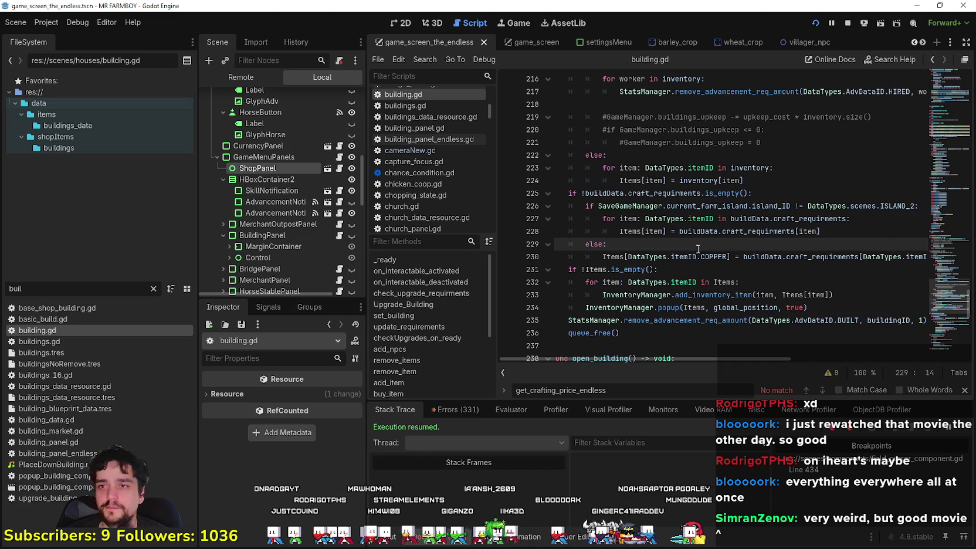
pyautogui.moveTo(680, 230)
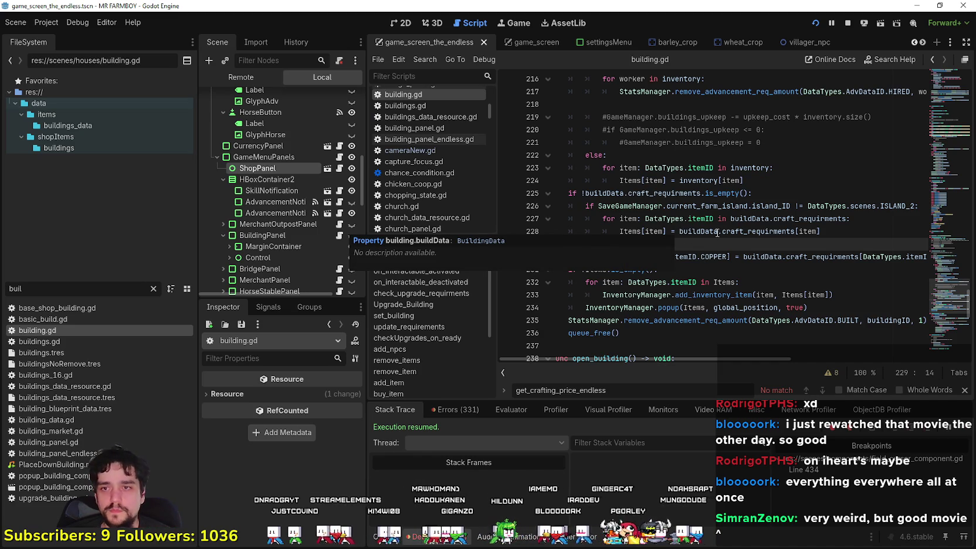
pyautogui.click(752, 253)
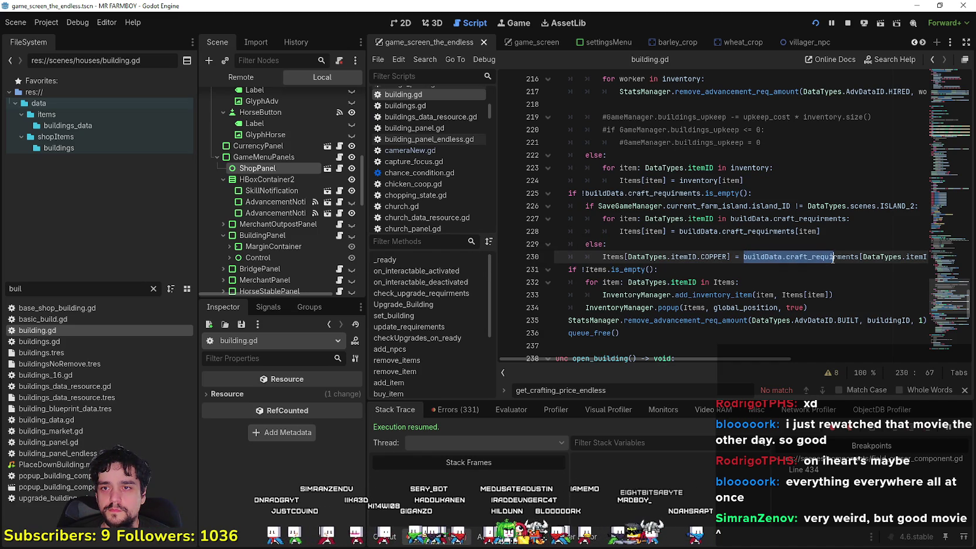
pyautogui.moveTo(835, 252); pyautogui.dragTo(935, 263)
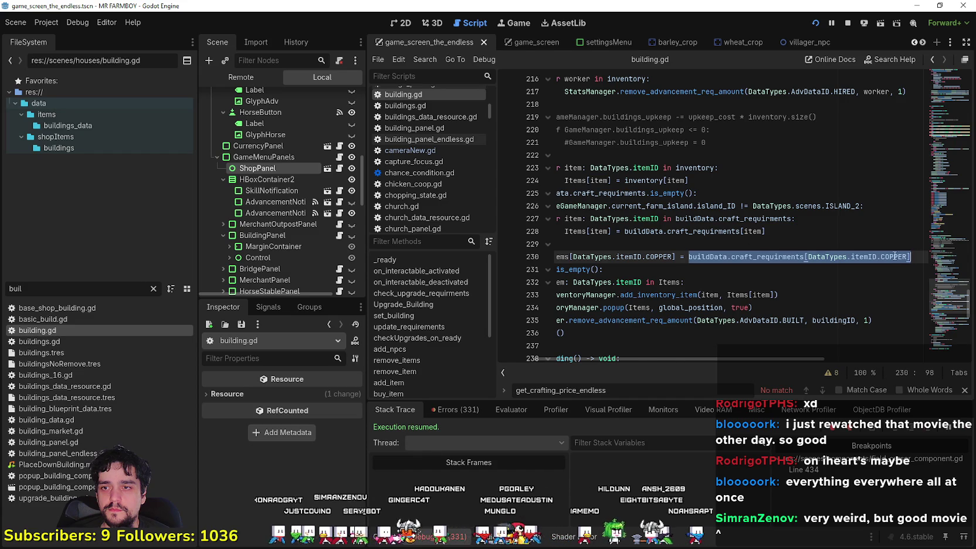
pyautogui.click(592, 244)
pyautogui.scroll(7, 592, 235)
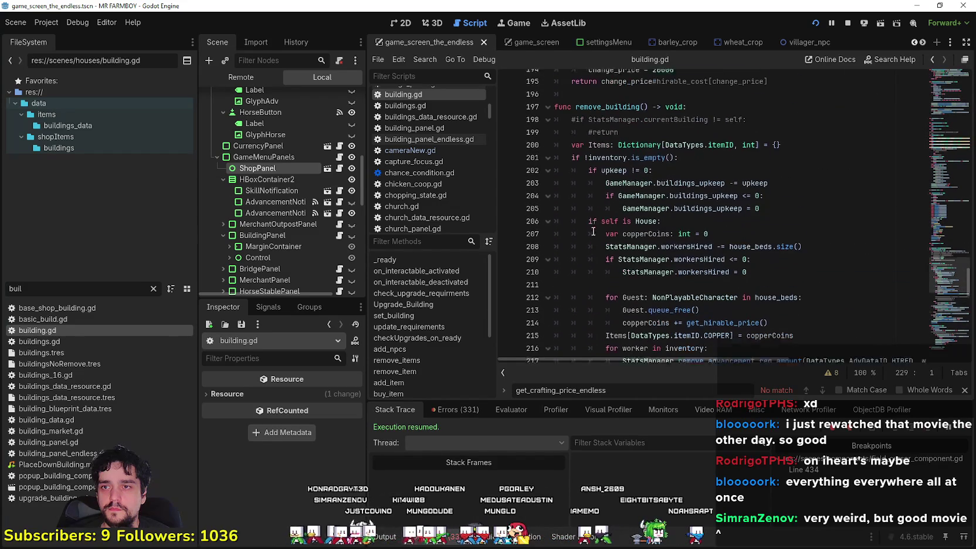
pyautogui.scroll(-10, 592, 231)
pyautogui.click(805, 152)
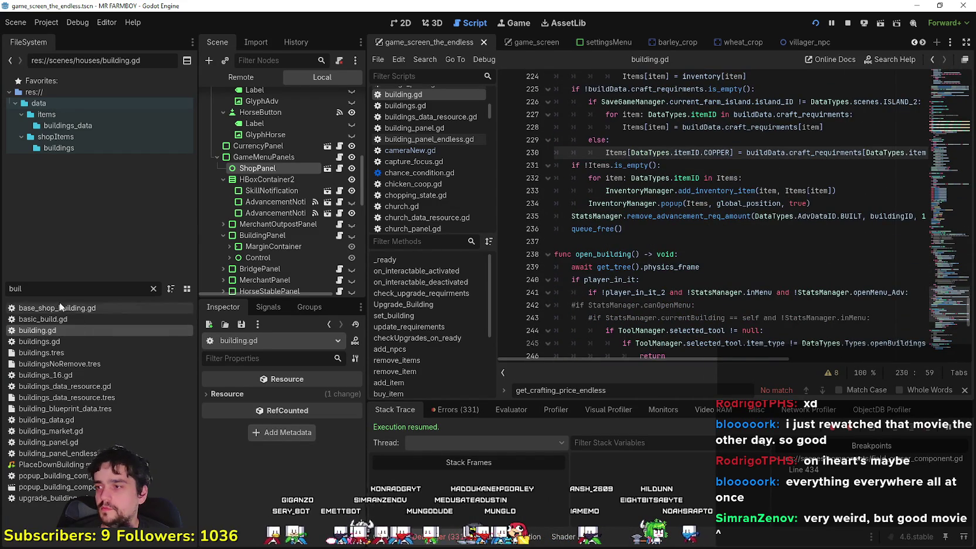
# Filter the FileSystem for 'cur' and open field_cursor_component.gd.
pyautogui.press('BackSpace')
pyautogui.press('BackSpace')
pyautogui.press('BackSpace')
pyautogui.write('f')
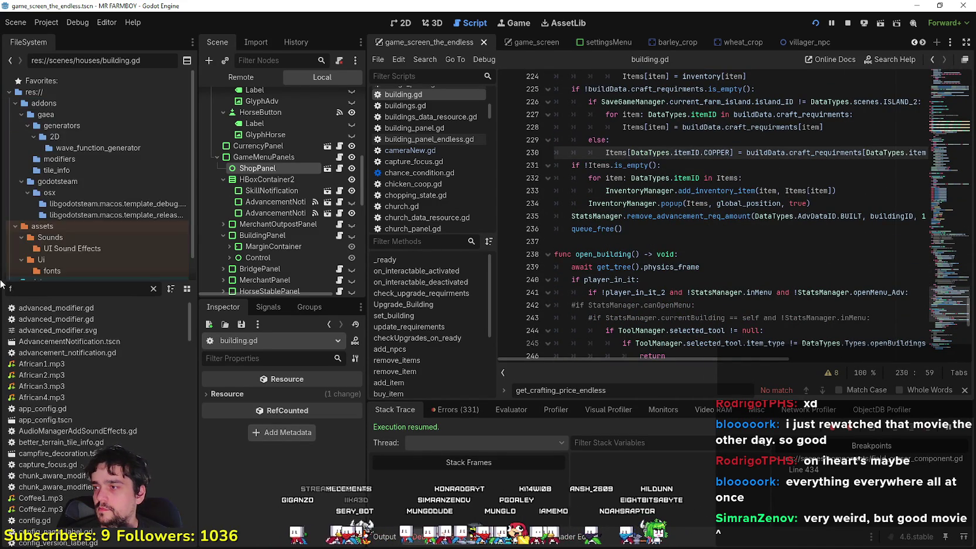
pyautogui.write('ocu')
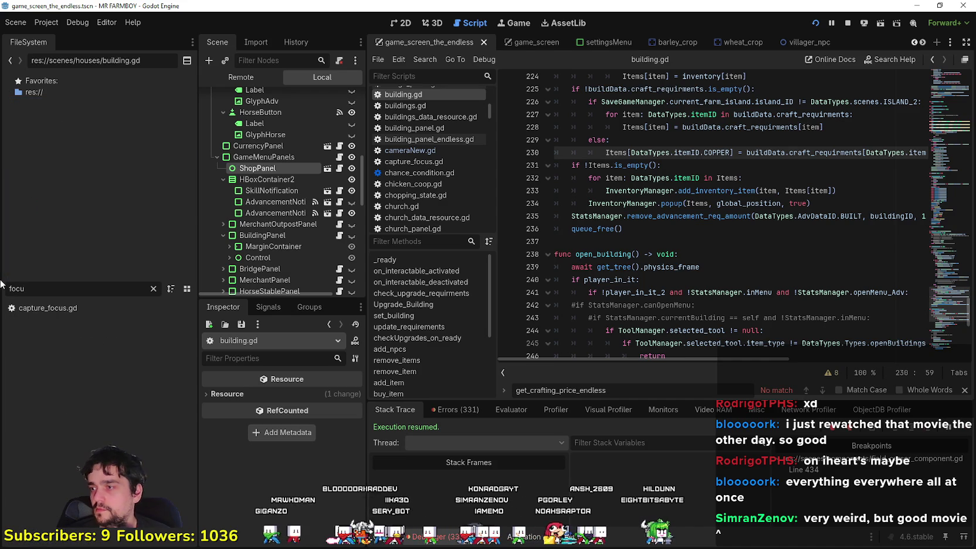
pyautogui.press('BackSpace')
pyautogui.press('BackSpace')
pyautogui.press('BackSpace')
pyautogui.write('c')
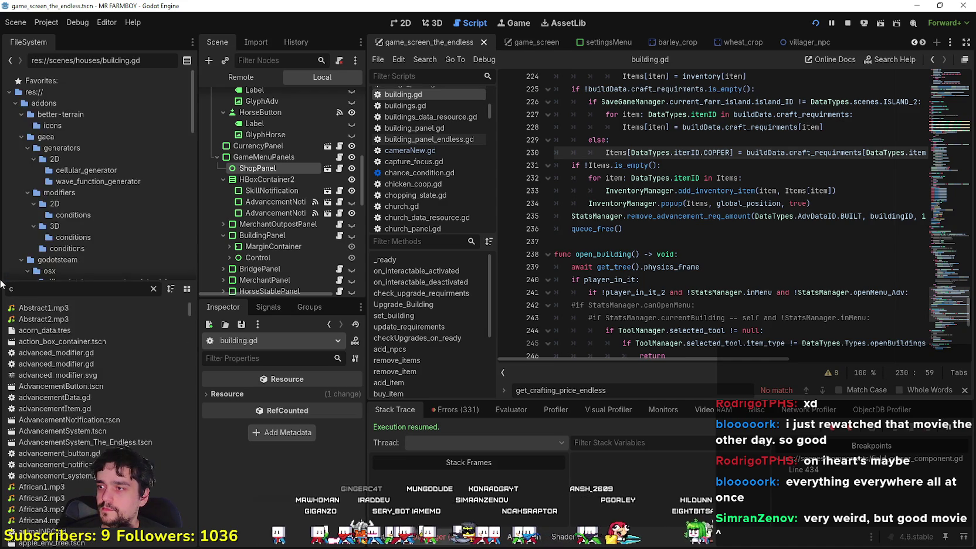
pyautogui.write('ur')
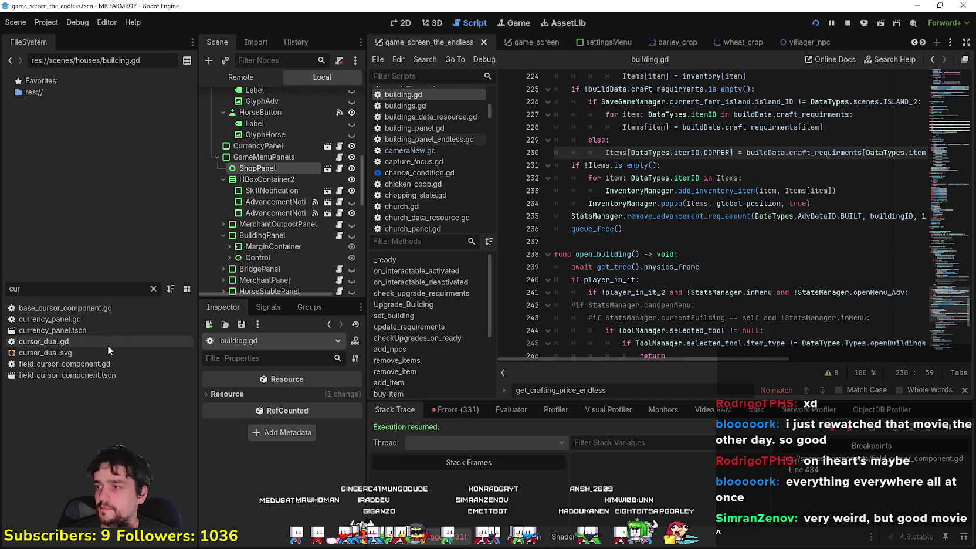
pyautogui.click(100, 365)
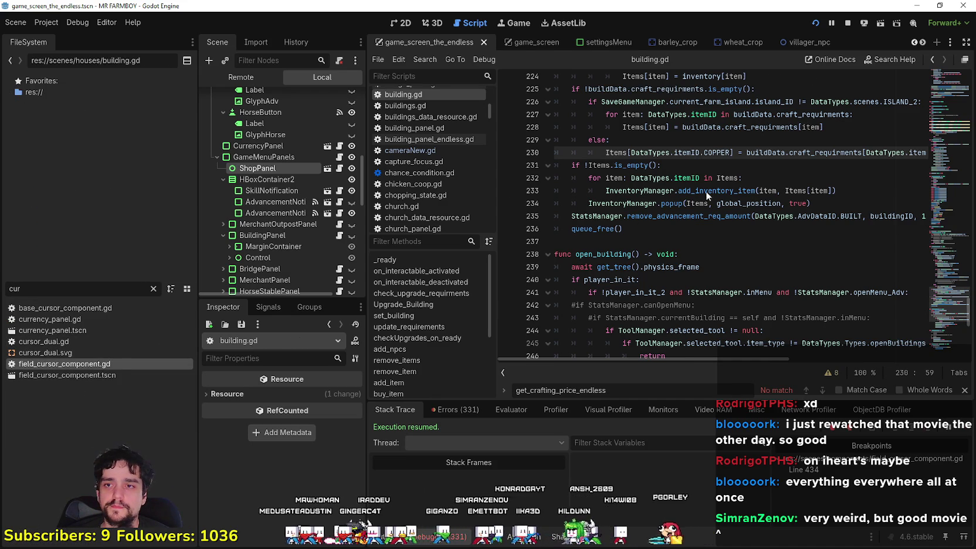
pyautogui.hotkey('ctrl', 'v')
# Look up get_crafting_price_endless, select the whole function, and open building.gd via the 'build' filter.
pyautogui.rightClick(823, 195)
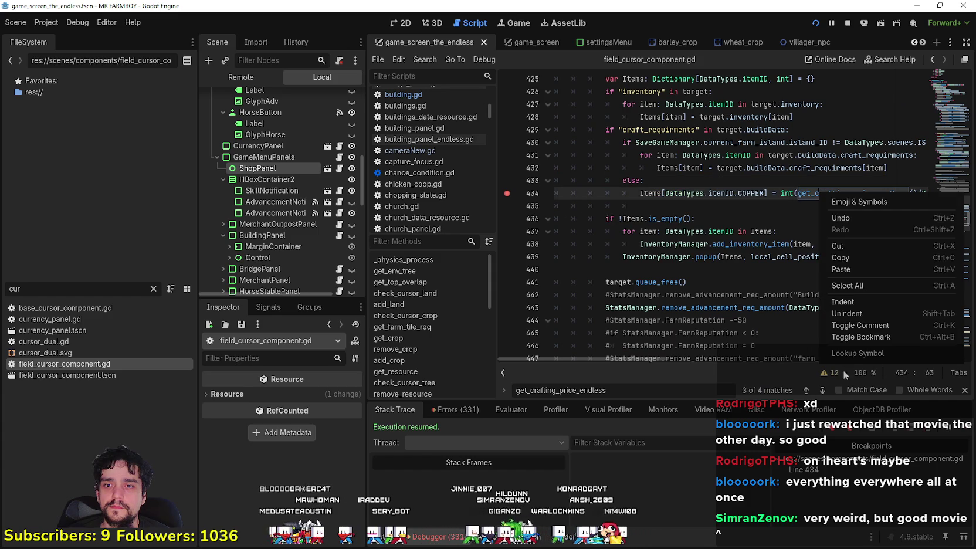
pyautogui.click(853, 353)
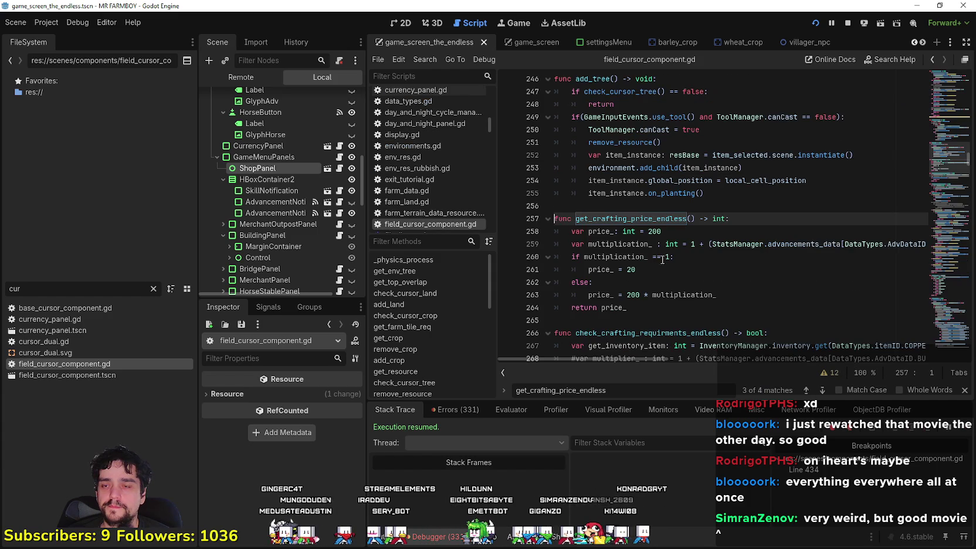
pyautogui.moveTo(652, 307)
pyautogui.mouseDown()
pyautogui.moveTo(554, 218)
pyautogui.moveTo(555, 205)
pyautogui.mouseUp()
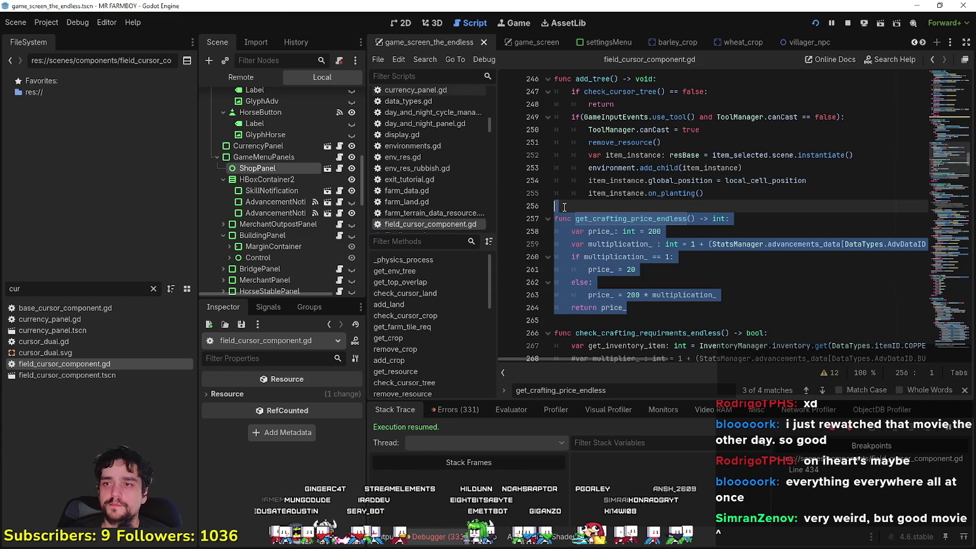
pyautogui.click(50, 286)
pyautogui.write('build')
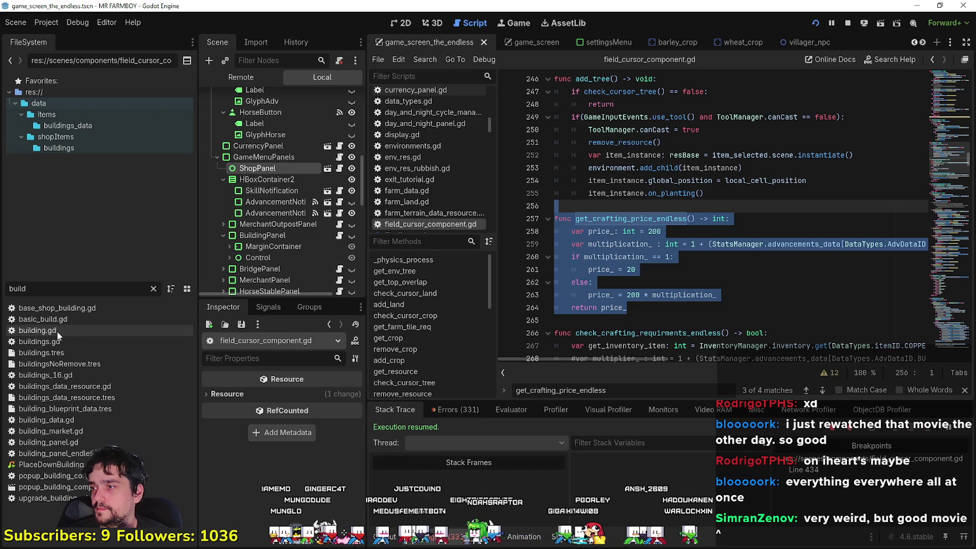
pyautogui.click(58, 331)
pyautogui.doubleClick(57, 330)
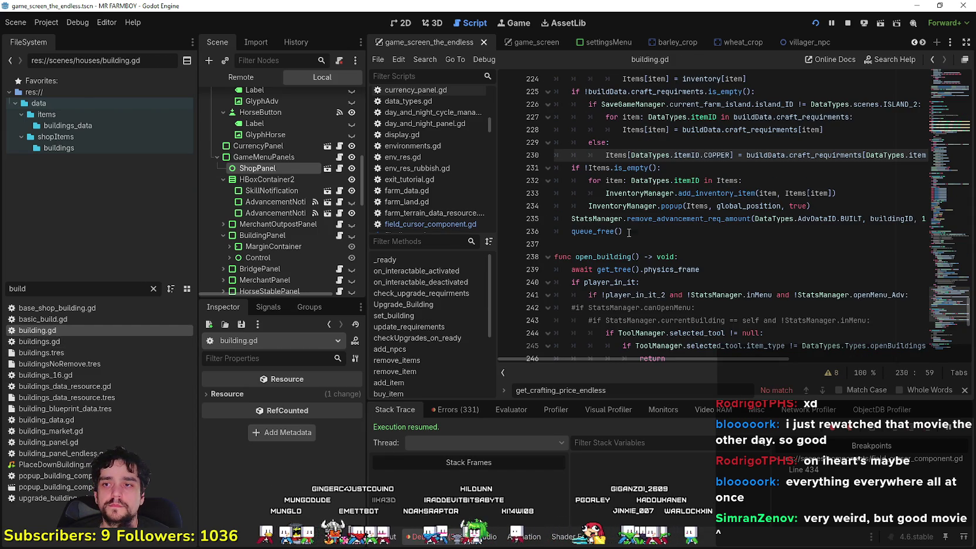
# Paste get_crafting_price_endless above remove_building in building.gd, followed by a blank line.
pyautogui.scroll(10, 629, 235)
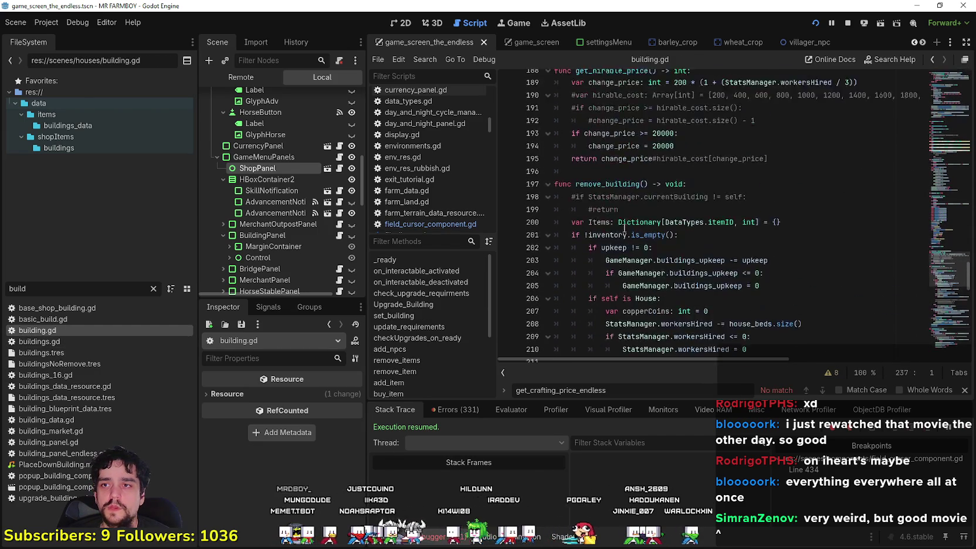
pyautogui.scroll(4, 602, 222)
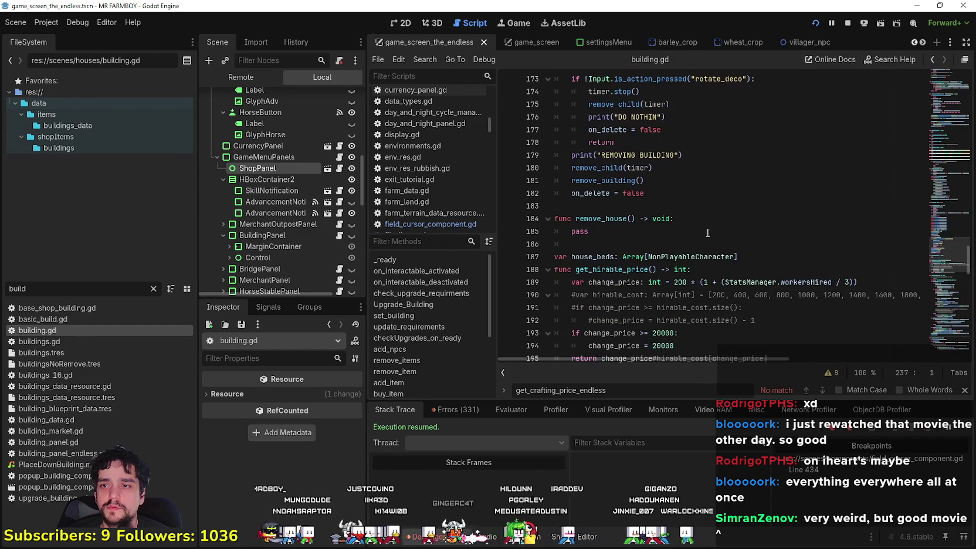
pyautogui.scroll(-3, 592, 247)
pyautogui.click(589, 258)
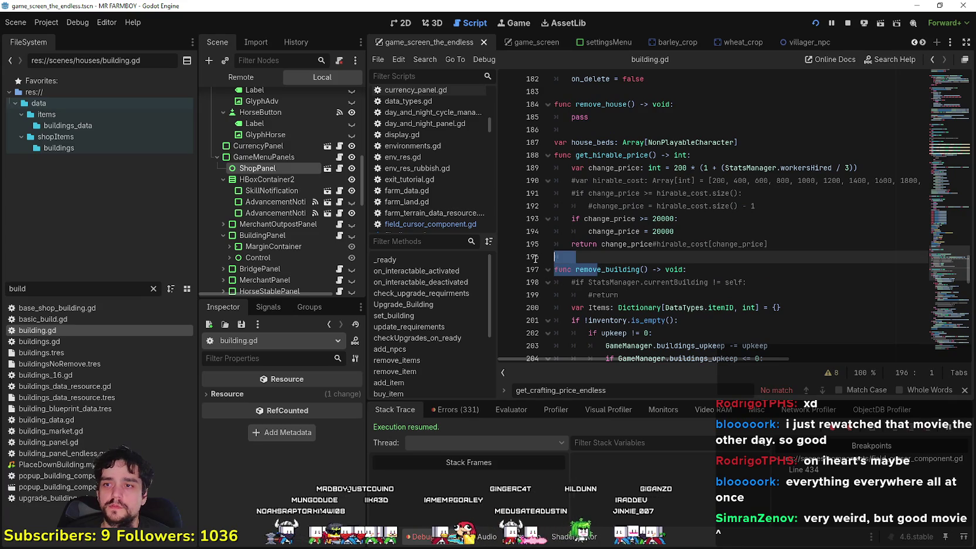
pyautogui.hotkey('ctrl', 'v')
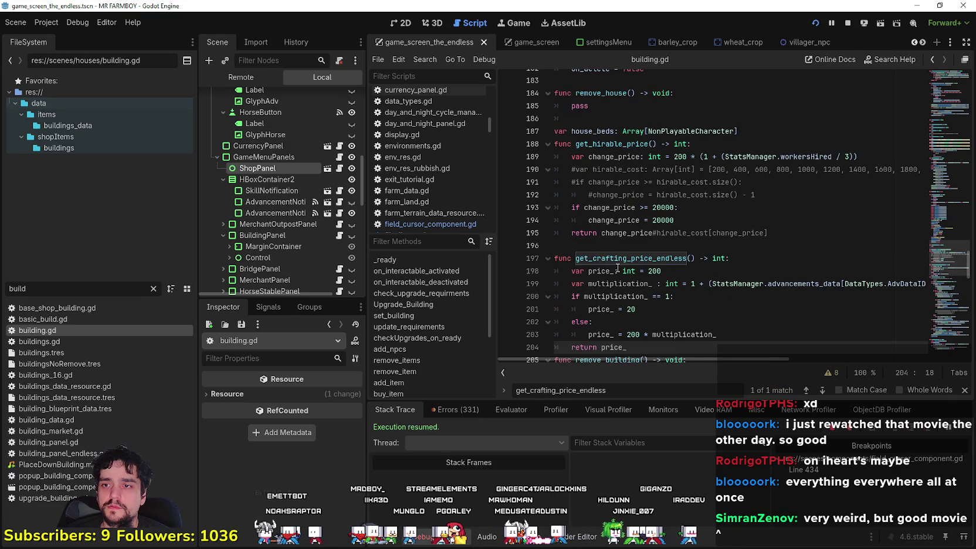
pyautogui.scroll(-2, 634, 273)
pyautogui.press('Return')
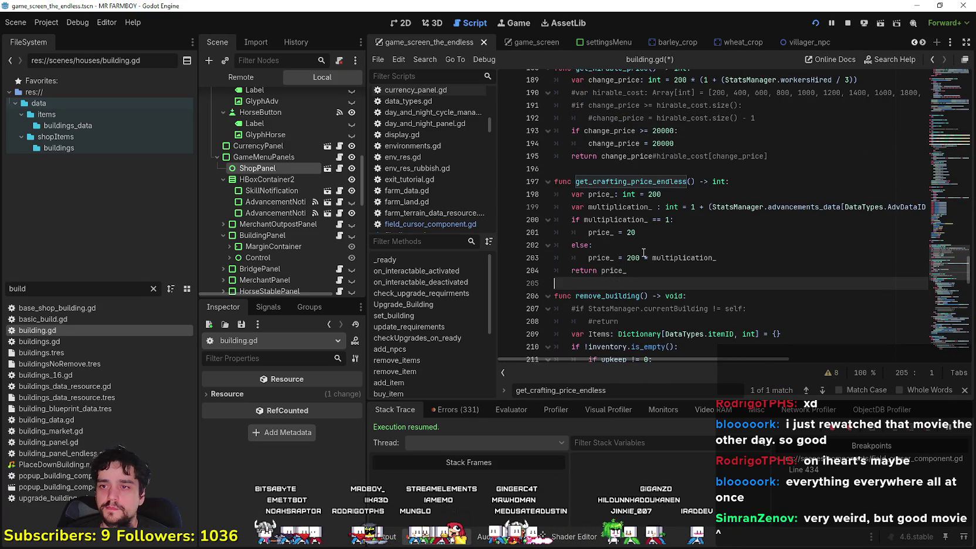
pyautogui.doubleClick(678, 181)
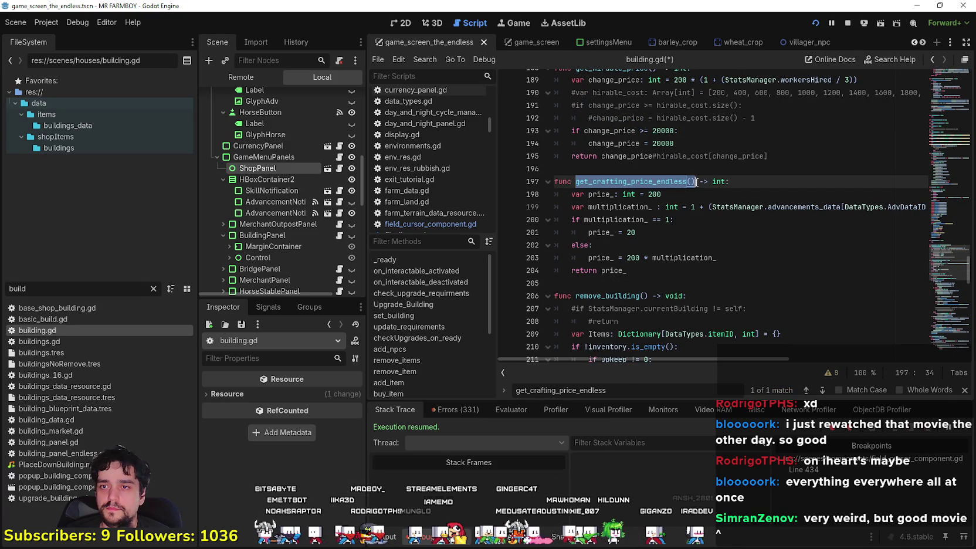
pyautogui.scroll(-15, 744, 270)
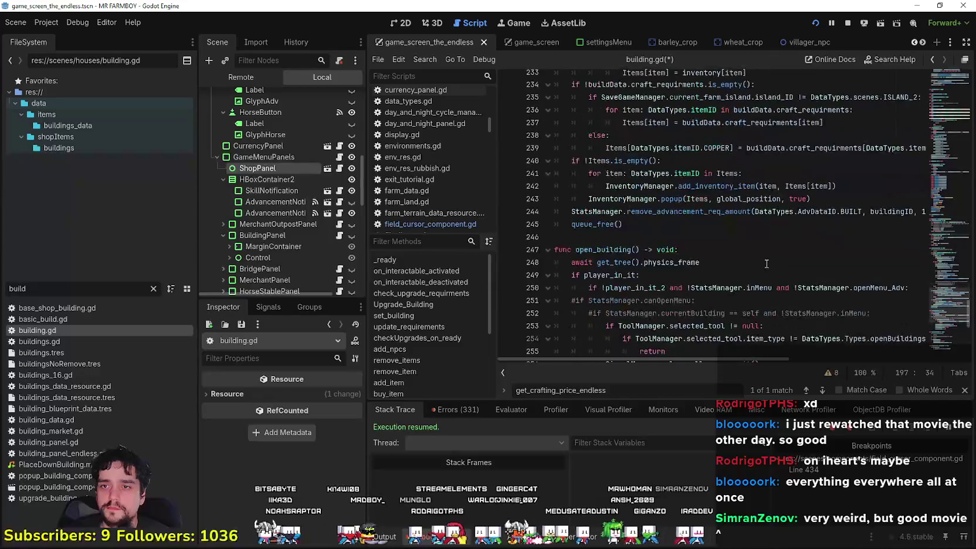
pyautogui.scroll(2, 771, 254)
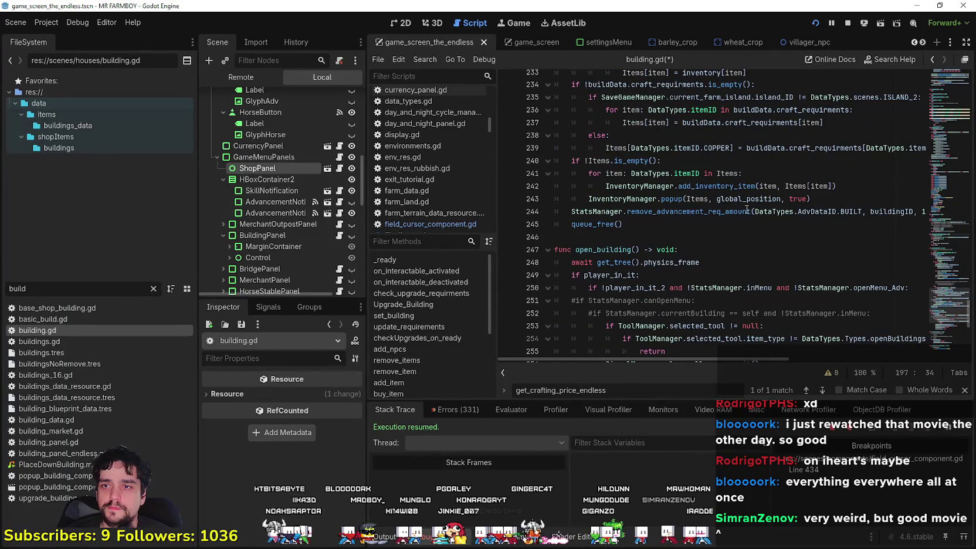
pyautogui.scroll(8, 747, 210)
# Replace line 239's copper amount with int(get_crafting_price_endless()/2) and save building.gd.
pyautogui.scroll(-7, 744, 205)
pyautogui.moveTo(746, 193)
pyautogui.mouseDown()
pyautogui.moveTo(921, 192)
pyautogui.moveTo(912, 192)
pyautogui.mouseUp()
pyautogui.write('get_crafting_price_endless()')
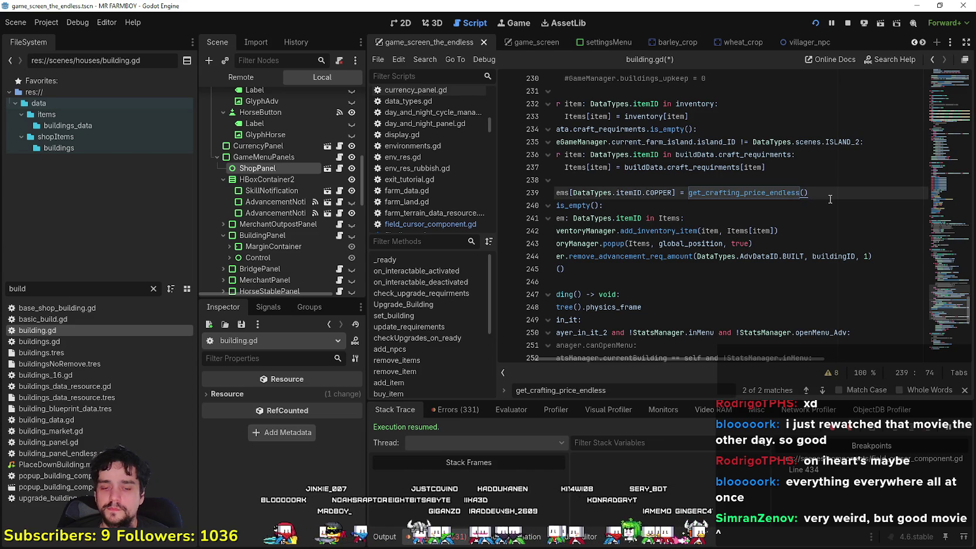
pyautogui.moveTo(829, 199); pyautogui.dragTo(692, 188)
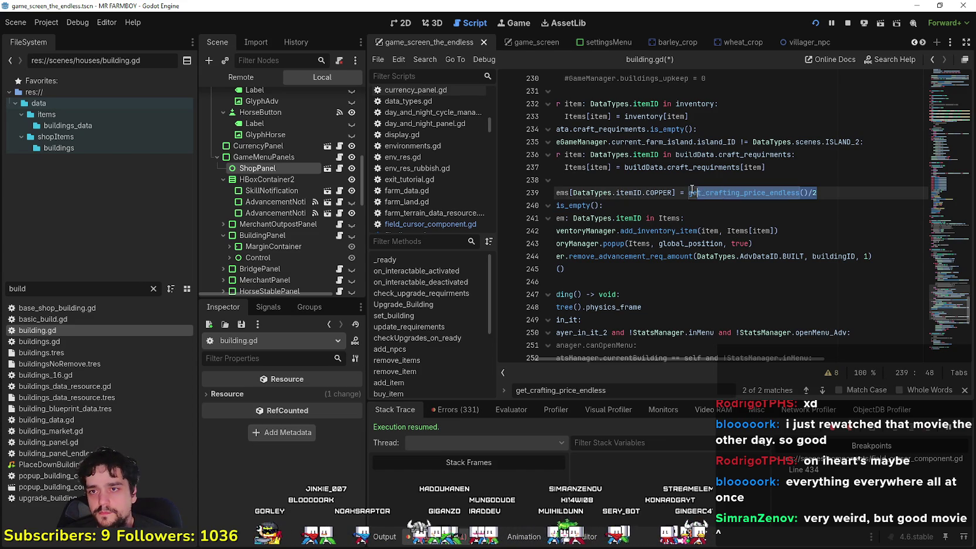
pyautogui.write('(')
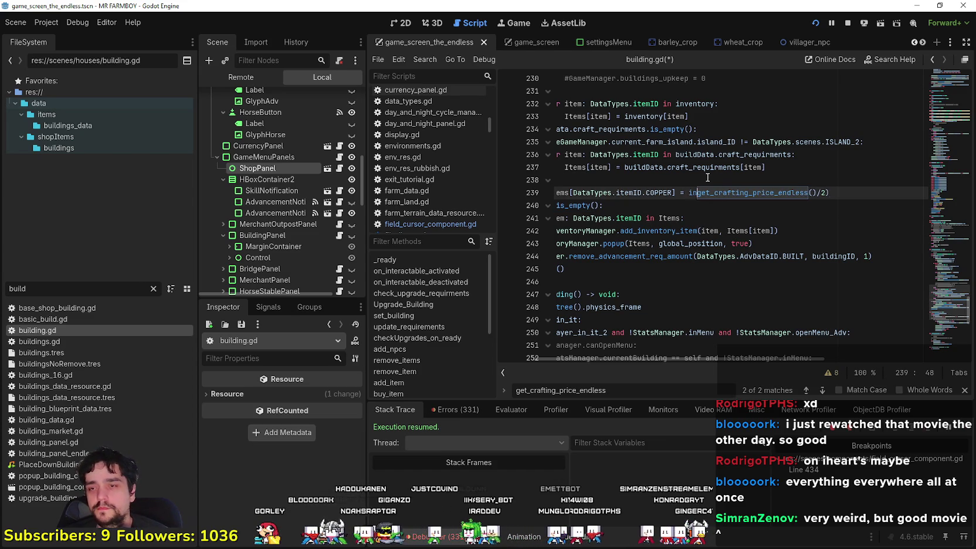
pyautogui.write('(')
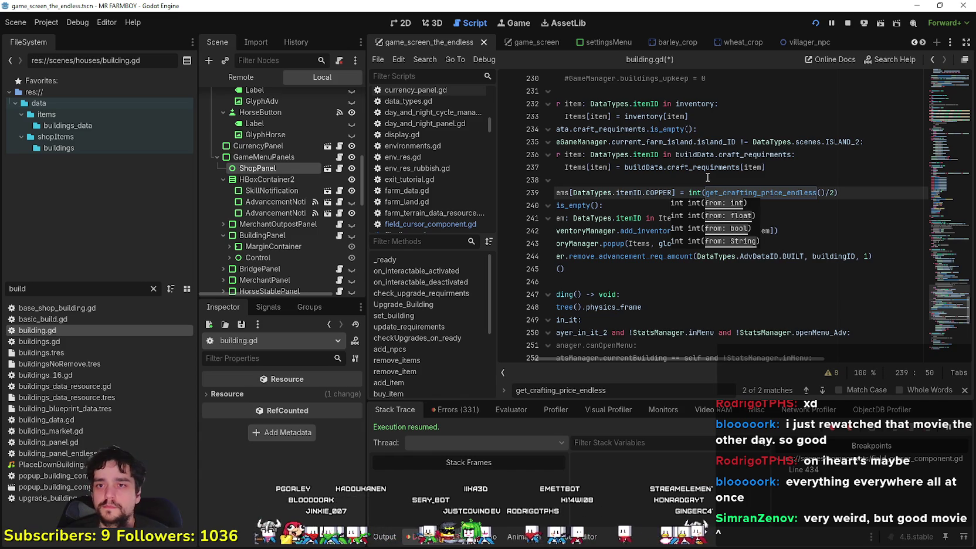
pyautogui.hotkey('ctrl', 's')
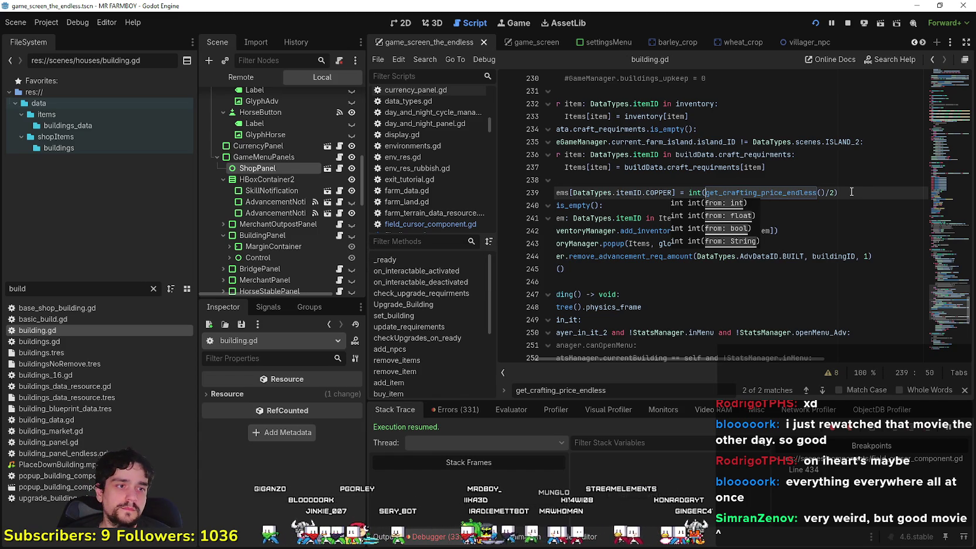
pyautogui.click(850, 191)
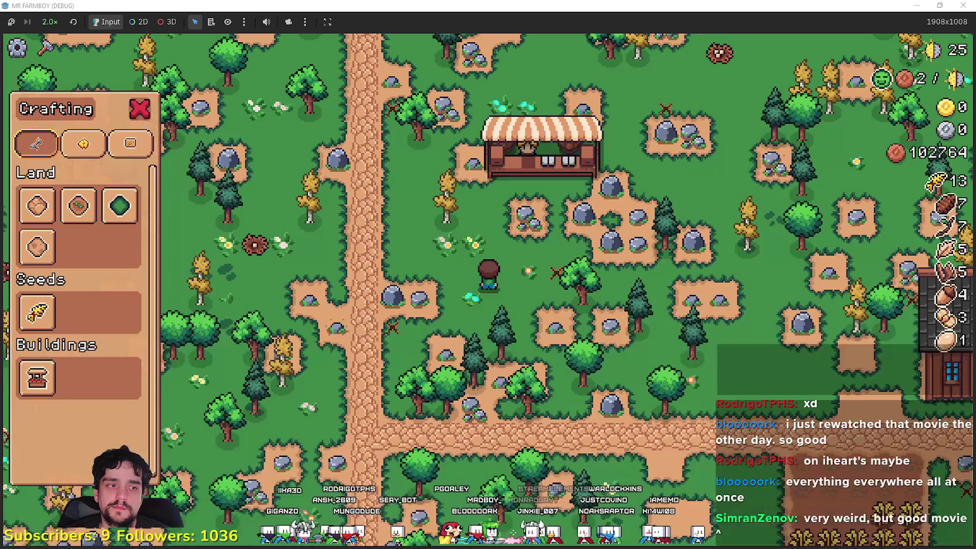
# Run the game and remove a market stall, gaining a 400-copper refund.
pyautogui.press('s')
pyautogui.press('w')
pyautogui.press('s')
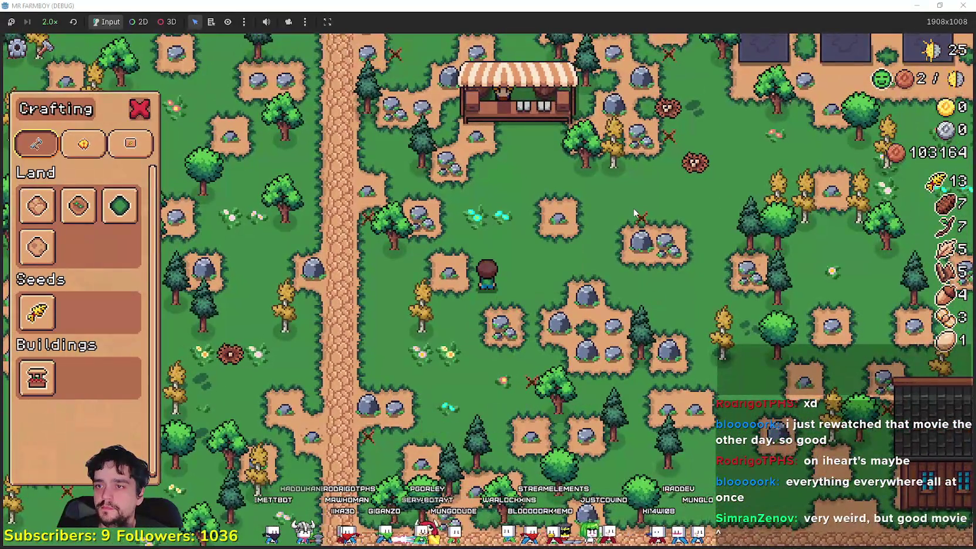
pyautogui.press('w')
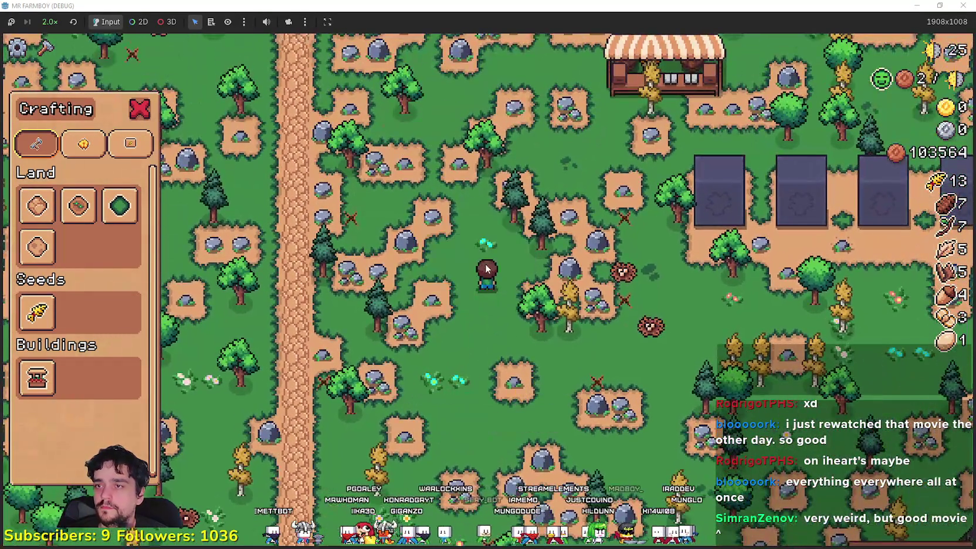
pyautogui.press('w')
pyautogui.press('d')
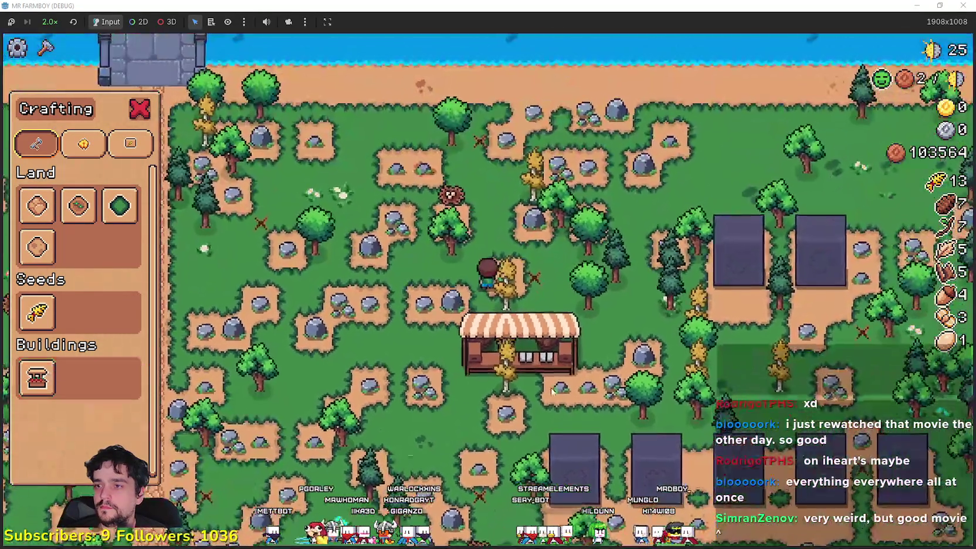
pyautogui.press('s')
pyautogui.press('a')
pyautogui.press('d')
pyautogui.press('r')
# Walk the farmer down to the next market stall.
pyautogui.press('a')
pyautogui.press('s')
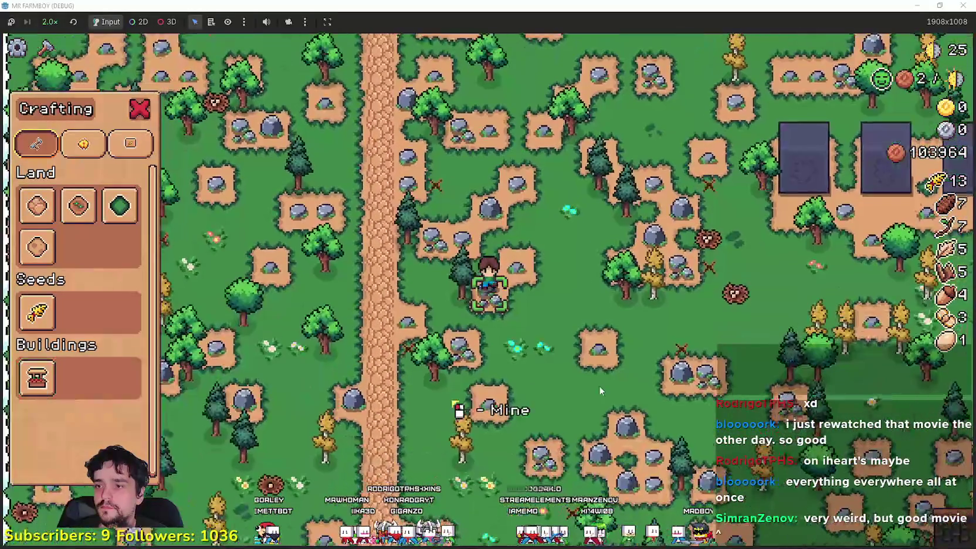
pyautogui.press('d')
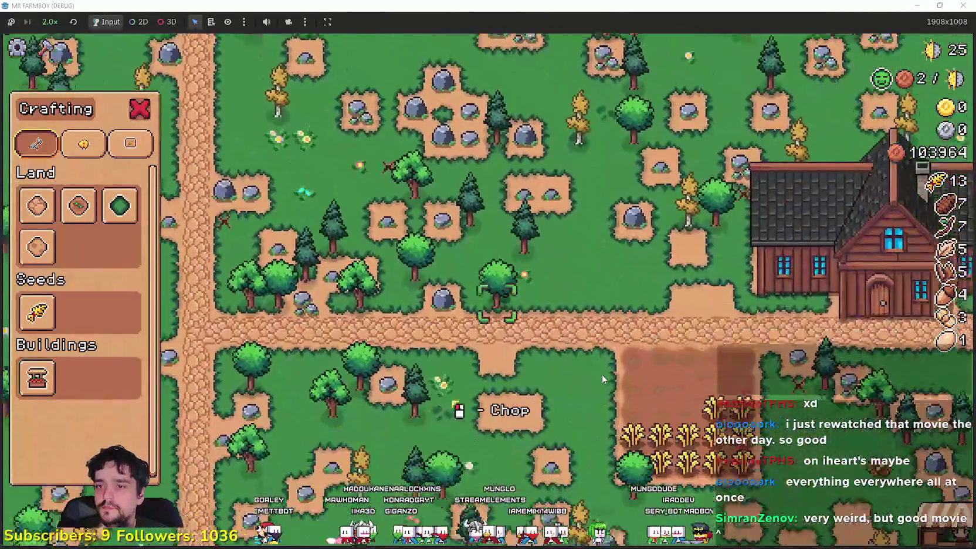
pyautogui.press('s')
pyautogui.scroll(-3, 602, 378)
# Remove the existing market stall for its refund and walk the farmer back toward the farmhouse.
pyautogui.press('a')
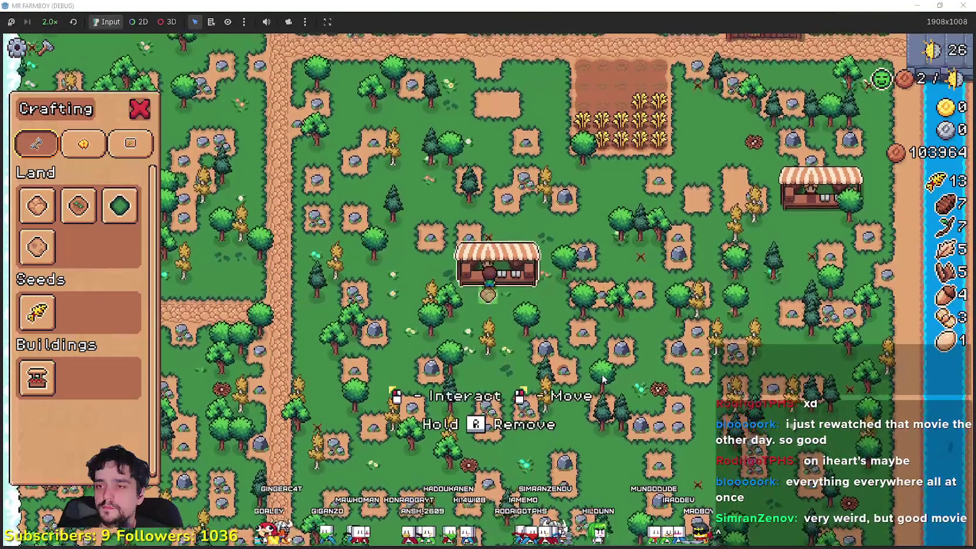
pyautogui.press('w')
pyautogui.press('d')
pyautogui.moveTo(25, 386)
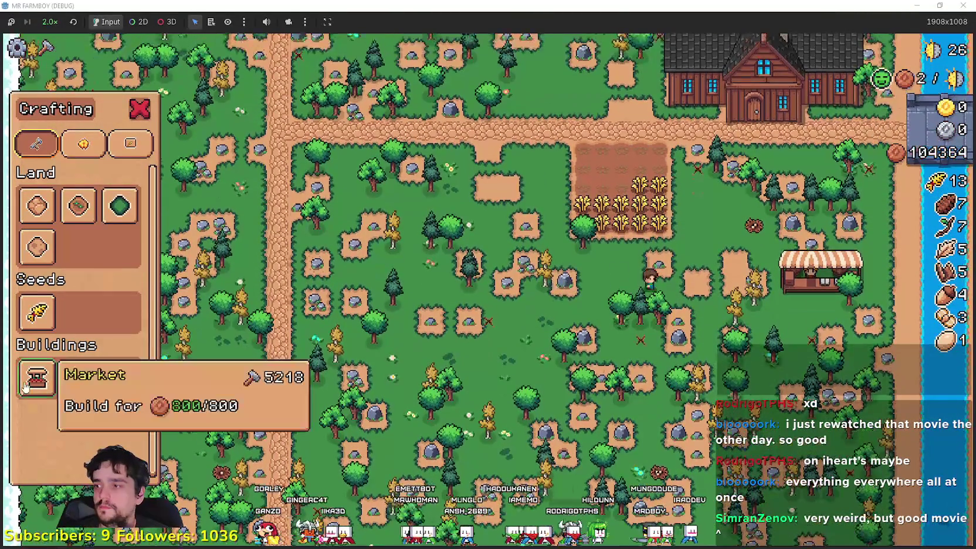
pyautogui.press('s')
pyautogui.press('d')
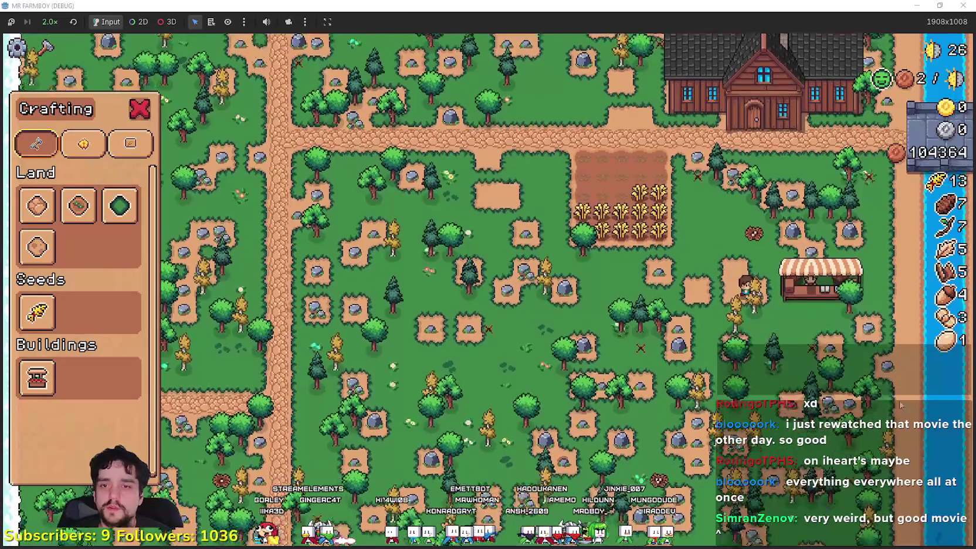
pyautogui.press('s')
pyautogui.press('d')
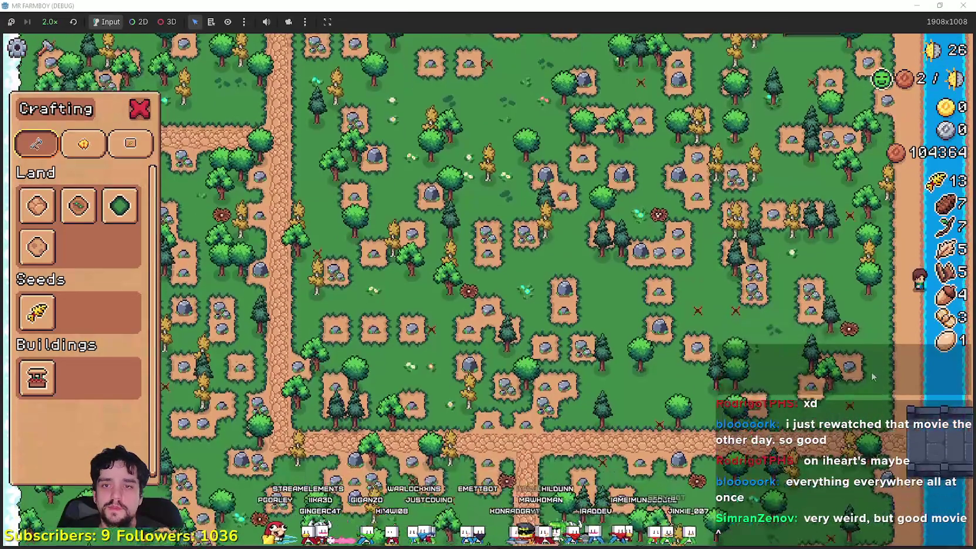
pyautogui.press('w')
pyautogui.press('a')
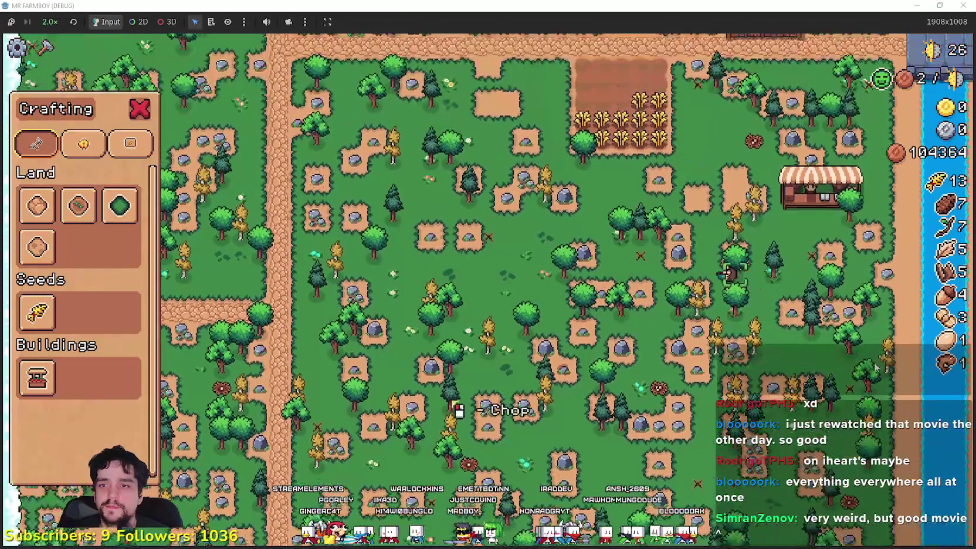
# Walk the farmer through the wheat field, harvesting every plant to bring wheat to 25.
pyautogui.press('w')
pyautogui.press('a')
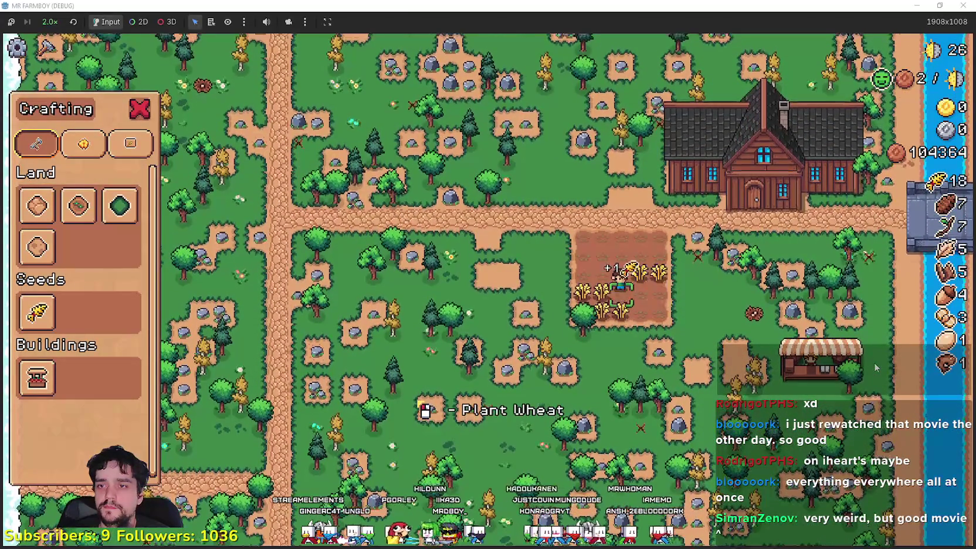
pyautogui.press('s')
pyautogui.press('d')
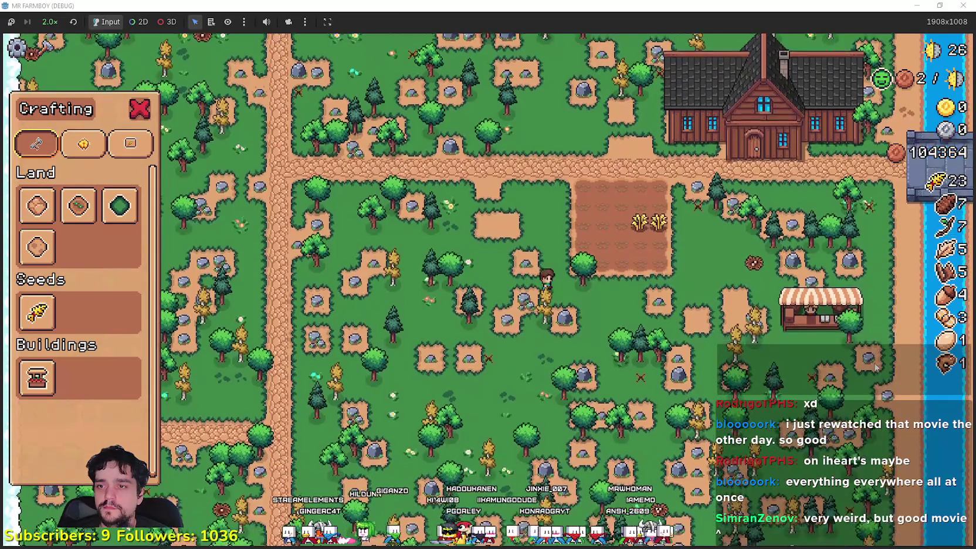
pyautogui.press('w')
pyautogui.press('d')
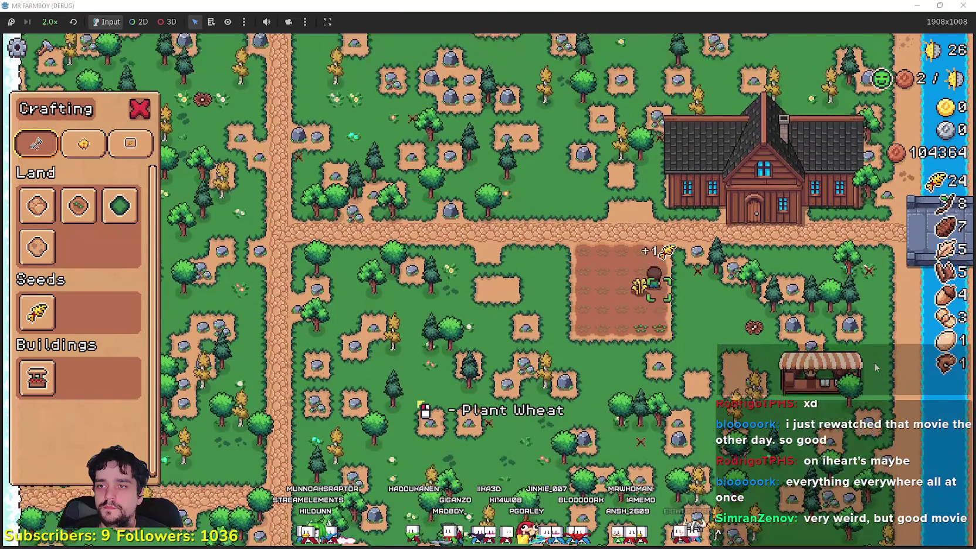
pyautogui.press('s')
pyautogui.press('a')
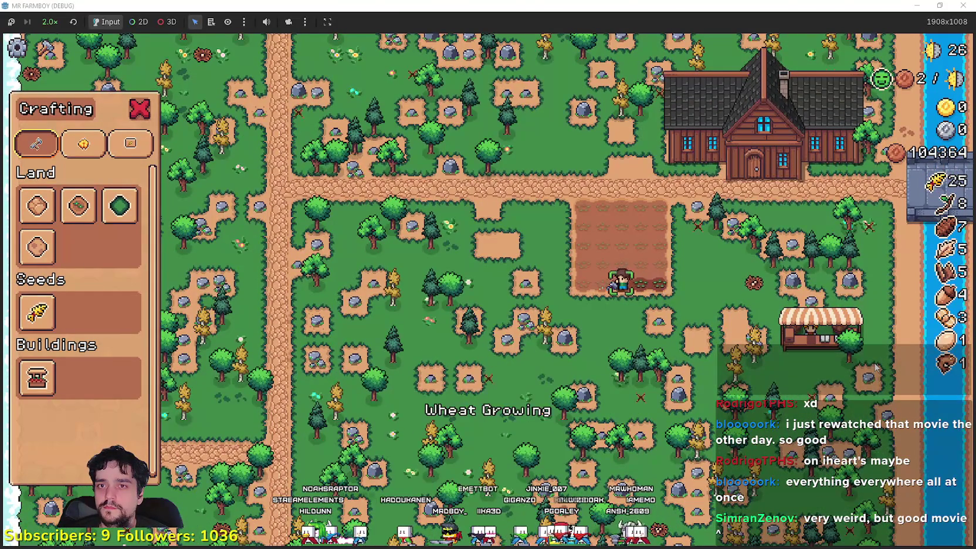
pyautogui.scroll(2, 687, 295)
pyautogui.press('w')
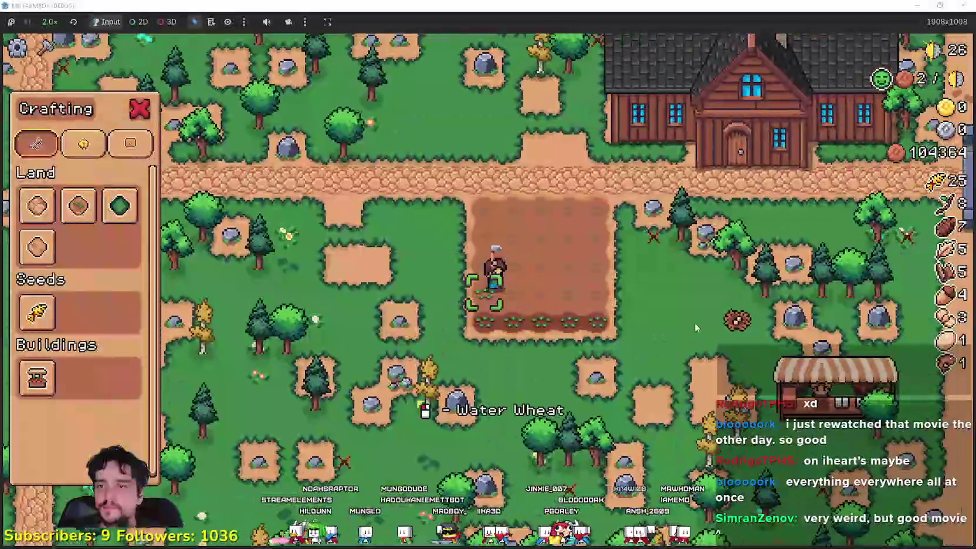
pyautogui.press('w')
pyautogui.press('d')
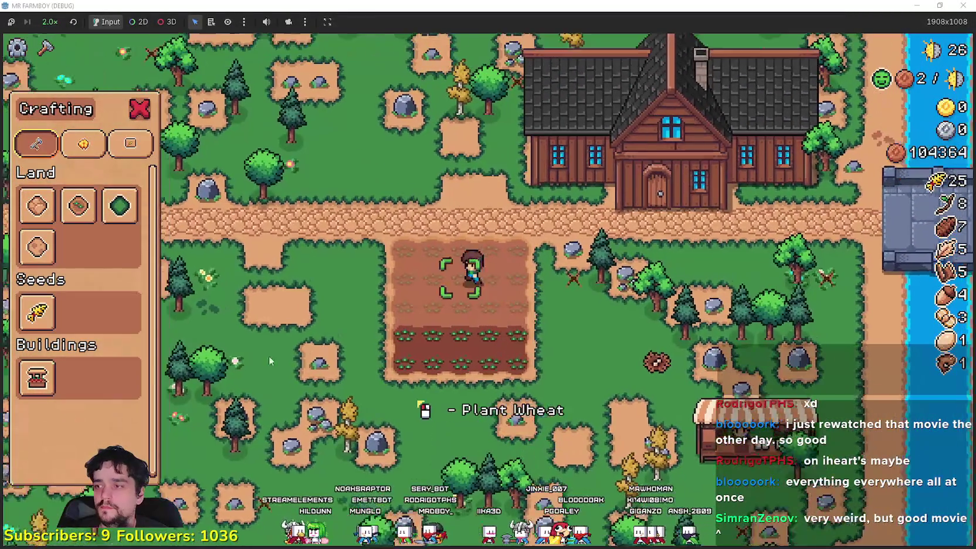
# Build a Market stall on the path beside the farmhouse, leaving copper at 103564.
pyautogui.scroll(-2, 269, 359)
pyautogui.click(37, 378)
pyautogui.scroll(2, 636, 347)
pyautogui.click(636, 347)
pyautogui.rightClick(617, 372)
# Unlock the House, top-row, Carriers, copper upkeep and Bridge advancements.
pyautogui.press('d')
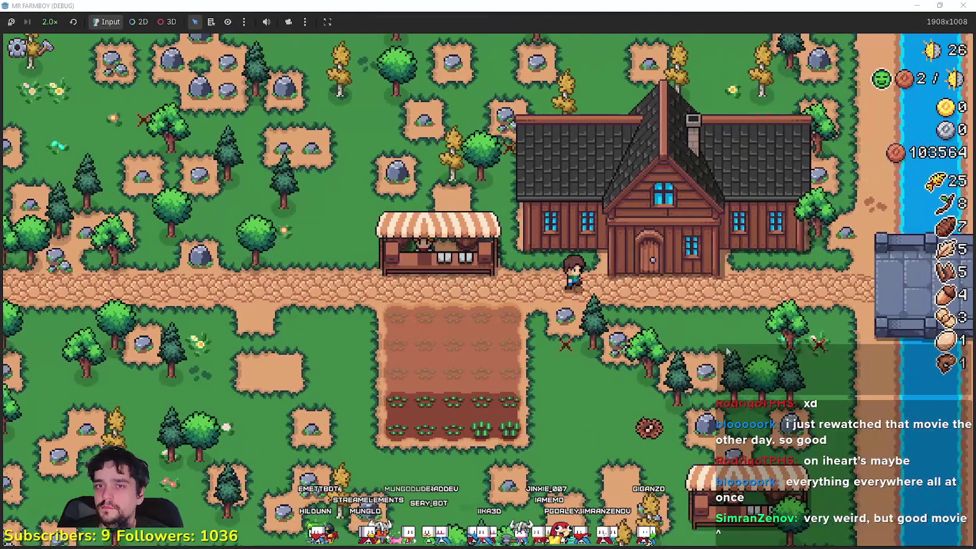
pyautogui.press('e')
pyautogui.click(165, 194)
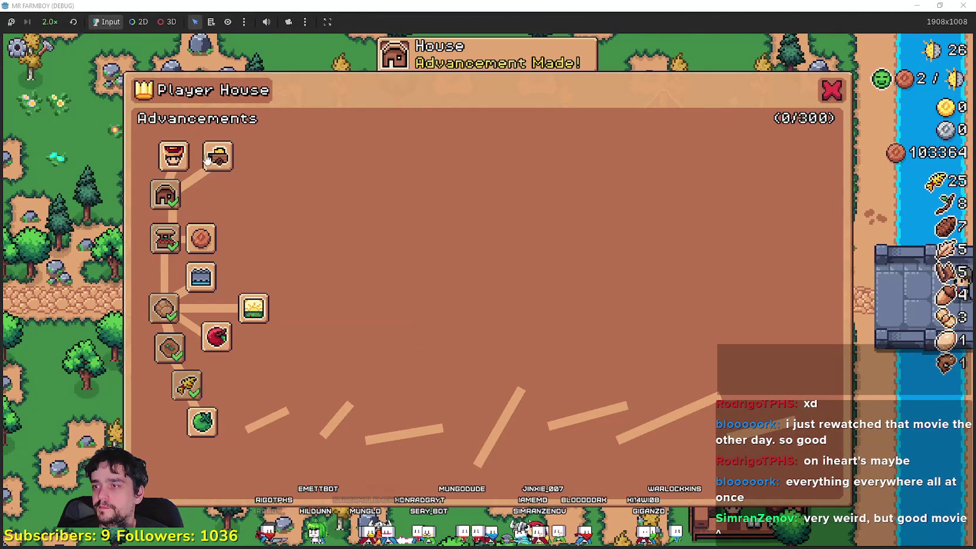
pyautogui.click(172, 157)
pyautogui.click(252, 156)
pyautogui.click(286, 156)
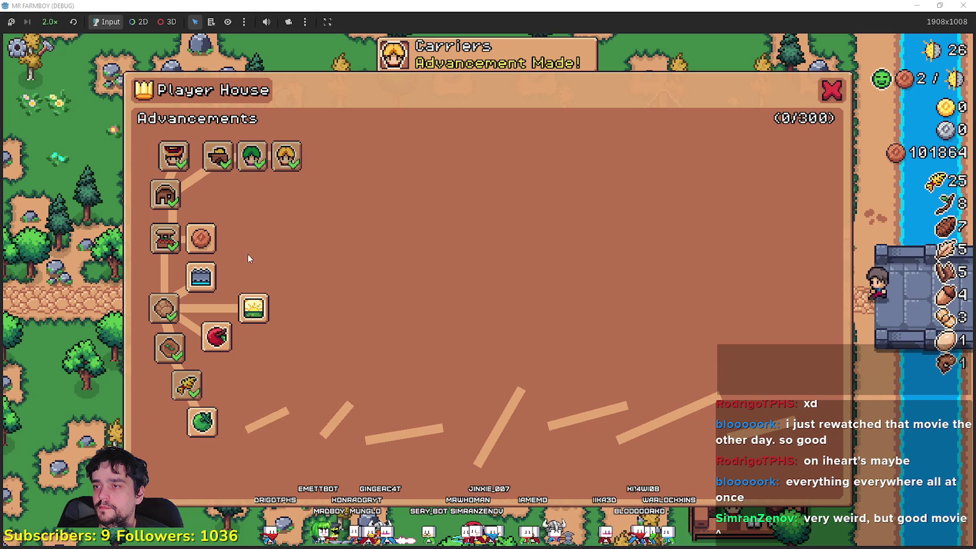
pyautogui.click(200, 238)
pyautogui.click(202, 277)
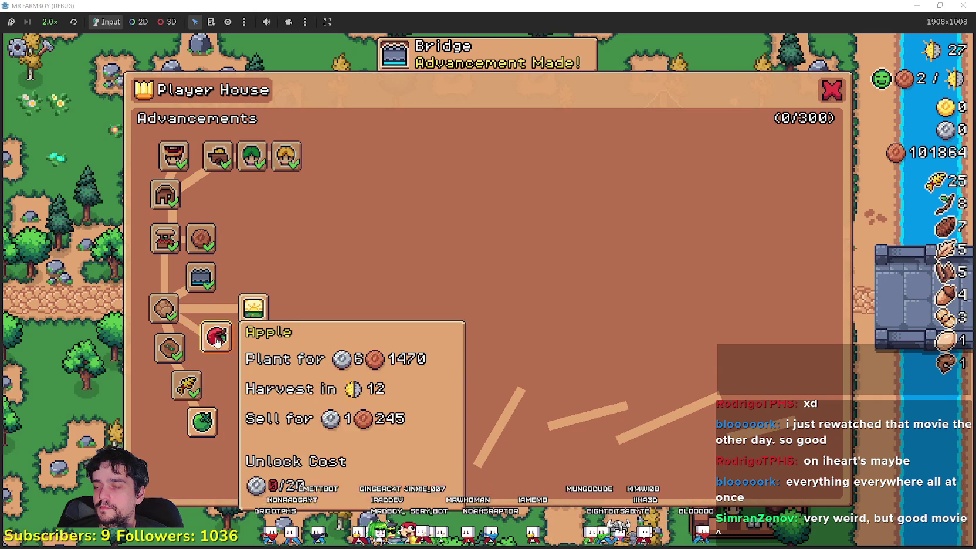
# Unlock the green tomato, strawberry, green pepper, white corn and Grapes crop advancements.
pyautogui.click(202, 421)
pyautogui.click(240, 469)
pyautogui.click(246, 425)
pyautogui.click(289, 403)
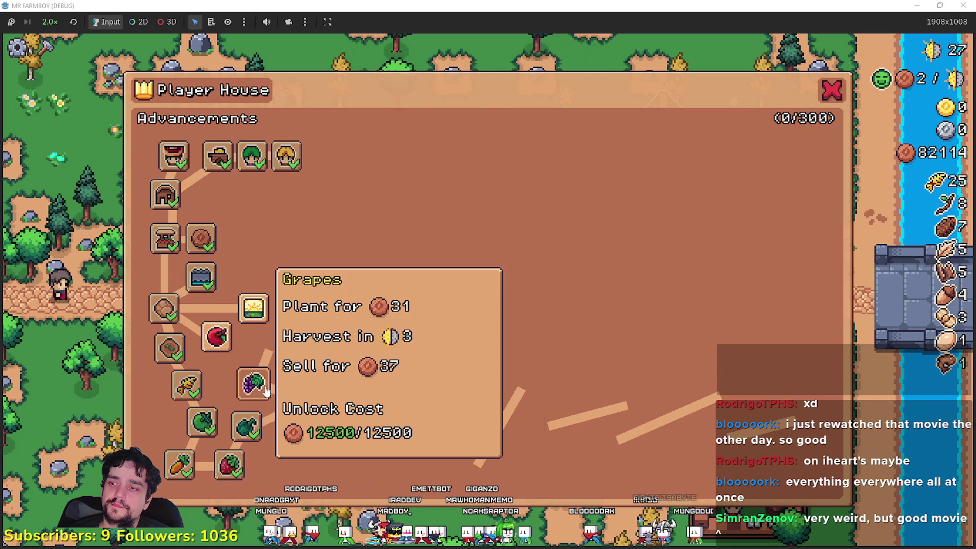
pyautogui.click(257, 389)
pyautogui.click(831, 94)
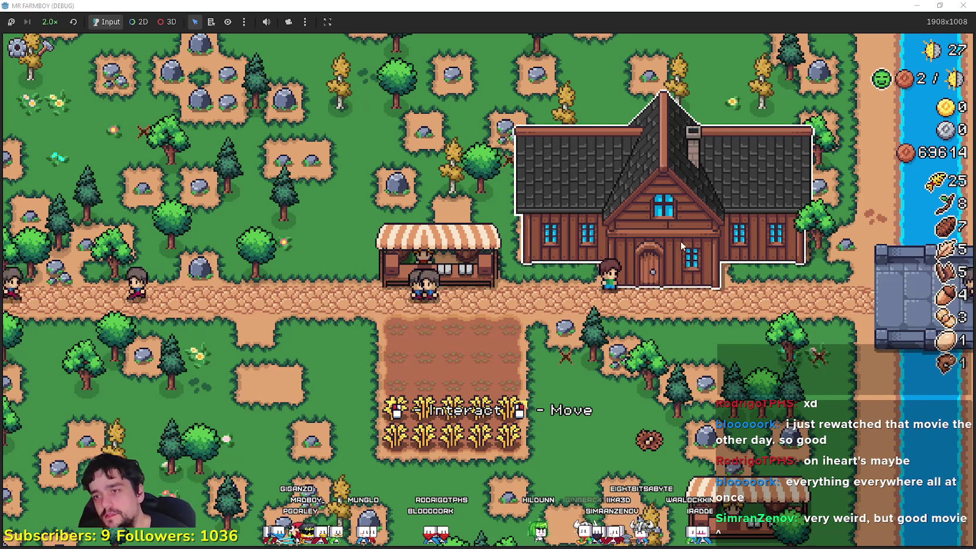
# Unlock Island Expansion I, Garlic, Animal Tile, Coop, Chicken and Chicken Egg advancements.
pyautogui.click(658, 357)
pyautogui.click(593, 372)
pyautogui.click(516, 318)
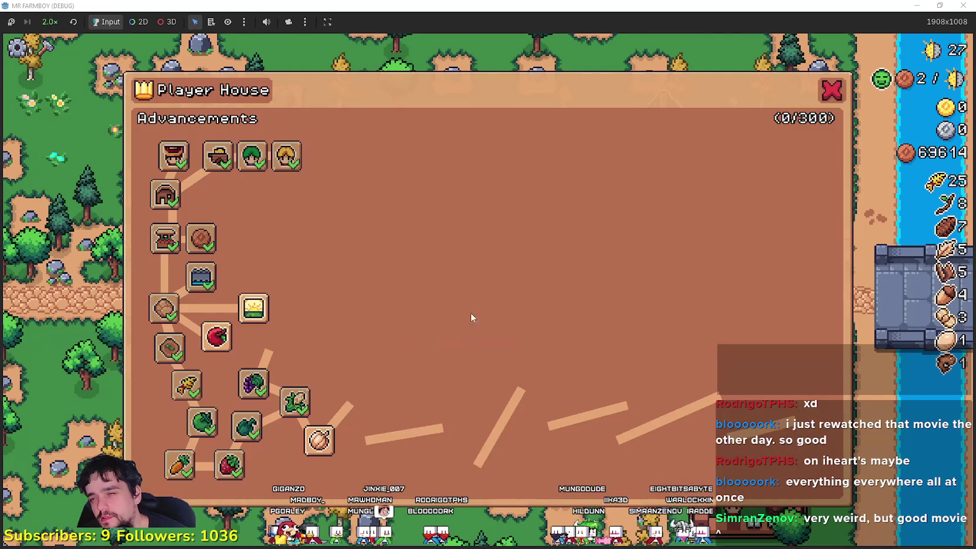
pyautogui.click(249, 314)
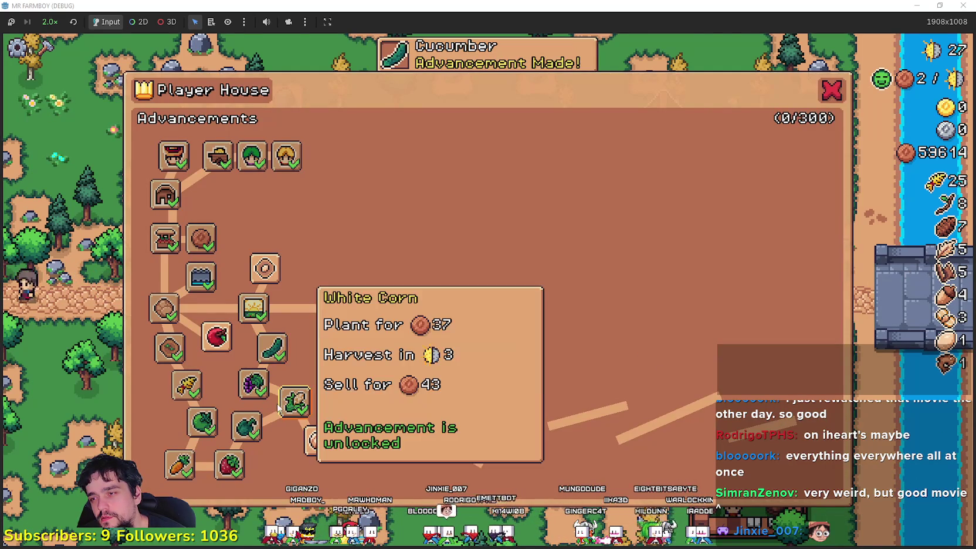
pyautogui.click(313, 438)
pyautogui.click(265, 268)
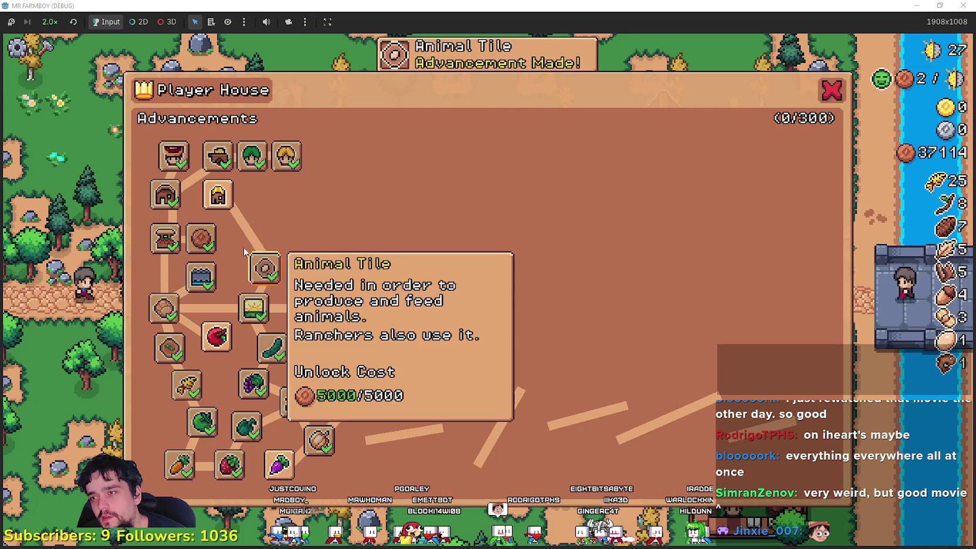
pyautogui.click(218, 195)
pyautogui.click(265, 209)
pyautogui.click(300, 209)
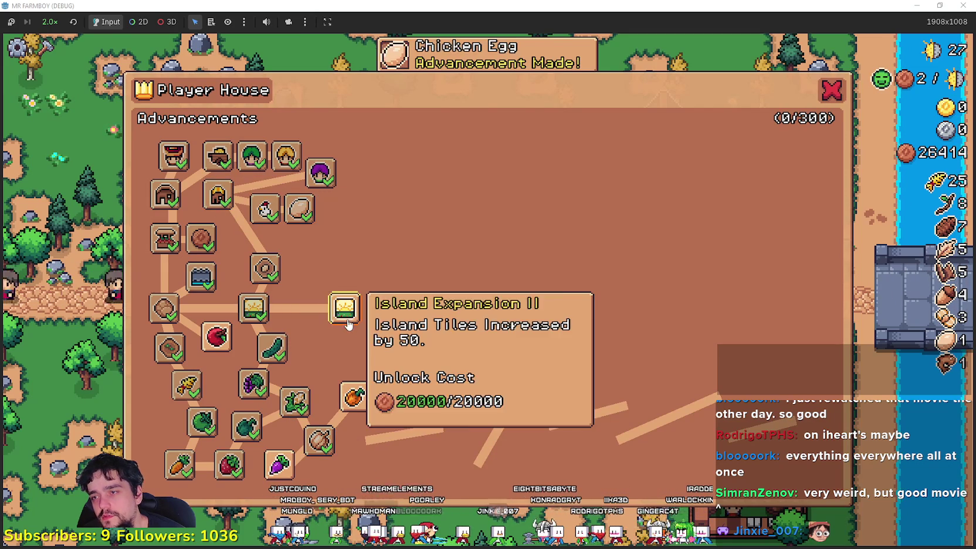
# Unlock Island Expansion II and the Horse Stable, leaving 6414 copper.
pyautogui.click(345, 307)
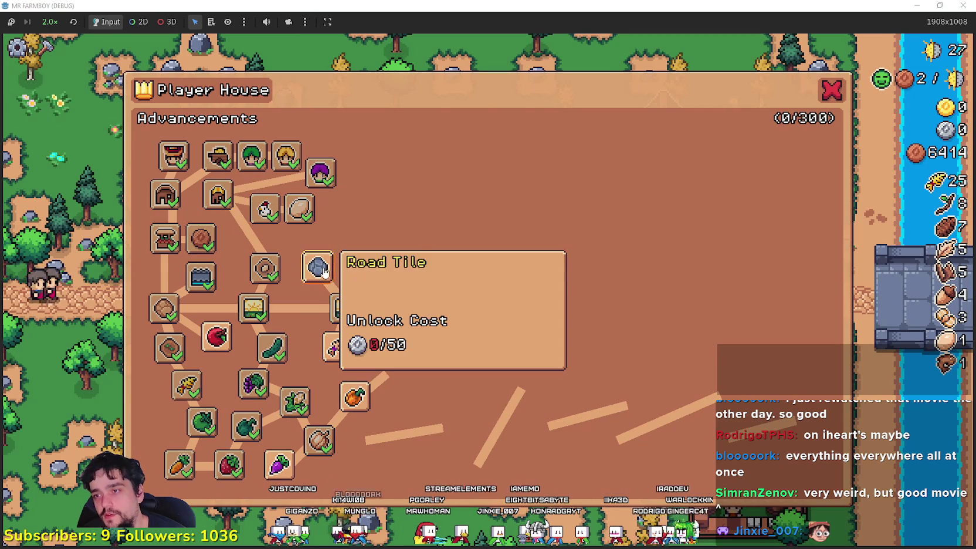
pyautogui.click(358, 269)
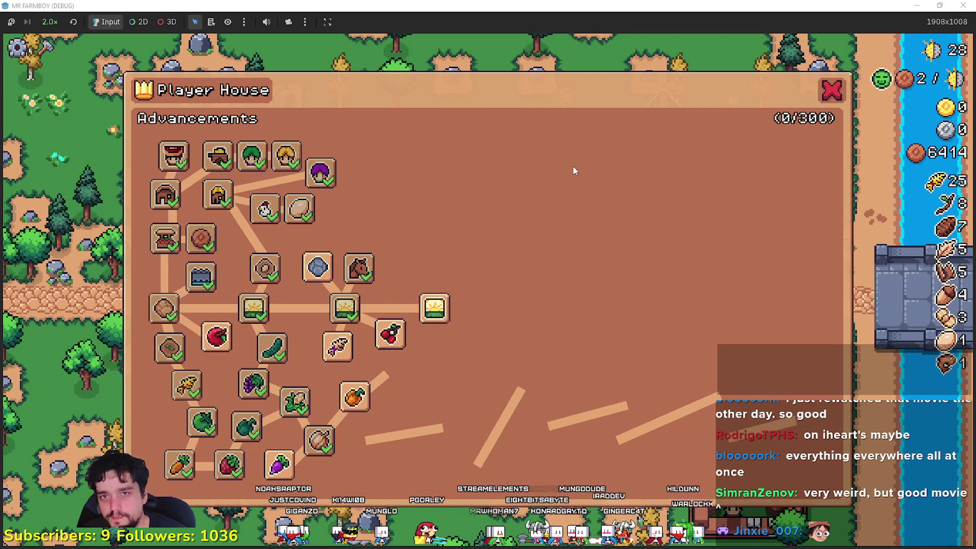
pyautogui.press('Escape')
pyautogui.press('m')
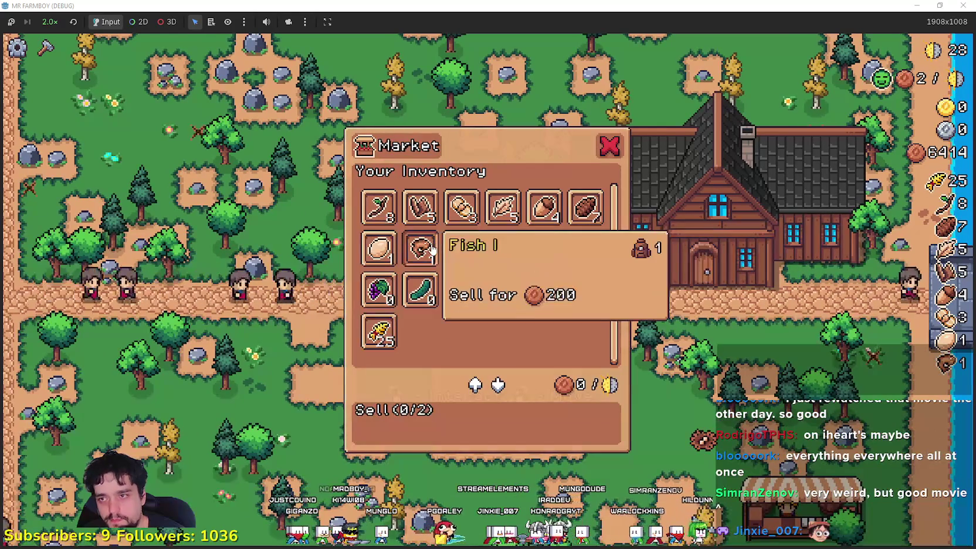
# Sell the fish and an egg at the Market, then zoom out over the farm map.
pyautogui.click(426, 253)
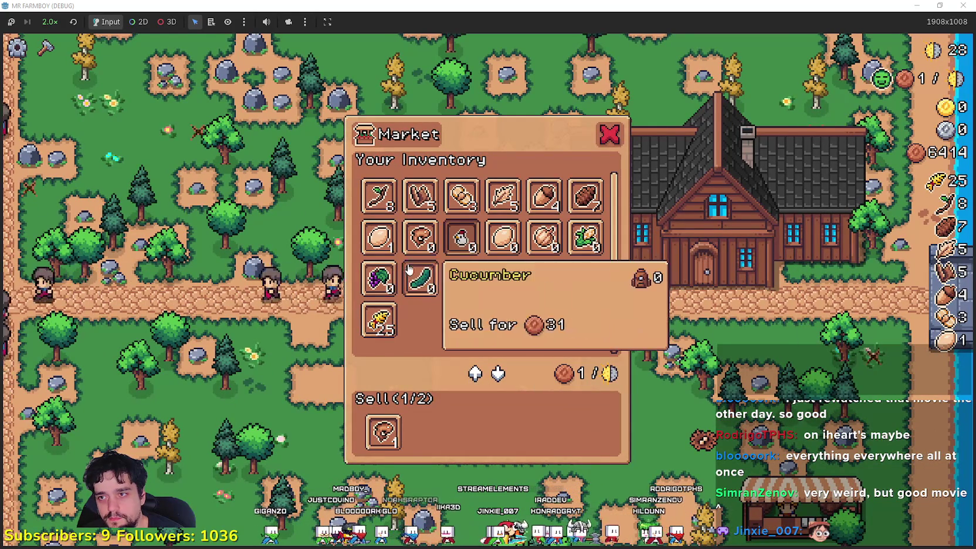
pyautogui.click(462, 236)
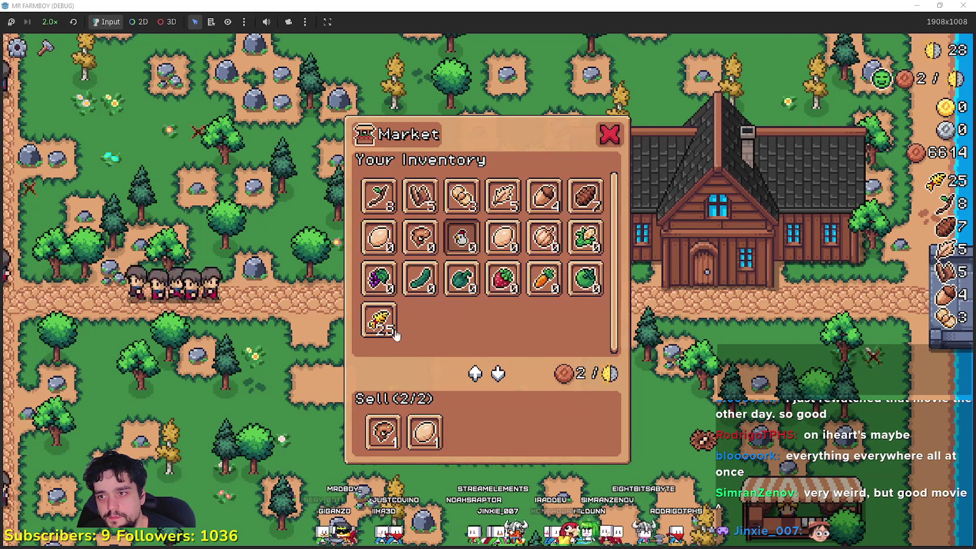
pyautogui.press('Escape')
pyautogui.scroll(-5, 664, 295)
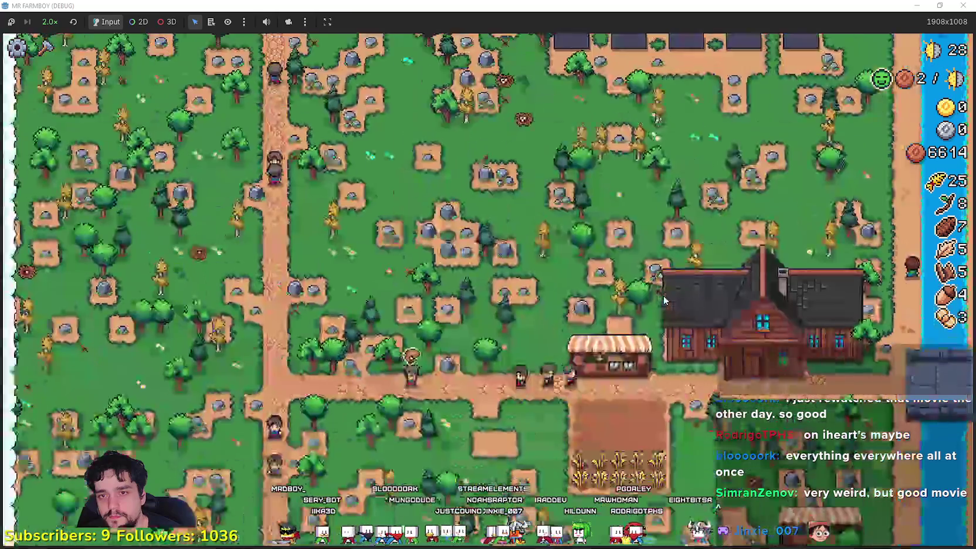
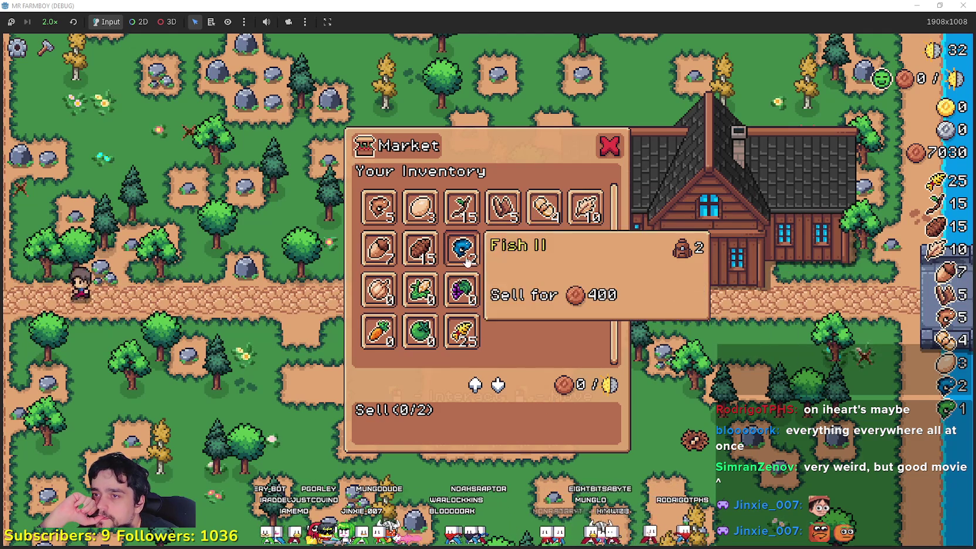
# Move the fish and Fish II stacks into the market's Sell list and close the market.
pyautogui.click(504, 251)
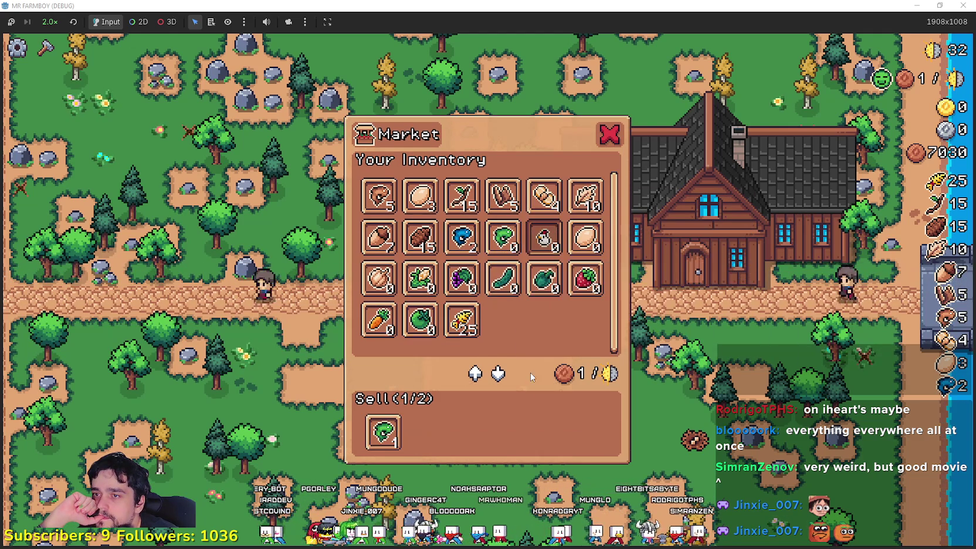
pyautogui.click(479, 237)
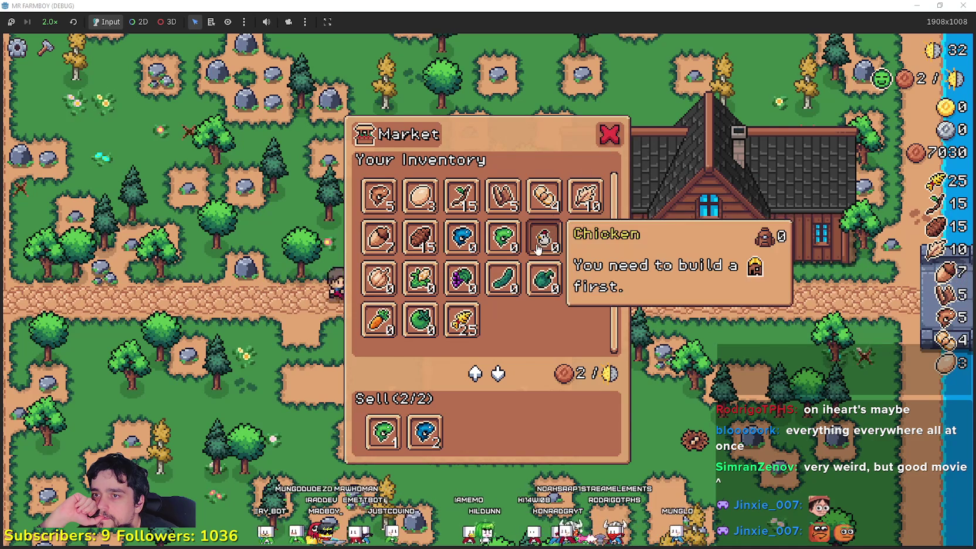
pyautogui.click(609, 136)
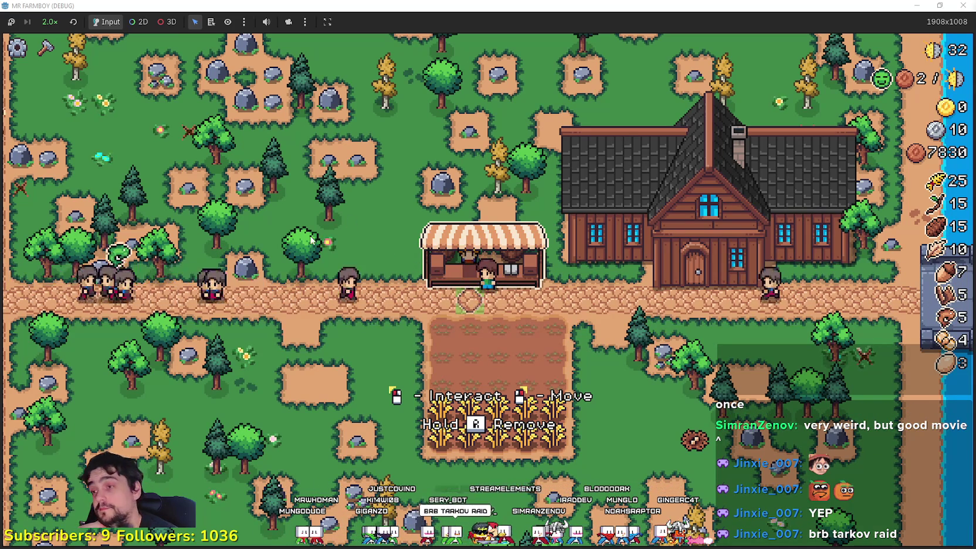
# Reopen the market stall's inventory, close it again, and switch over to the Godot editor.
pyautogui.click(397, 311)
pyautogui.click(620, 134)
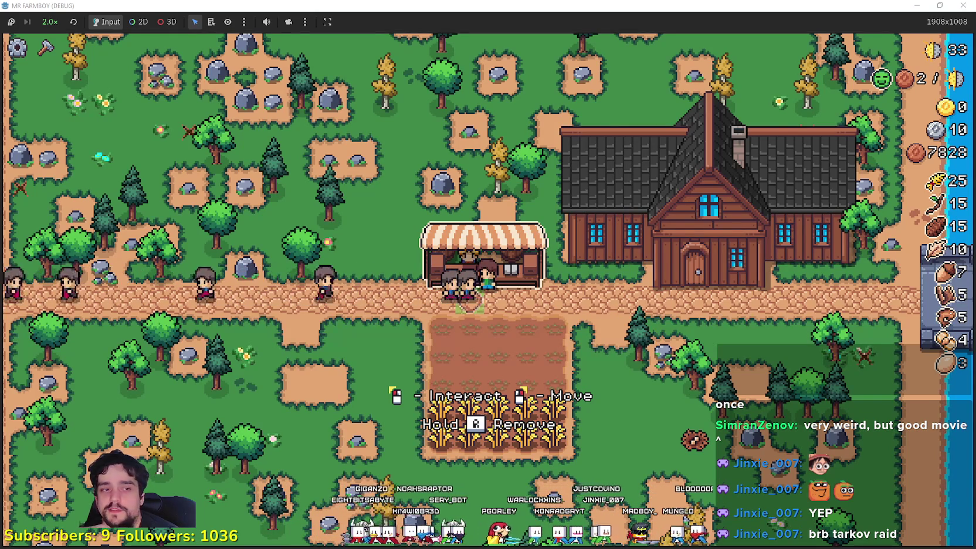
pyautogui.hotkey('alt', 'Tab')
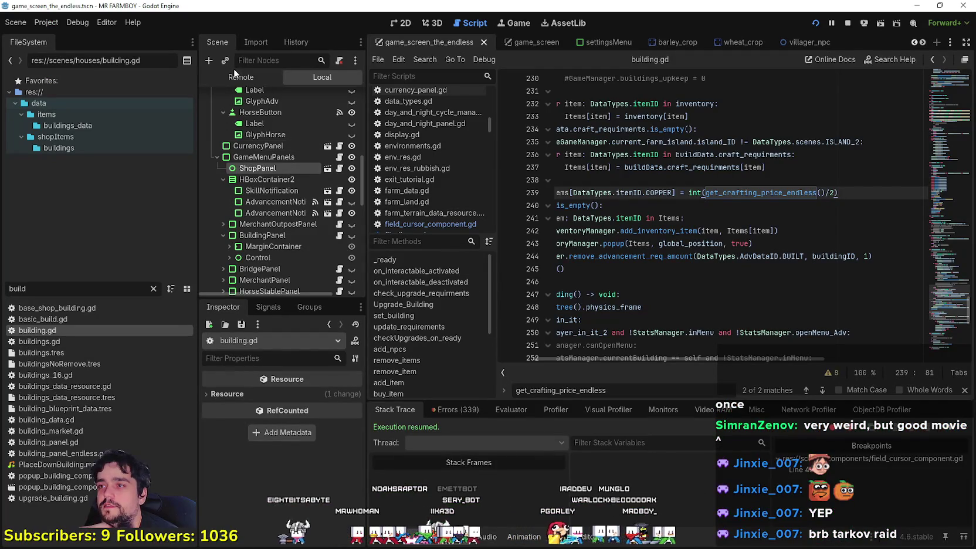
# Show the Remote scene tree and inspect InventoryManager's live inventory dictionary.
pyautogui.click(236, 75)
pyautogui.click(269, 165)
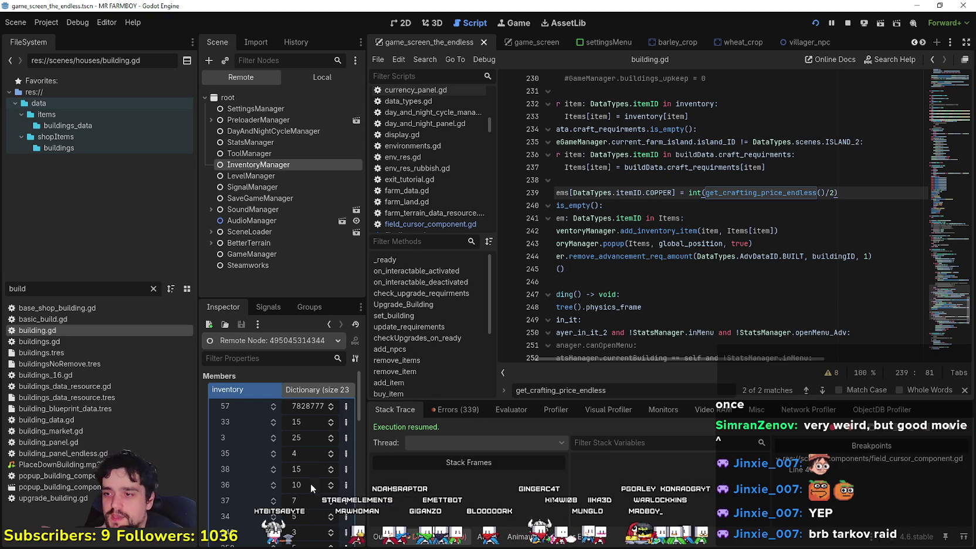
pyautogui.scroll(-5, 293, 472)
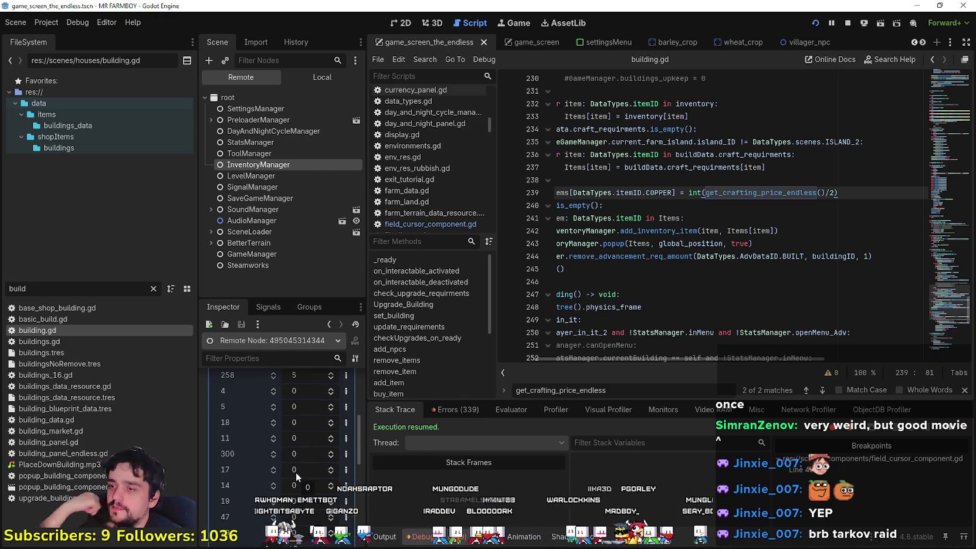
pyautogui.scroll(-2, 294, 475)
pyautogui.scroll(5, 294, 479)
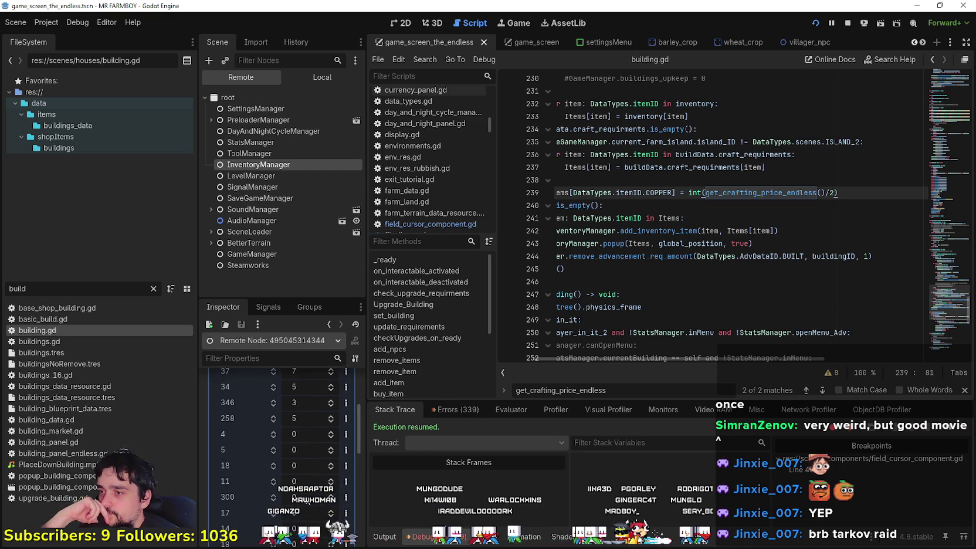
pyautogui.scroll(3, 308, 502)
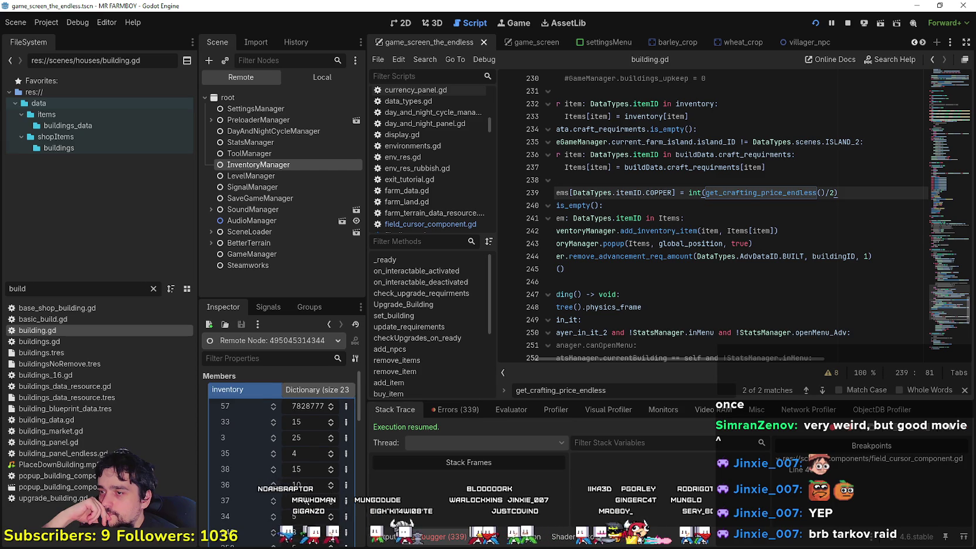
pyautogui.scroll(-5, 307, 501)
# Raise the amount stored under inventory key 58, collapse the dictionary and return to Local.
pyautogui.click(310, 463)
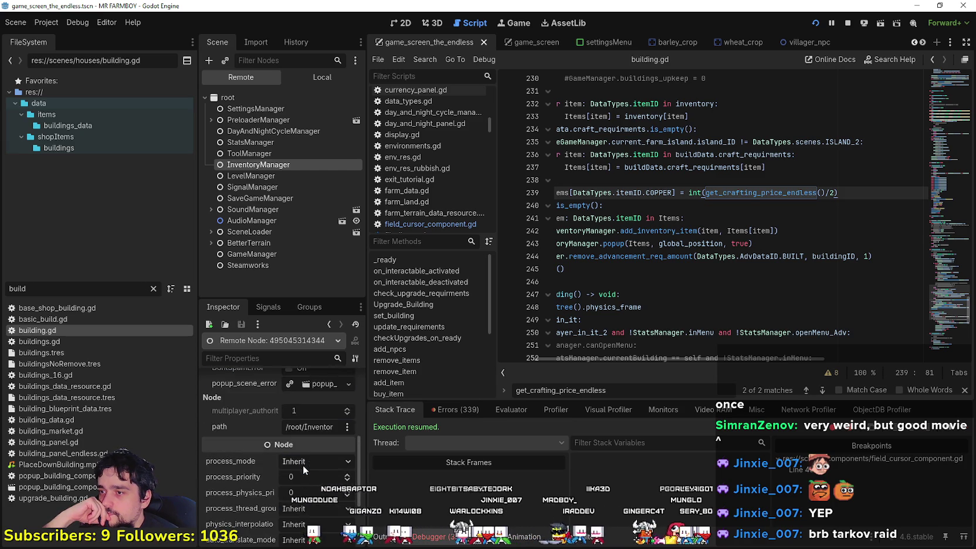
pyautogui.click(315, 440)
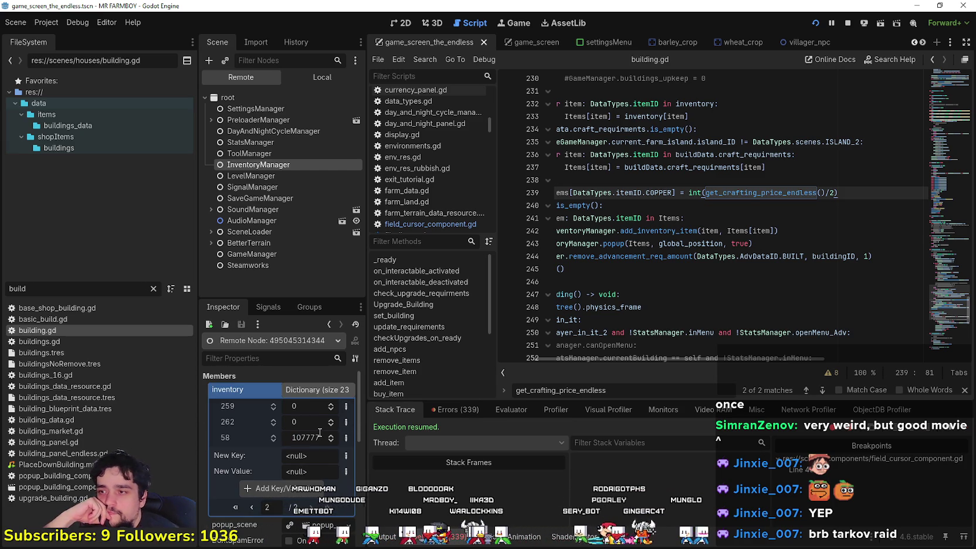
pyautogui.click(248, 506)
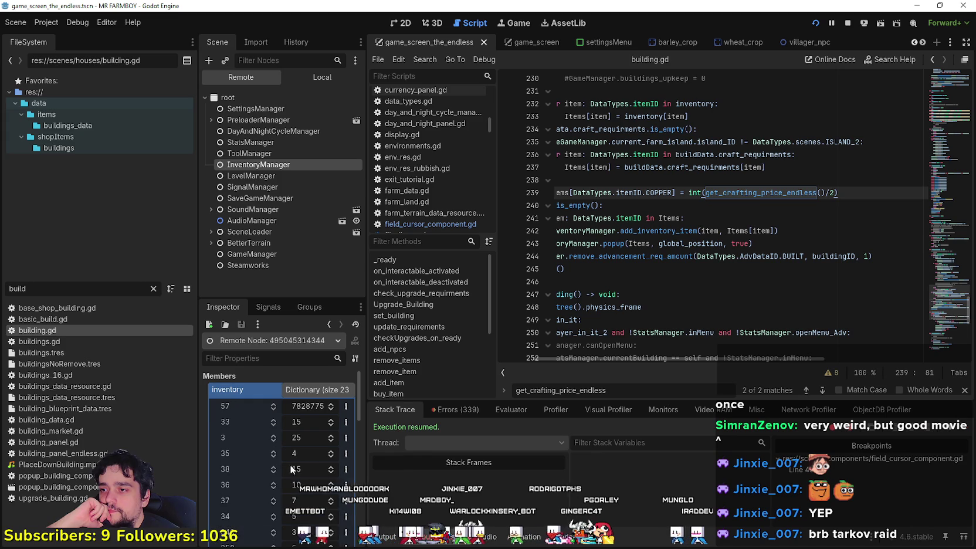
pyautogui.click(307, 391)
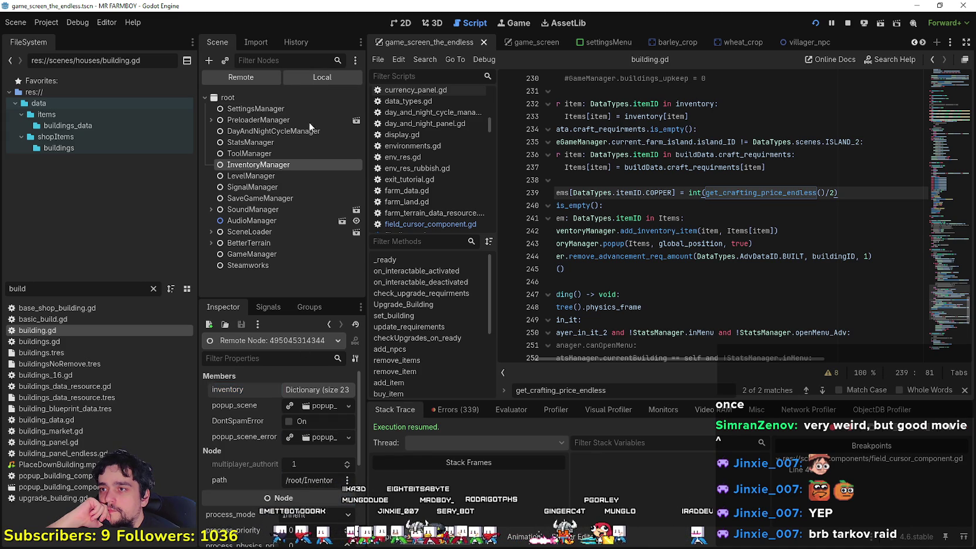
pyautogui.click(322, 77)
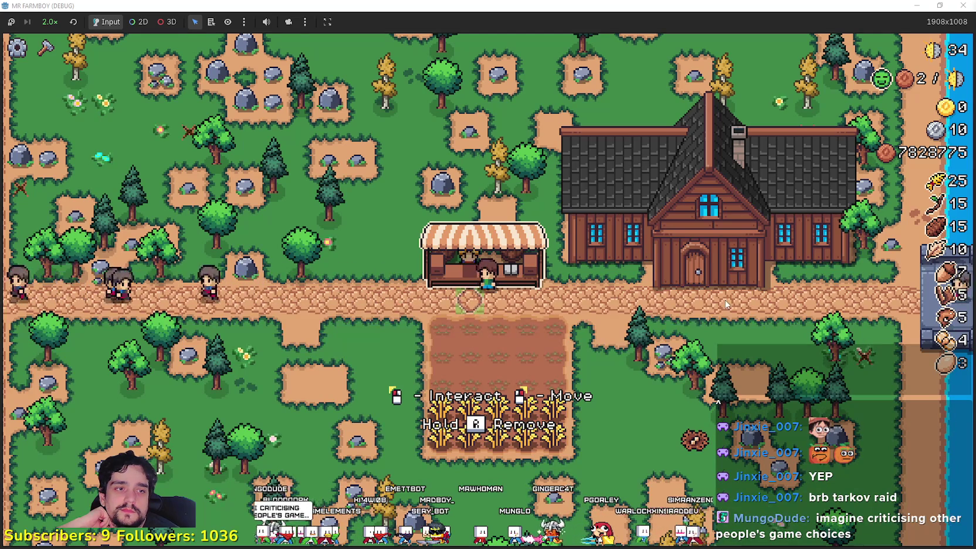
# Swap both fish out of the market's Sell list for wheat and close the market.
pyautogui.click(559, 355)
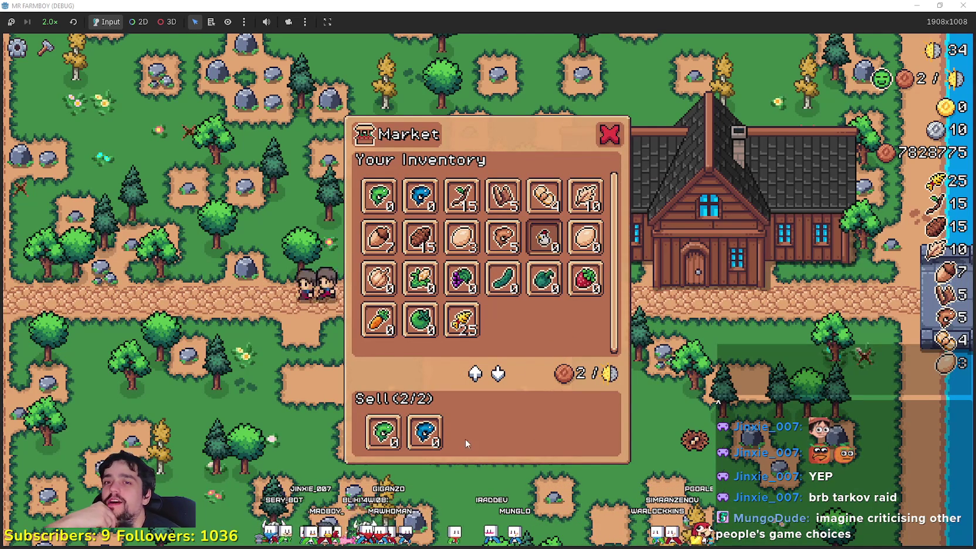
pyautogui.click(425, 445)
pyautogui.click(384, 432)
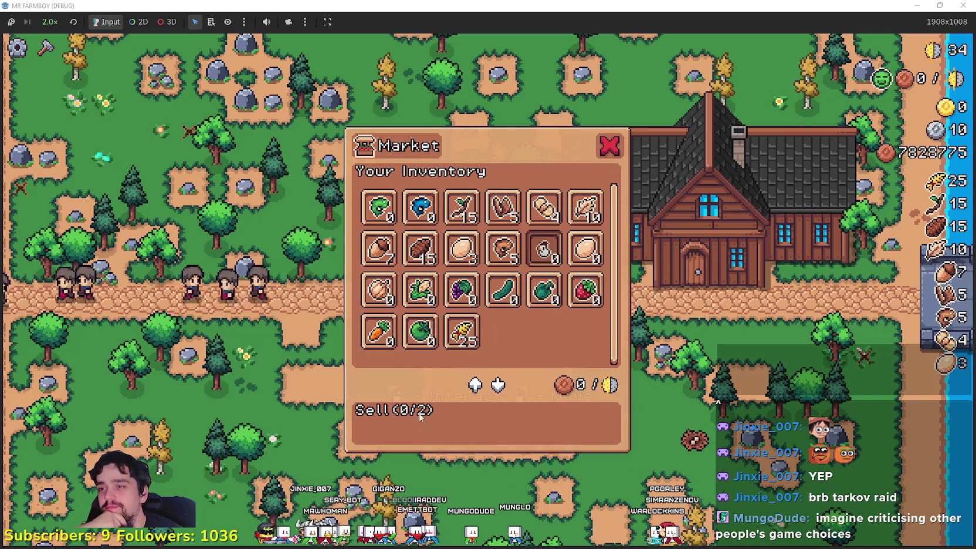
pyautogui.click(468, 335)
pyautogui.click(604, 136)
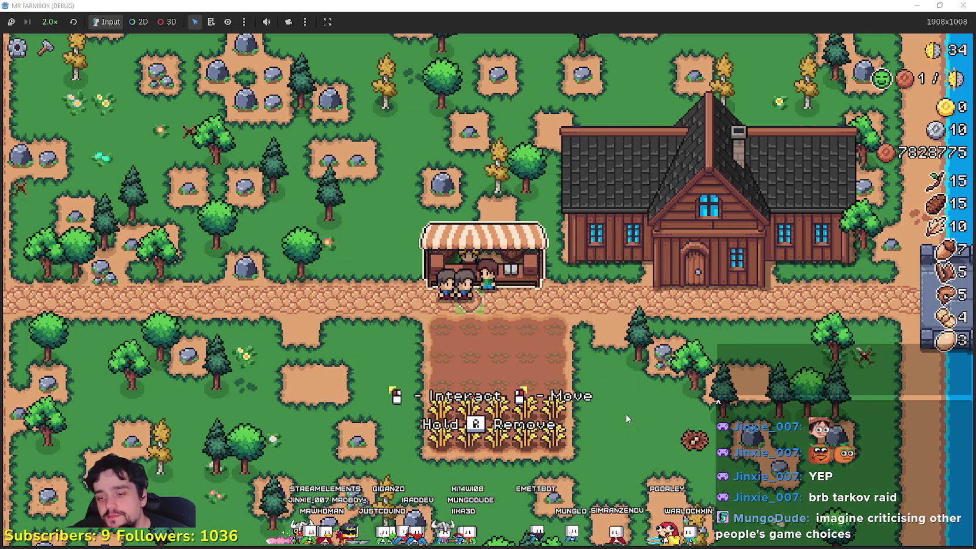
# Walk through the wheat field harvesting it, then open the Player House advancements at the farmhouse.
pyautogui.press('s')
pyautogui.press('d')
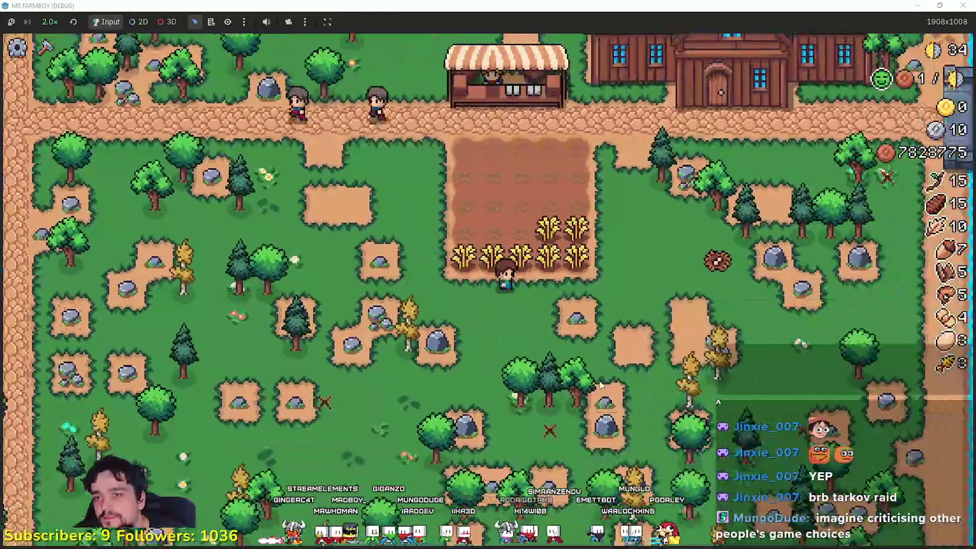
pyautogui.press('a')
pyautogui.press('w')
pyautogui.press('d')
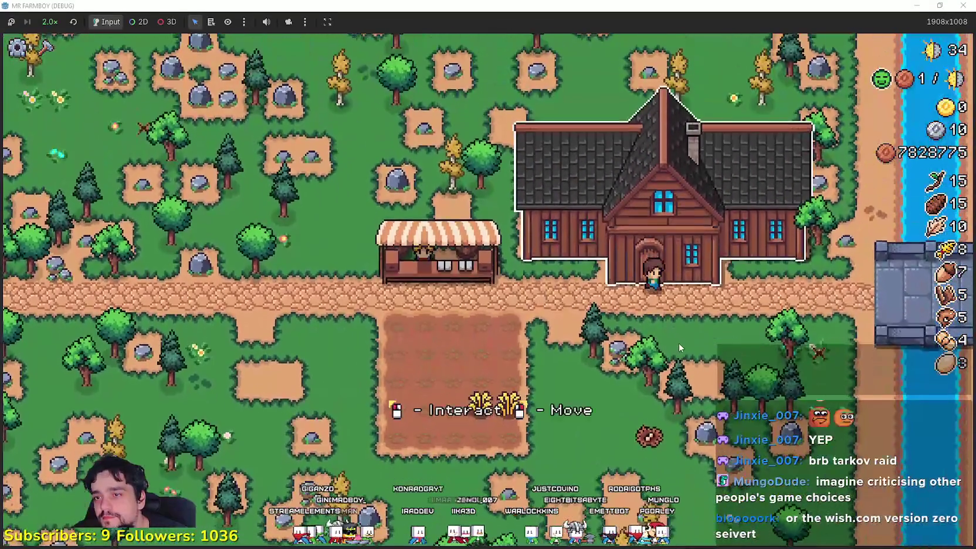
pyautogui.click(678, 346)
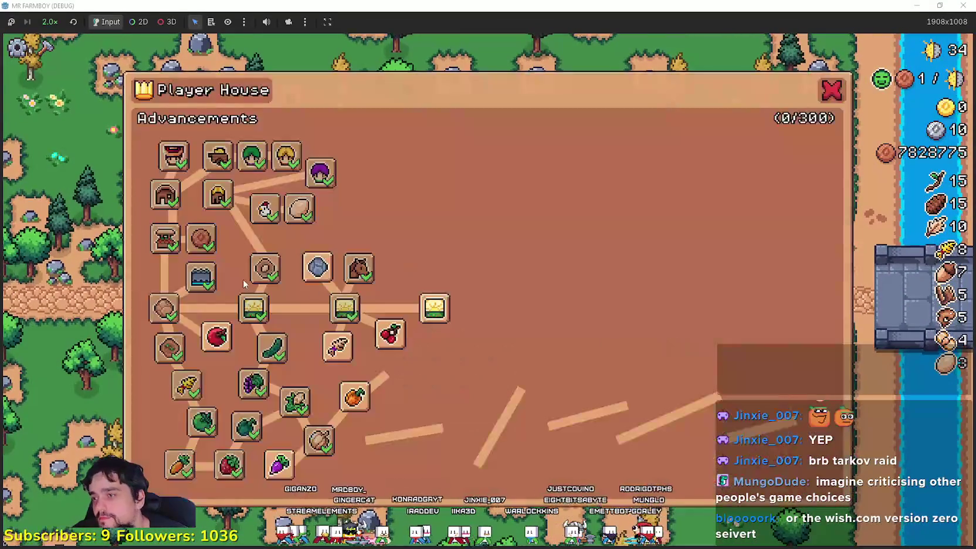
# Unlock Road Tile, House Upgrade 1, Warehouse Upgrade 1 and neighbouring advancements, then revisit the market.
pyautogui.click(215, 336)
pyautogui.click(317, 267)
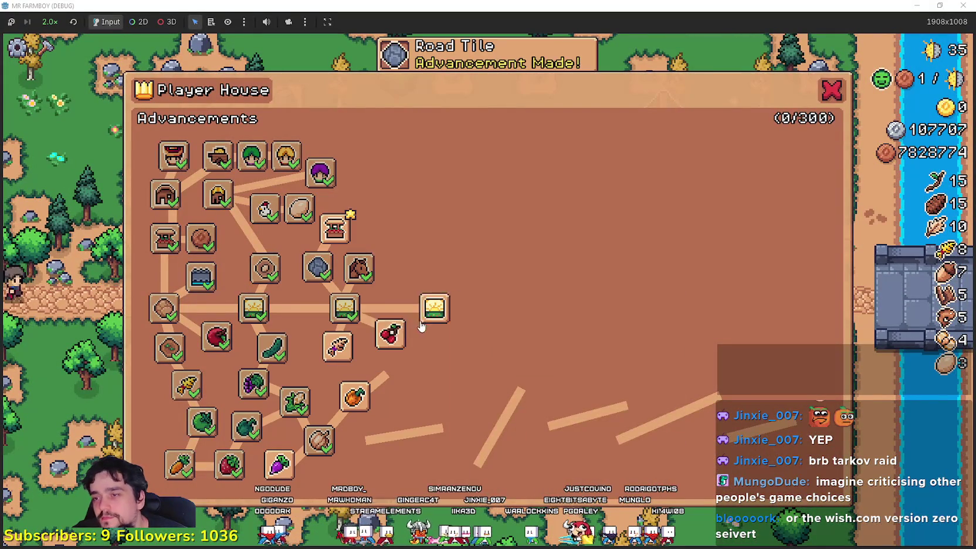
pyautogui.click(333, 229)
pyautogui.click(379, 234)
pyautogui.click(354, 191)
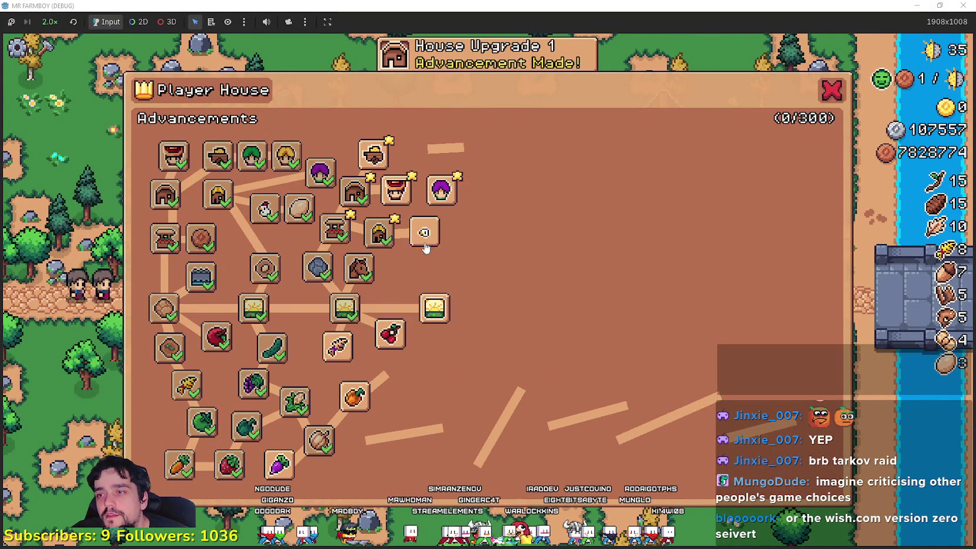
pyautogui.click(391, 191)
pyautogui.click(373, 153)
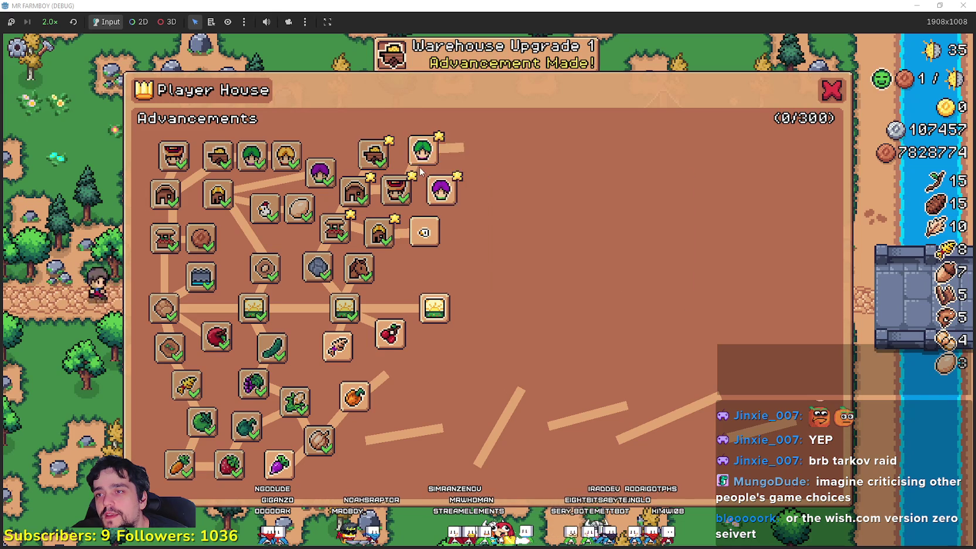
pyautogui.click(422, 149)
pyautogui.press('Escape')
pyautogui.click(469, 246)
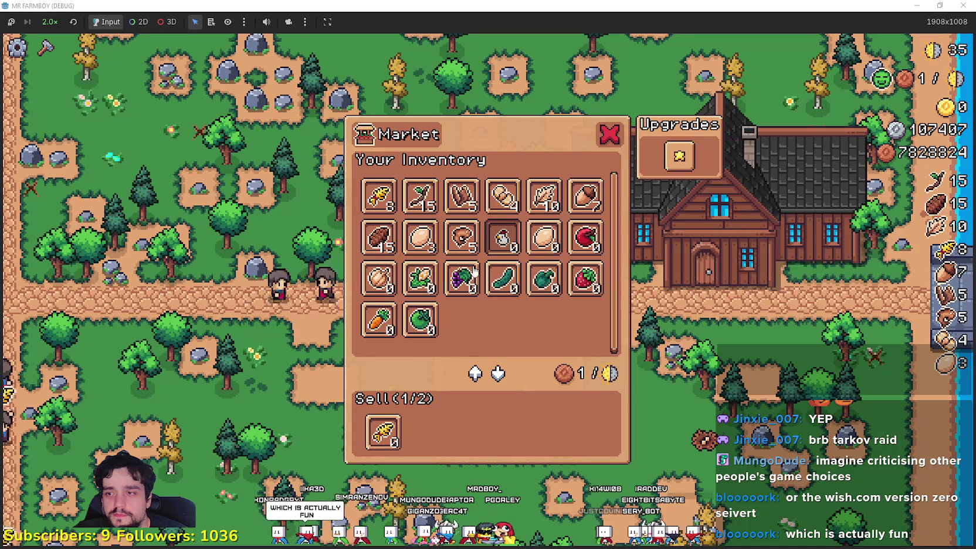
# Queue fish and wild eggs for sale, drop the wheat, and buy the market's Upgrade 1.
pyautogui.click(461, 237)
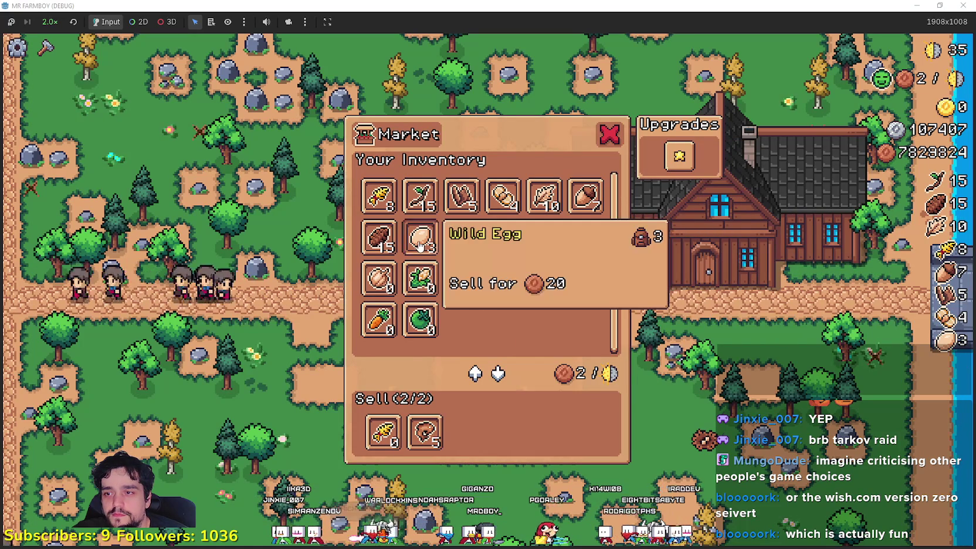
pyautogui.click(382, 431)
pyautogui.click(420, 237)
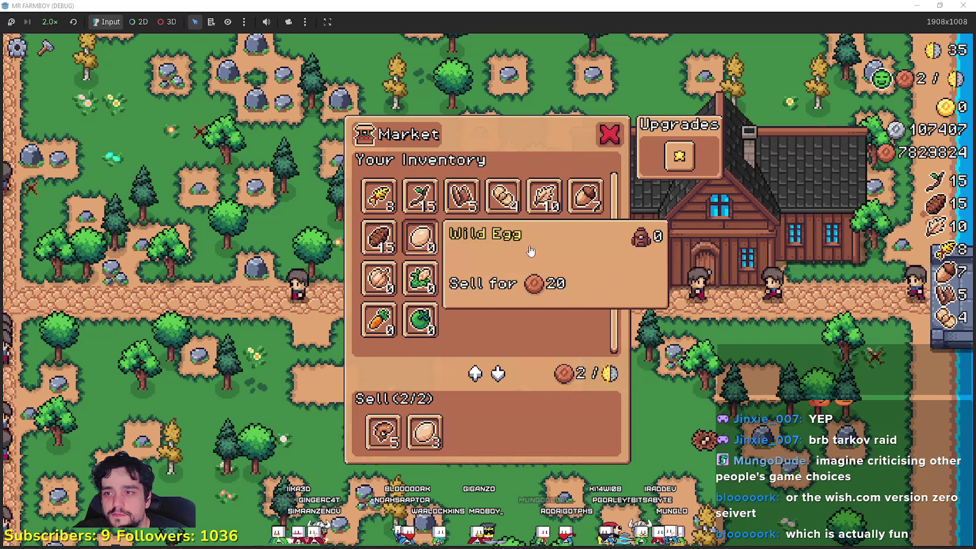
pyautogui.click(691, 172)
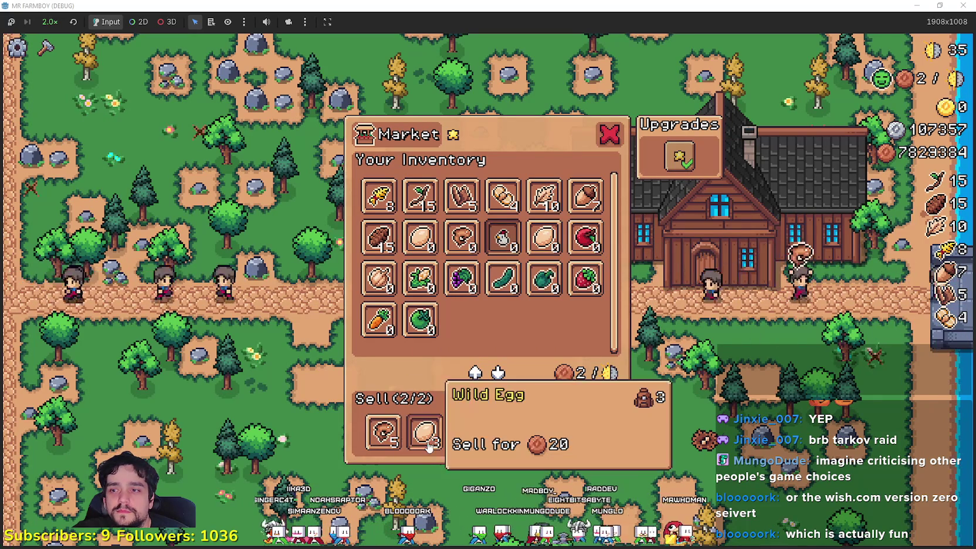
pyautogui.press('Escape')
pyautogui.press('e')
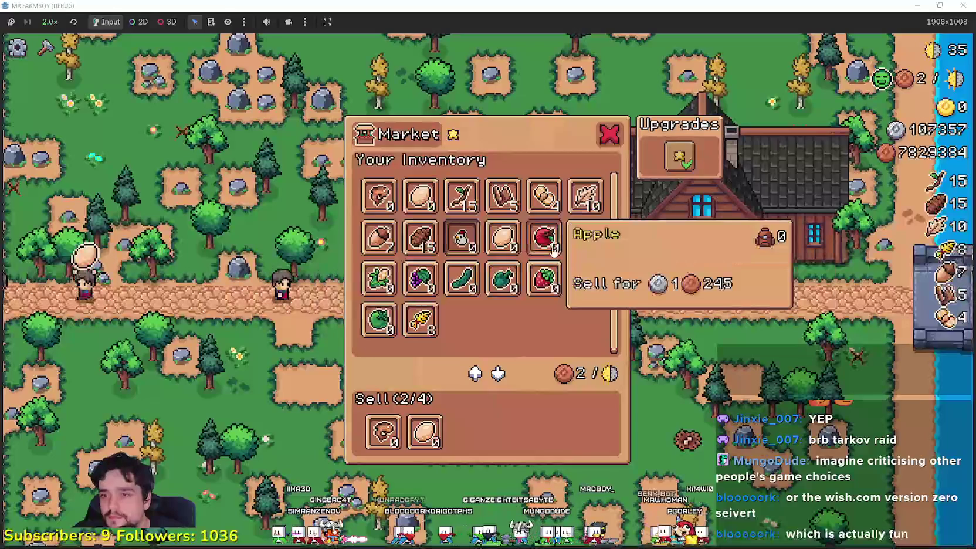
pyautogui.press('Escape')
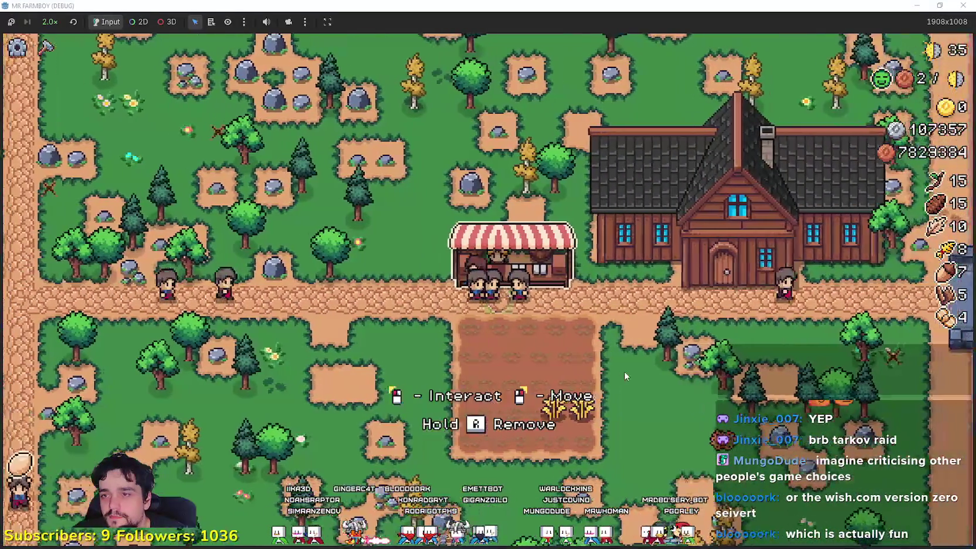
# Recheck the market, then start and cancel a warehouse placement from the Crafting list.
pyautogui.press('a')
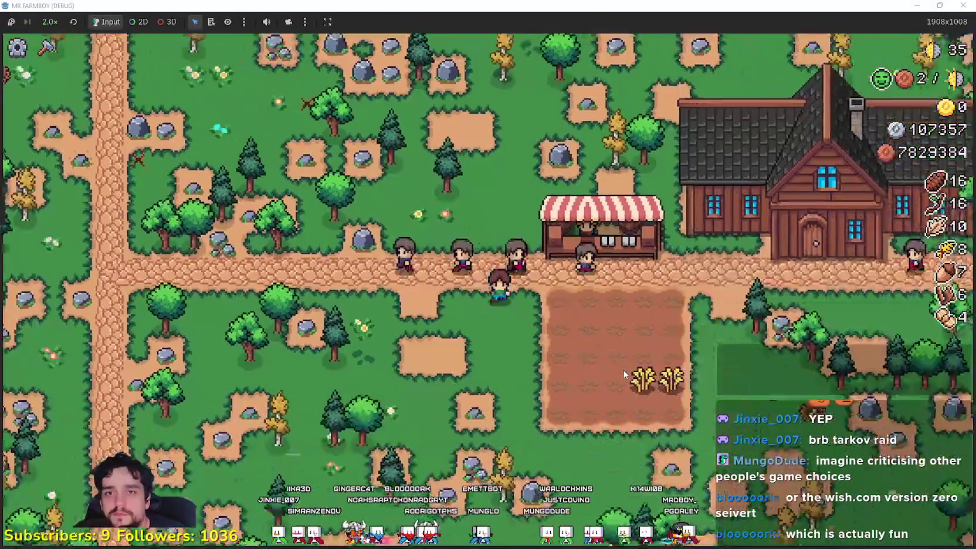
pyautogui.press('e')
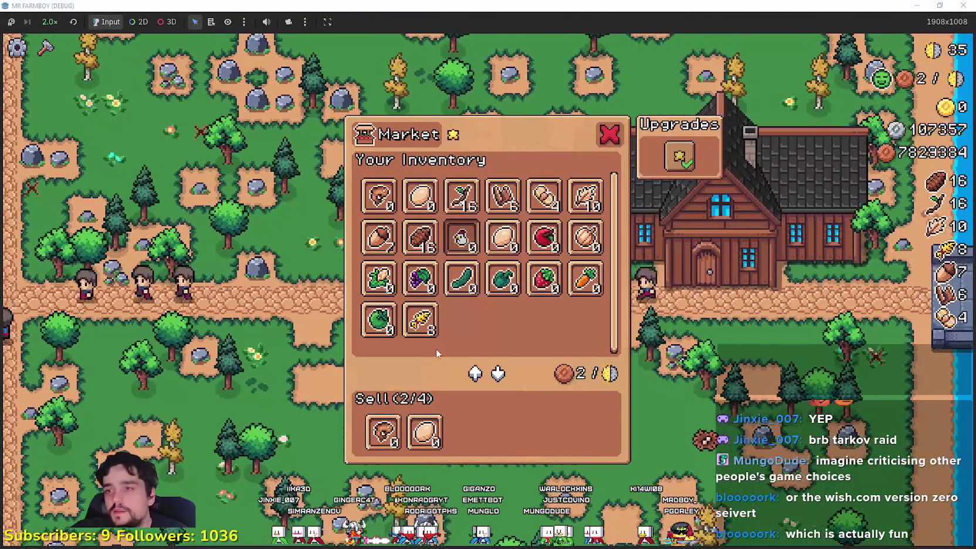
pyautogui.press('Escape')
pyautogui.press('e')
pyautogui.press('Escape')
pyautogui.press('c')
pyautogui.scroll(-2, 73, 436)
pyautogui.click(115, 423)
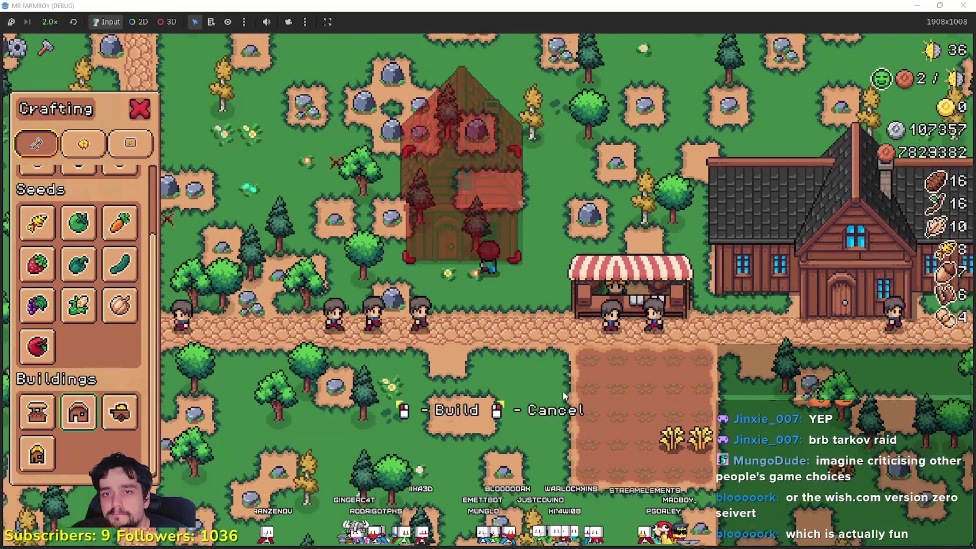
pyautogui.rightClick(562, 394)
# Build a House beside the road and assign Wheat as its item.
pyautogui.press('w')
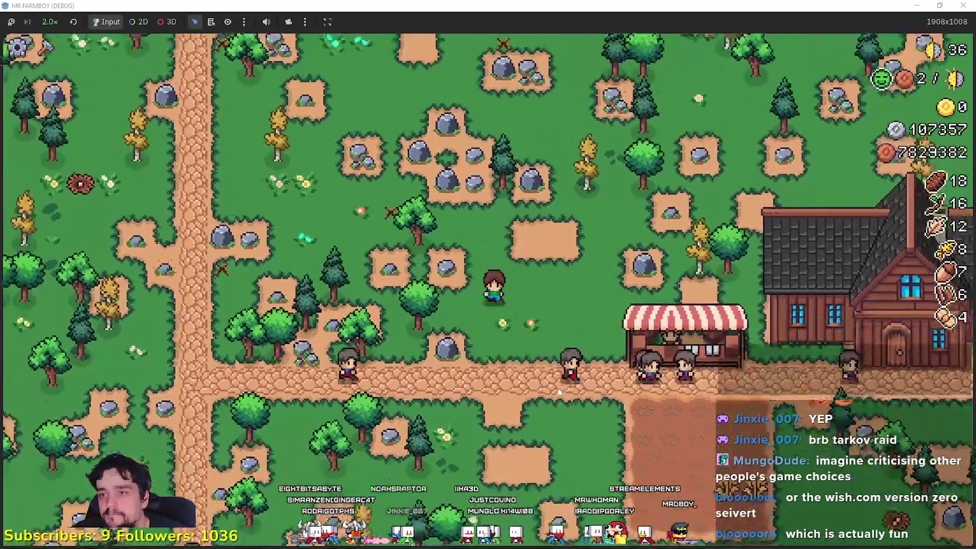
pyautogui.press('c')
pyautogui.click(37, 407)
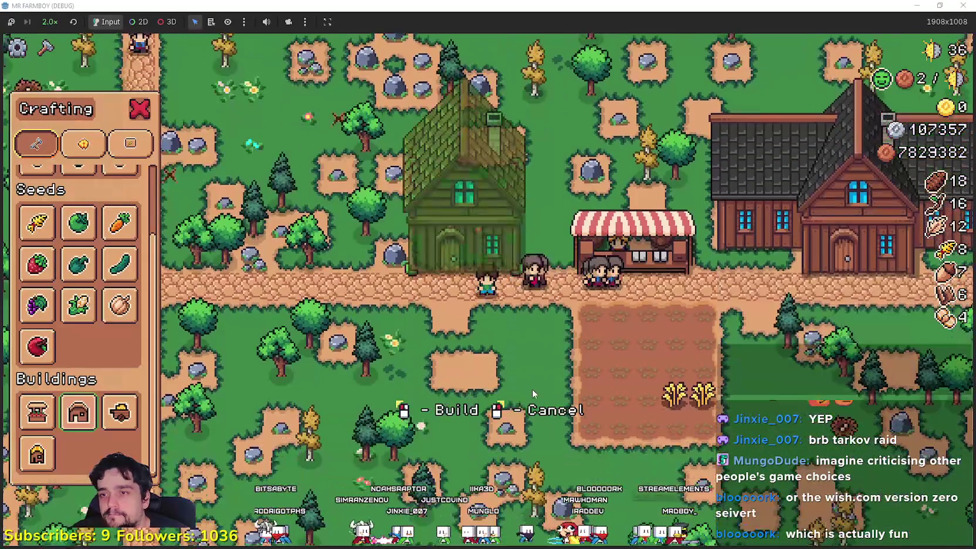
pyautogui.click(531, 387)
pyautogui.click(530, 384)
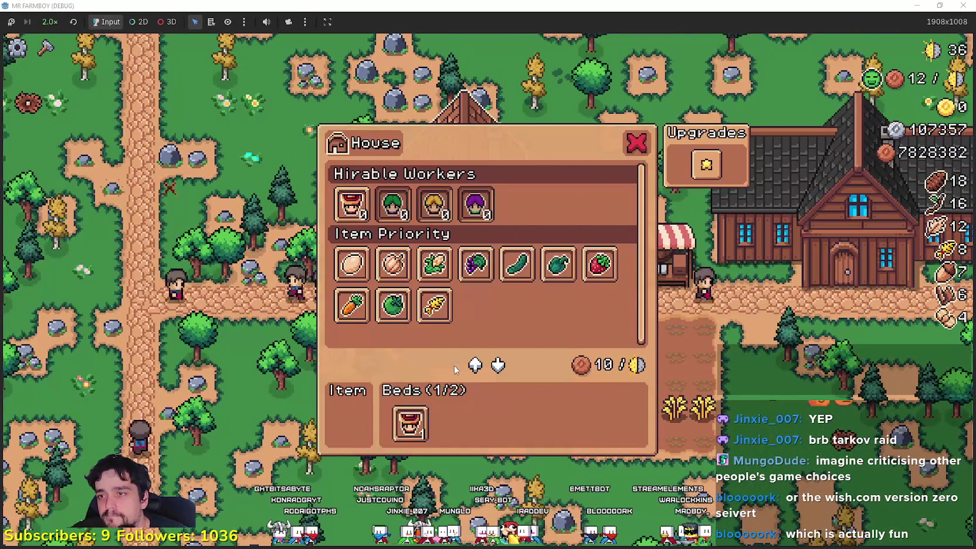
pyautogui.click(435, 304)
pyautogui.press('Escape')
# Recheck the new house's settings, then begin placing another house from the crafting list.
pyautogui.click(458, 234)
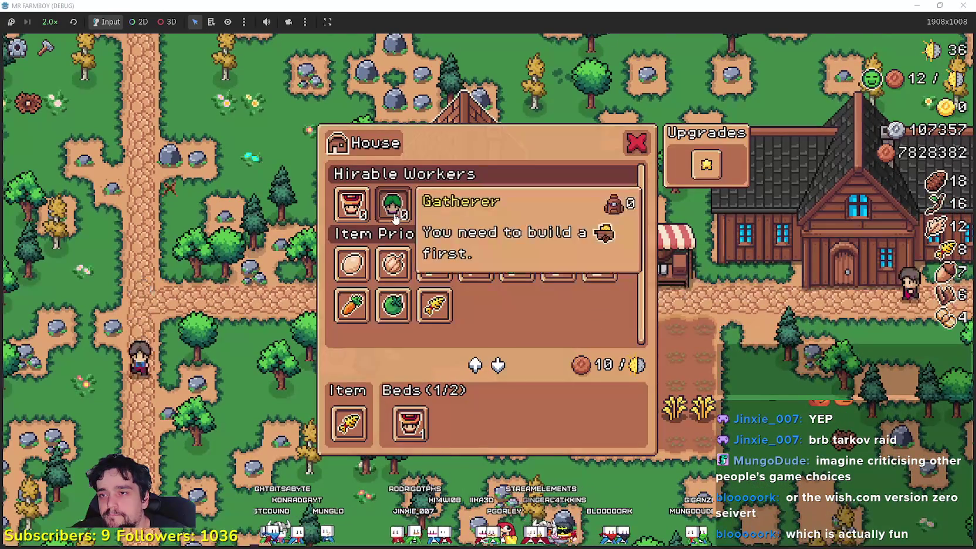
pyautogui.press('Escape')
pyautogui.click(46, 47)
pyautogui.click(121, 411)
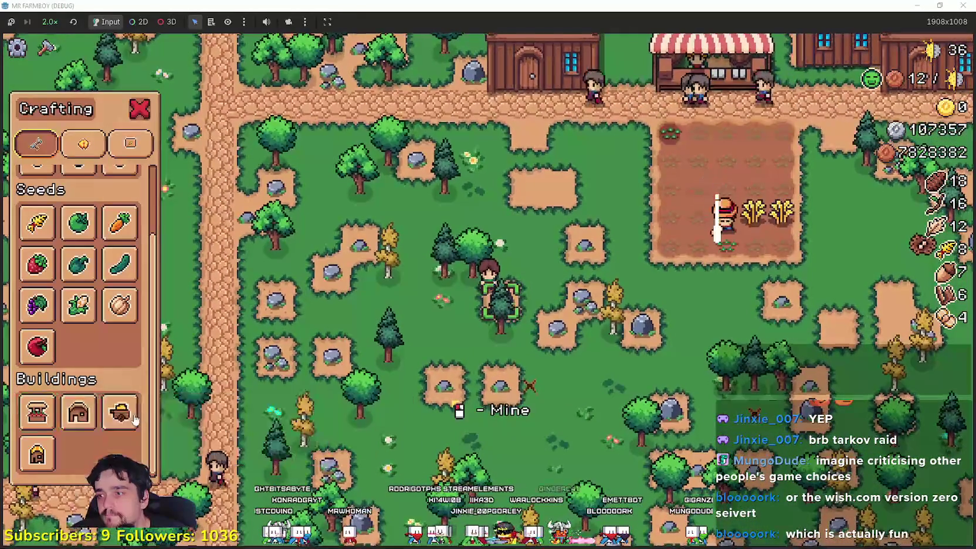
# Cancel the extra house, place a warehouse beside the new house and stock it with Wheat.
pyautogui.press('w')
pyautogui.rightClick(565, 312)
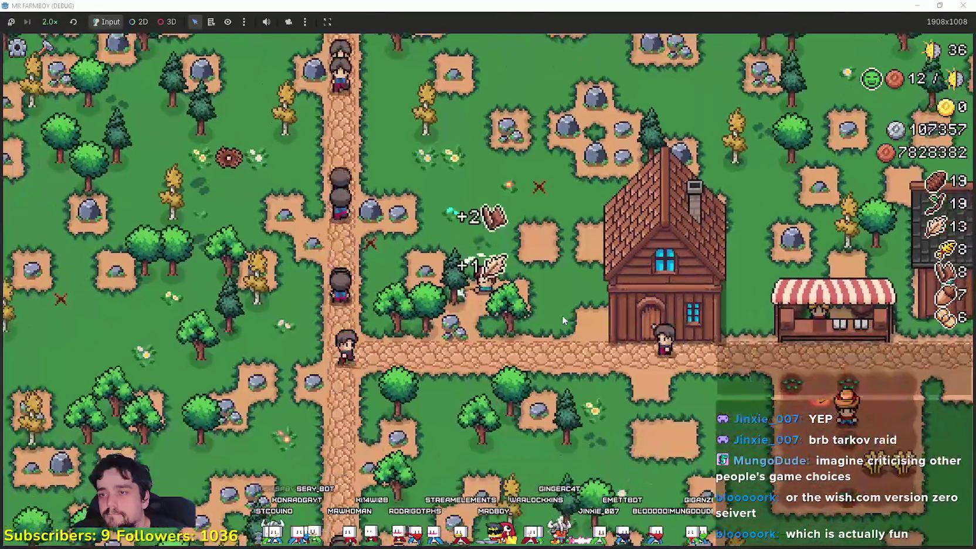
pyautogui.press('c')
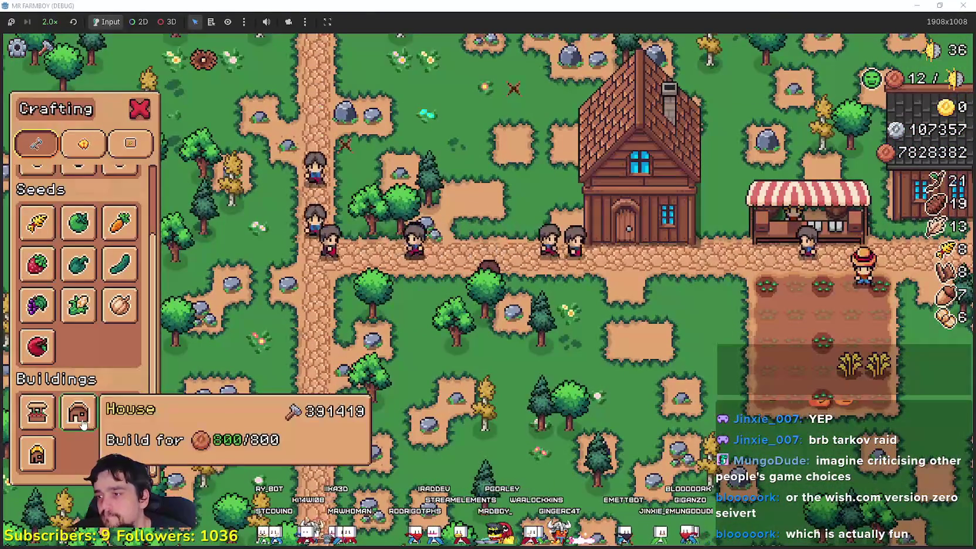
pyautogui.click(114, 416)
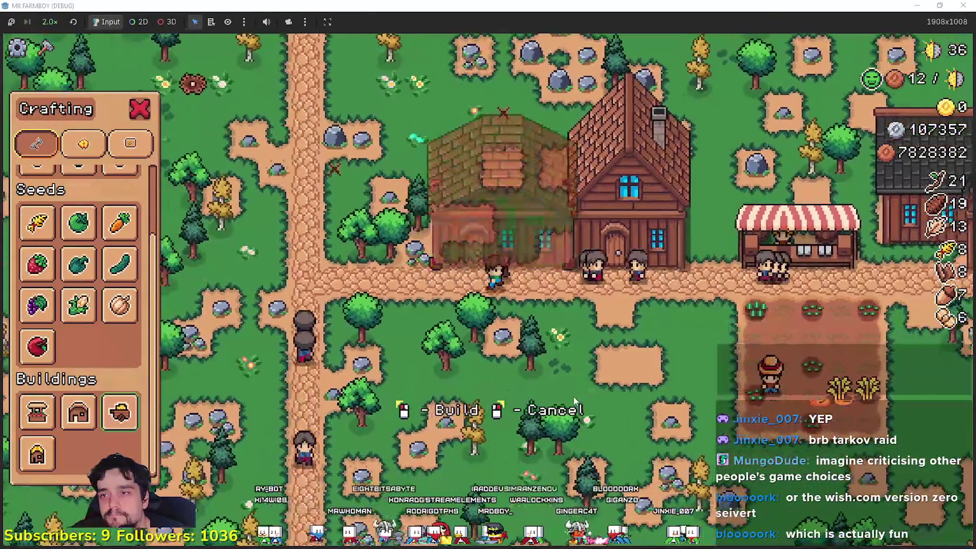
pyautogui.click(574, 396)
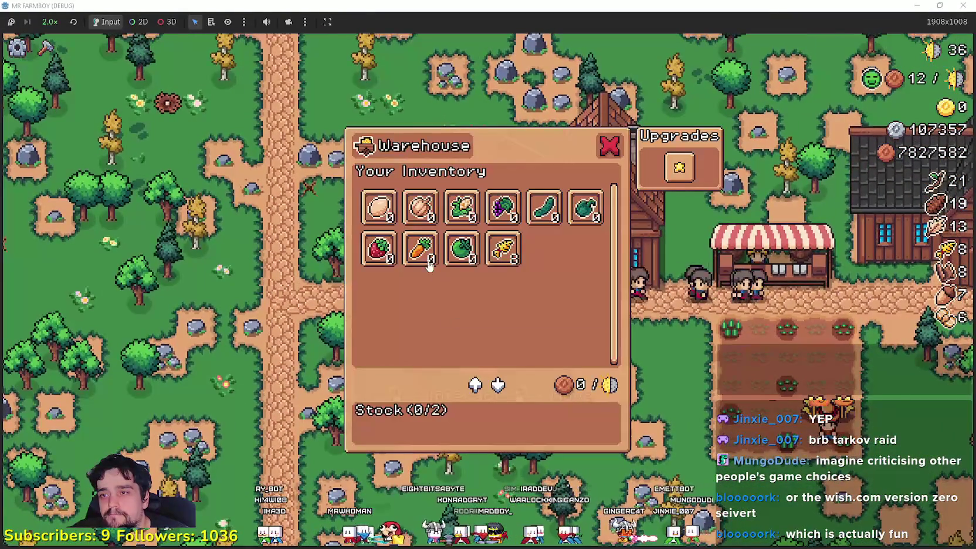
pyautogui.click(502, 248)
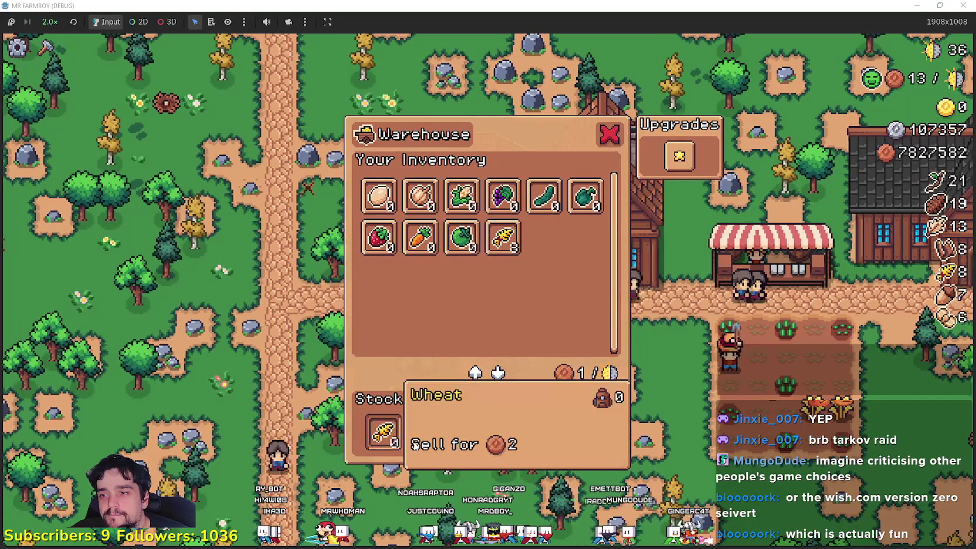
pyautogui.press('Escape')
# Walk up to the house and check its settings, now showing one of two beds filled.
pyautogui.press('w')
pyautogui.click(532, 397)
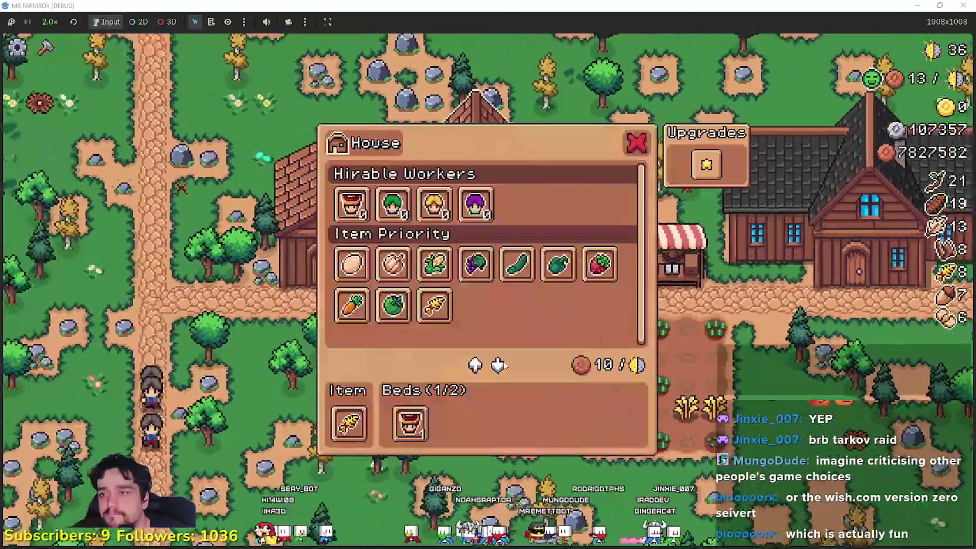
pyautogui.press('Escape')
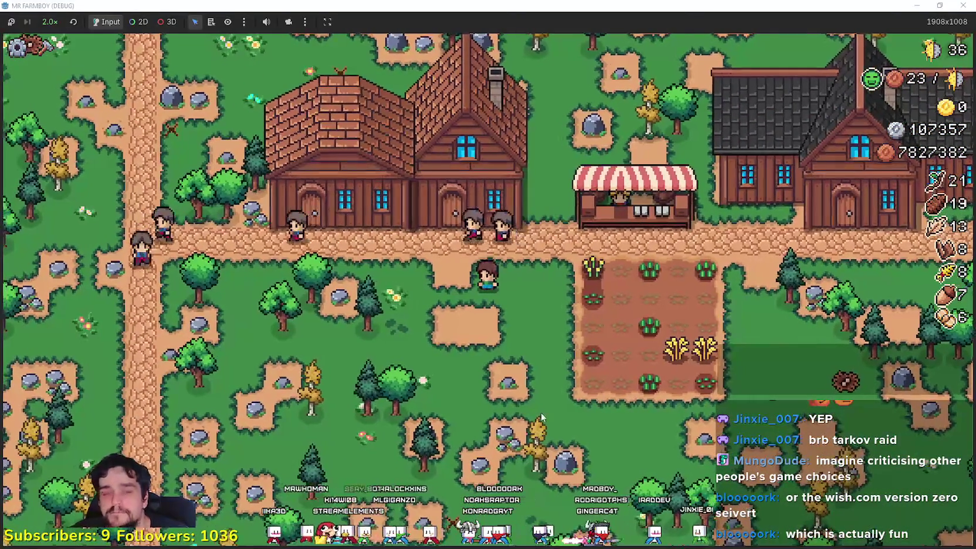
# Walk the farmer right along the road and around the crop field while workers harvest wheat.
pyautogui.press('d')
pyautogui.press('s')
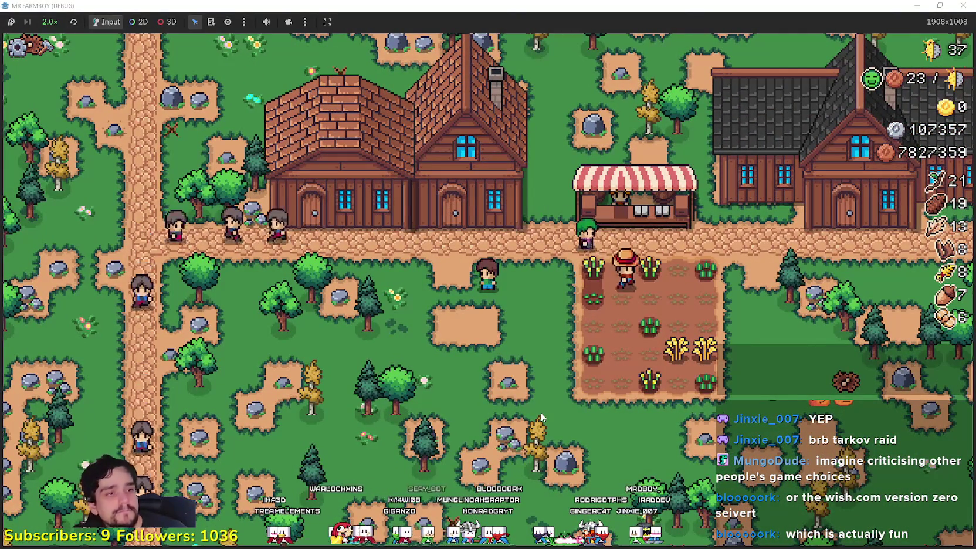
pyautogui.press('w')
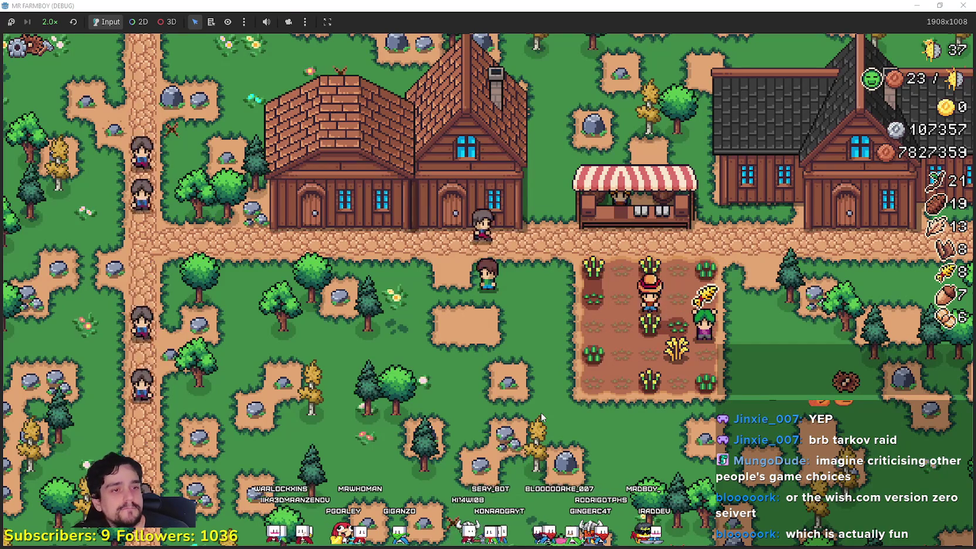
pyautogui.press('a')
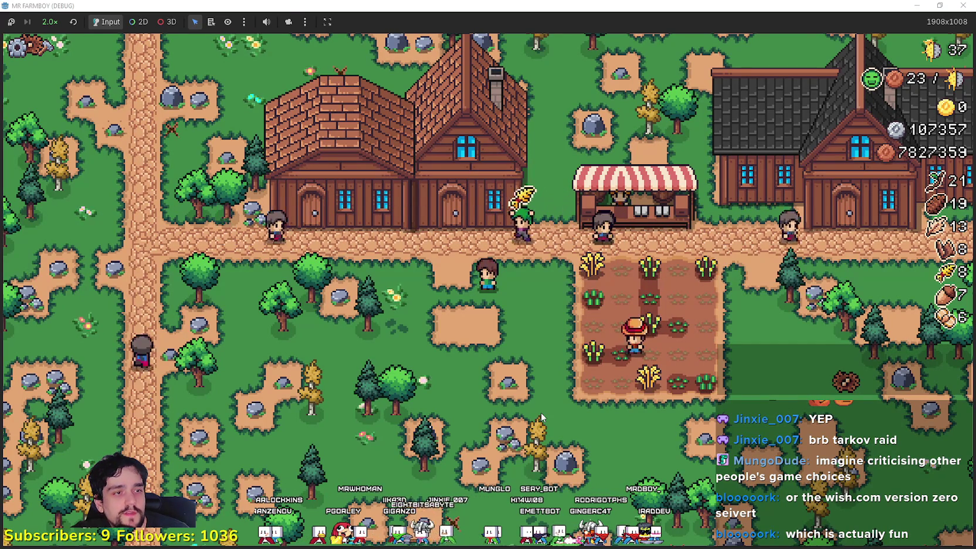
pyautogui.press('d')
pyautogui.press('w')
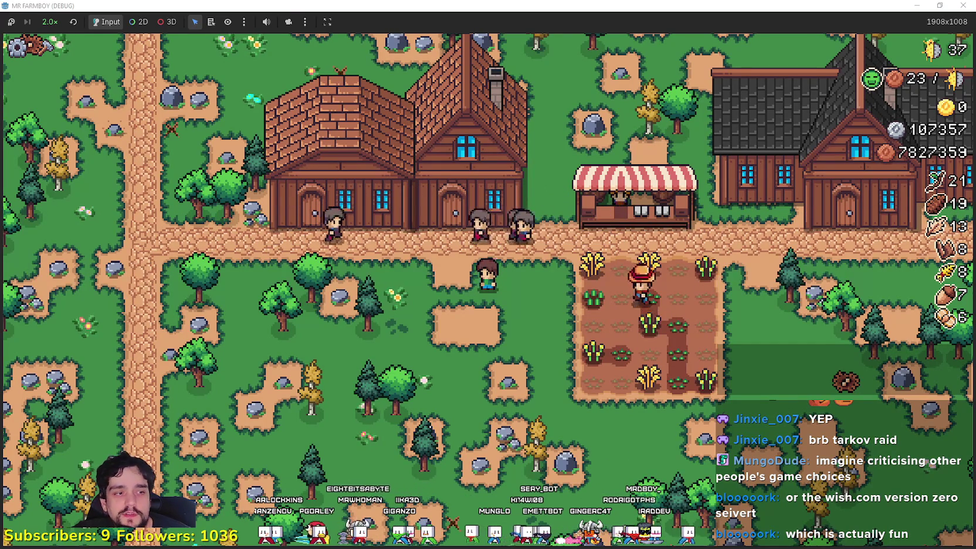
pyautogui.press('d')
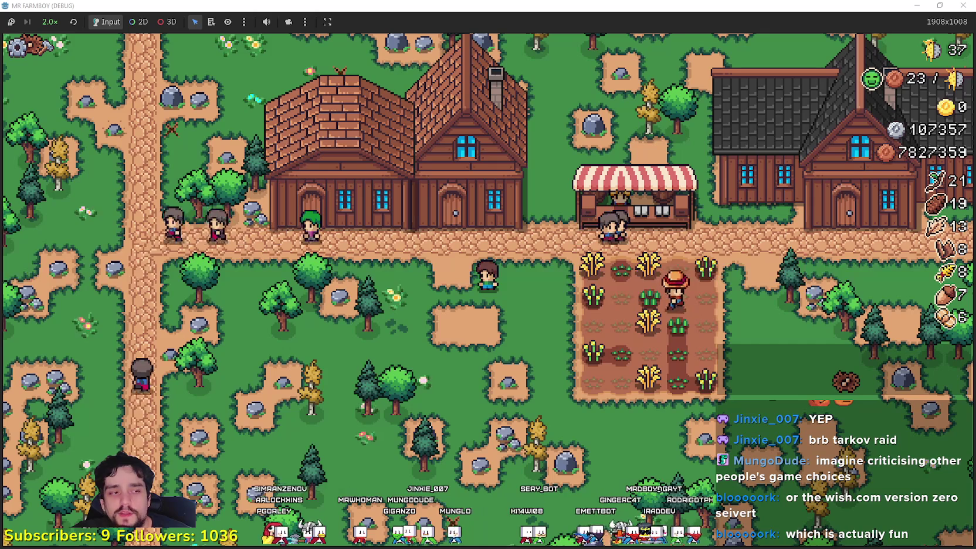
pyautogui.hotkey('alt', 'Tab')
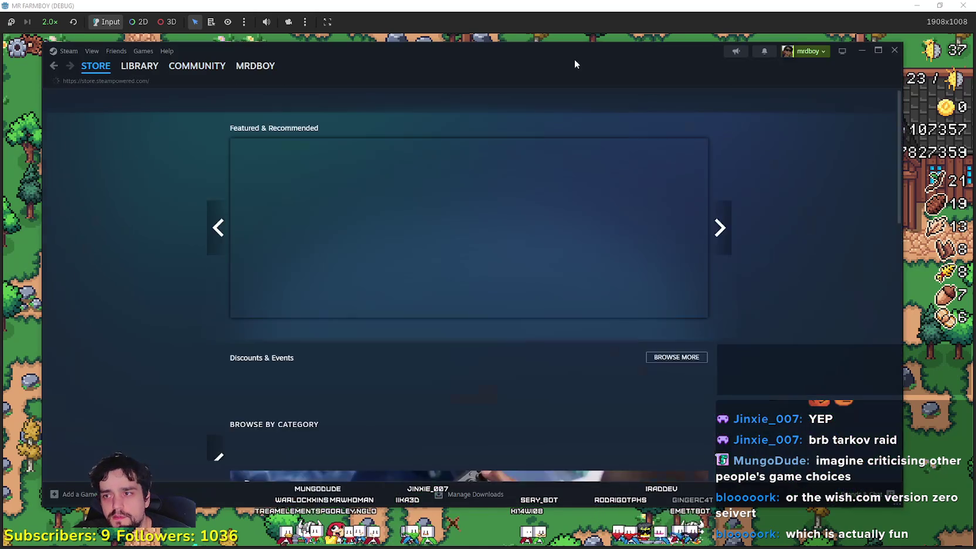
# On the Steam Store front page, search for seivert titles, then clear it and start a 'ze' search.
pyautogui.moveTo(577, 63); pyautogui.dragTo(559, 105)
pyautogui.click(604, 138)
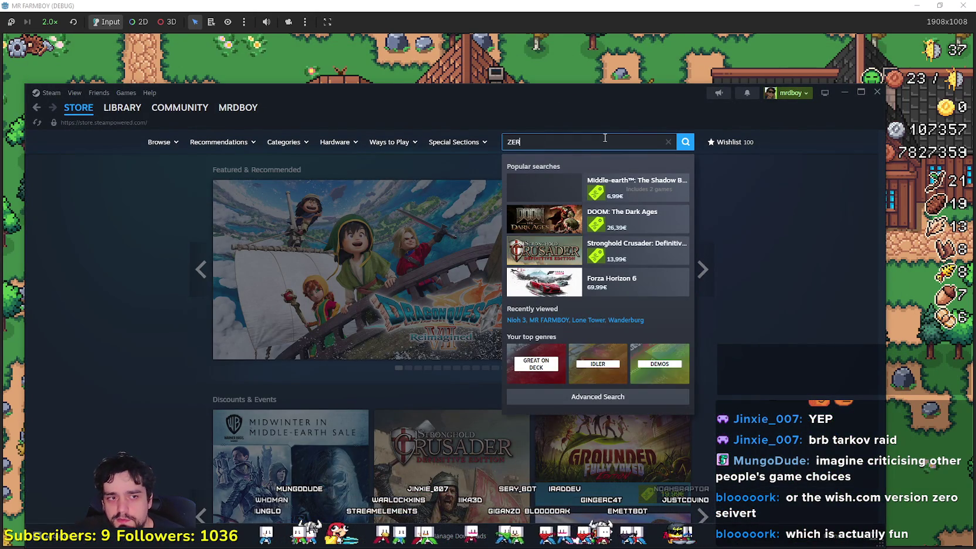
pyautogui.write('O SE')
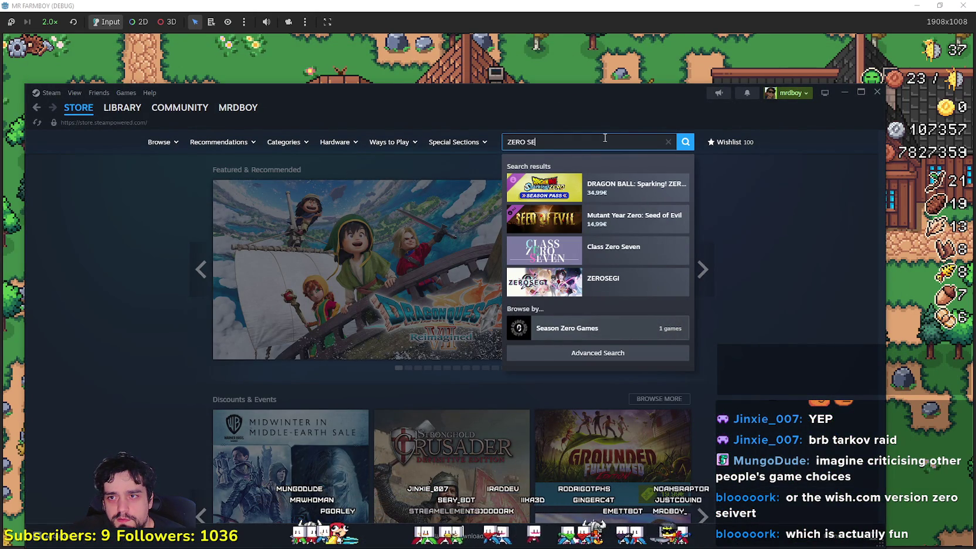
pyautogui.write('I')
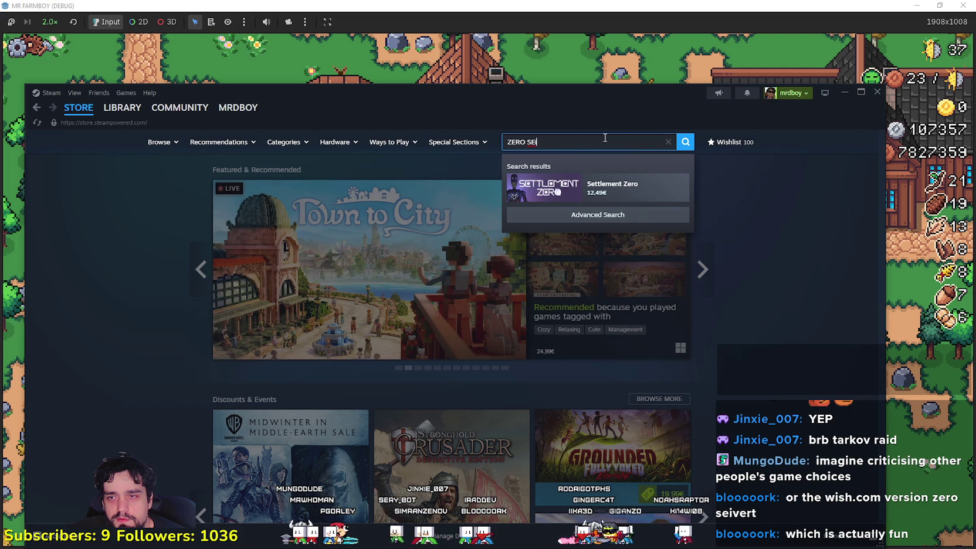
pyautogui.press('BackSpace')
pyautogui.press('BackSpace')
pyautogui.press('BackSpace')
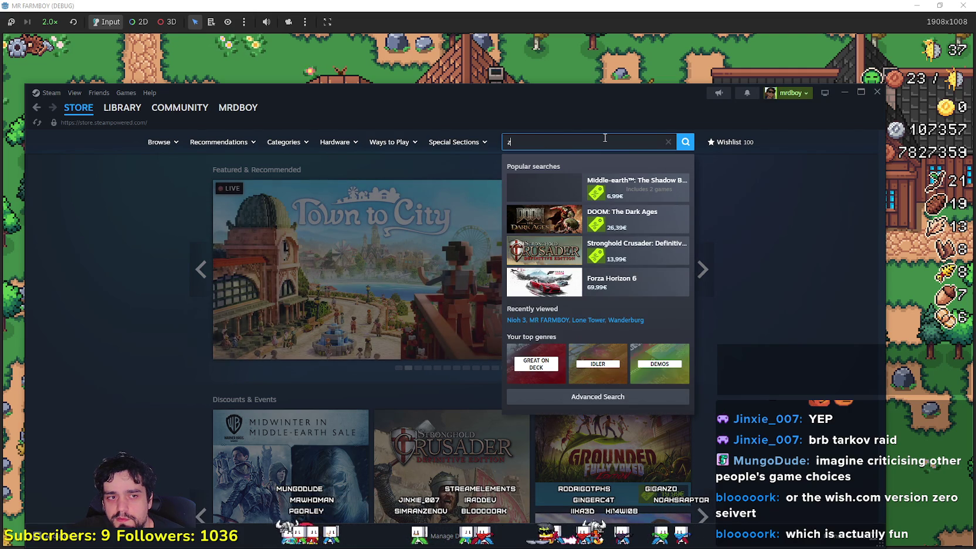
pyautogui.write('eivert')
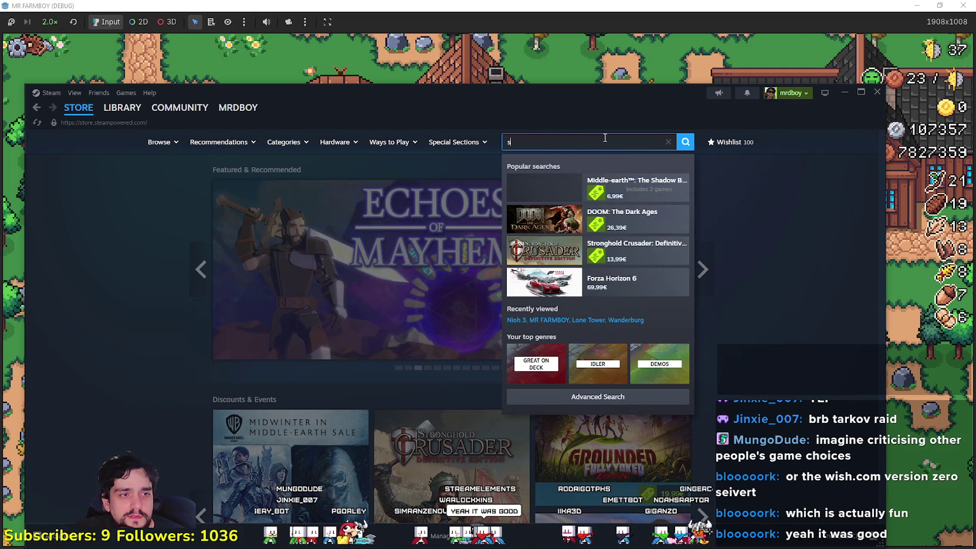
pyautogui.write('ei')
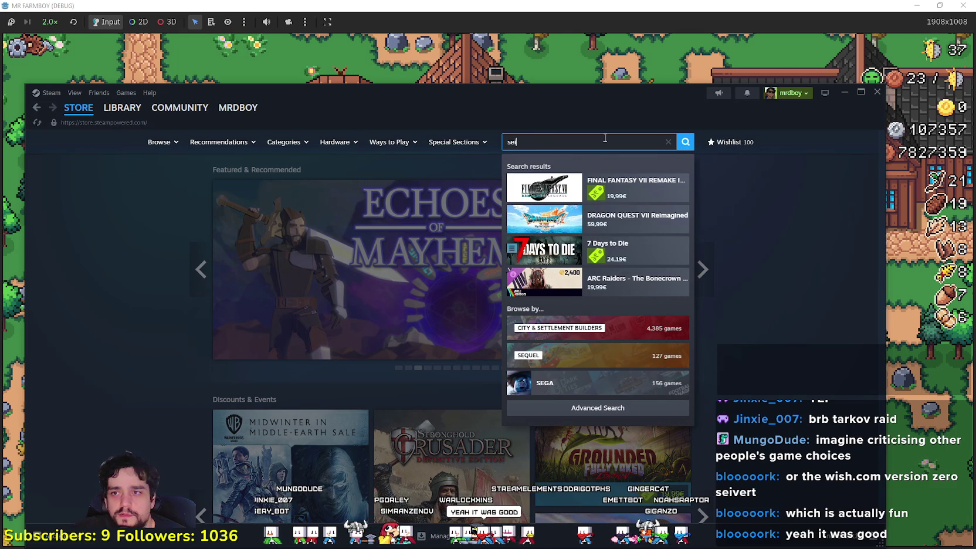
pyautogui.write('ver')
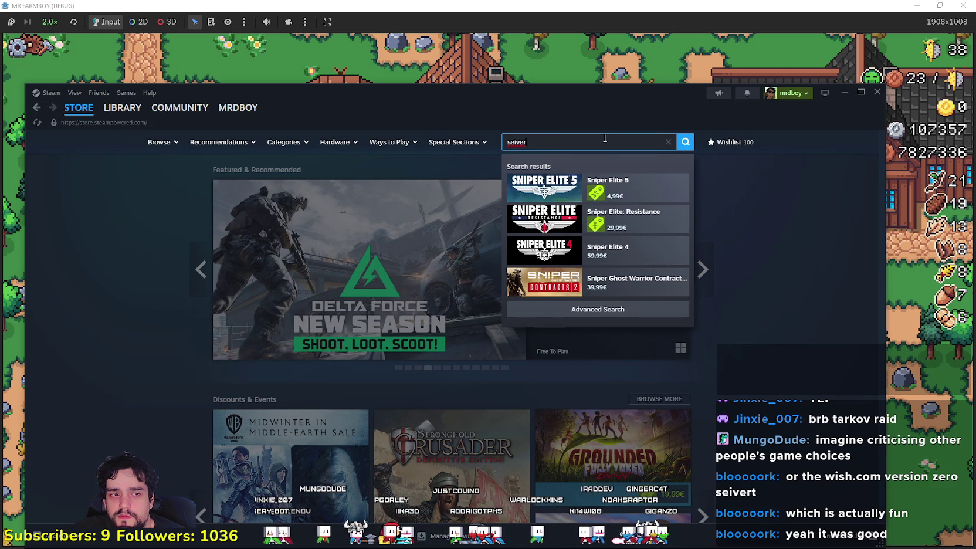
pyautogui.write('t')
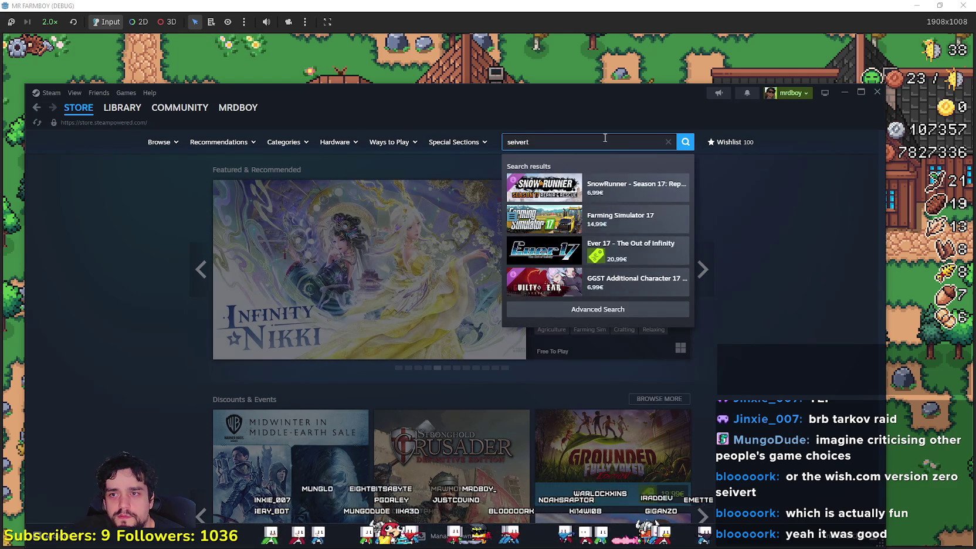
pyautogui.press('BackSpace')
pyautogui.press('BackSpace')
pyautogui.press('BackSpace')
pyautogui.write('ze')
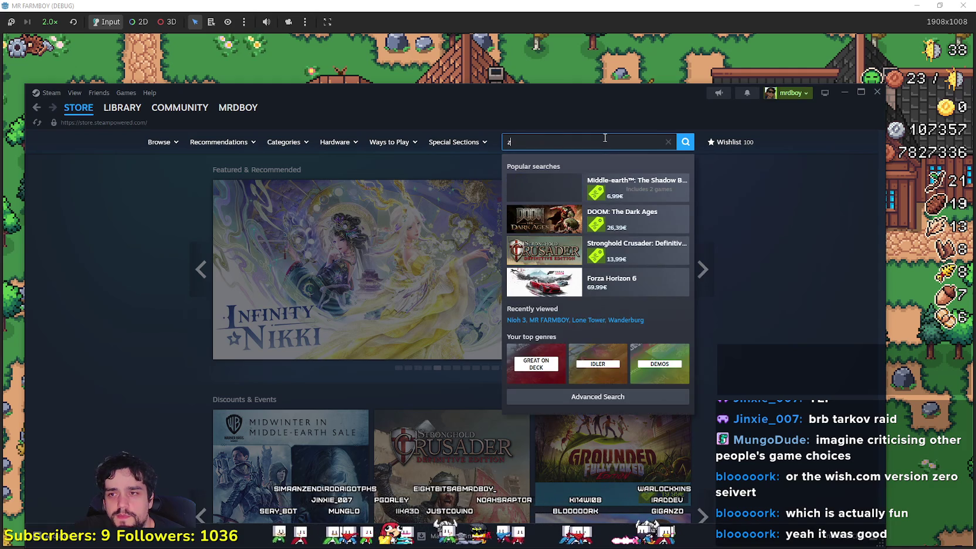